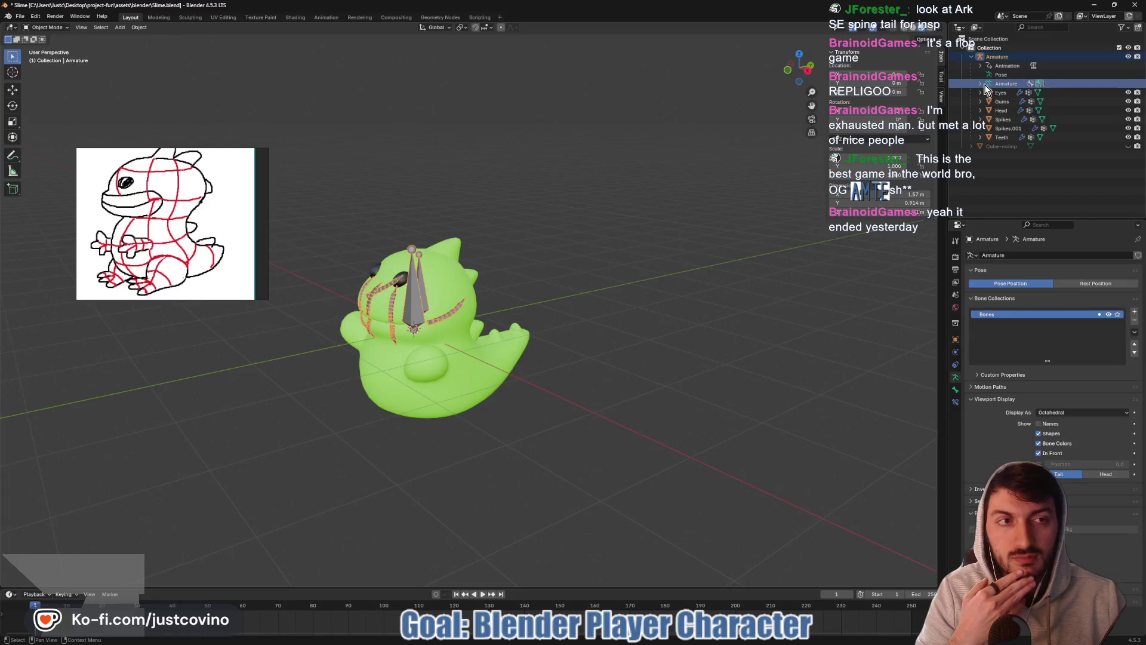
Select the root bone, enter armature Edit Mode, and expand root to show the head bone.
click(1008, 93)
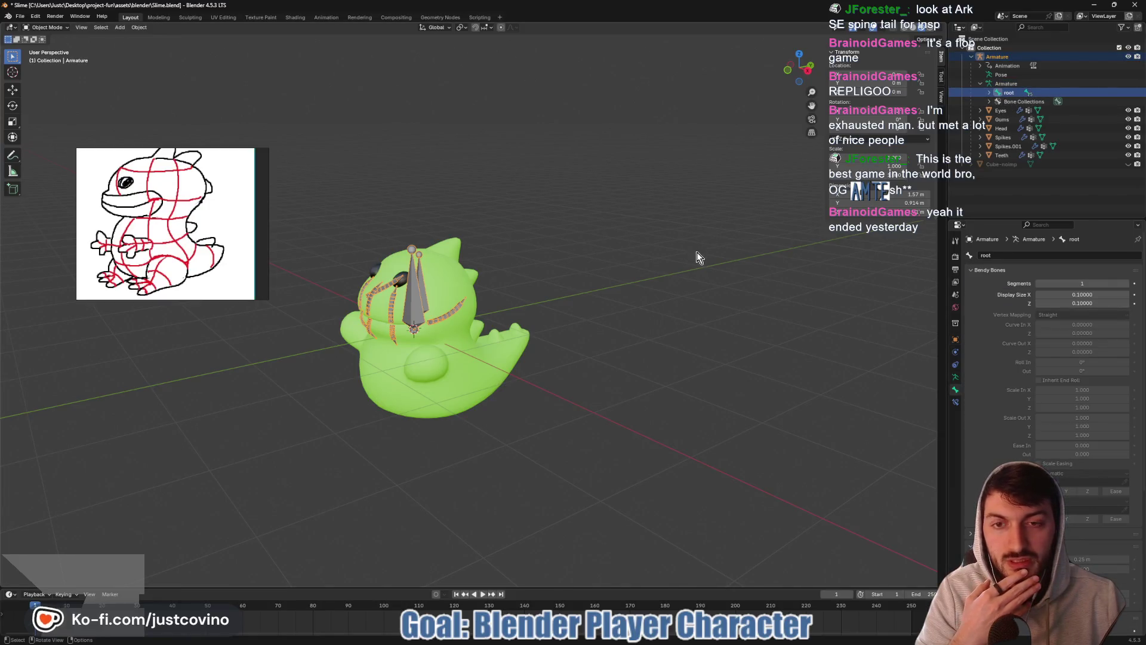
key(Tab)
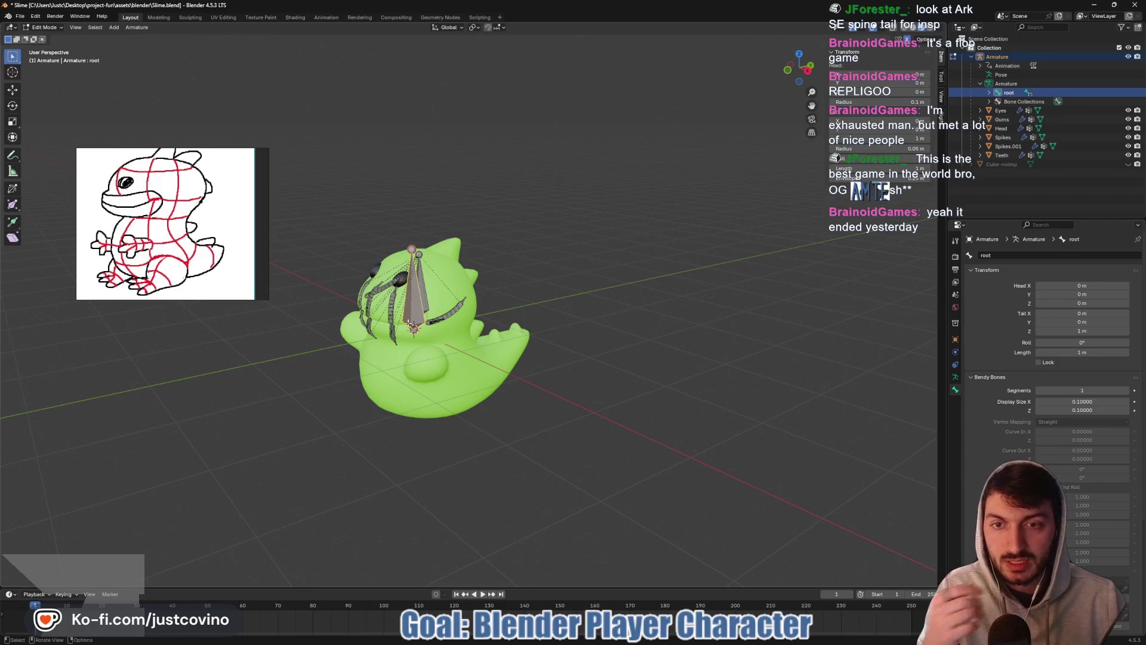
click(989, 93)
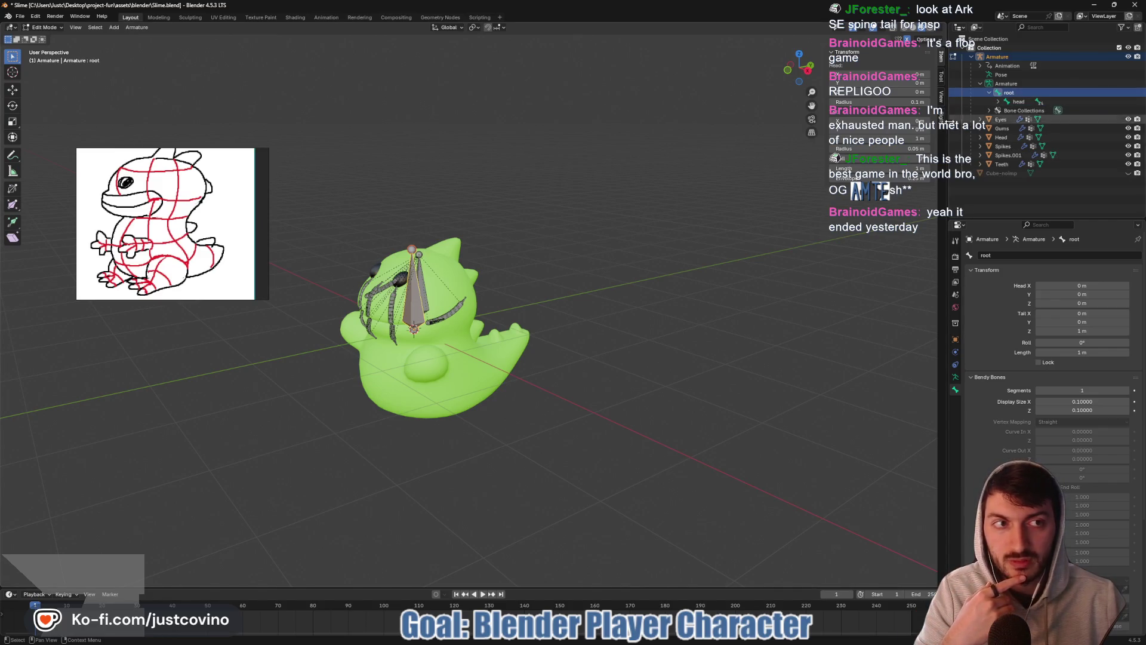
mouse_move(549, 284)
mouse_down()
mouse_move(524, 269)
mouse_move(603, 266)
mouse_move(561, 275)
mouse_up()
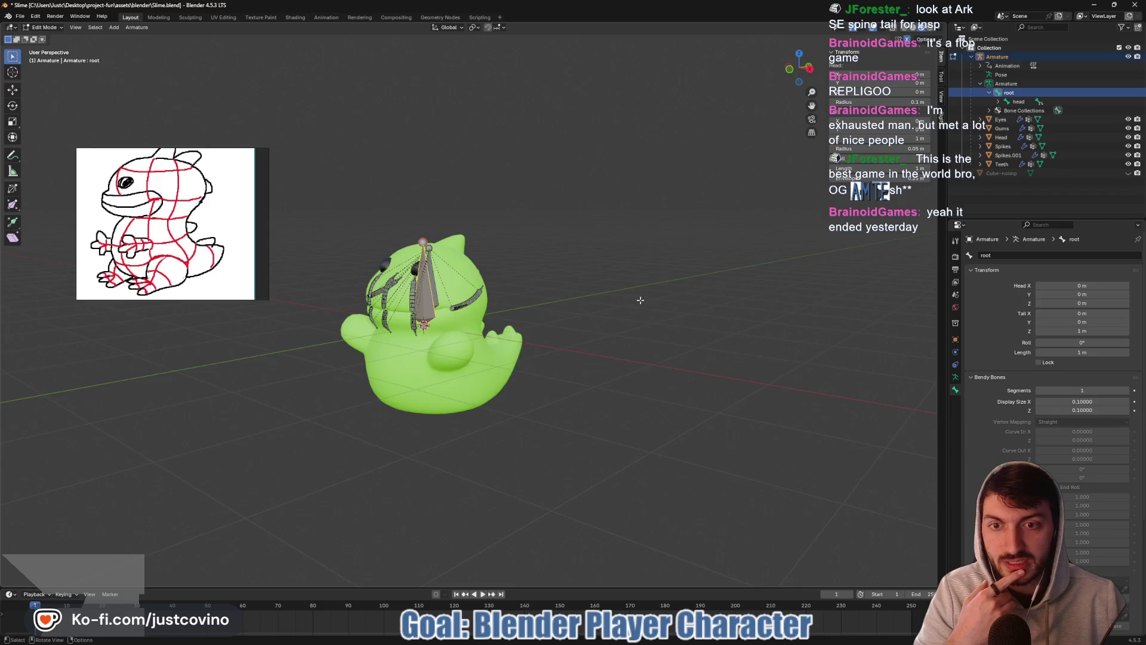
drag(640, 300, 615, 299)
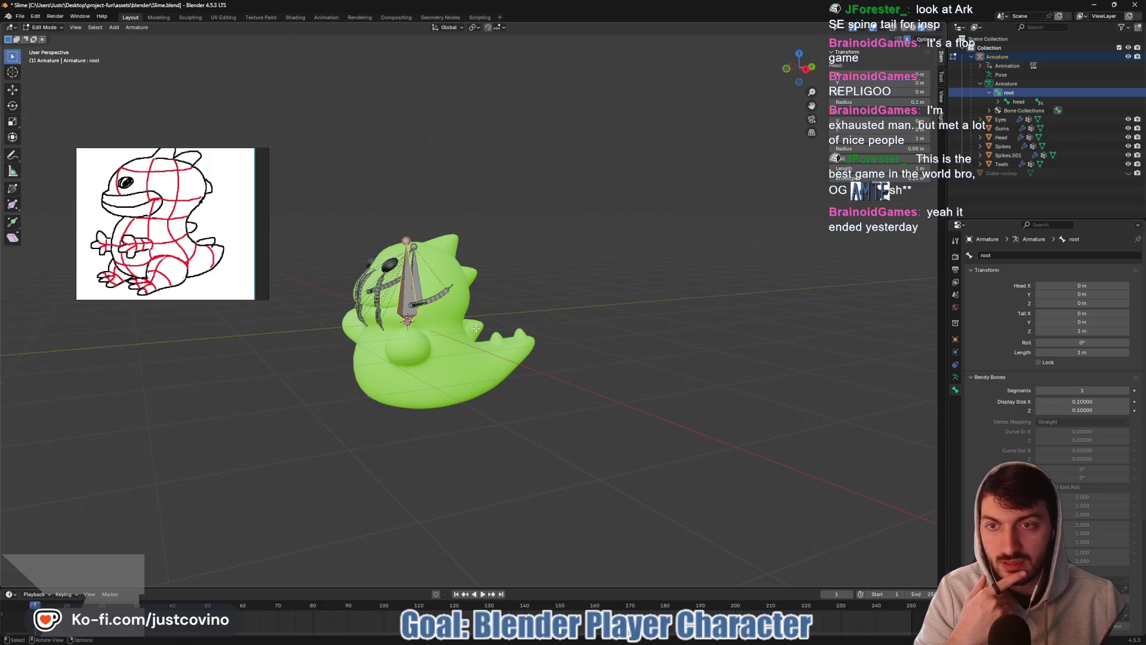
drag(255, 273, 238, 274)
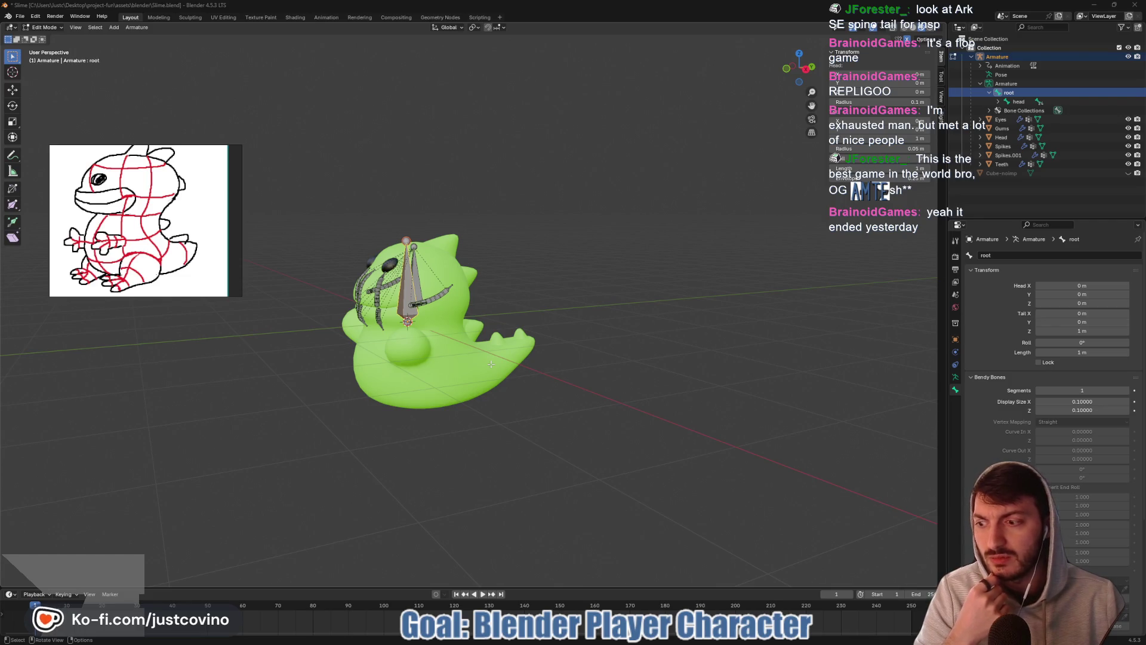
click(629, 355)
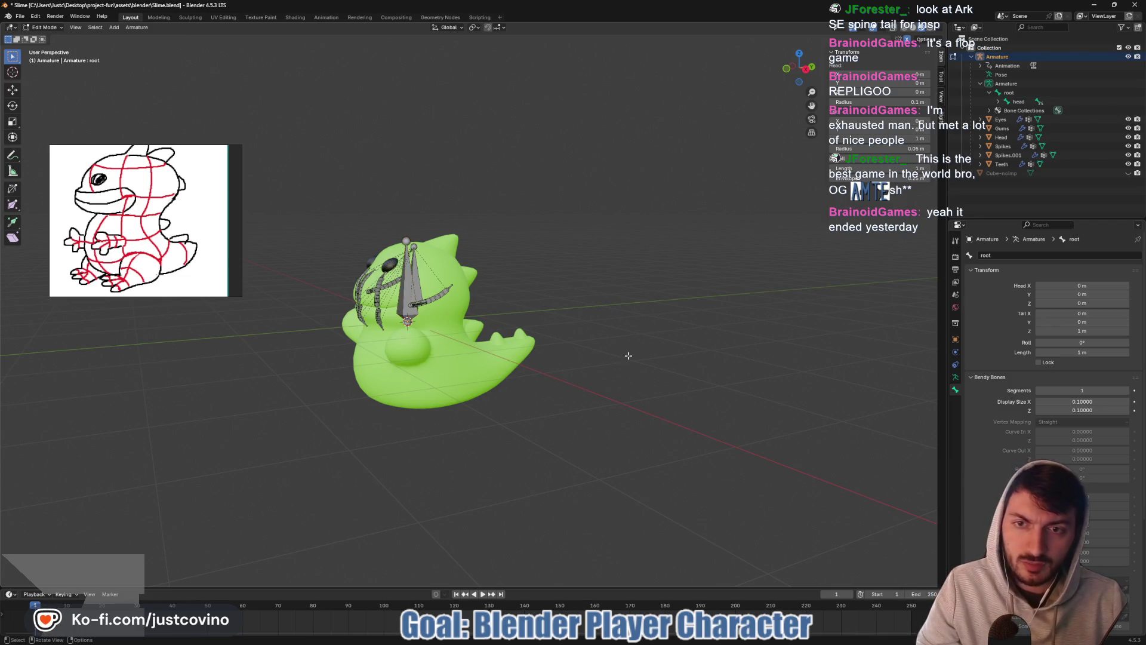
Leave bone editing and select the Head, Spikes.001 and Spikes meshes together.
key(Tab)
click(467, 358)
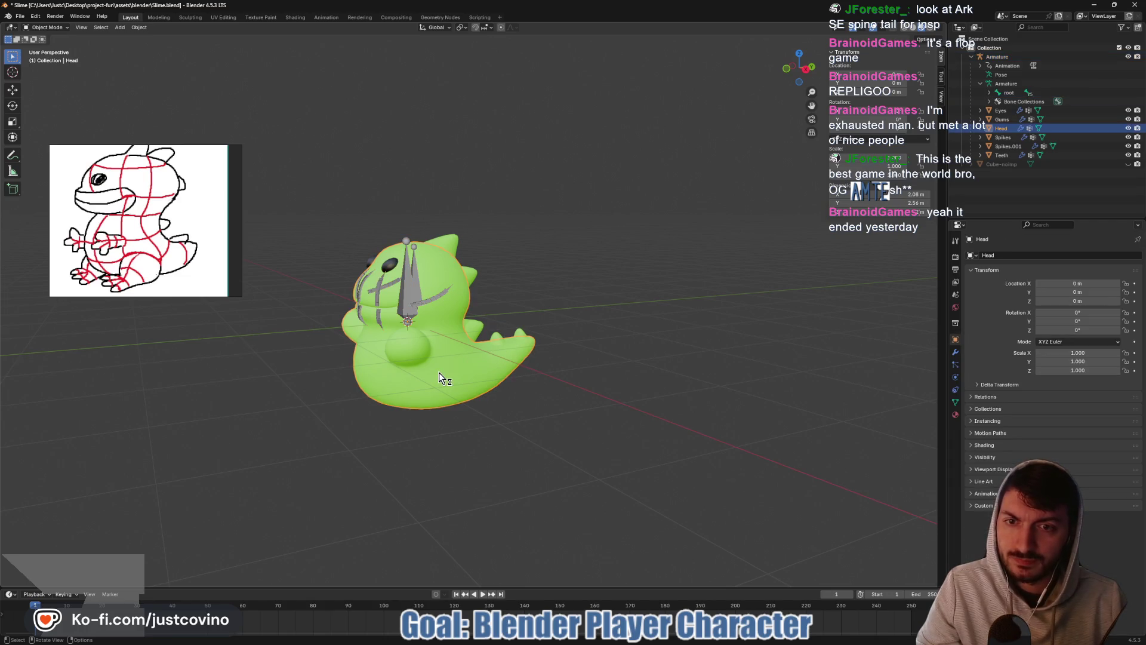
shift+click(470, 338)
shift+click(454, 243)
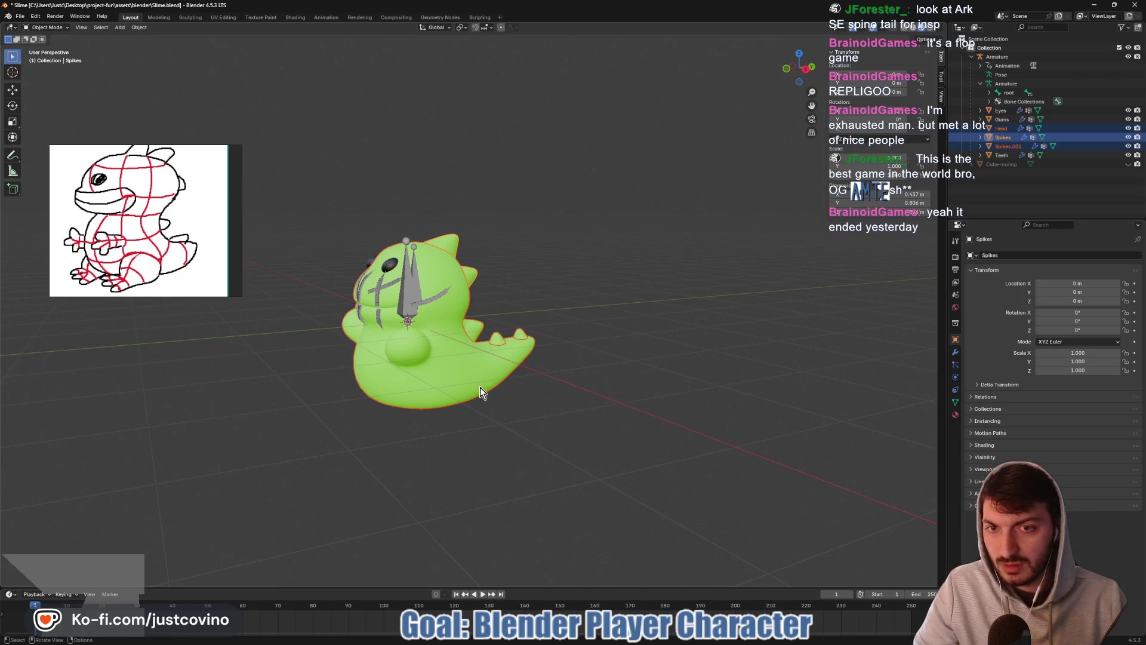
Select all mesh geometry, start a vertical move in side view, cancel it, and return to Object Mode.
key(Tab)
key(a)
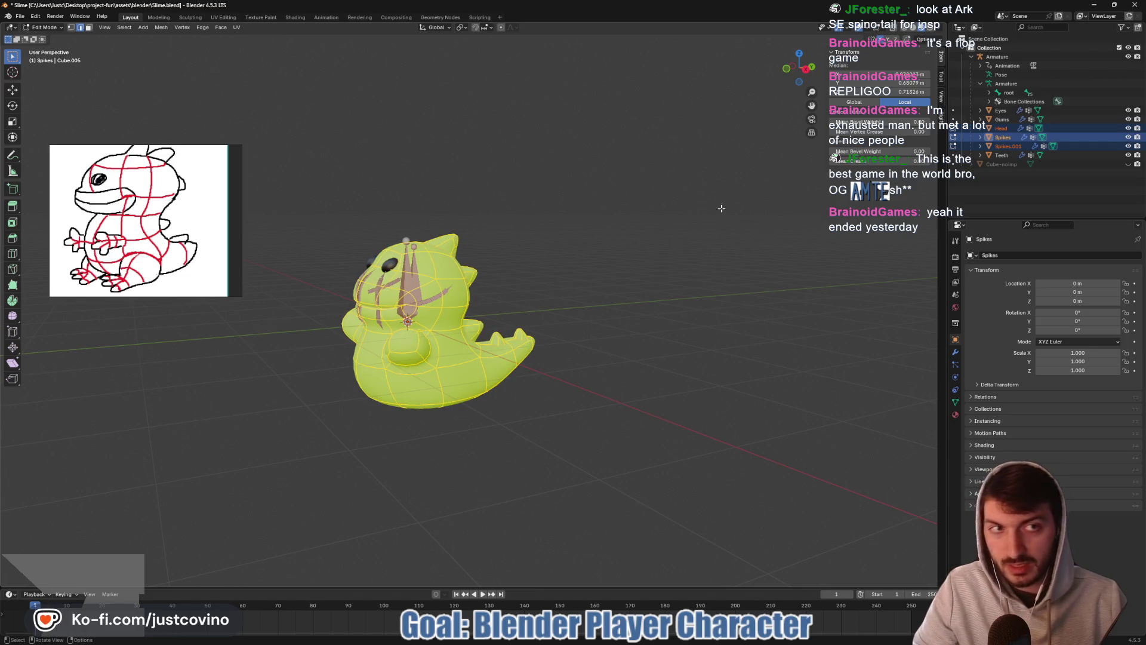
click(806, 69)
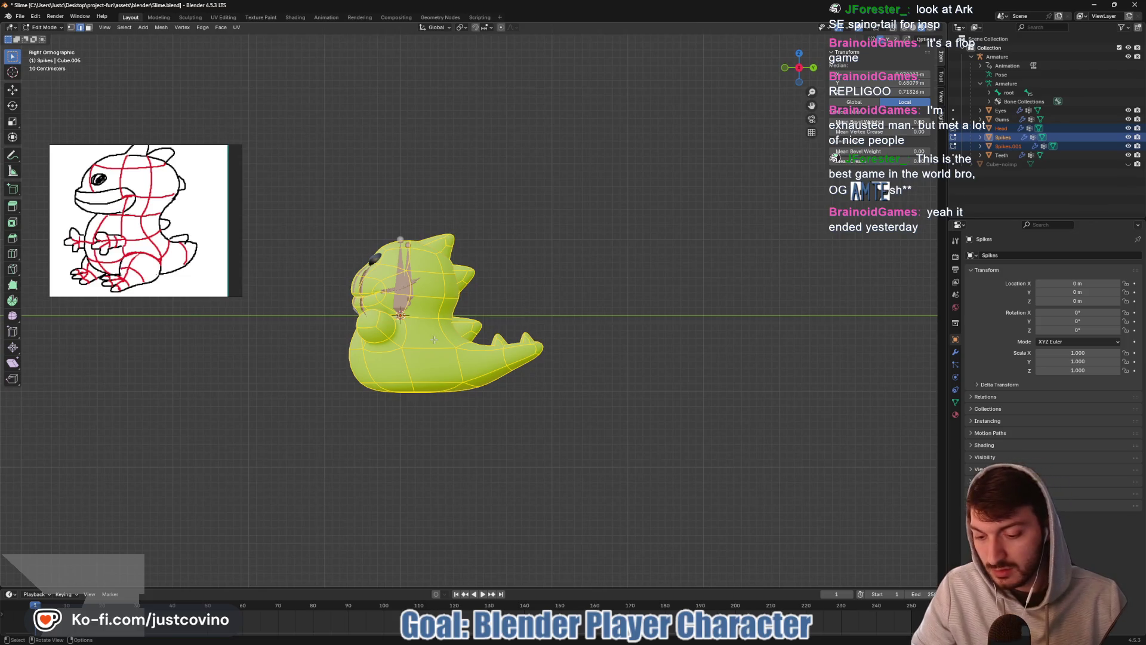
key(g)
key(z)
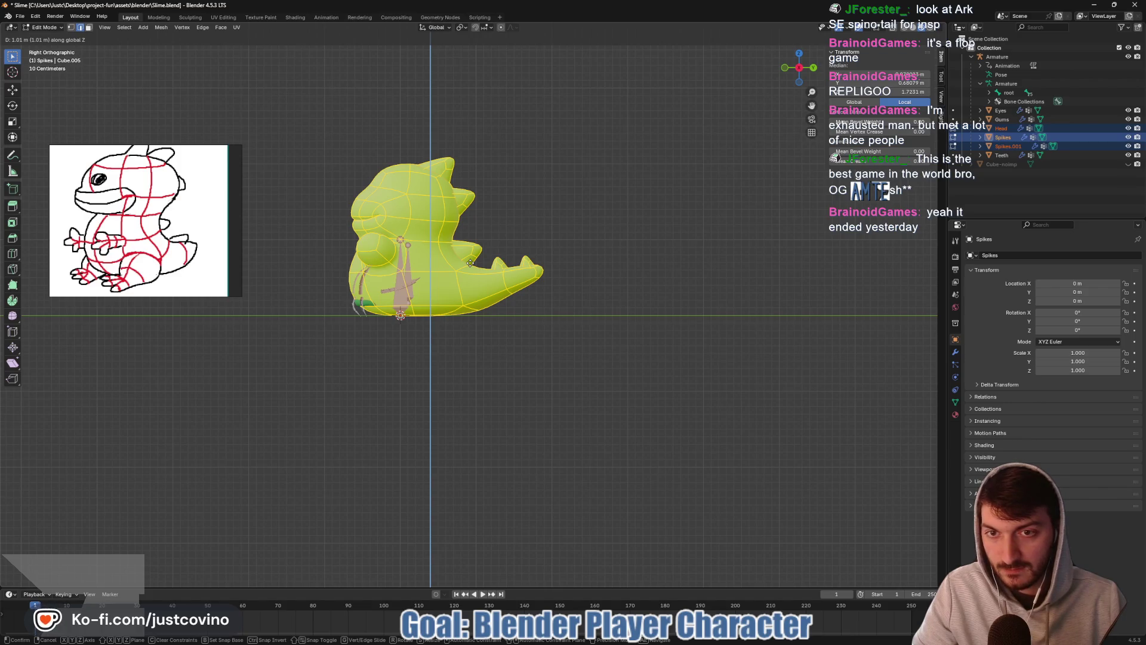
right_click(470, 262)
mouse_move(494, 281)
mouse_down()
mouse_move(522, 313)
mouse_move(619, 332)
mouse_move(524, 310)
mouse_move(525, 277)
mouse_move(522, 318)
mouse_move(562, 321)
mouse_up()
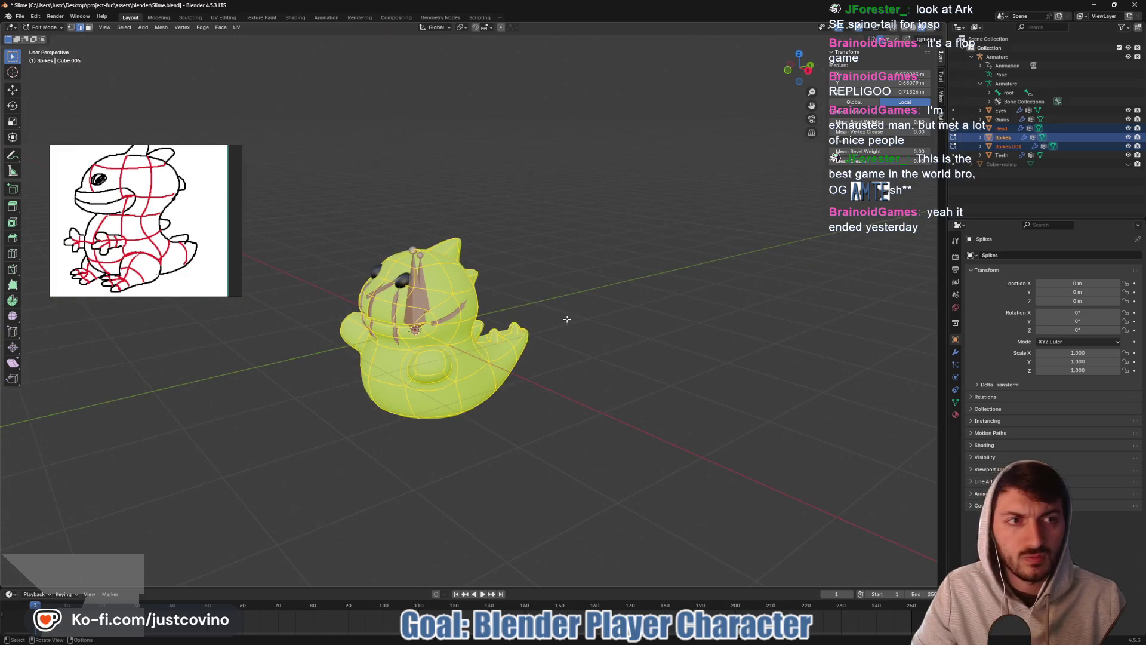
key(Tab)
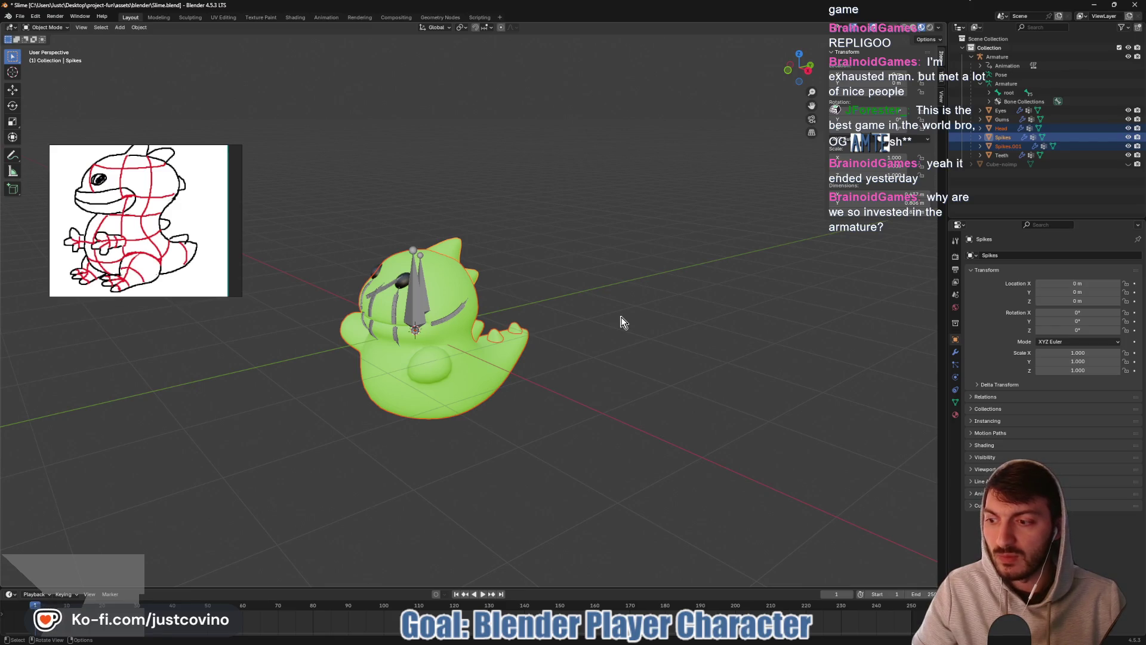
click(424, 302)
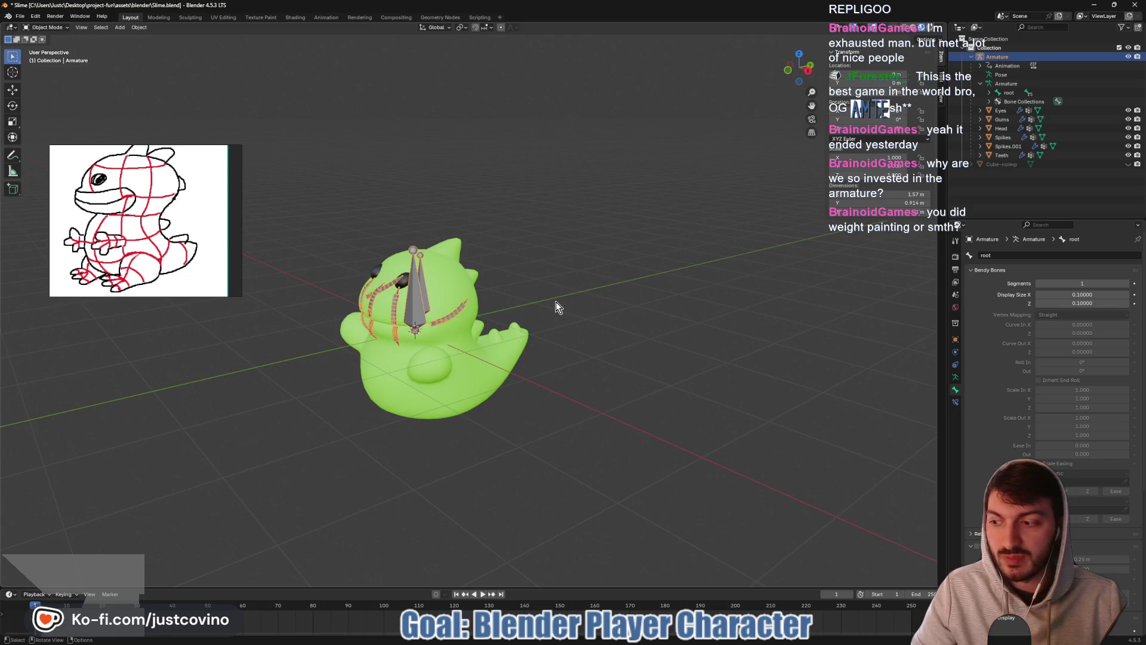
drag(580, 334, 616, 301)
scroll(582, 293, up, 8)
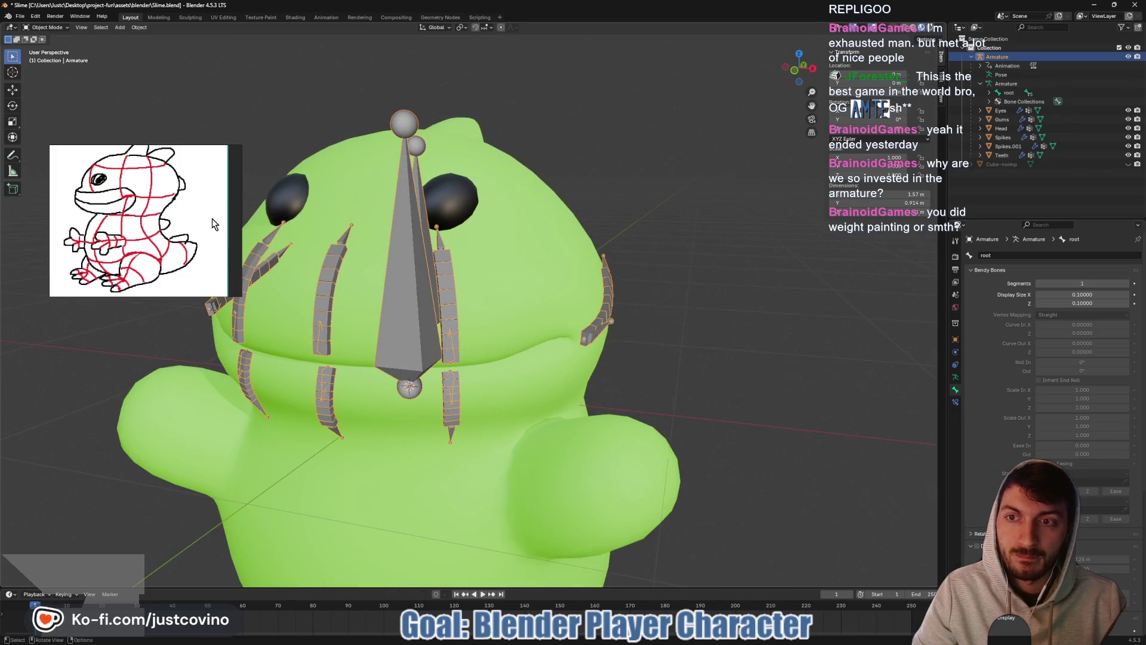
drag(213, 218, 180, 187)
mouse_move(332, 258)
mouse_down()
mouse_move(382, 249)
mouse_move(474, 266)
mouse_up()
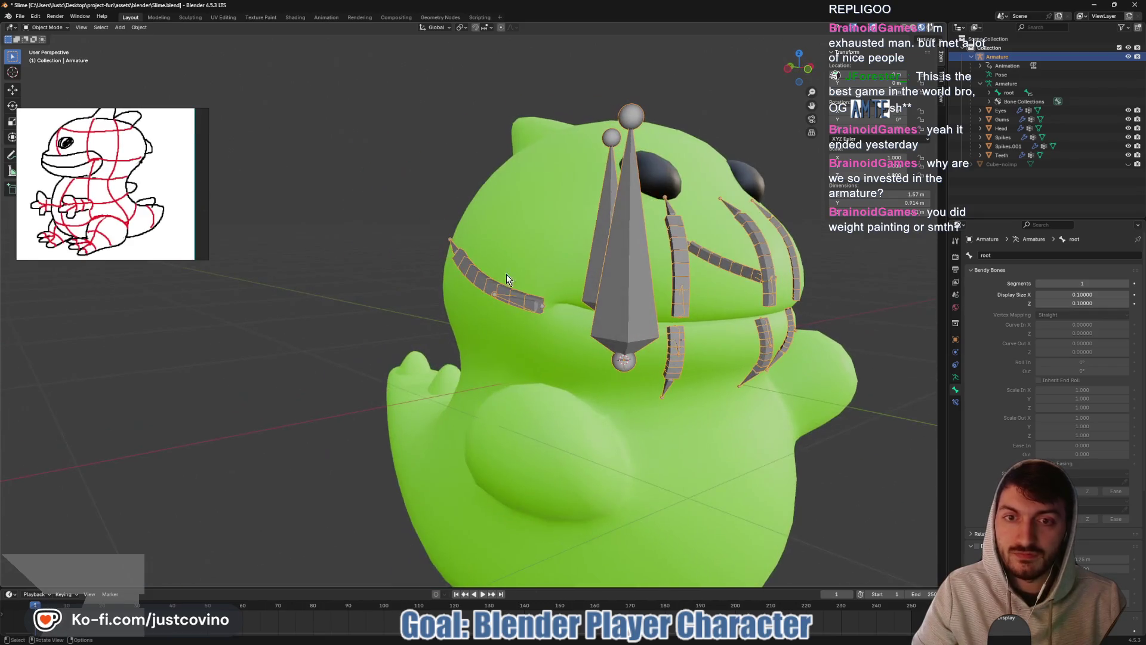
mouse_move(640, 316)
mouse_down()
mouse_move(701, 297)
mouse_move(554, 298)
mouse_move(527, 327)
mouse_move(614, 311)
mouse_move(650, 316)
mouse_move(541, 312)
mouse_move(463, 370)
mouse_move(447, 367)
mouse_move(507, 386)
mouse_up()
Select the meshes from Eyes through Teeth and raise their geometry about 1 m along Z.
click(498, 386)
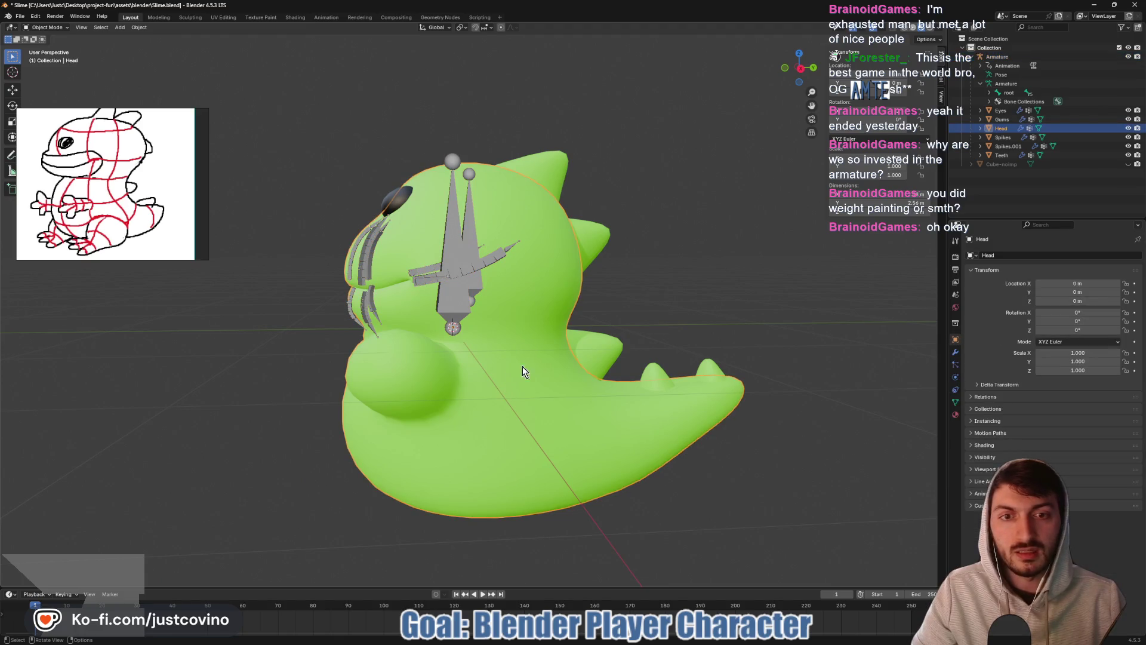
click(1000, 110)
shift+click(1002, 156)
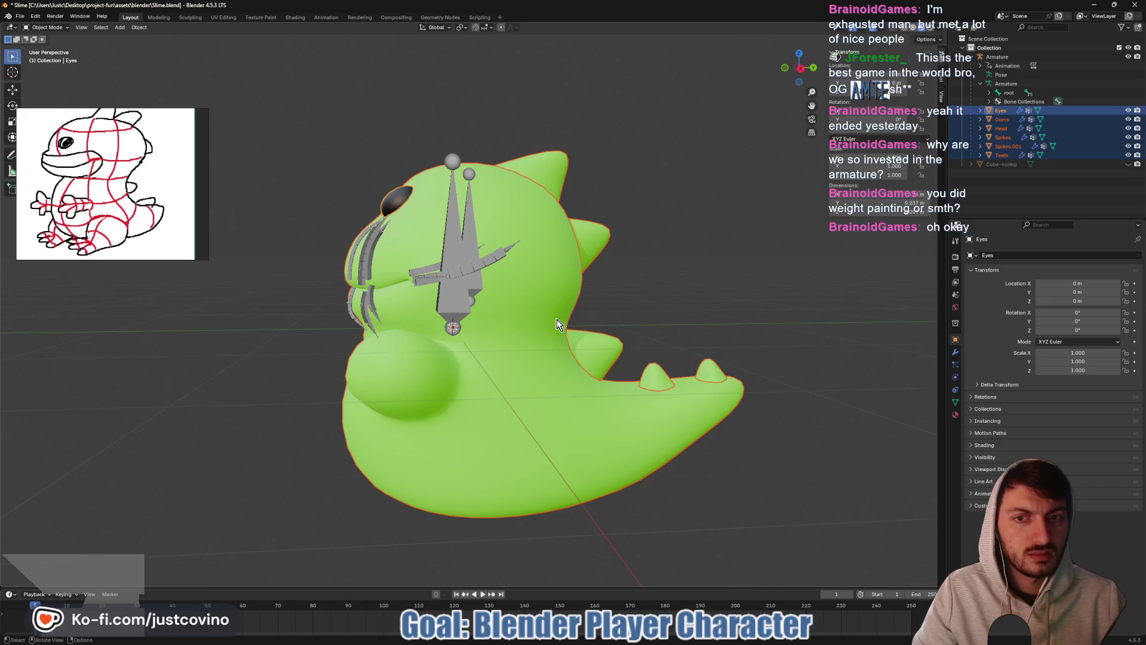
key(Tab)
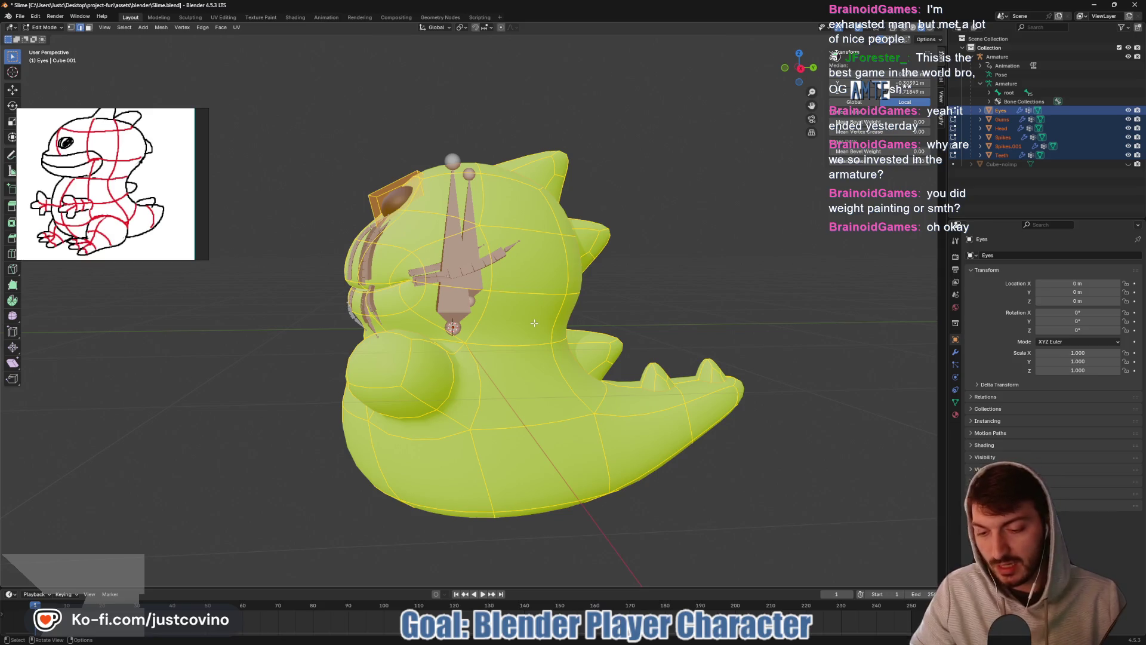
key(g)
key(z)
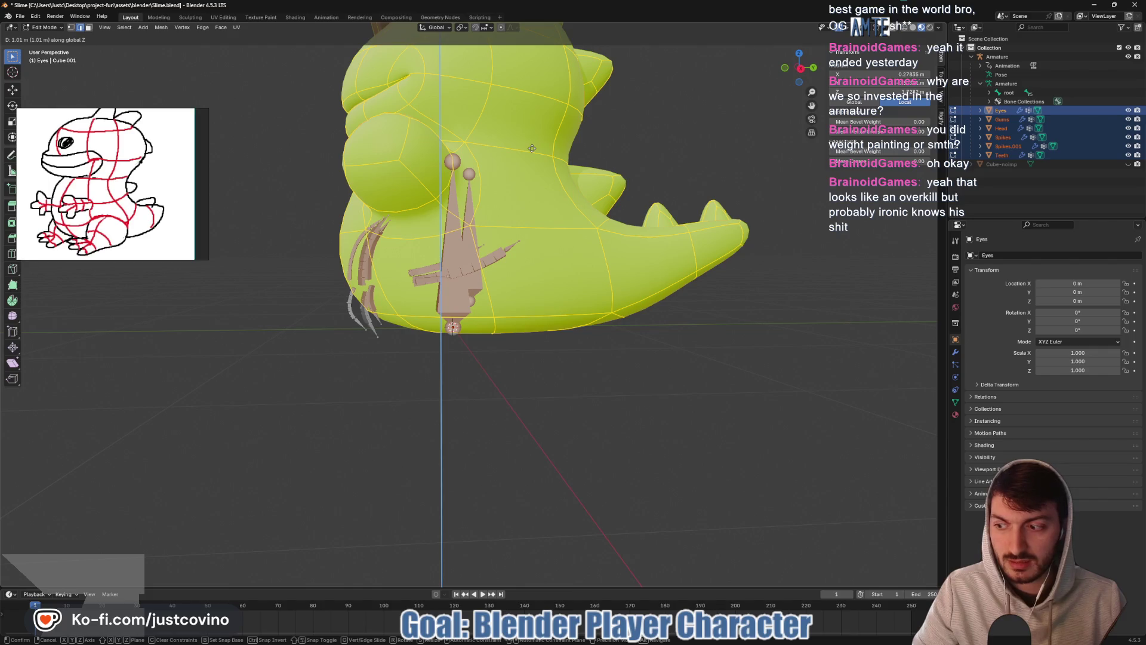
click(532, 148)
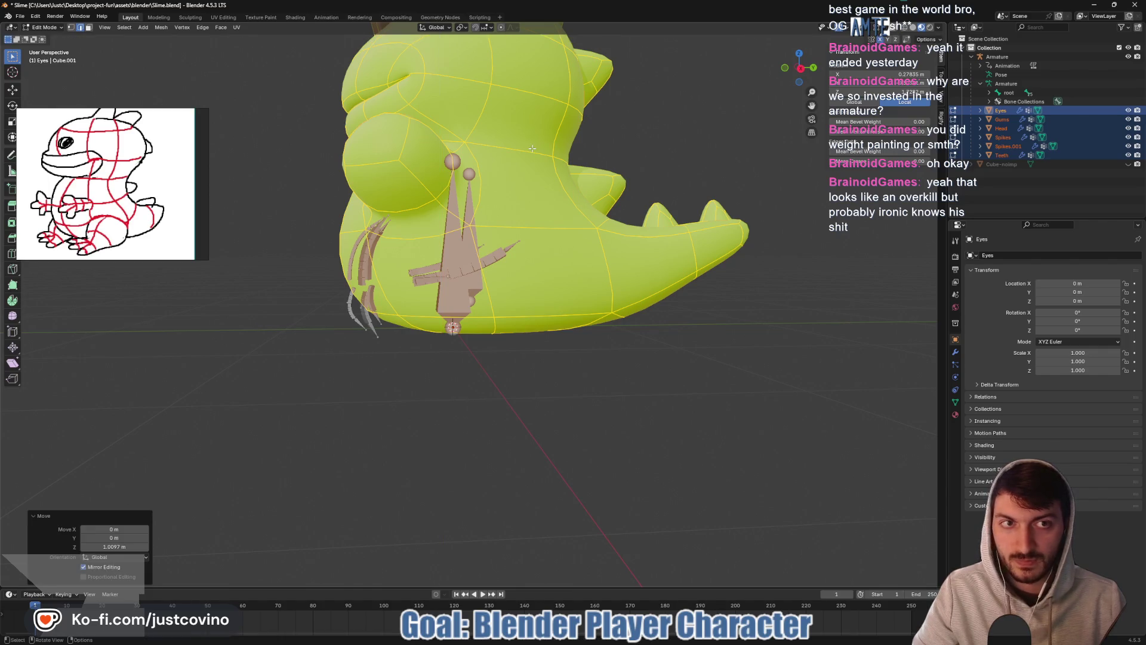
Fine-tune the meshes' height in side view, return to Object Mode, and select the armature.
click(800, 67)
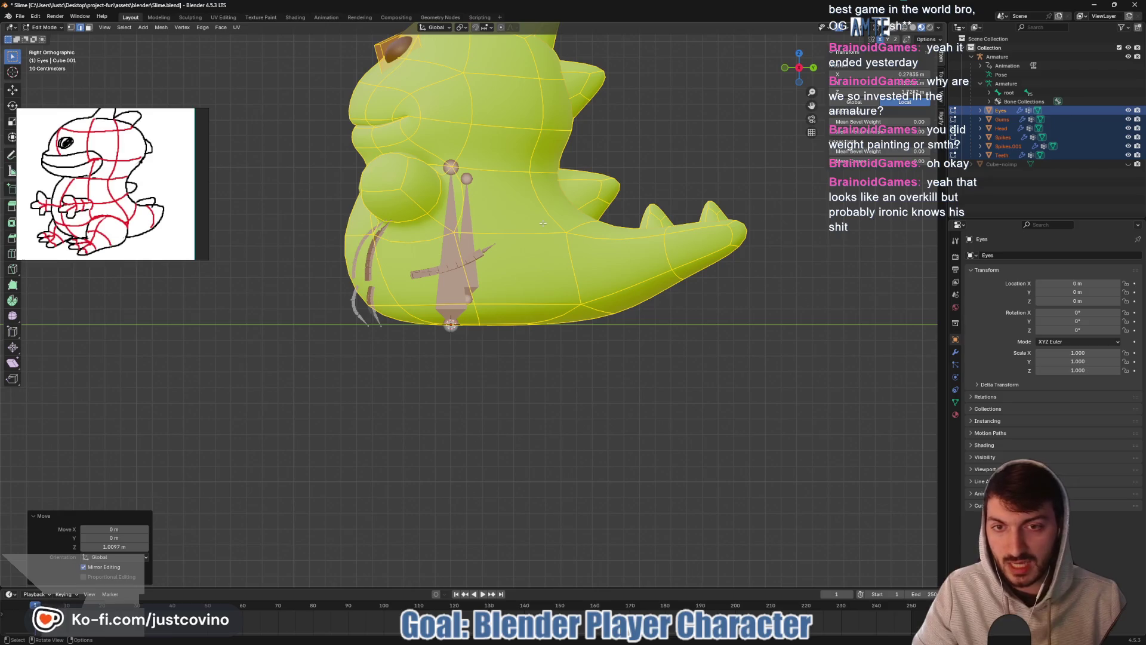
key(g)
key(z)
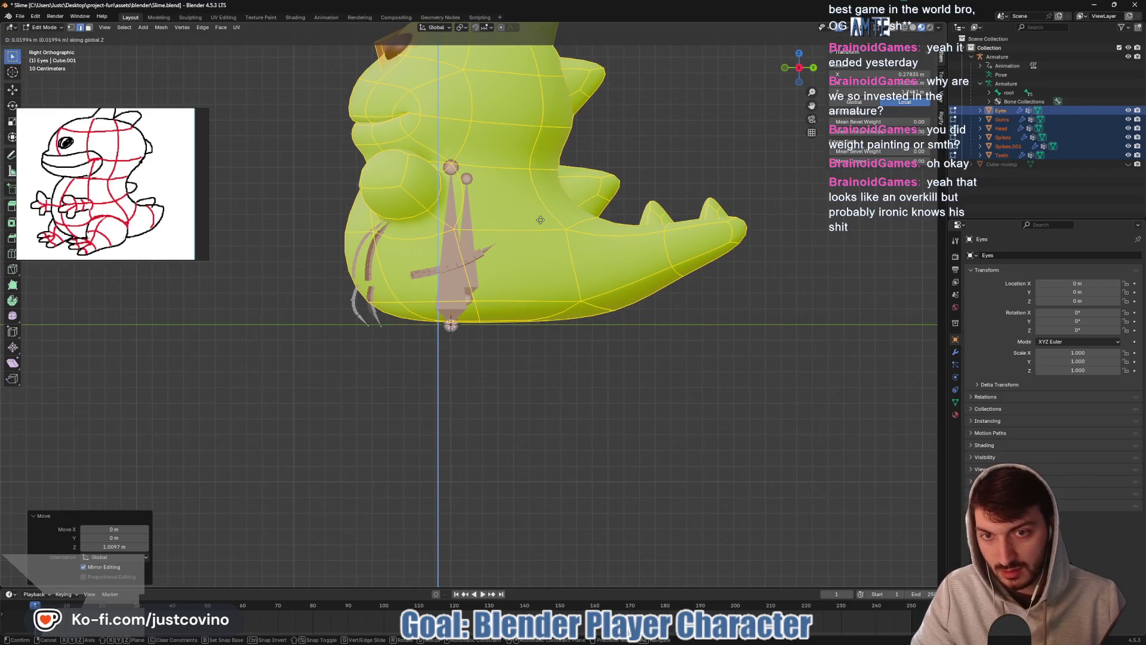
click(539, 221)
mouse_move(410, 373)
mouse_down()
mouse_move(489, 383)
mouse_move(721, 342)
mouse_move(618, 325)
mouse_up()
key(Tab)
scroll(729, 345, down, 3)
click(510, 313)
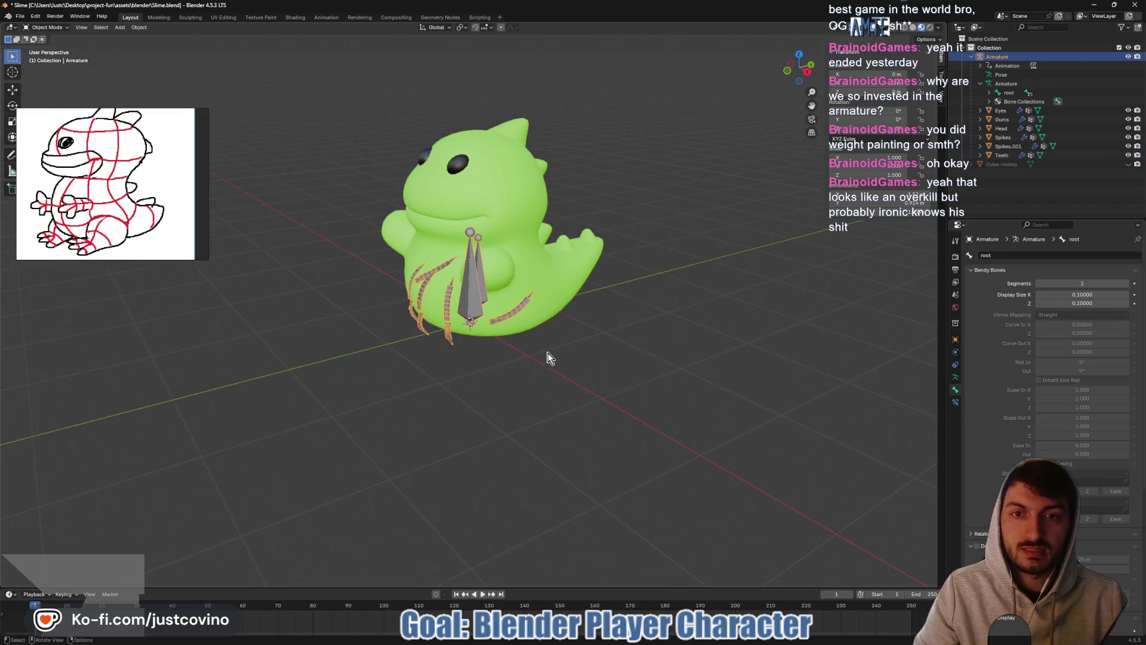
In armature Edit Mode, select the curved arm bone, vertical bone chain and lower face bones.
key(Tab)
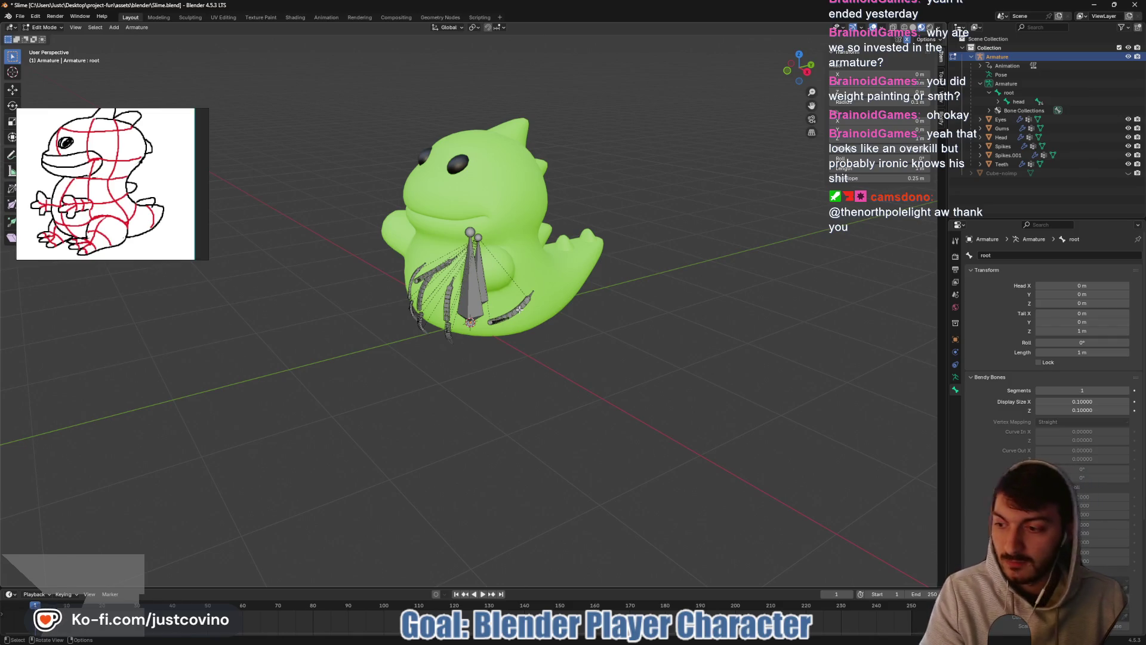
click(520, 310)
shift+click(448, 316)
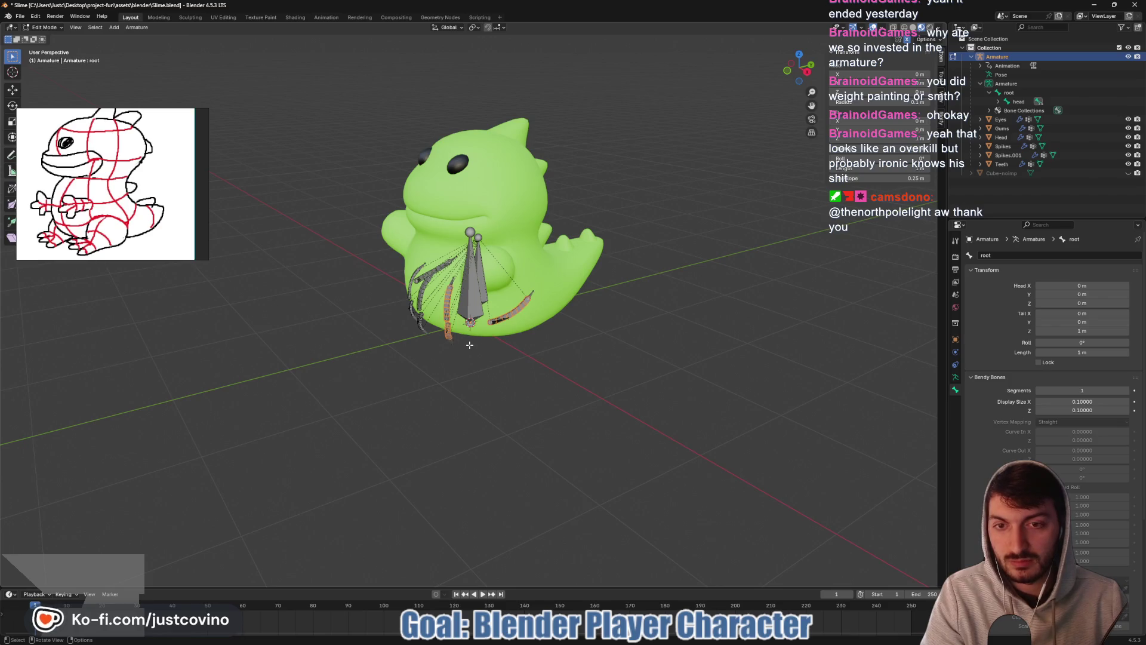
key(KP_Decimal)
mouse_move(448, 336)
mouse_down()
mouse_move(484, 358)
mouse_move(608, 348)
mouse_up()
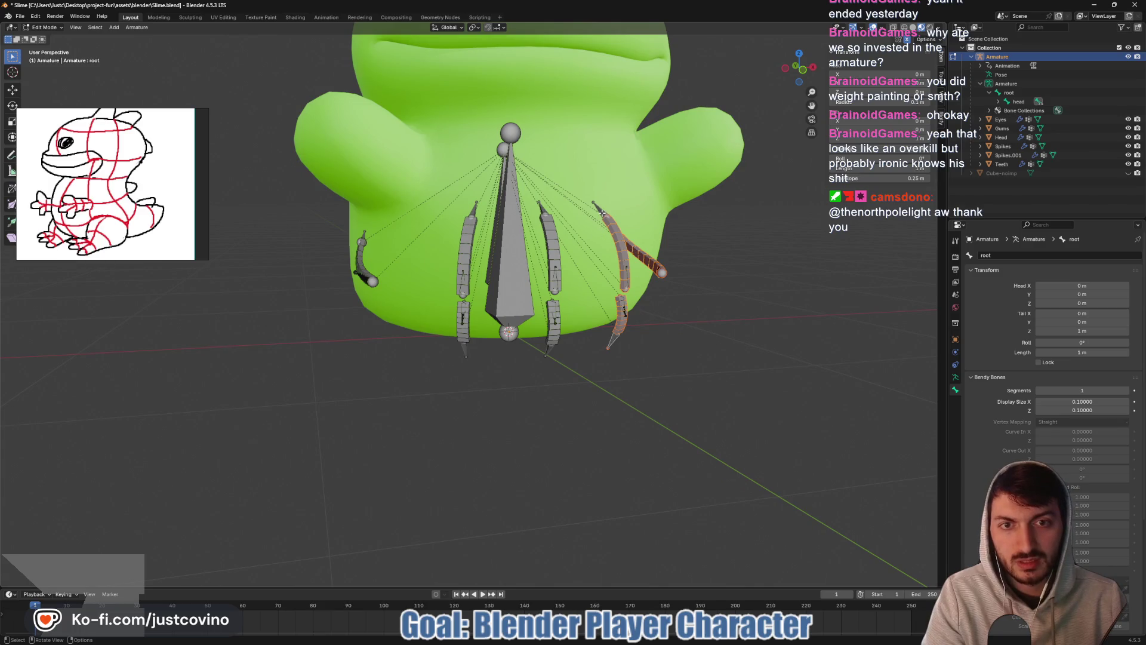
shift+click(558, 321)
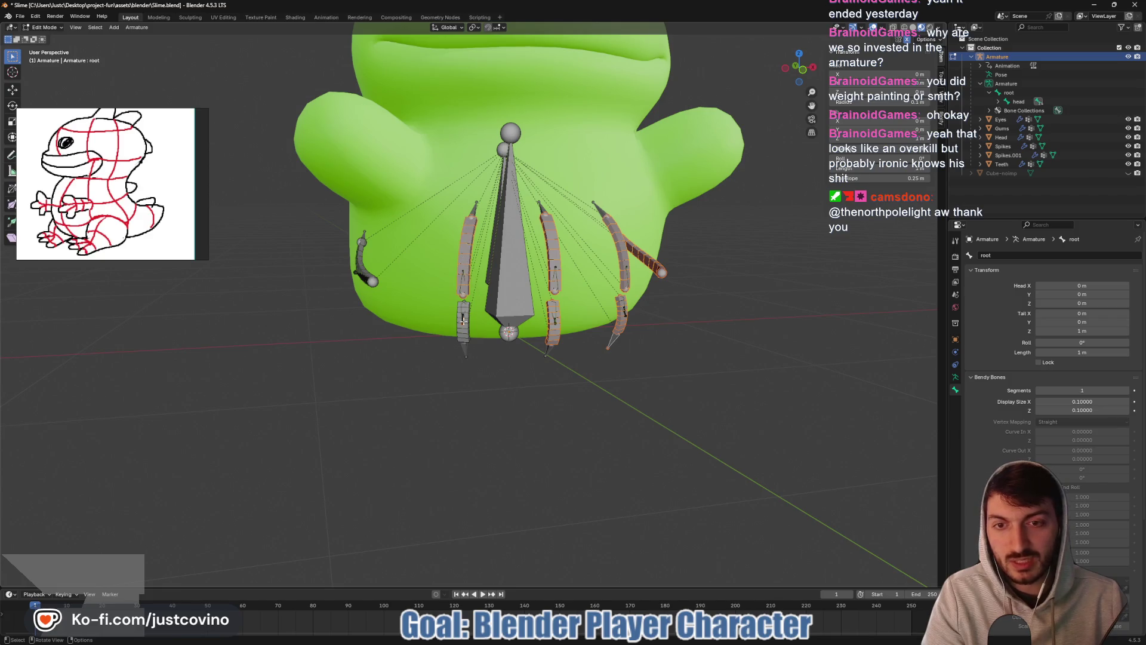
shift+click(372, 276)
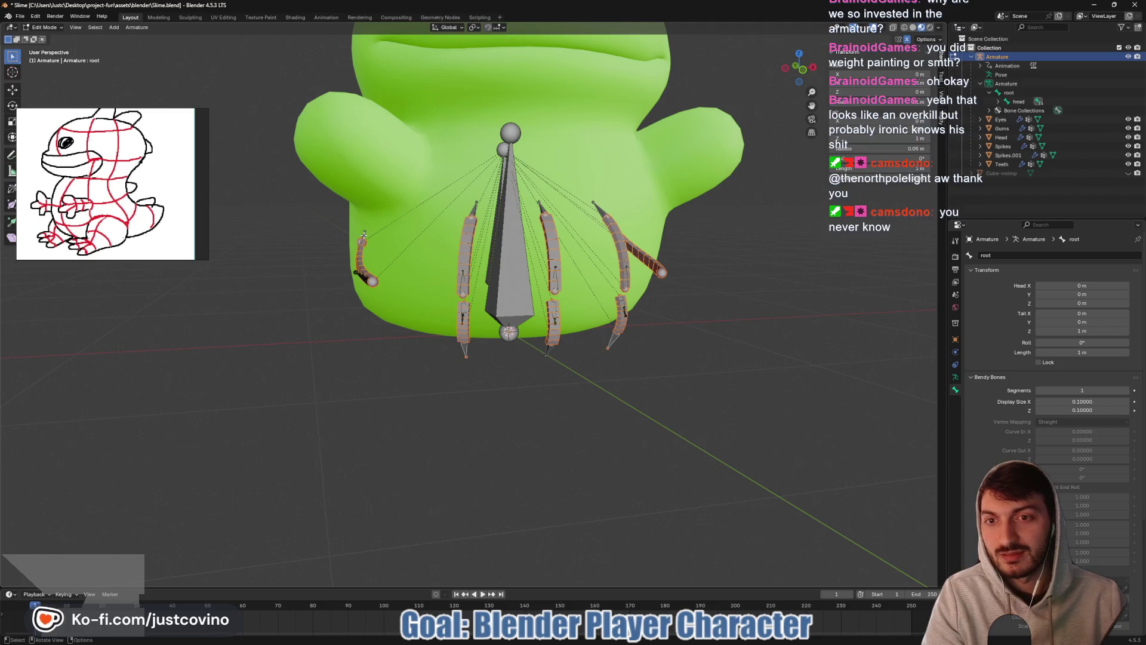
drag(364, 234, 407, 362)
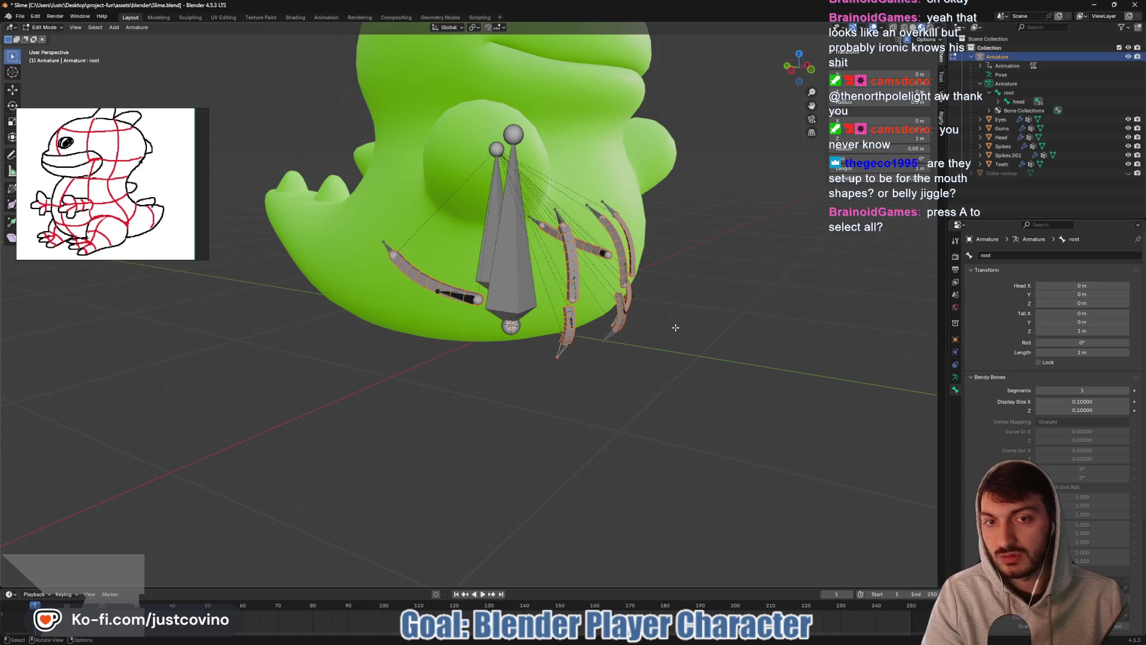
scroll(675, 327, down, 3)
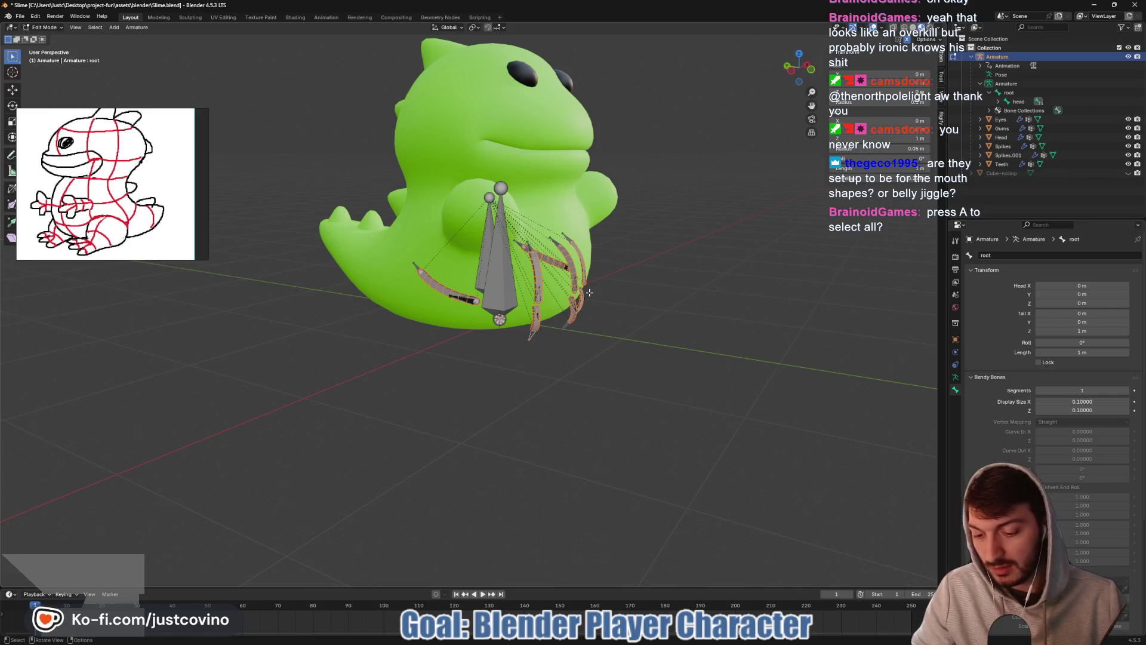
Cancel the vertical move and refine the face-bone selection, including DEF_test.002.r.
key(g)
key(z)
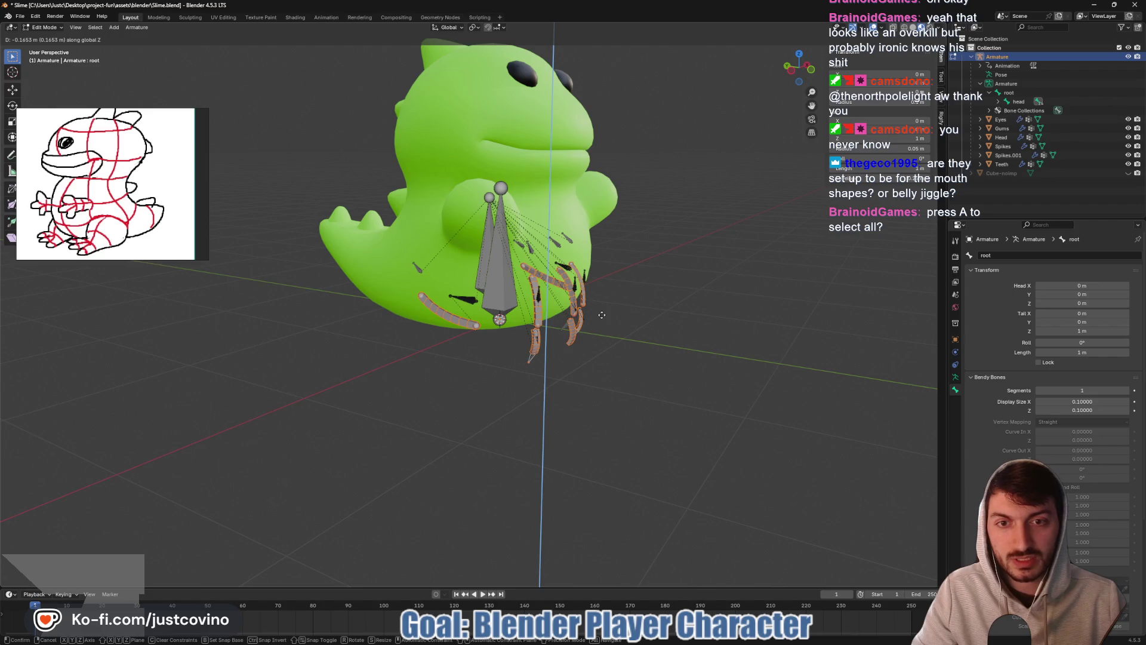
right_click(601, 315)
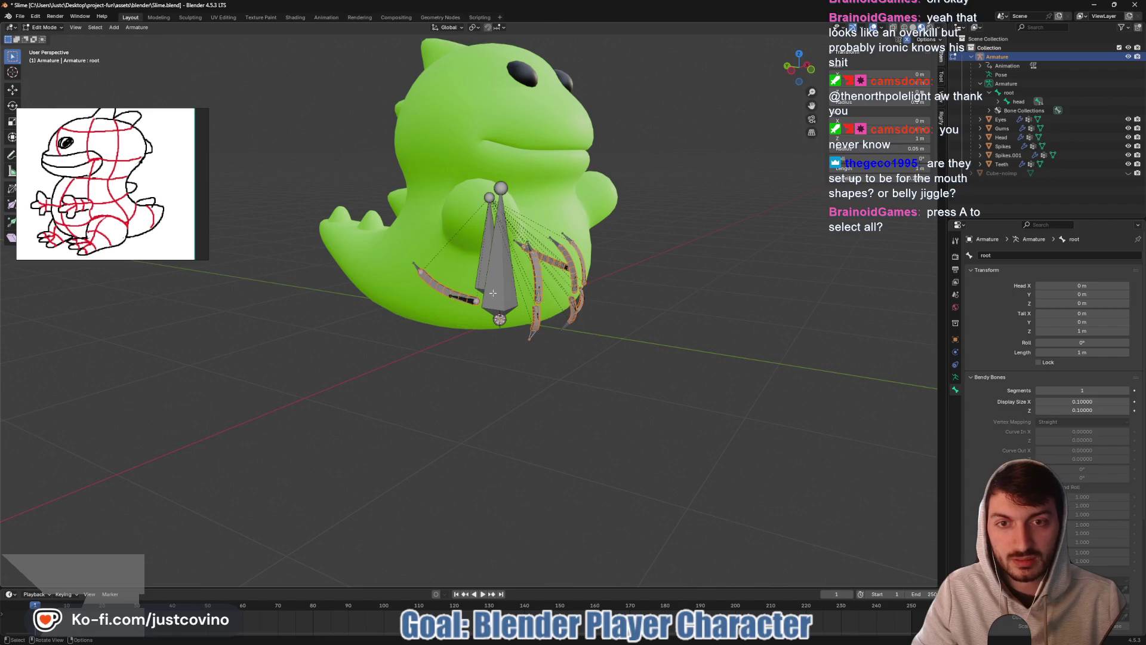
click(421, 272)
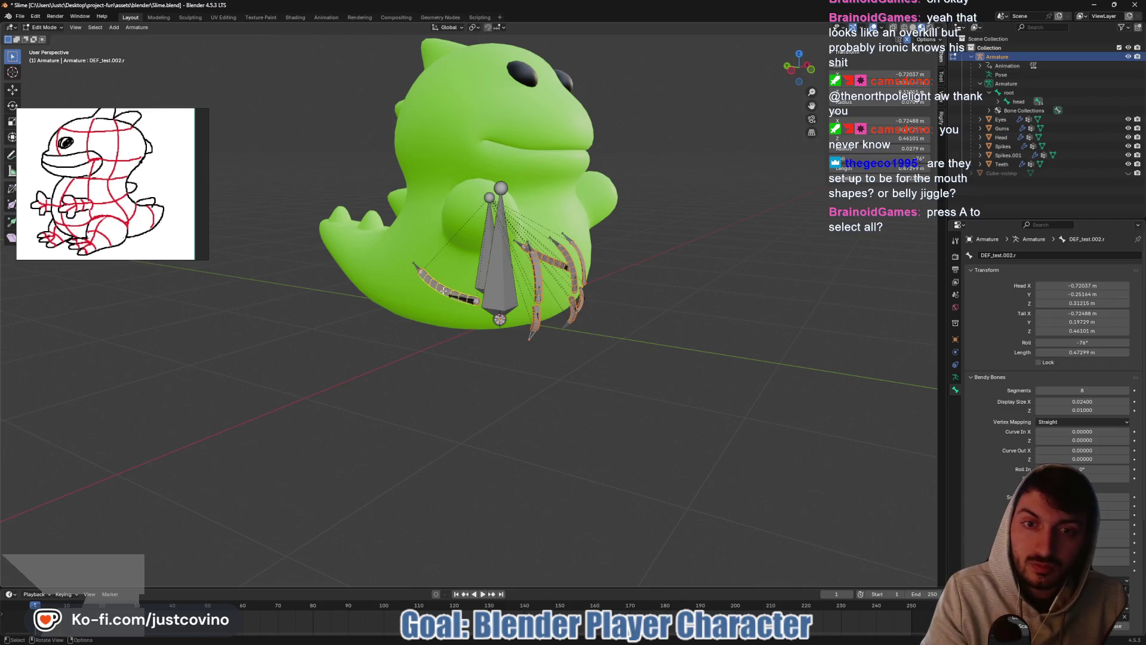
scroll(449, 294, up, 5)
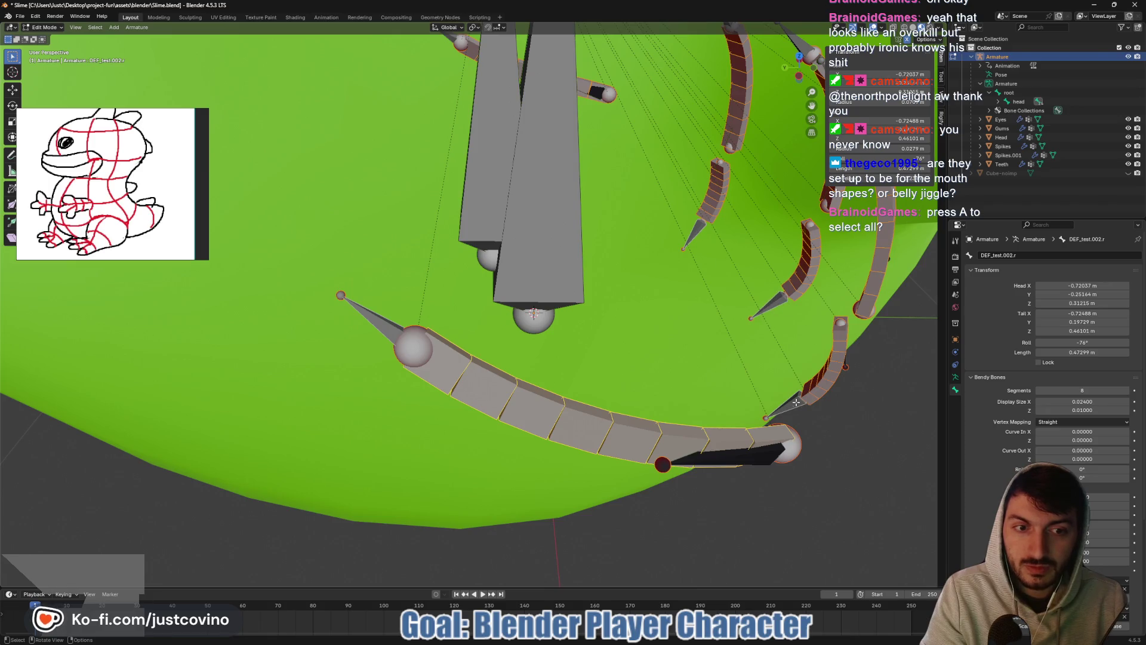
scroll(815, 307, down, 2)
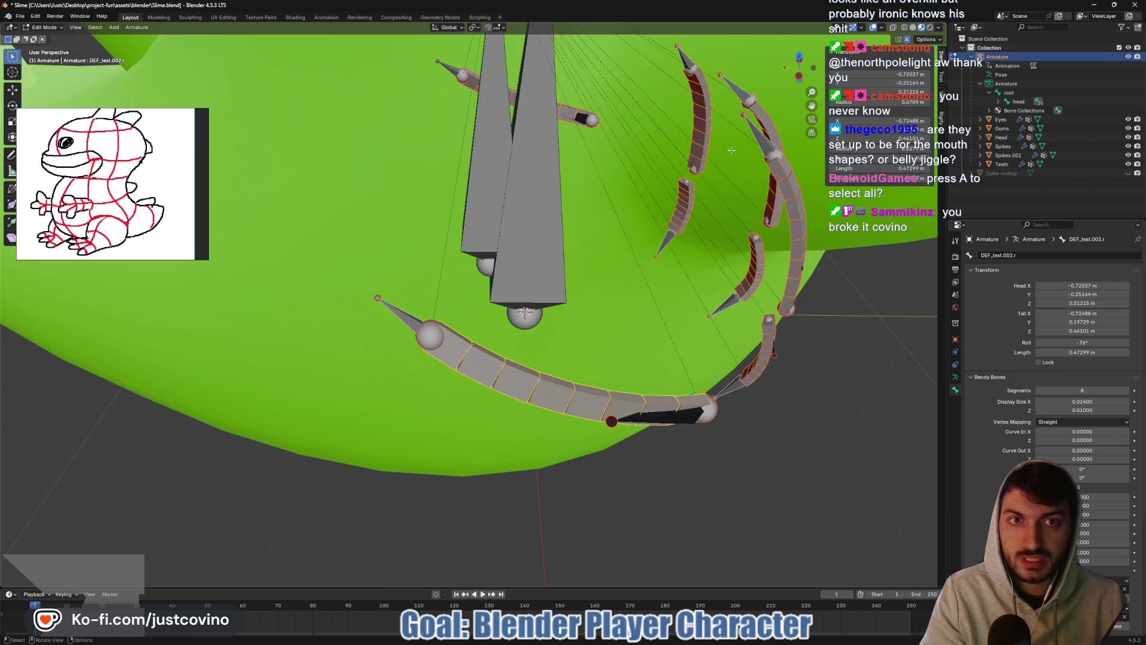
scroll(686, 267, down, 3)
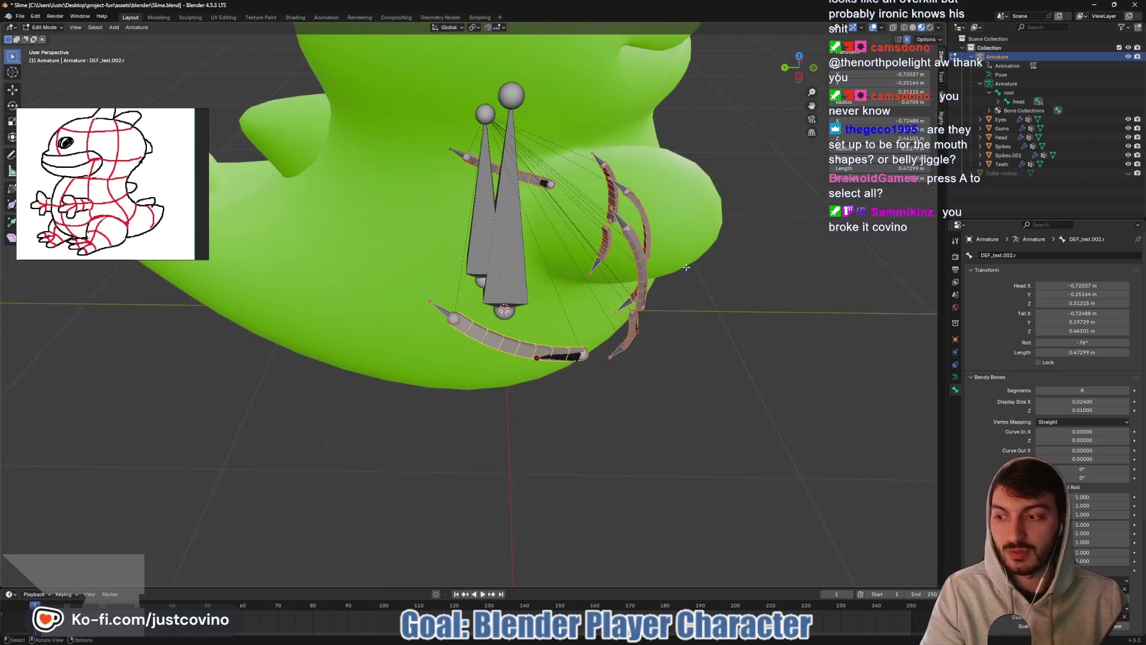
drag(702, 271, 686, 265)
key(a)
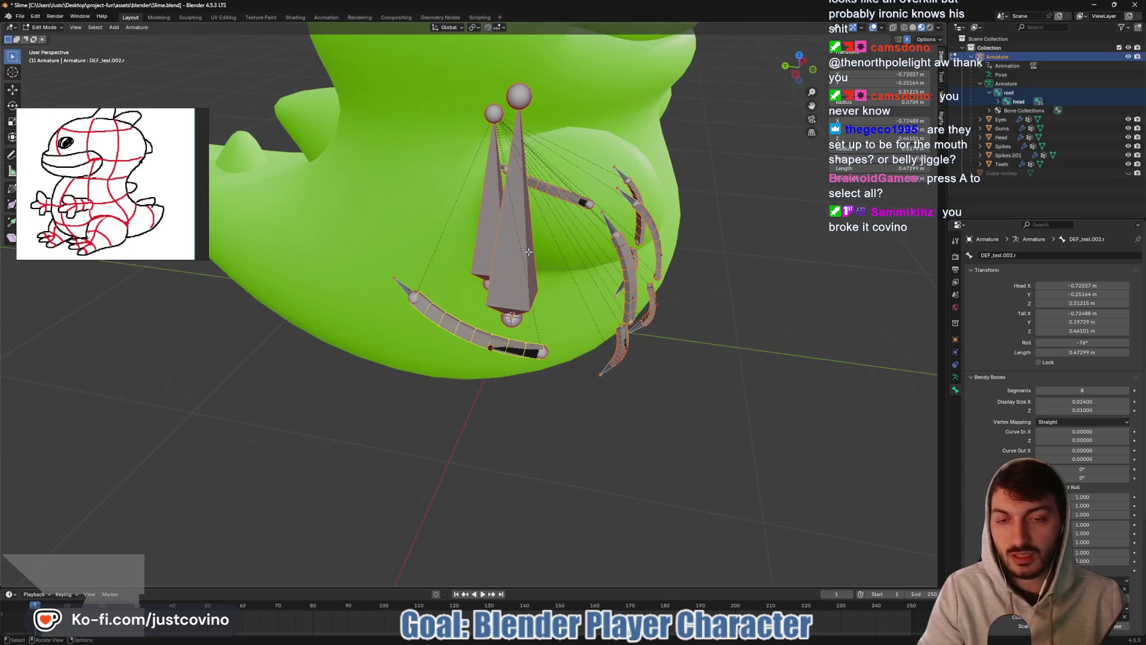
key(ctrl+z)
mouse_move(529, 251)
mouse_down()
mouse_move(652, 273)
mouse_move(576, 265)
mouse_up()
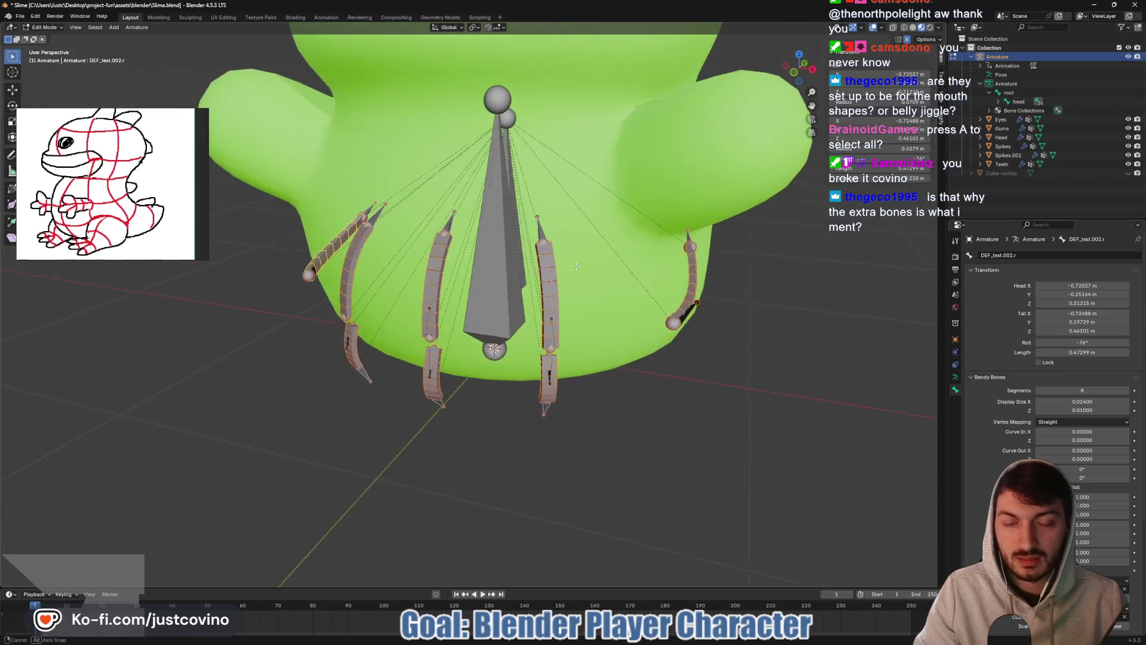
scroll(576, 266, down, 5)
scroll(539, 263, down, 1)
Raise the gathered face bones 1.013 m along Z in Front view.
click(794, 74)
key(g)
key(z)
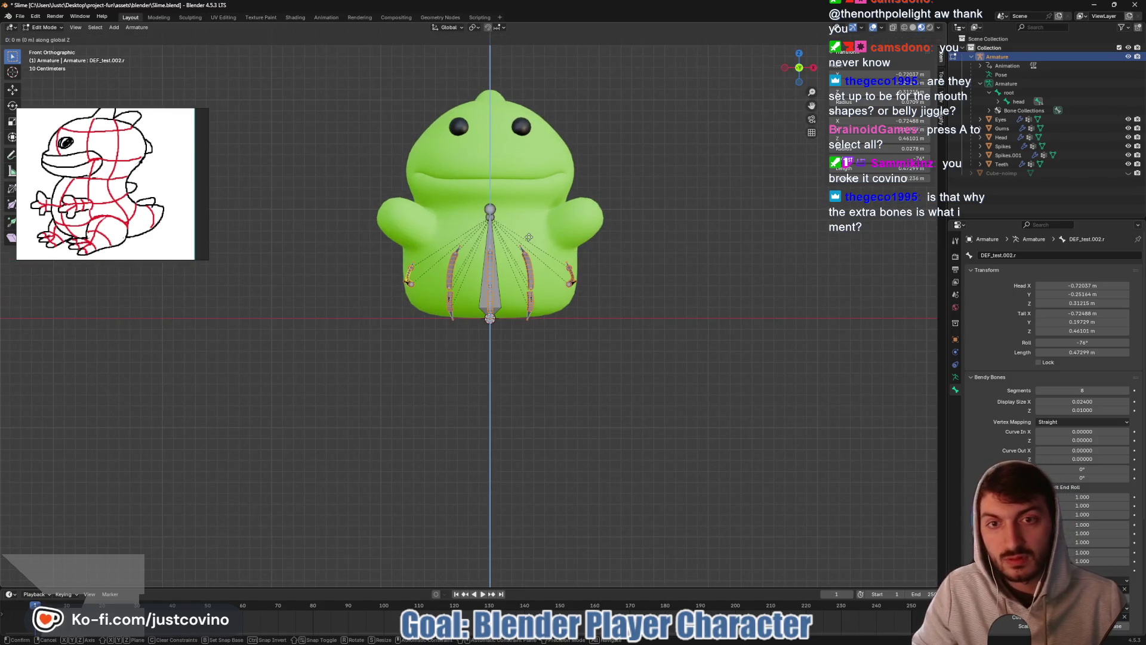
click(533, 126)
drag(701, 205, 489, 277)
Raise the head bone about 0.98 m along Z and check it from several angles.
click(481, 279)
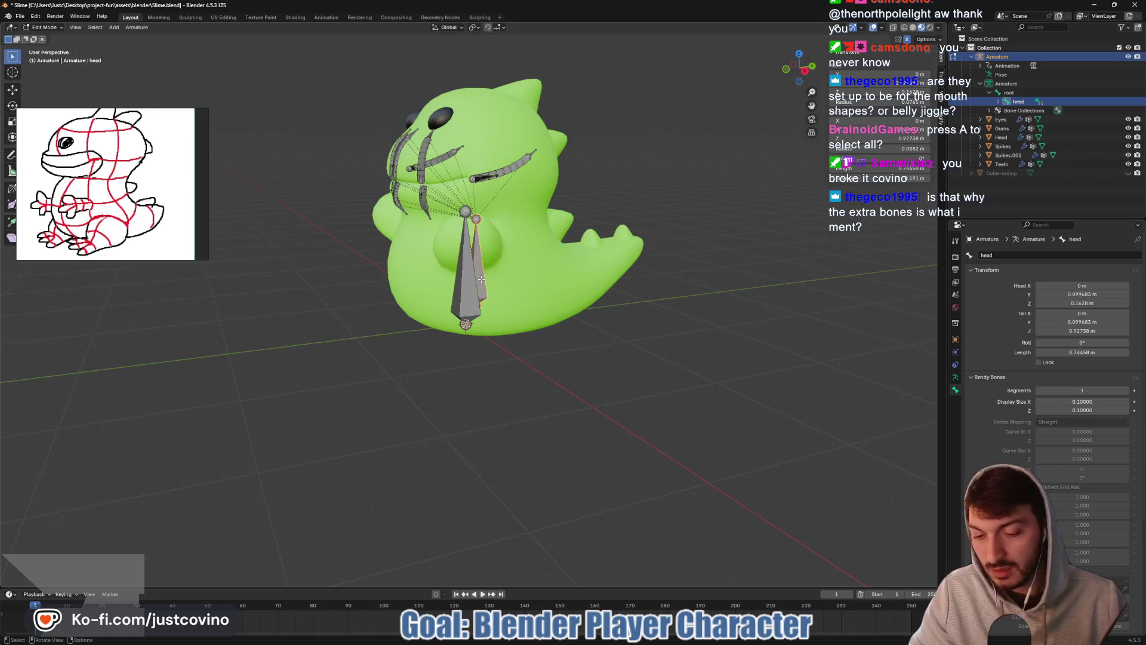
key(g)
key(z)
mouse_move(488, 165)
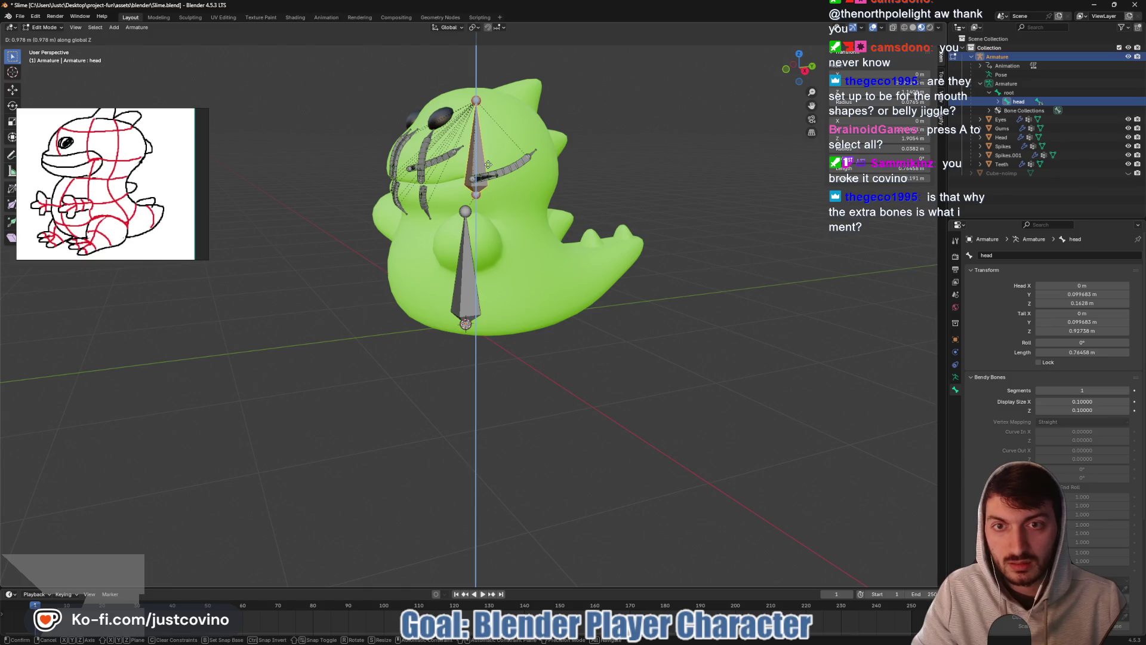
click(489, 165)
mouse_move(489, 165)
mouse_down()
mouse_move(564, 303)
mouse_move(657, 294)
mouse_up()
mouse_move(666, 294)
mouse_down()
mouse_move(475, 229)
mouse_move(437, 198)
mouse_up()
scroll(634, 225, down, 2)
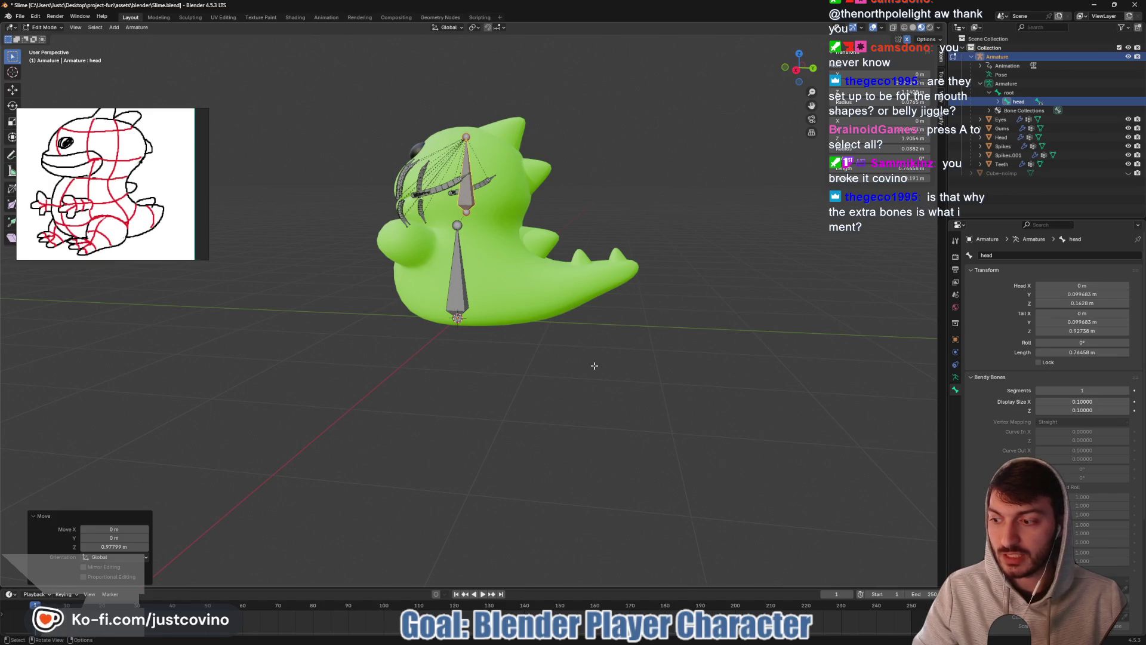
drag(566, 372, 599, 255)
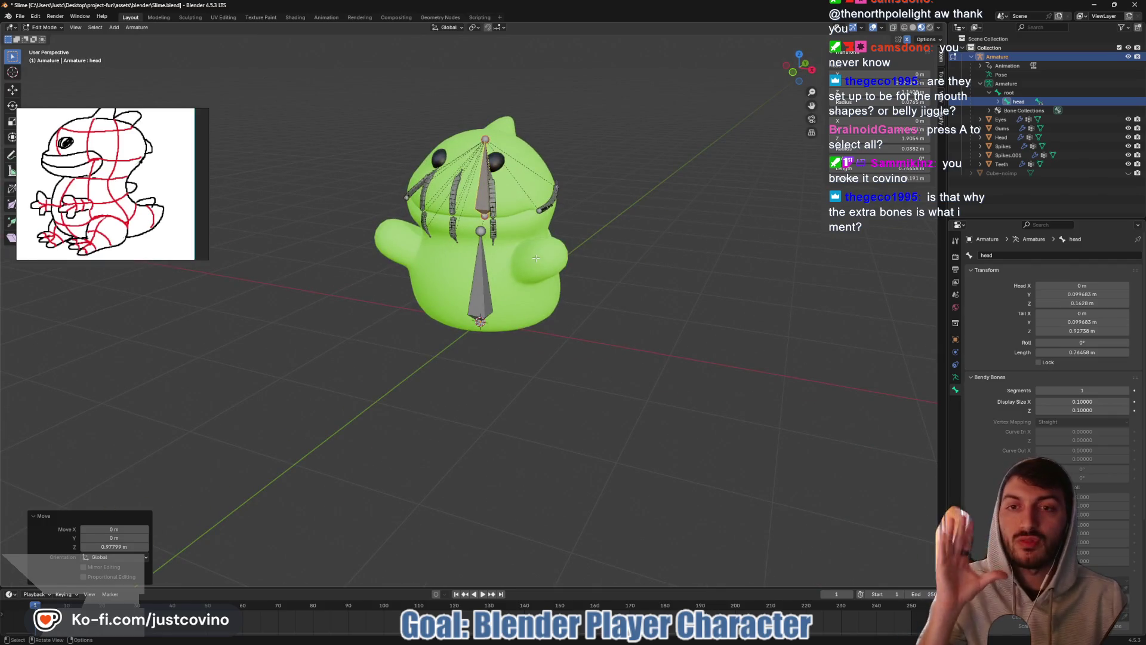
mouse_move(624, 317)
mouse_down()
mouse_move(526, 311)
mouse_move(455, 241)
mouse_up()
click(456, 227)
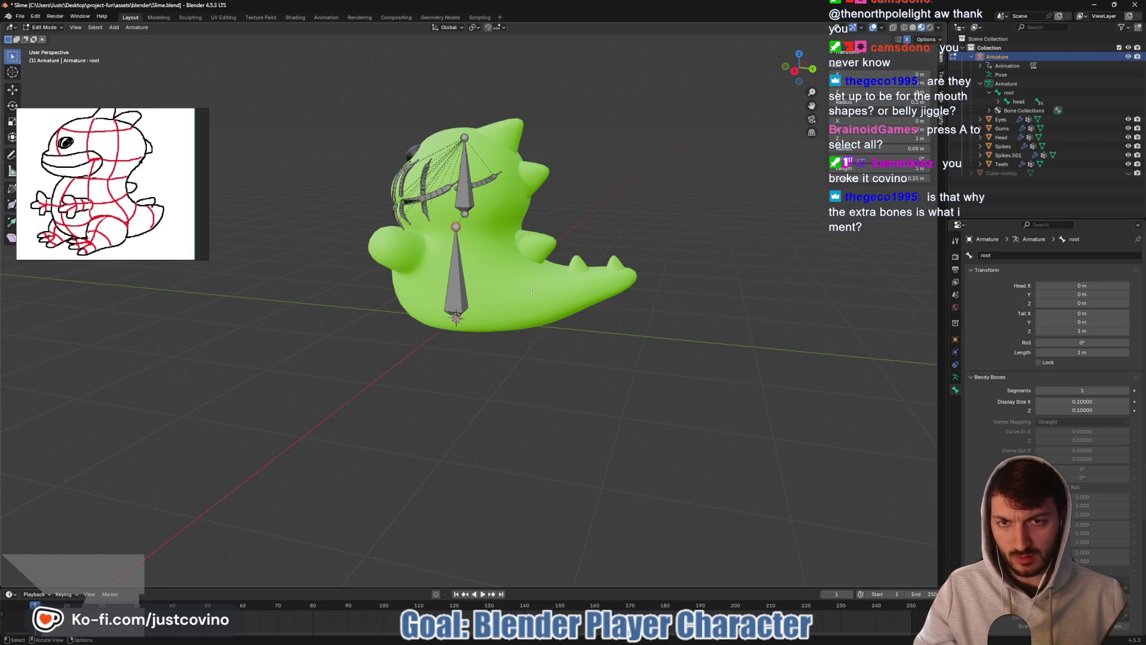
Try adding a new bone with Shift+A, then undo it.
click(457, 273)
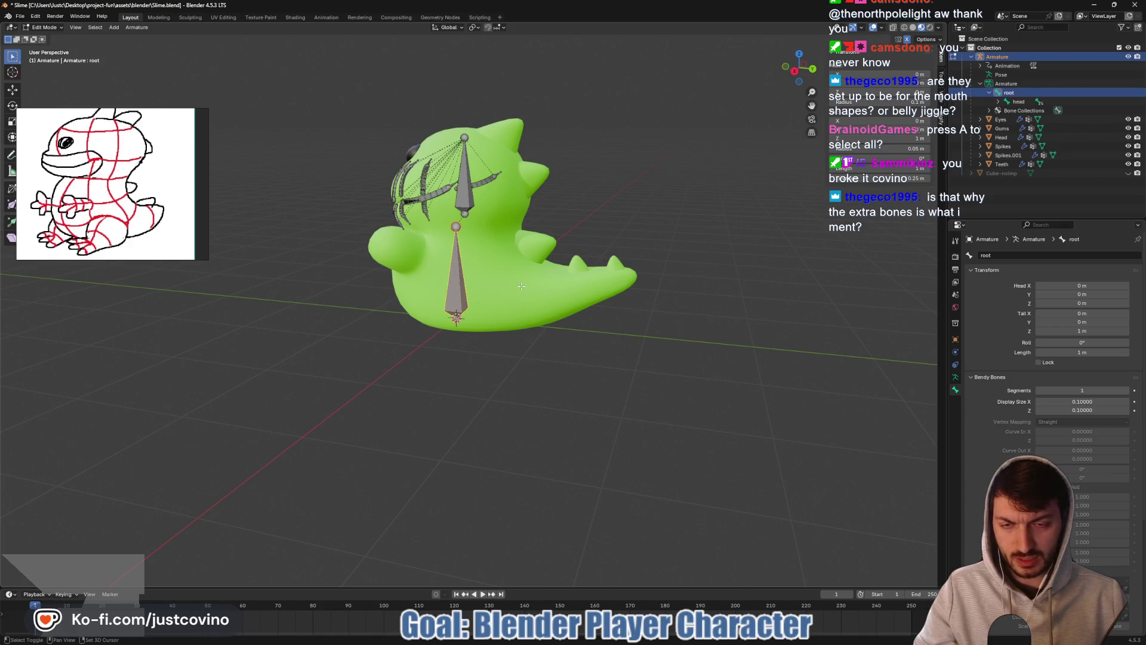
key(shift+a)
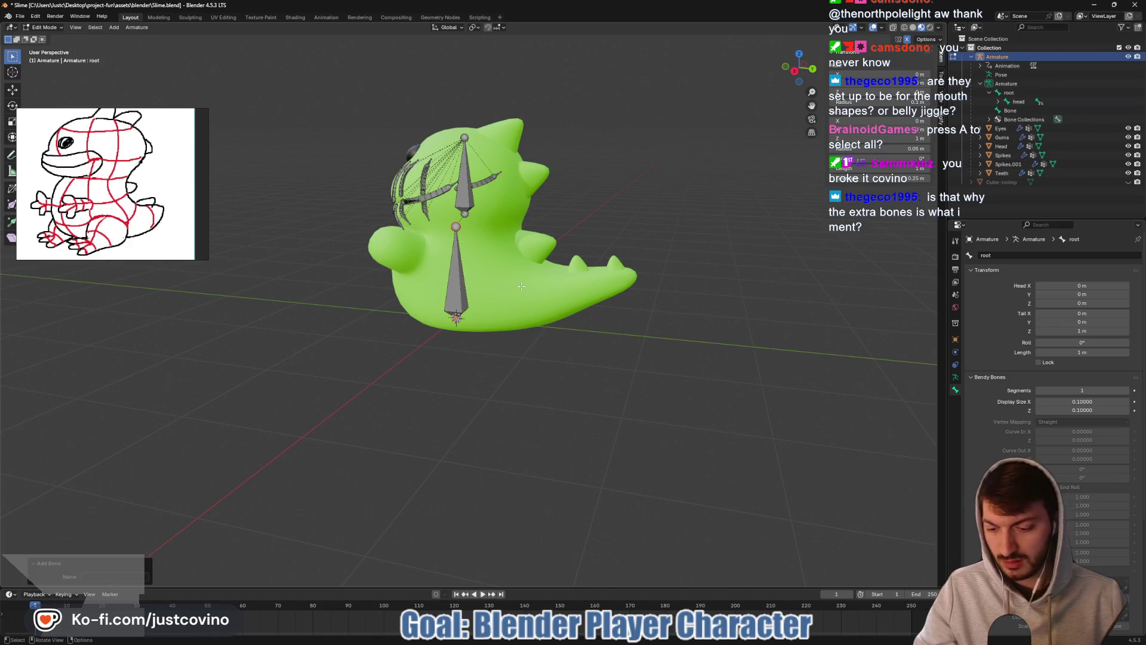
click(523, 286)
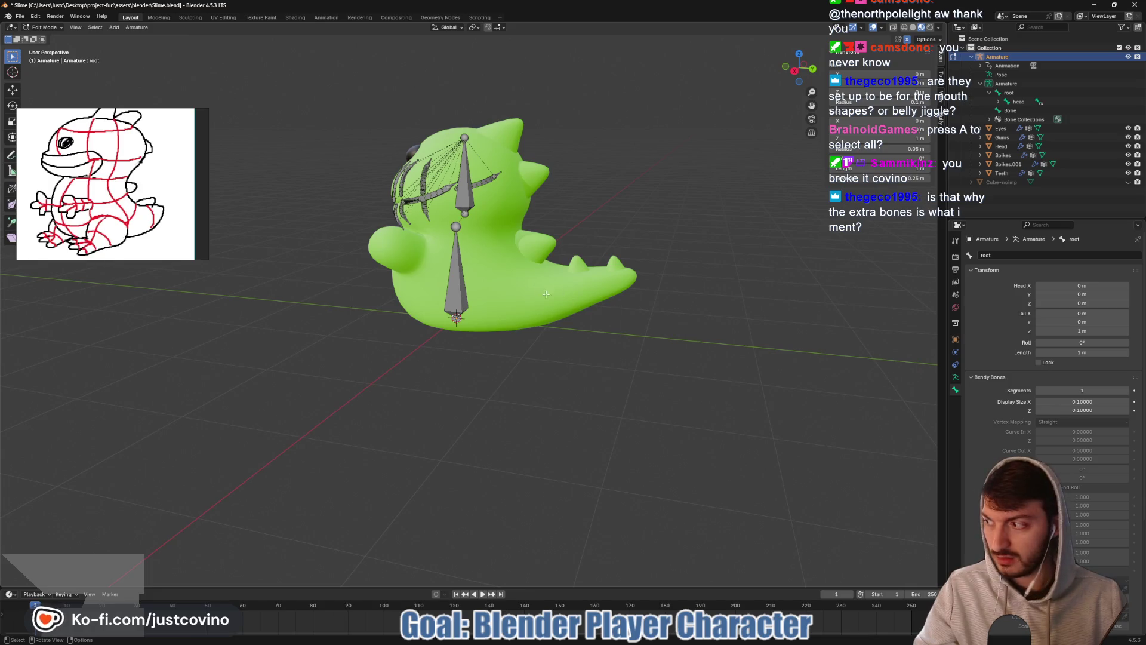
right_click(598, 299)
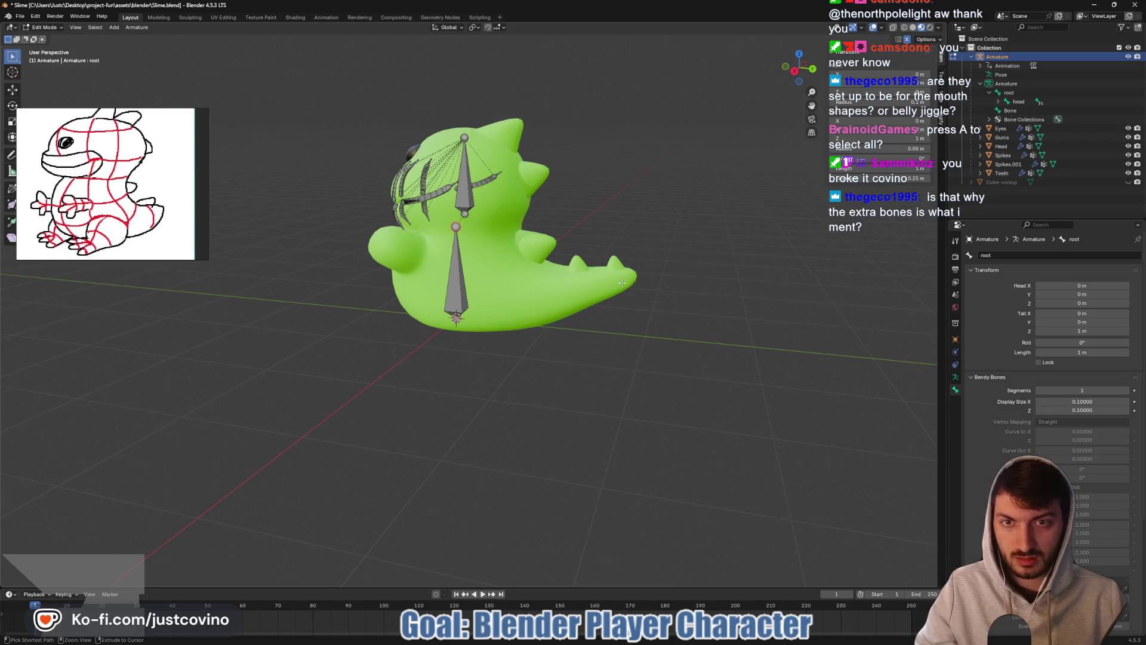
key(ctrl+z)
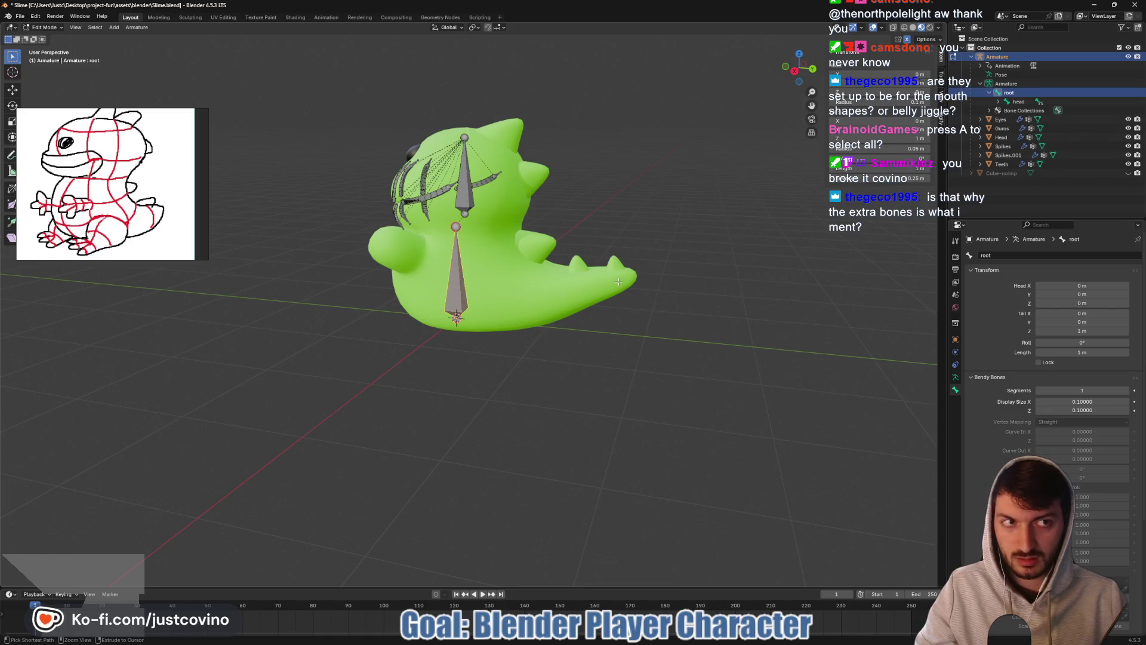
Extrude root.001 from the root's base and move its tip to the tail end in Top view.
click(455, 227)
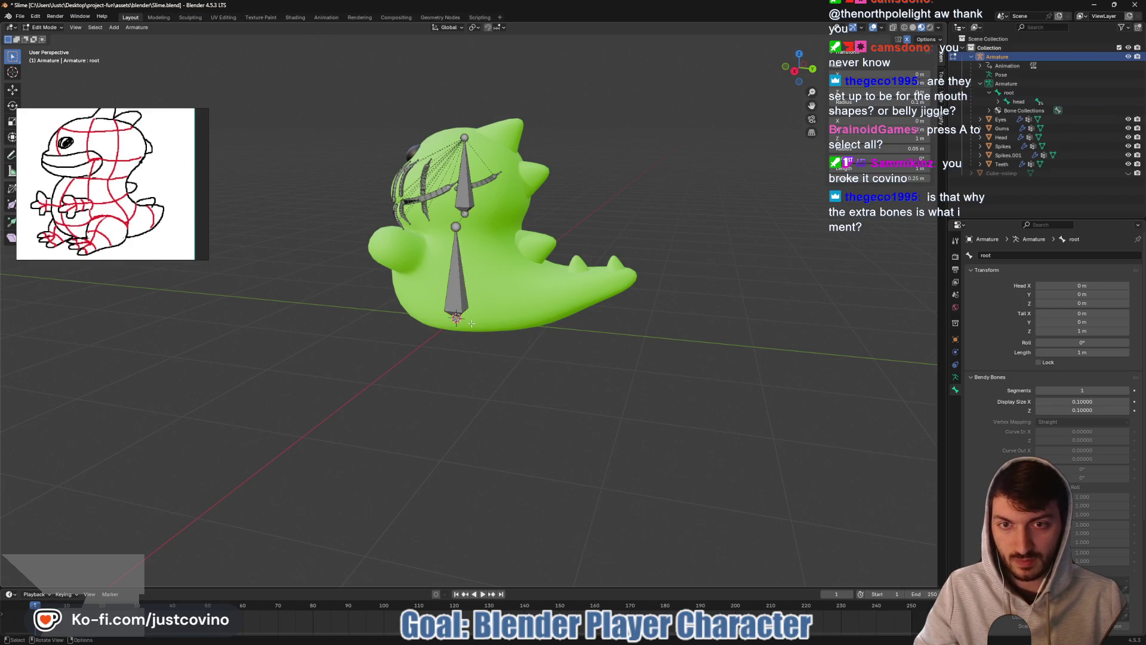
key(e)
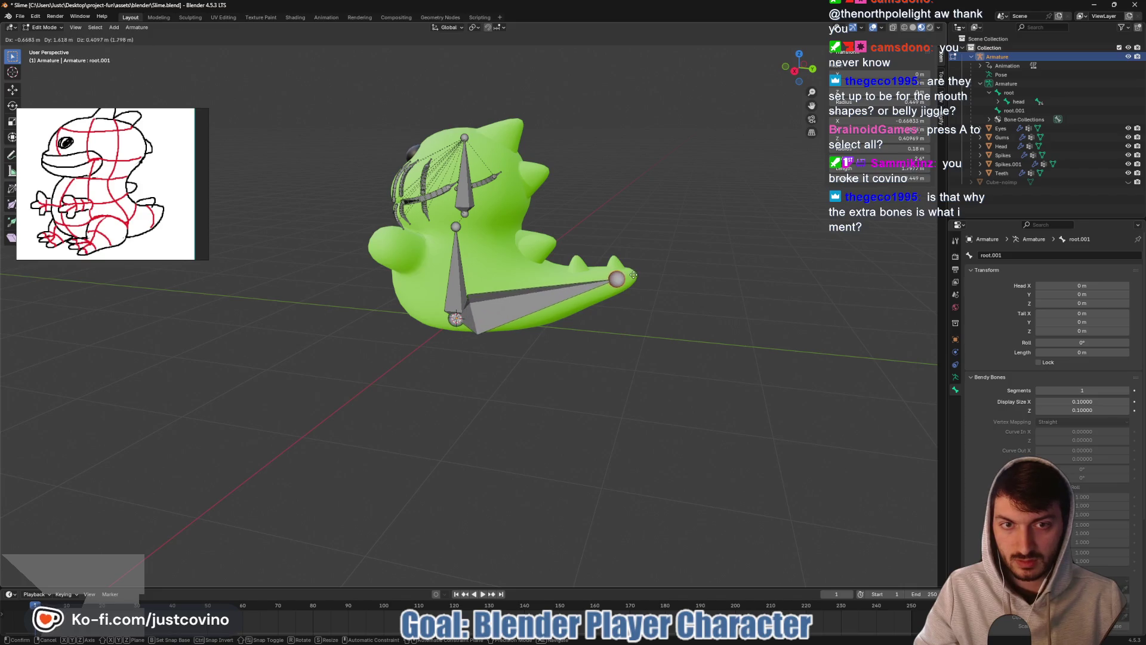
click(637, 274)
mouse_move(721, 301)
mouse_down()
mouse_move(735, 281)
mouse_move(753, 308)
mouse_up()
click(799, 63)
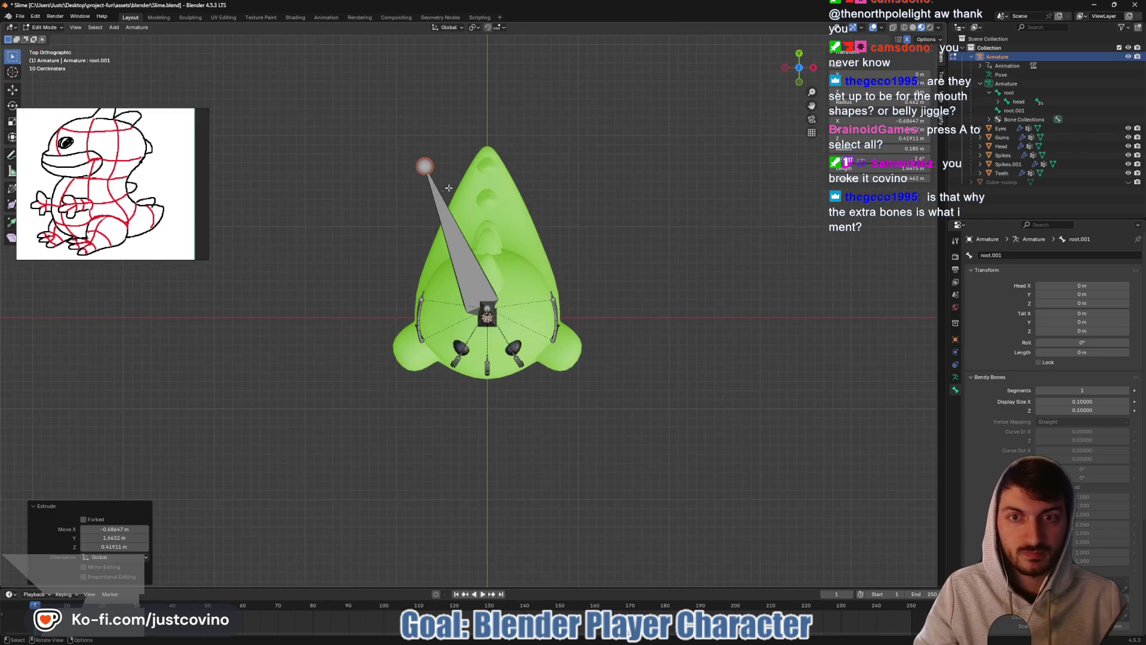
key(g)
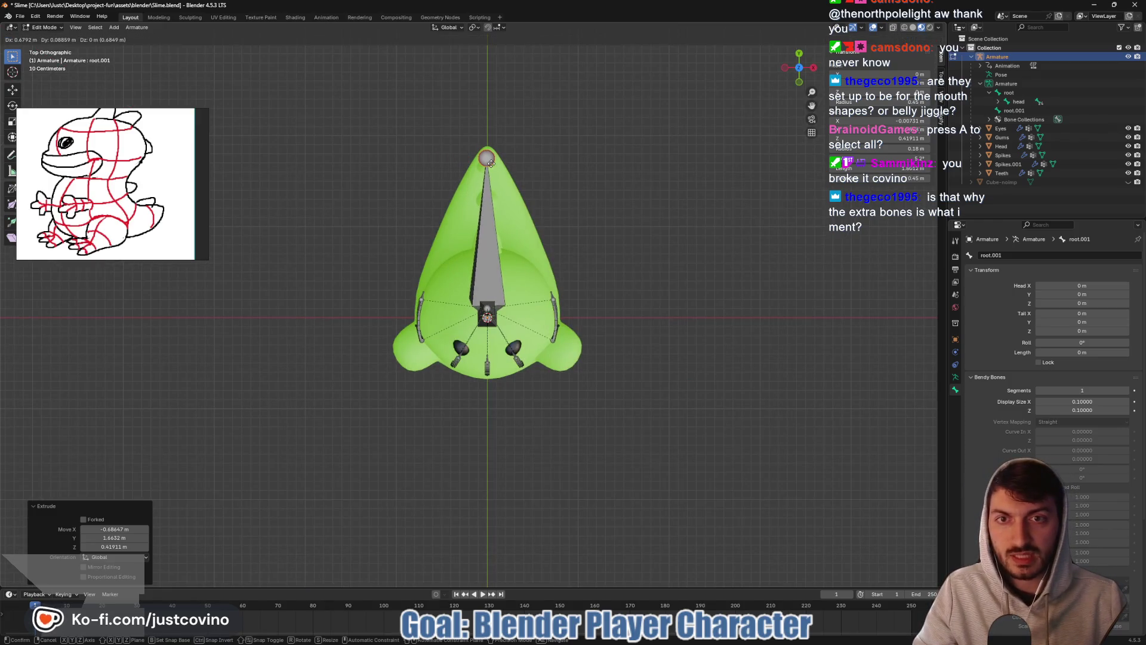
click(489, 163)
mouse_move(489, 163)
mouse_down()
mouse_move(533, 137)
mouse_move(535, 152)
mouse_up()
click(532, 303)
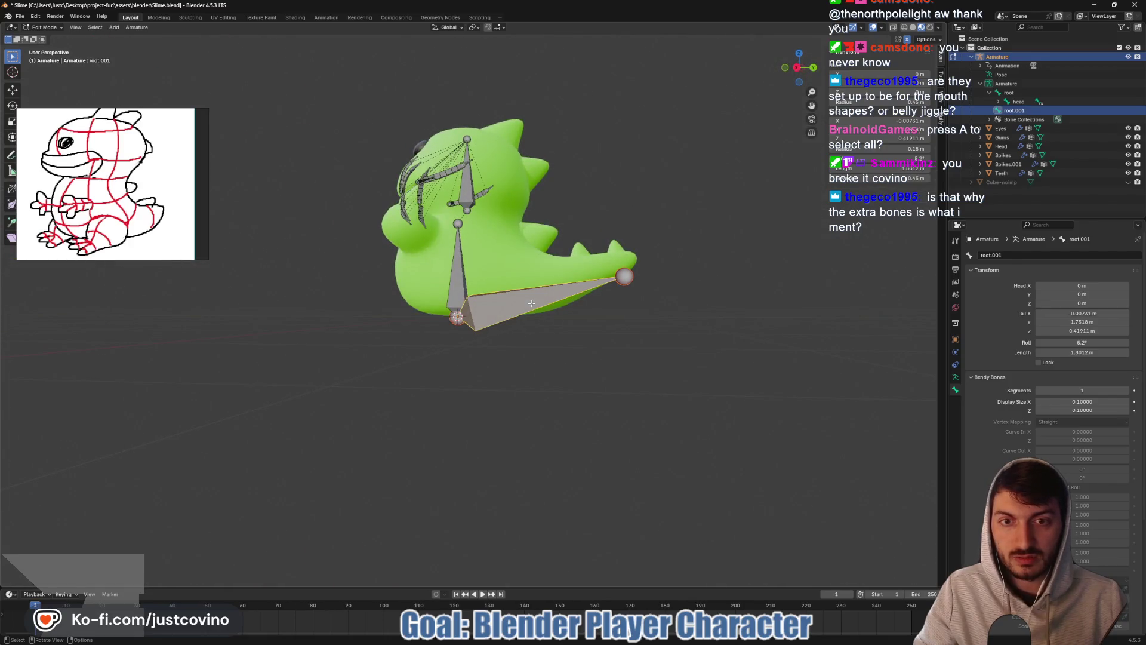
right_click(531, 299)
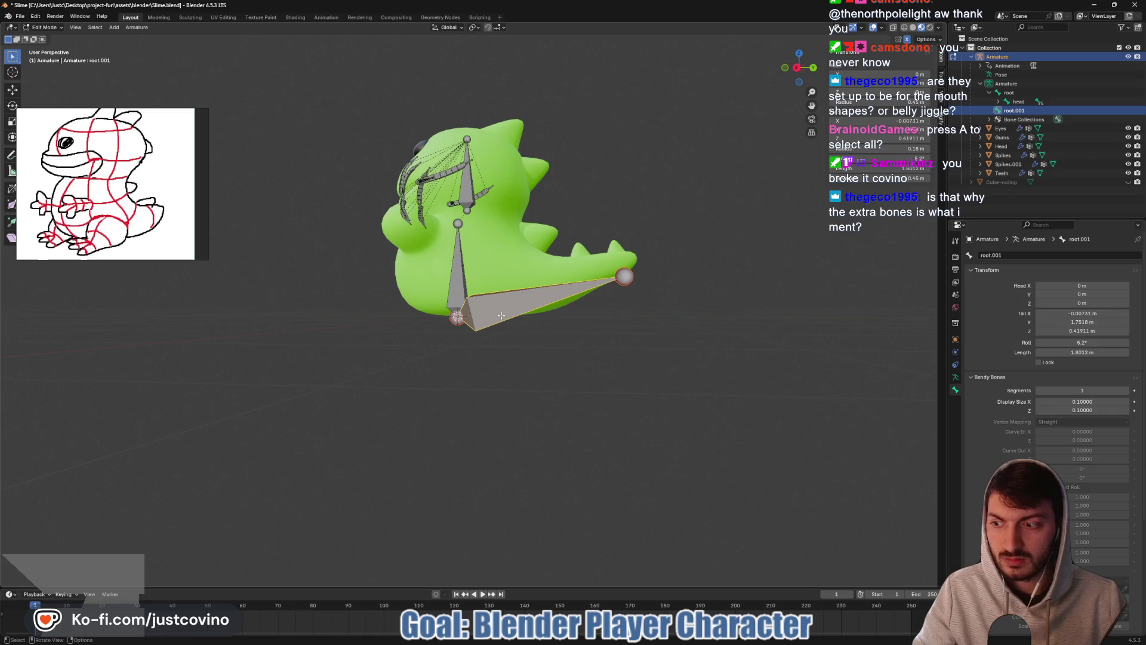
Subdivide the tail bone with 3 cuts into four bones.
right_click(499, 311)
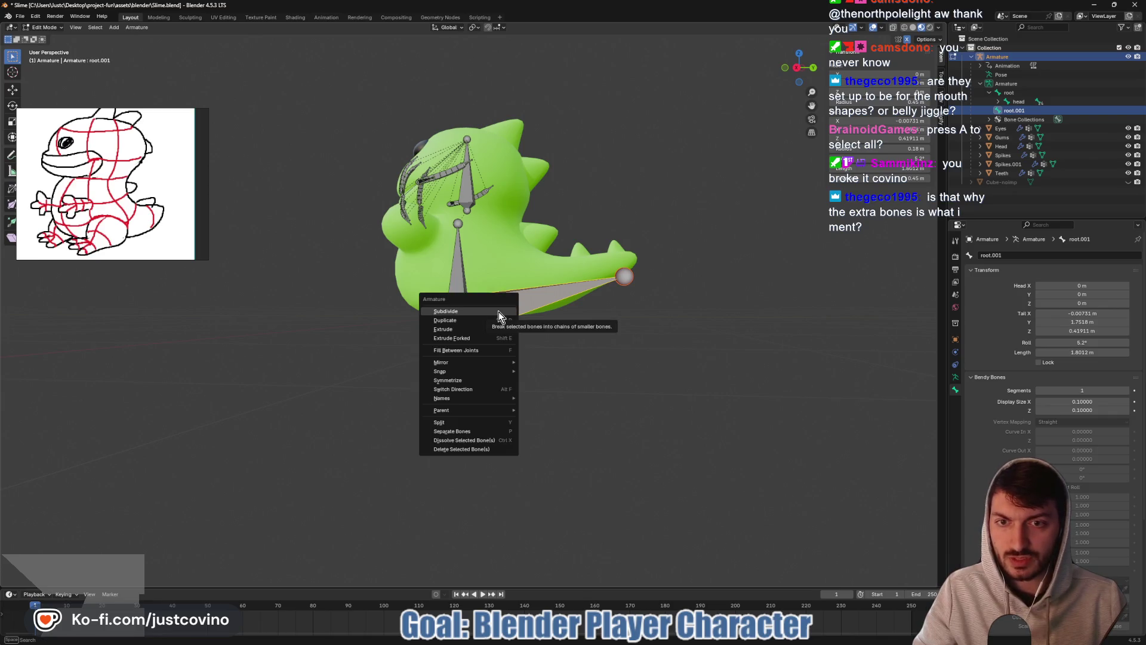
click(500, 314)
drag(105, 577, 128, 577)
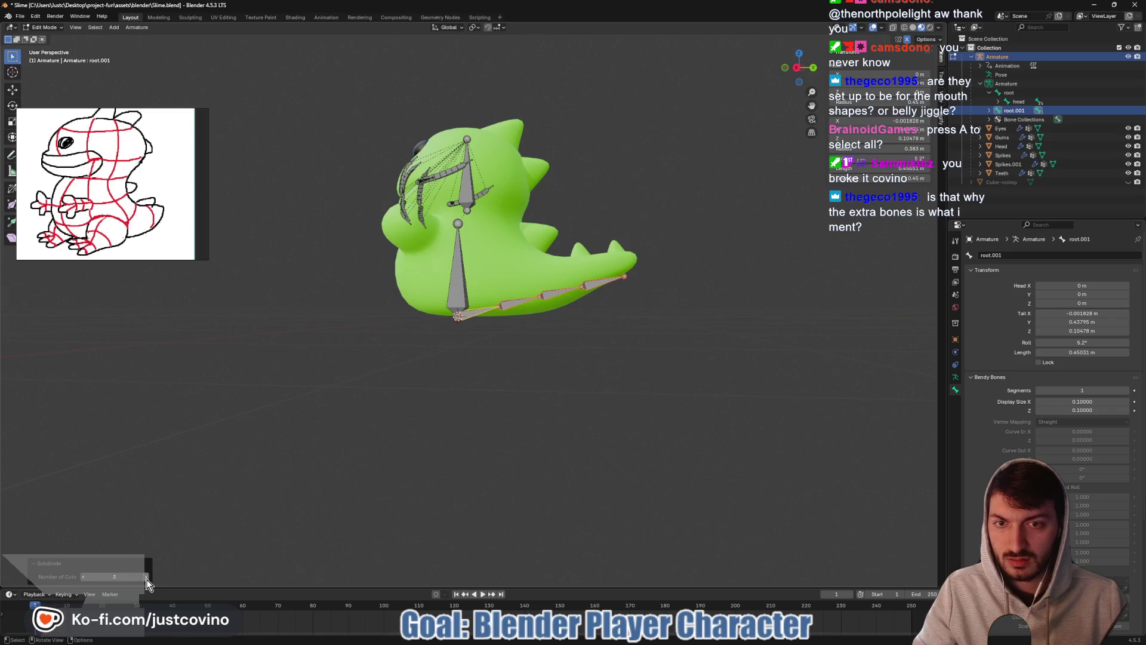
Move each tail joint, tip to base, to follow the tail's upward curve in side view.
click(625, 276)
key(g)
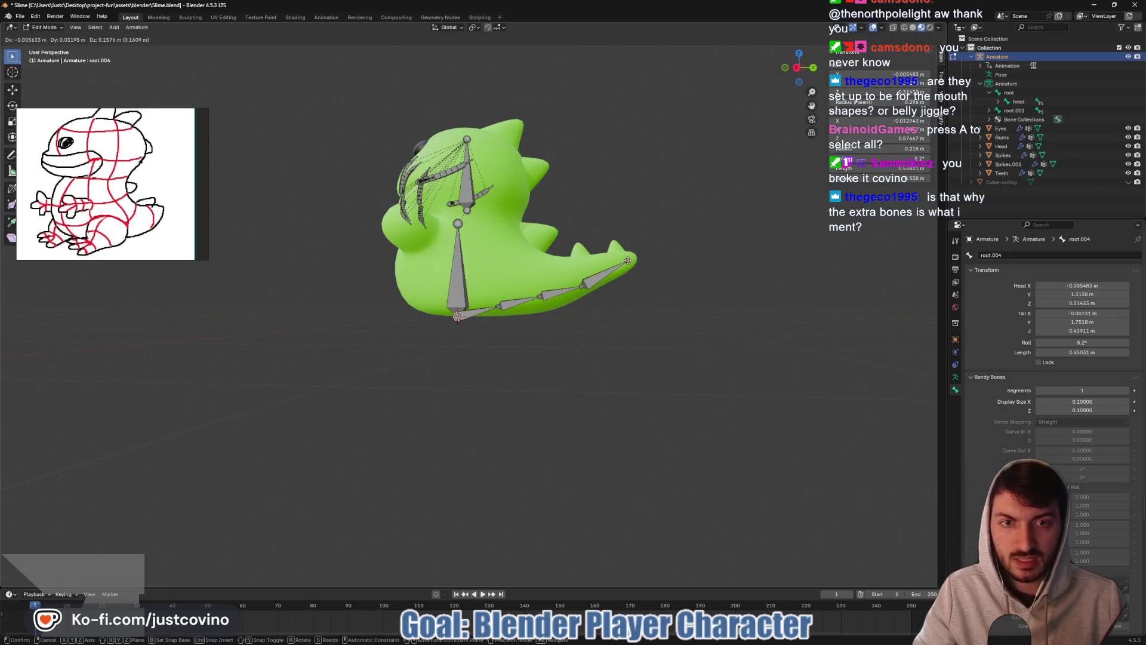
click(627, 261)
key(KP_3)
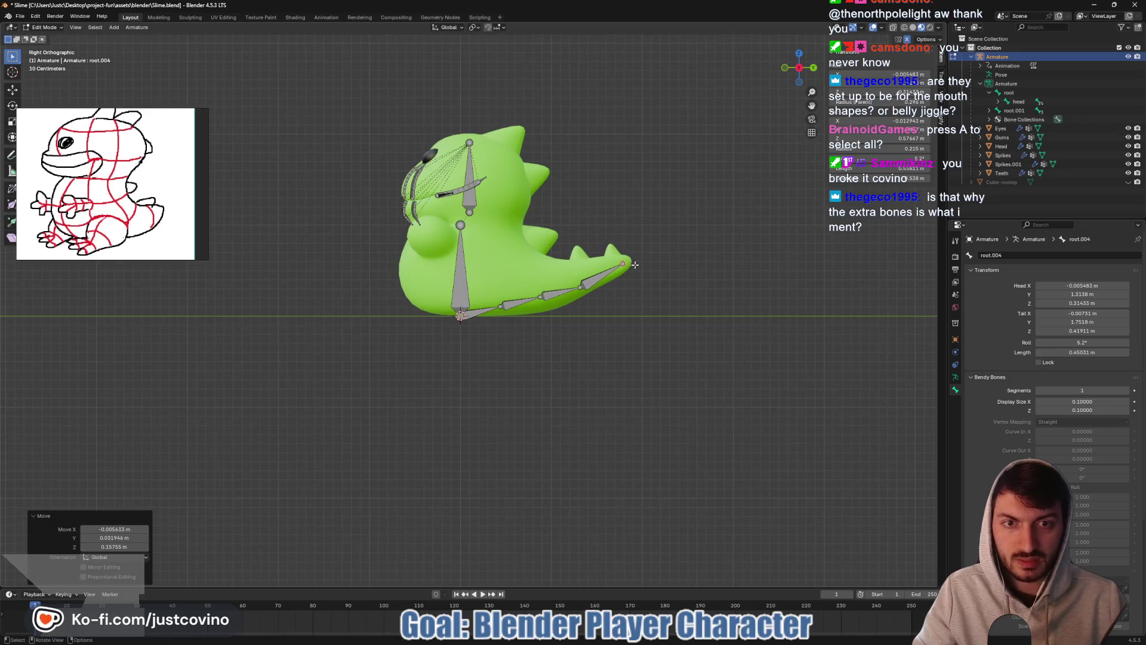
click(581, 289)
key(g)
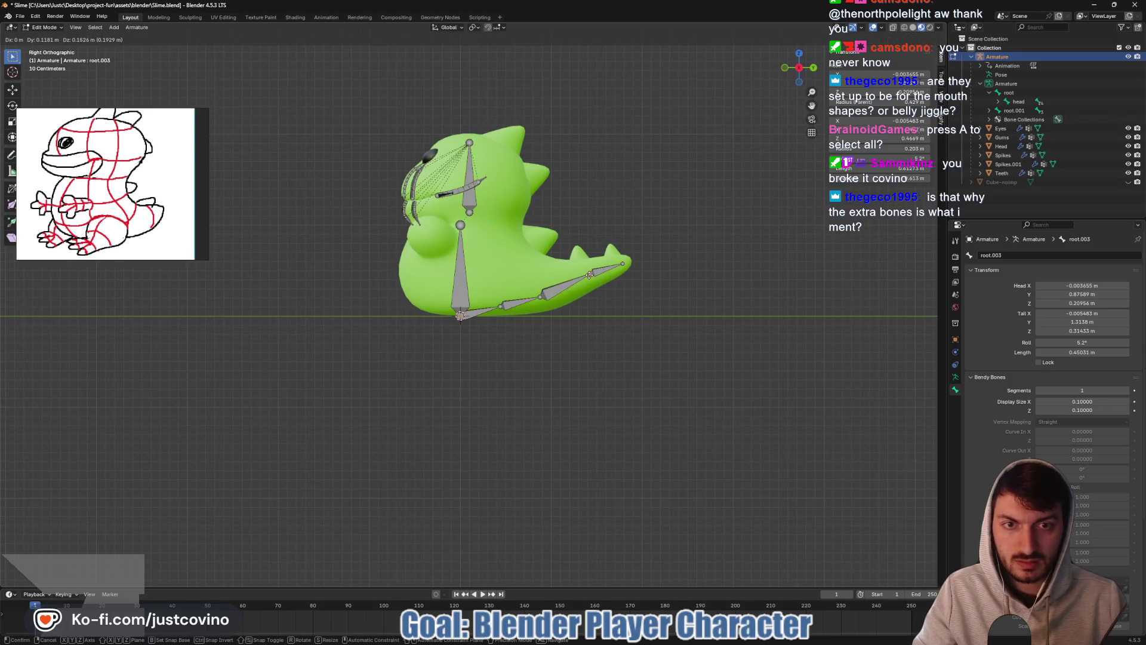
click(590, 275)
click(542, 298)
key(g)
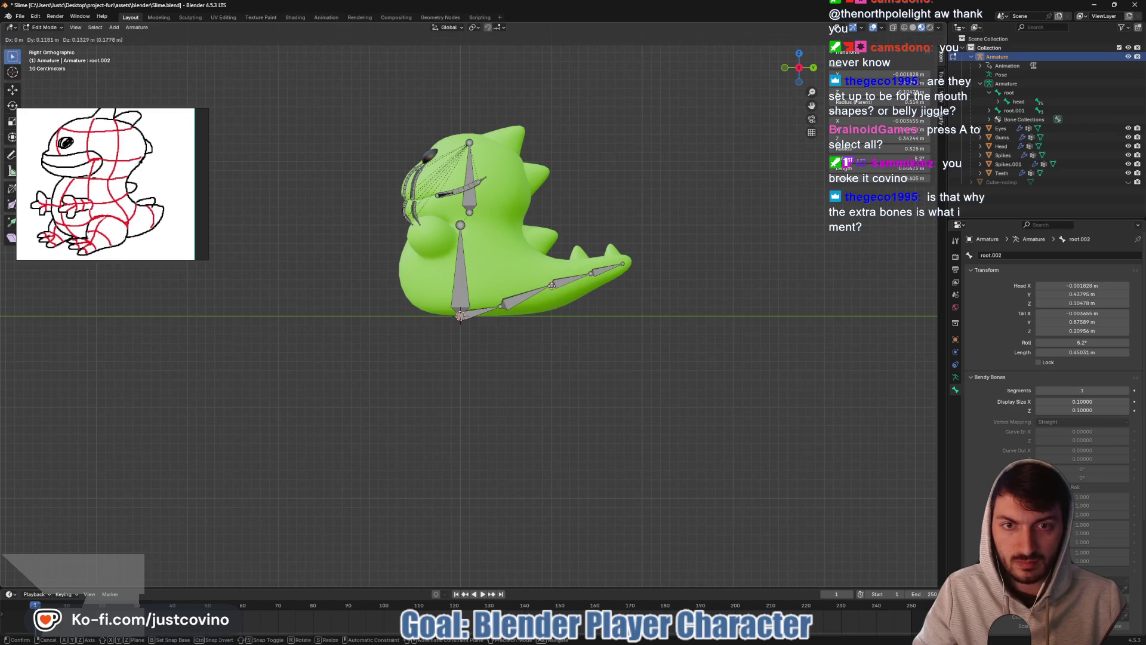
click(558, 281)
click(498, 307)
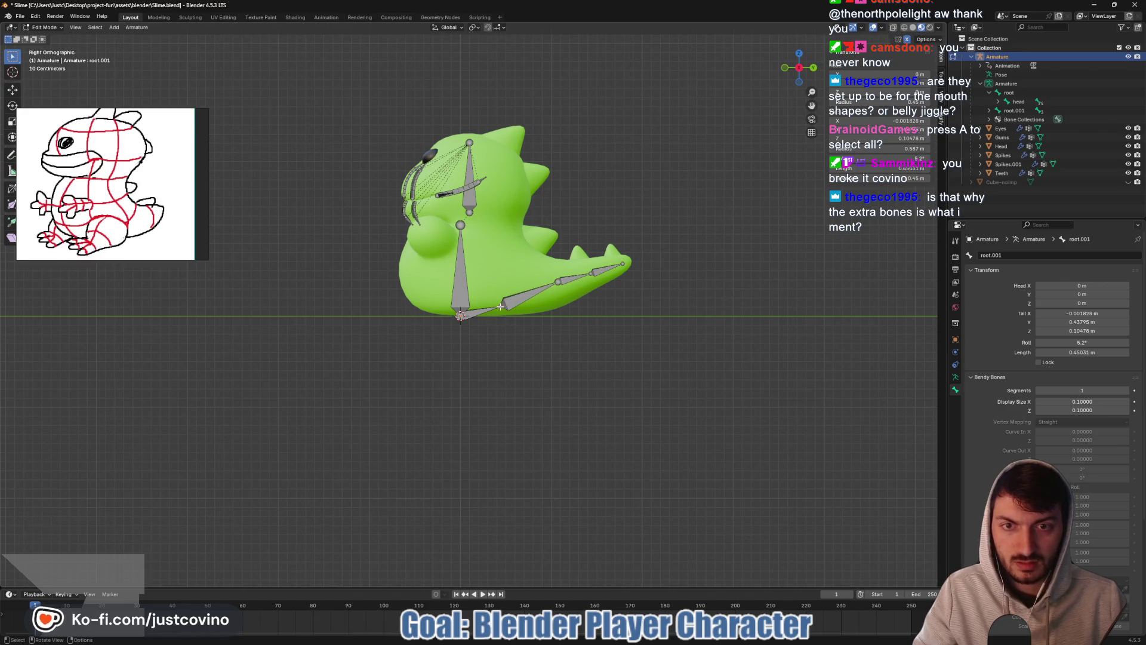
key(g)
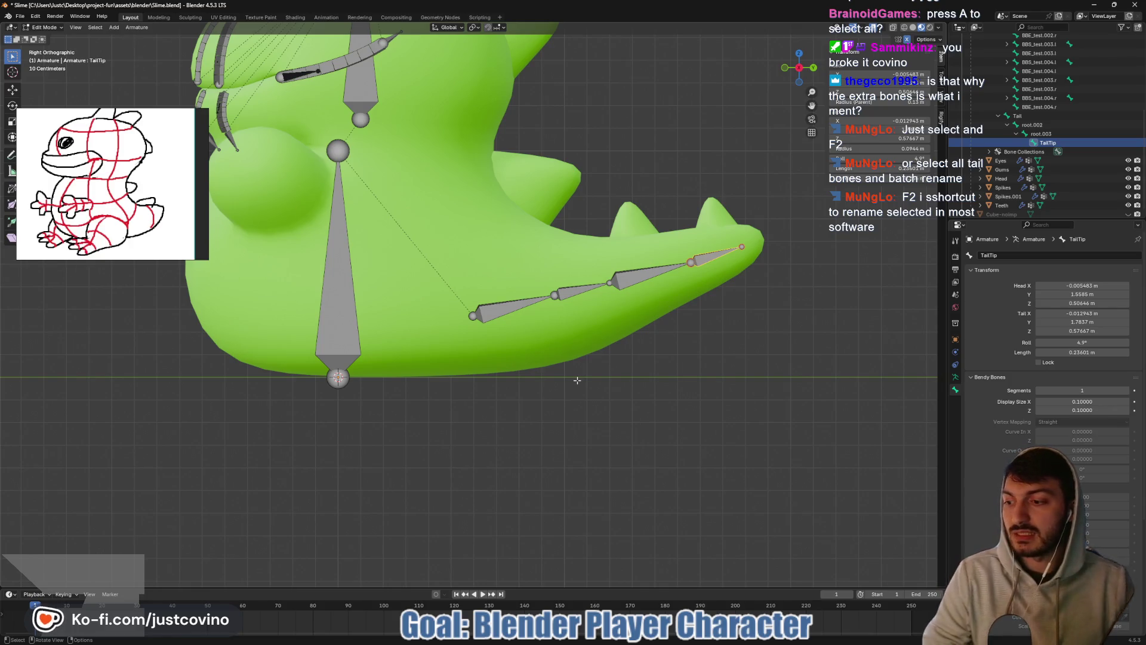
Switch to Front Orthographic view with the root bone's tip selected, then extrude a new bone.
mouse_move(563, 353)
mouse_down()
mouse_move(463, 402)
mouse_move(544, 419)
mouse_up()
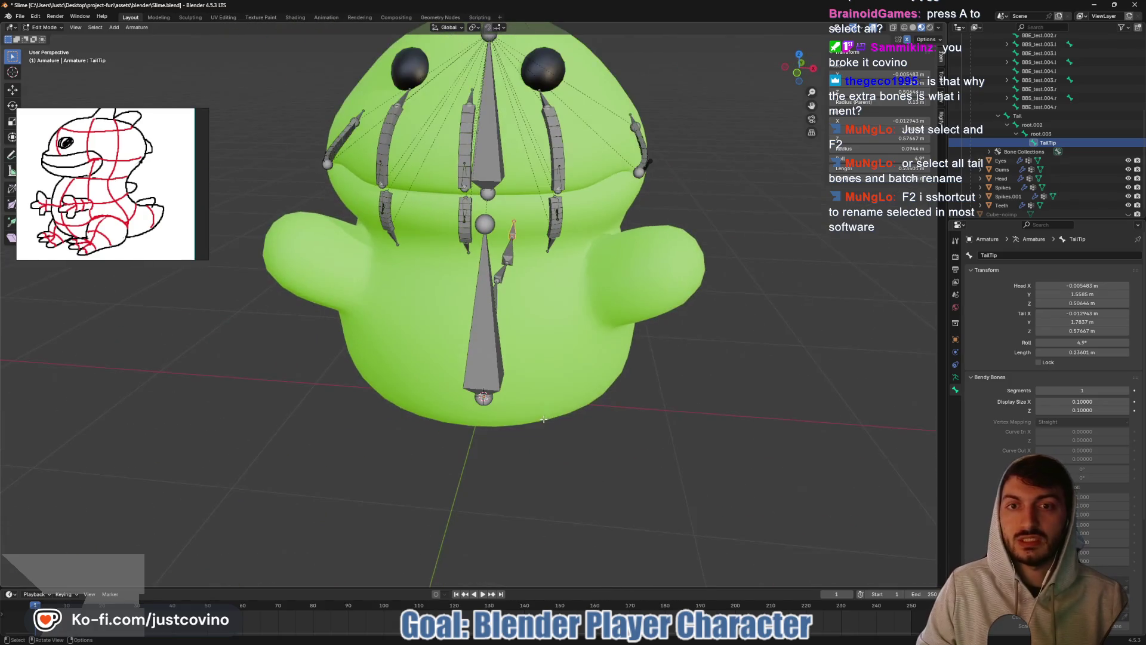
drag(590, 341, 465, 268)
click(403, 225)
mouse_move(404, 225)
mouse_down()
mouse_move(485, 300)
mouse_move(561, 287)
mouse_up()
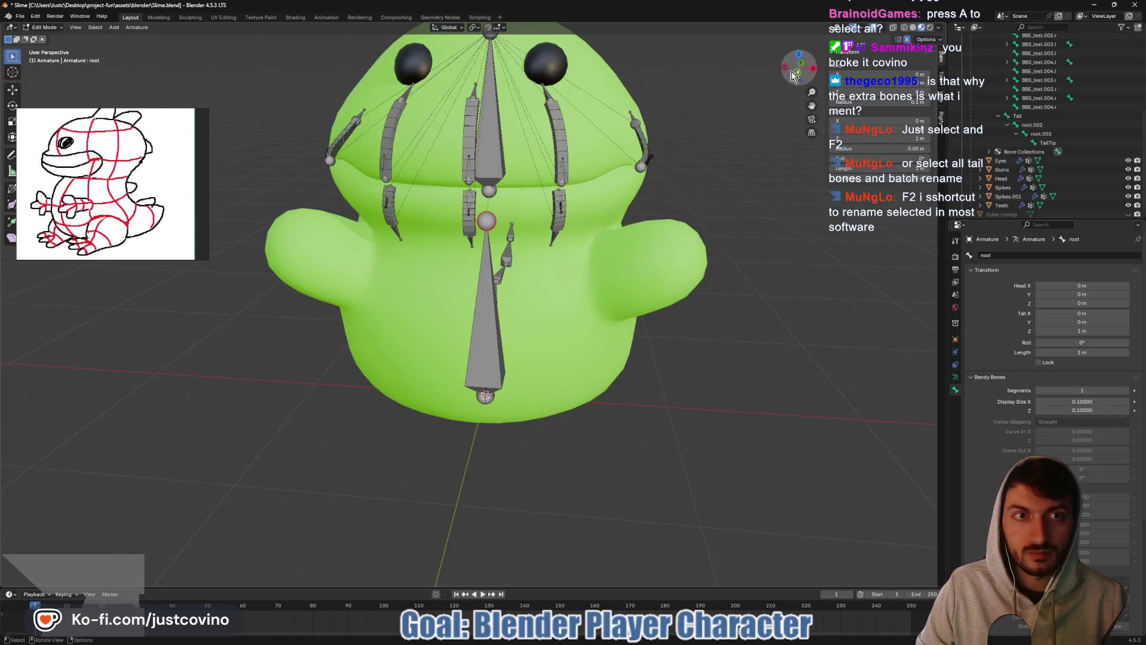
click(797, 74)
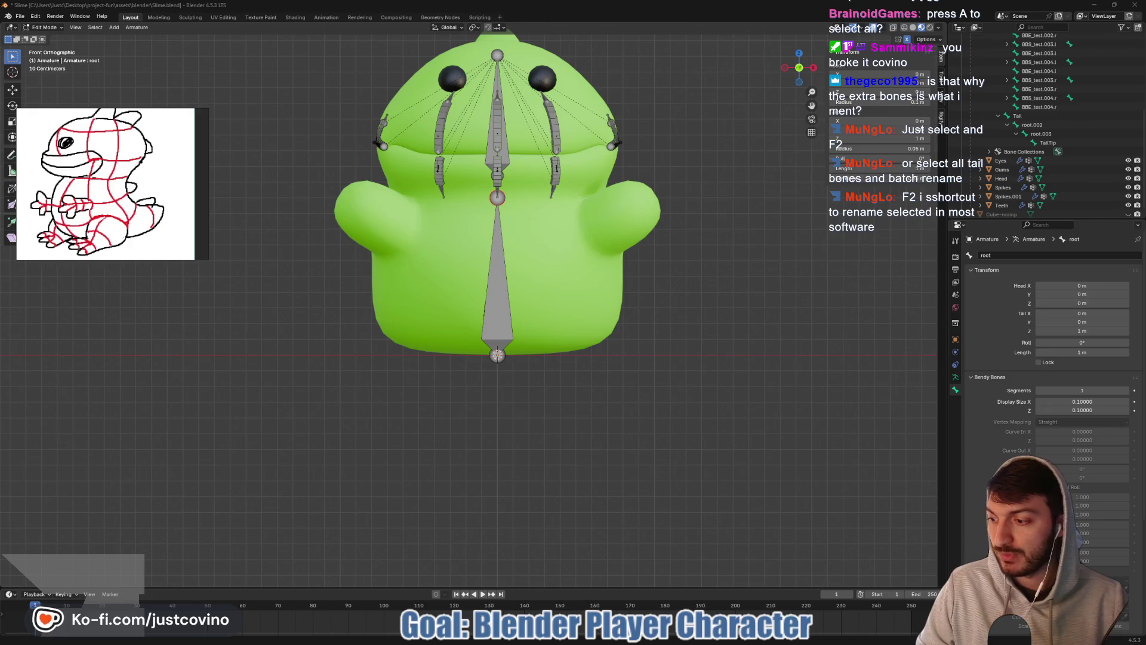
drag(636, 251, 481, 287)
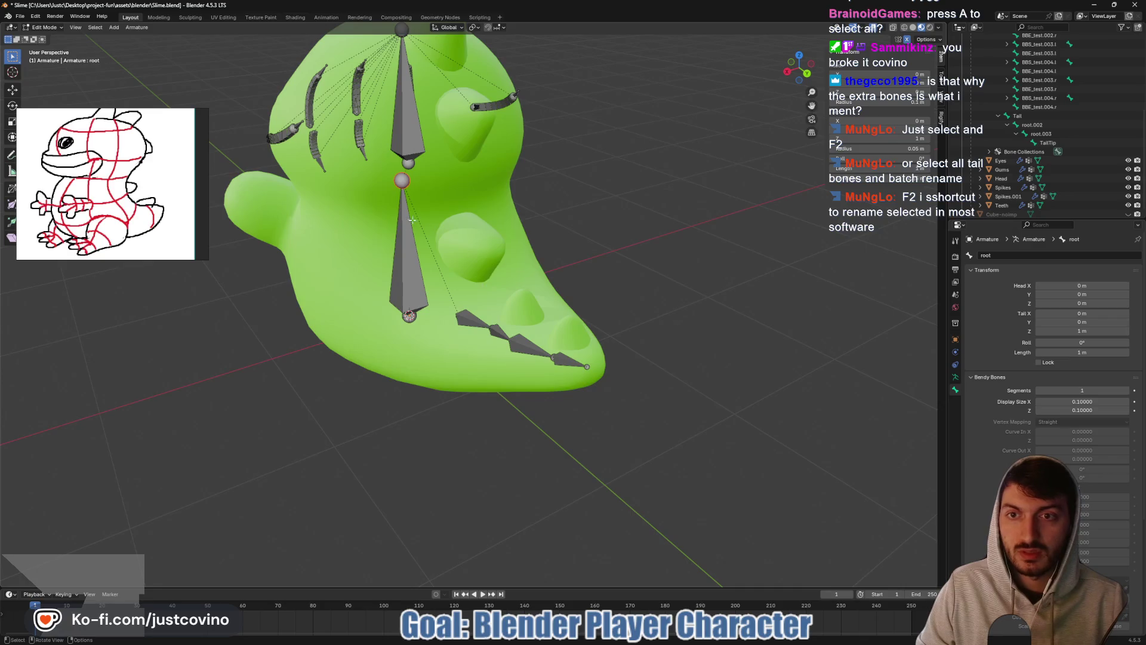
key(KP_1)
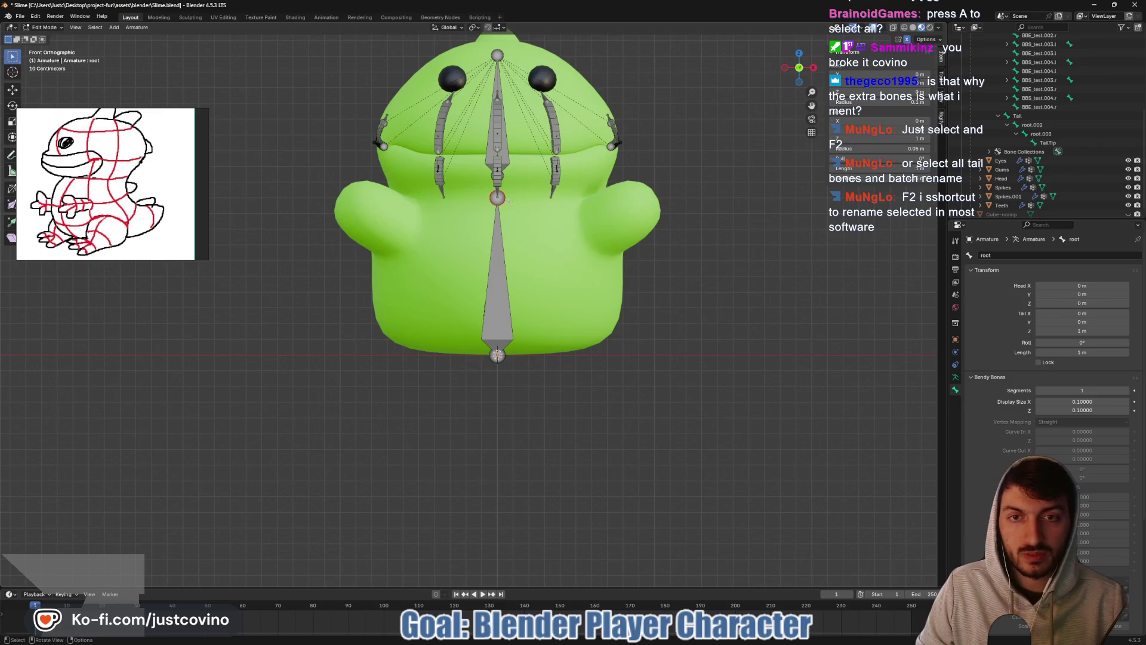
key(e)
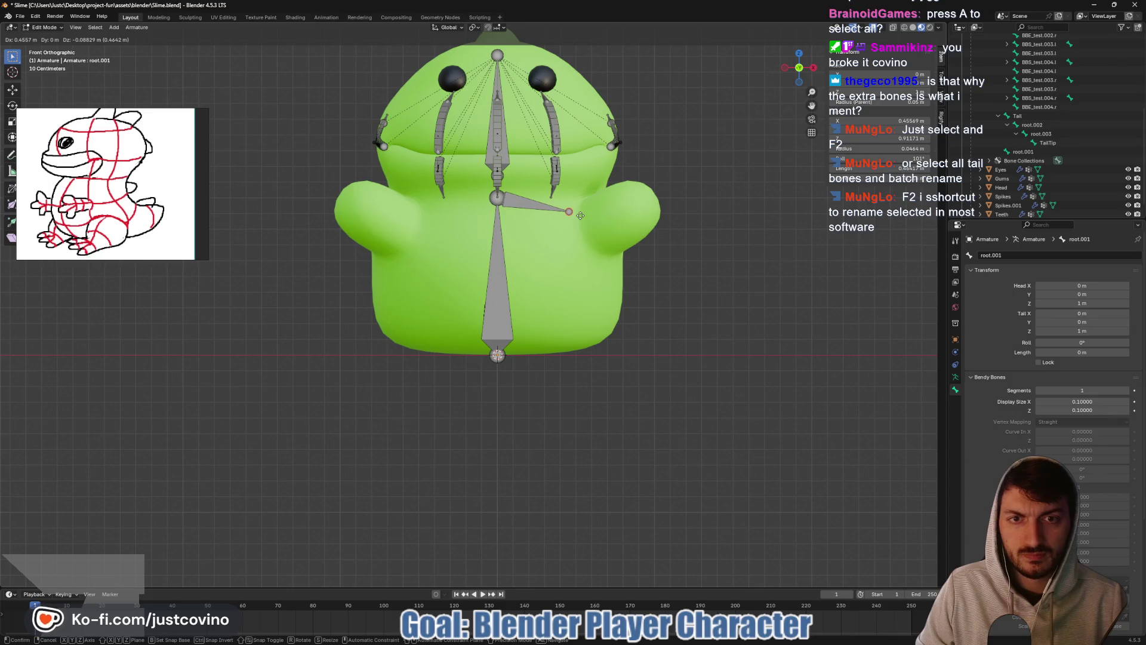
Place the new bone, disconnect it via Parent > Clear > Disconnect Bone, and move it into the right arm.
click(580, 215)
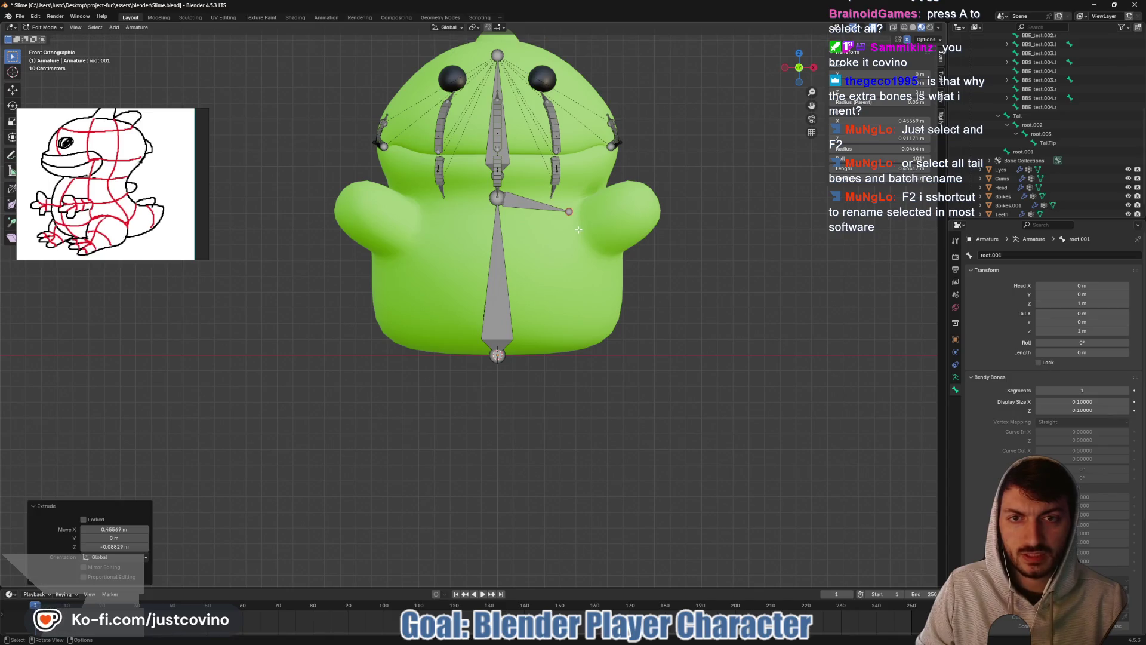
click(513, 202)
right_click(514, 203)
mouse_move(514, 203)
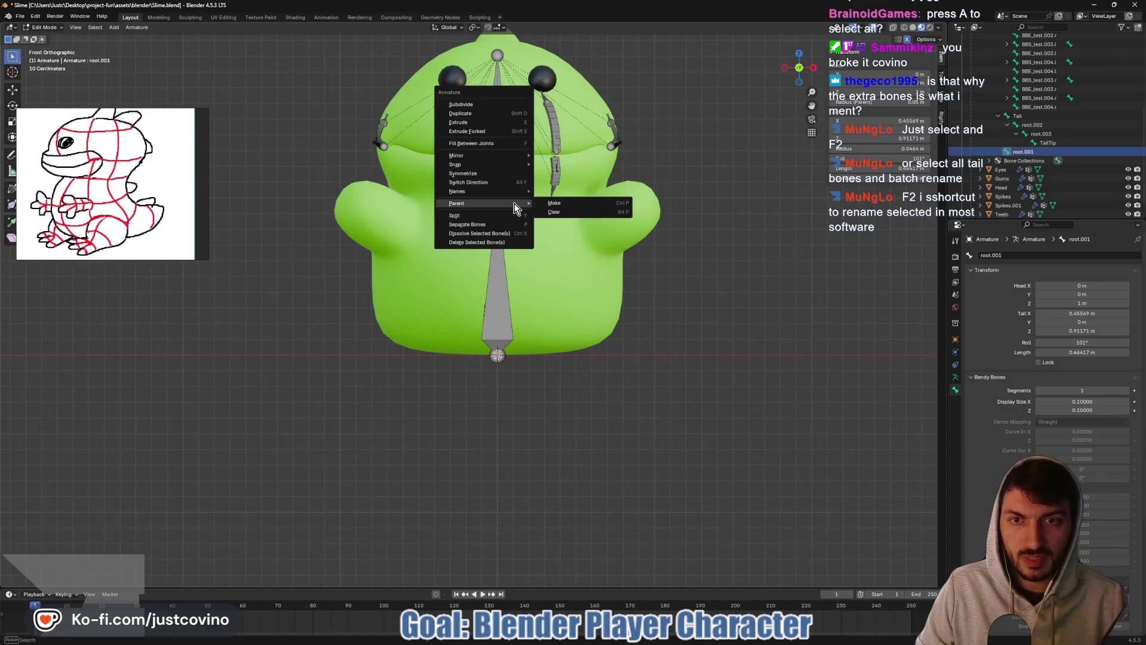
click(554, 214)
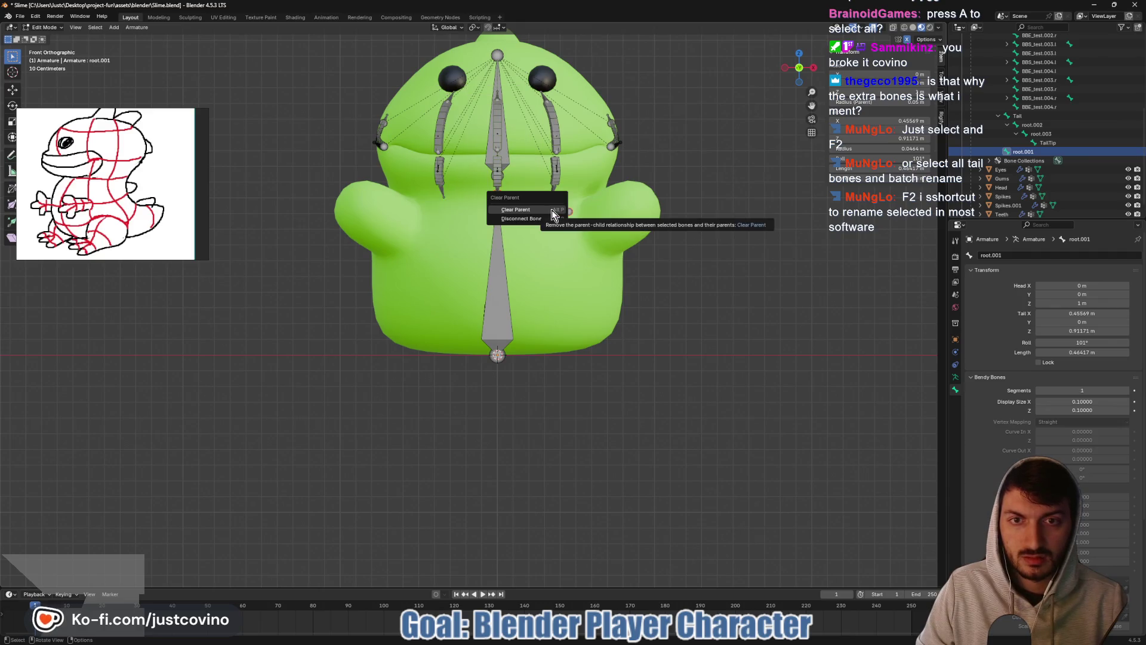
click(542, 220)
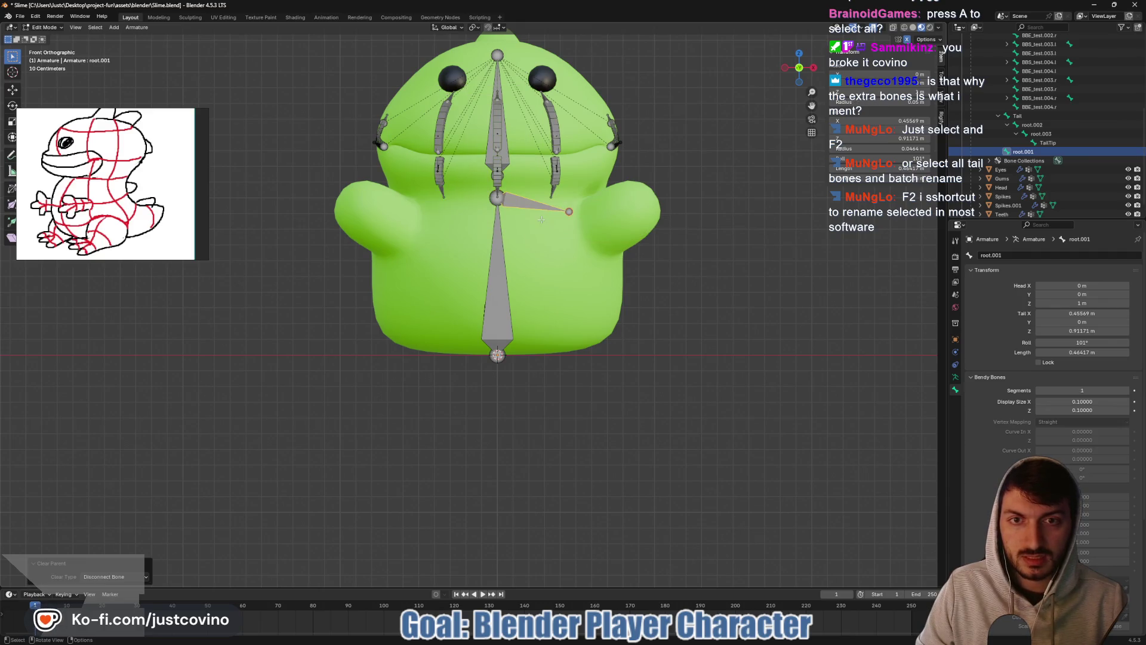
key(g)
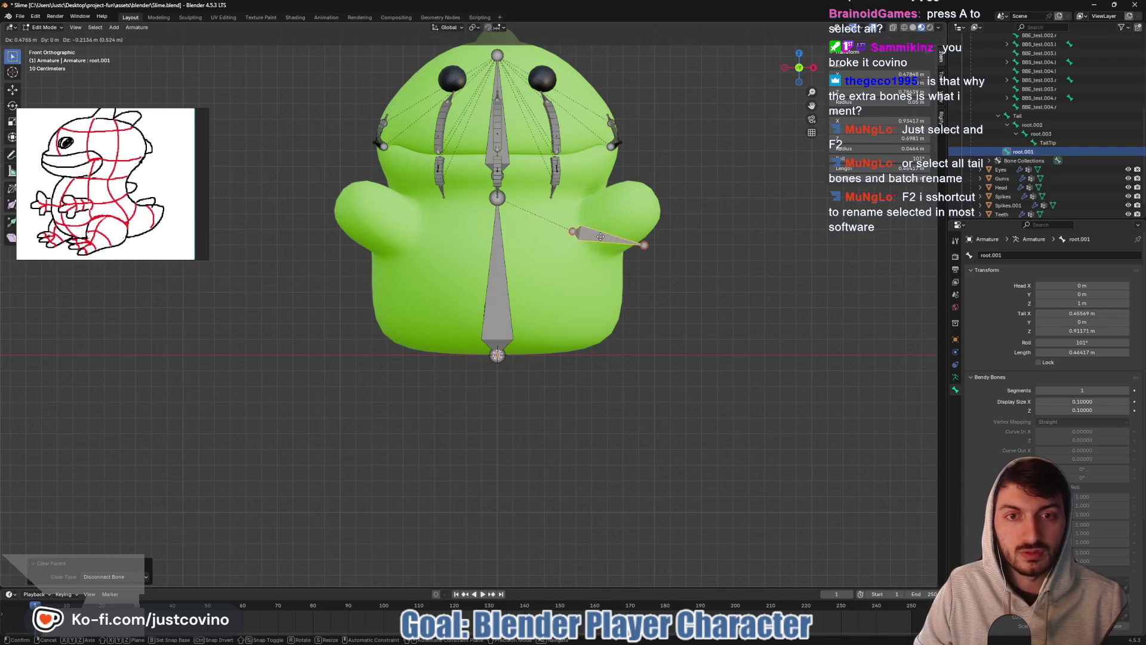
click(650, 247)
Adjust the arm bone's tip and inner end in front and side views so it runs through the arm.
click(655, 246)
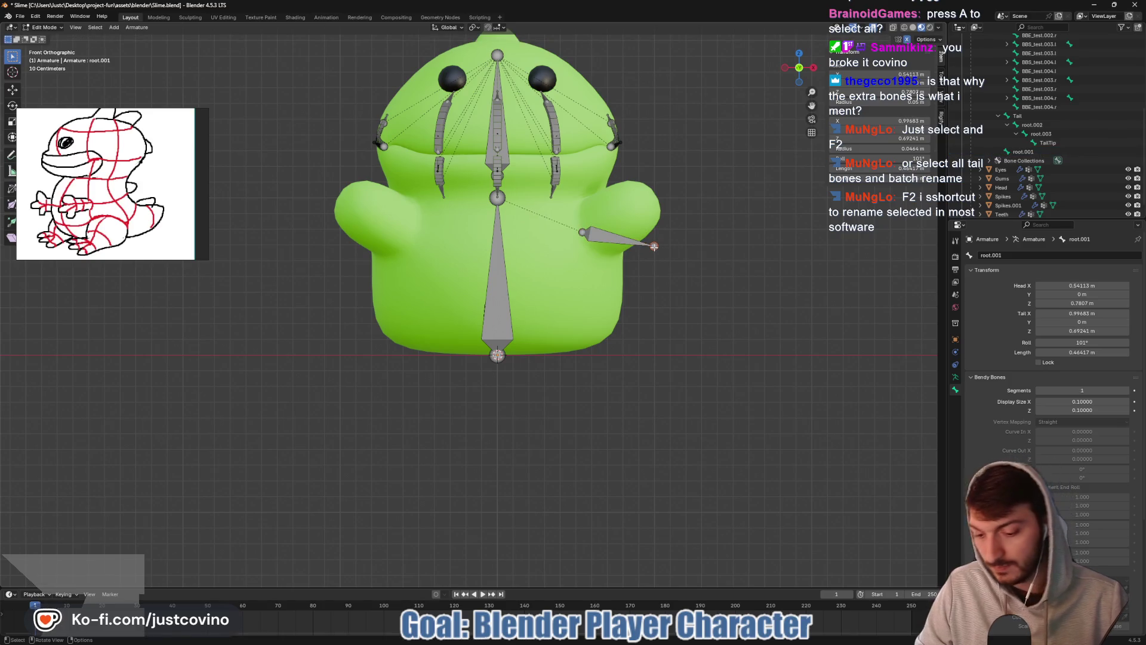
key(g)
click(643, 193)
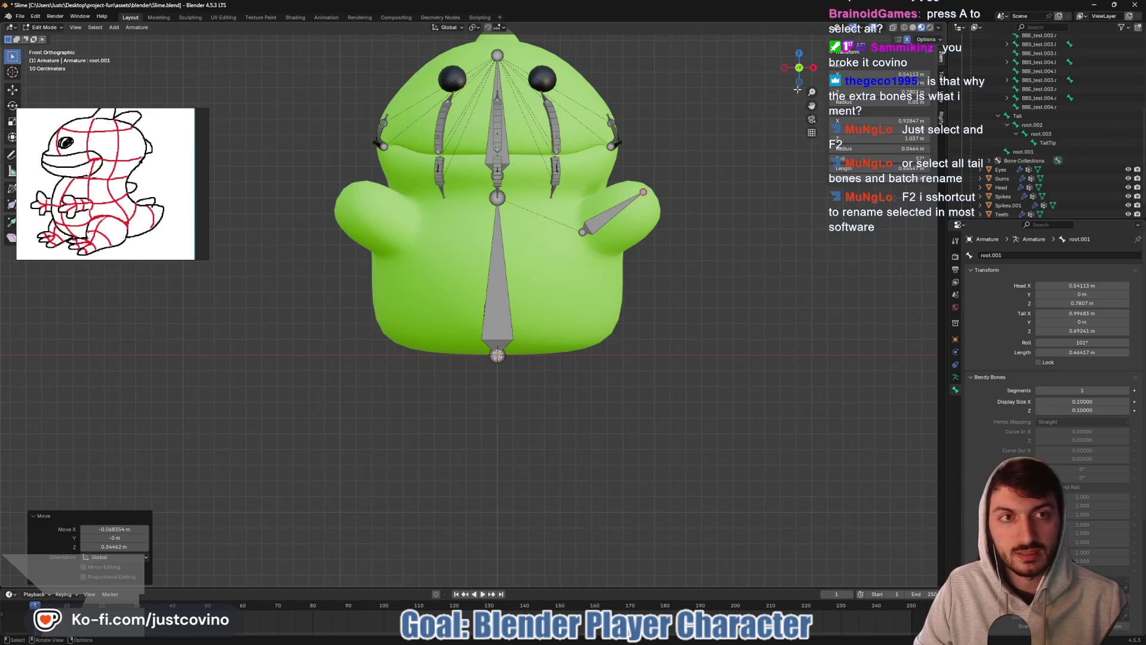
click(813, 67)
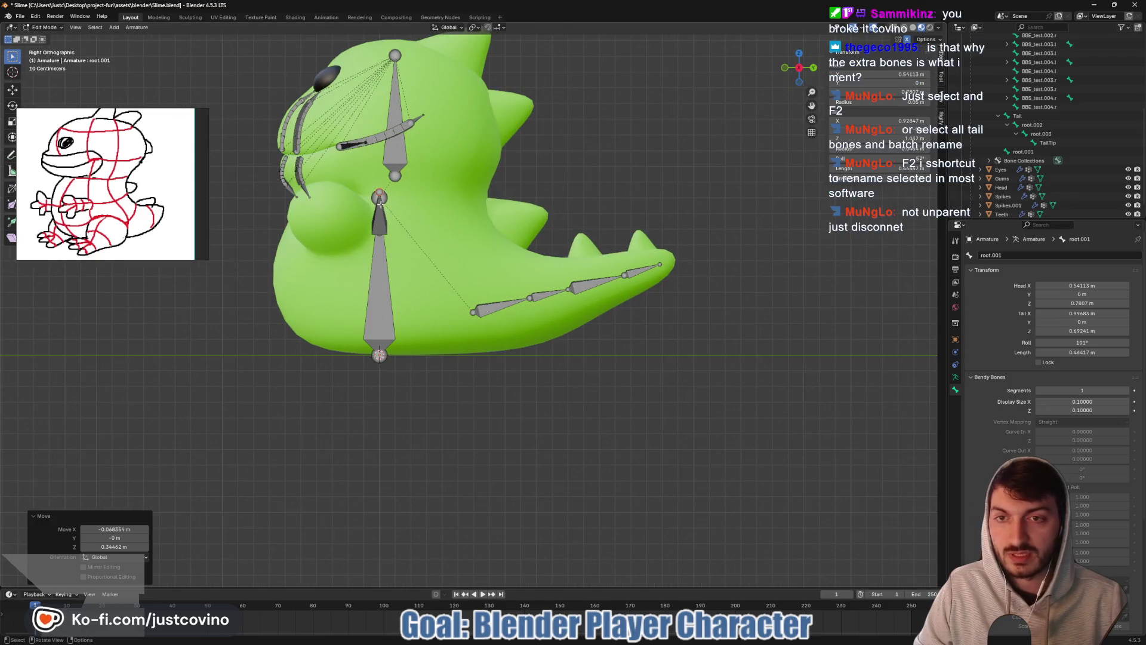
key(g)
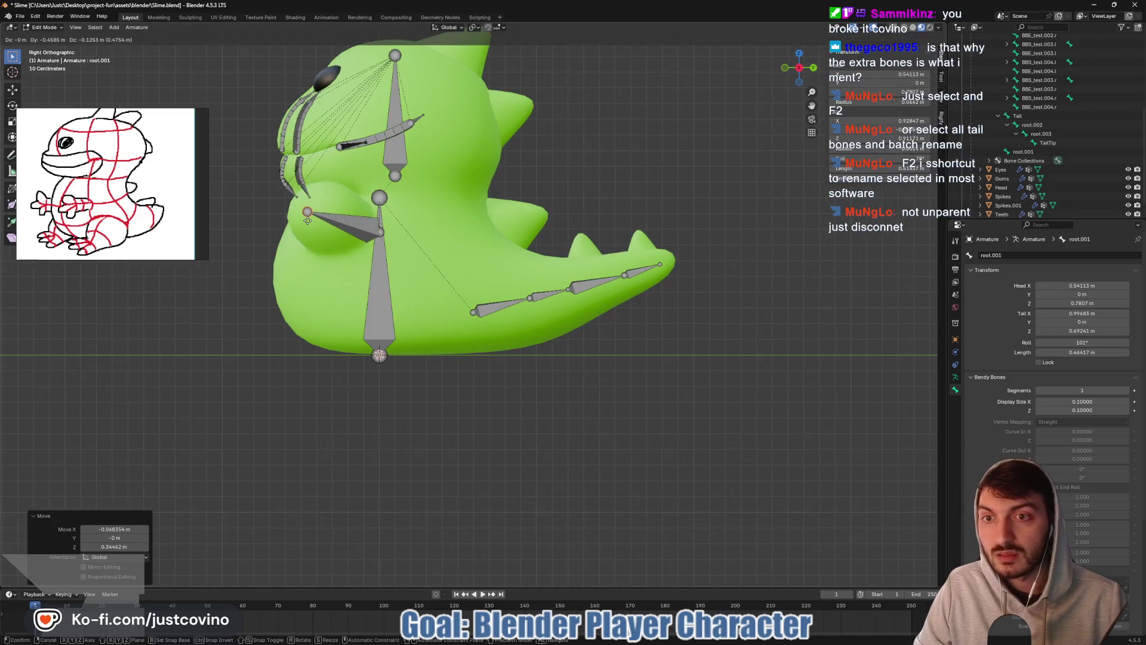
click(308, 220)
click(382, 233)
key(g)
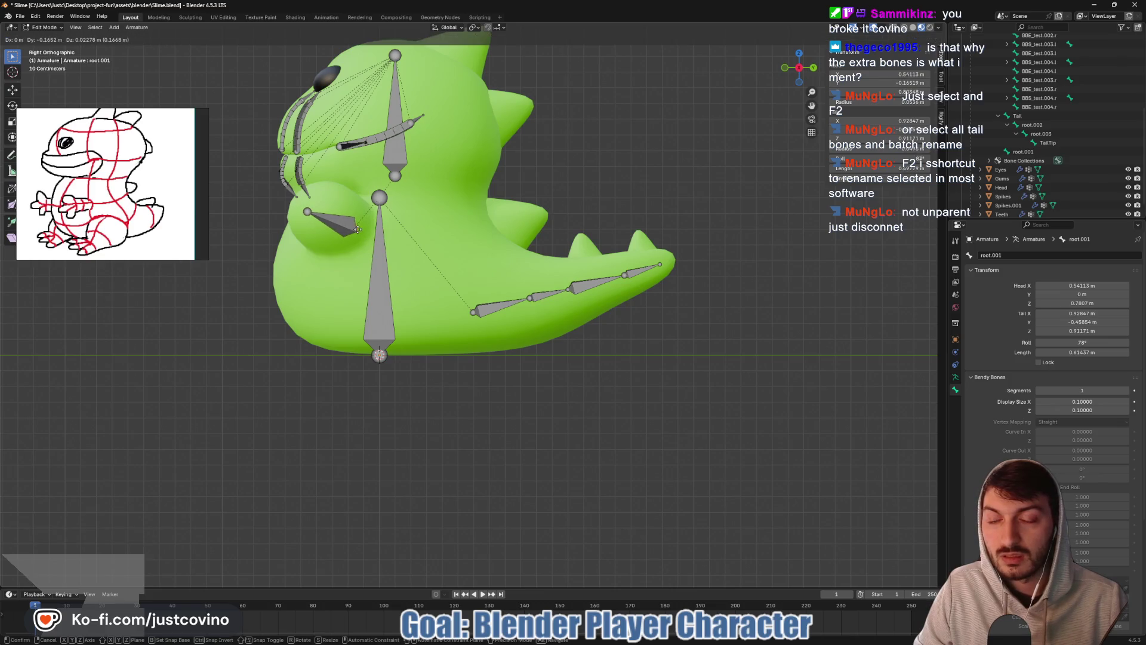
click(362, 232)
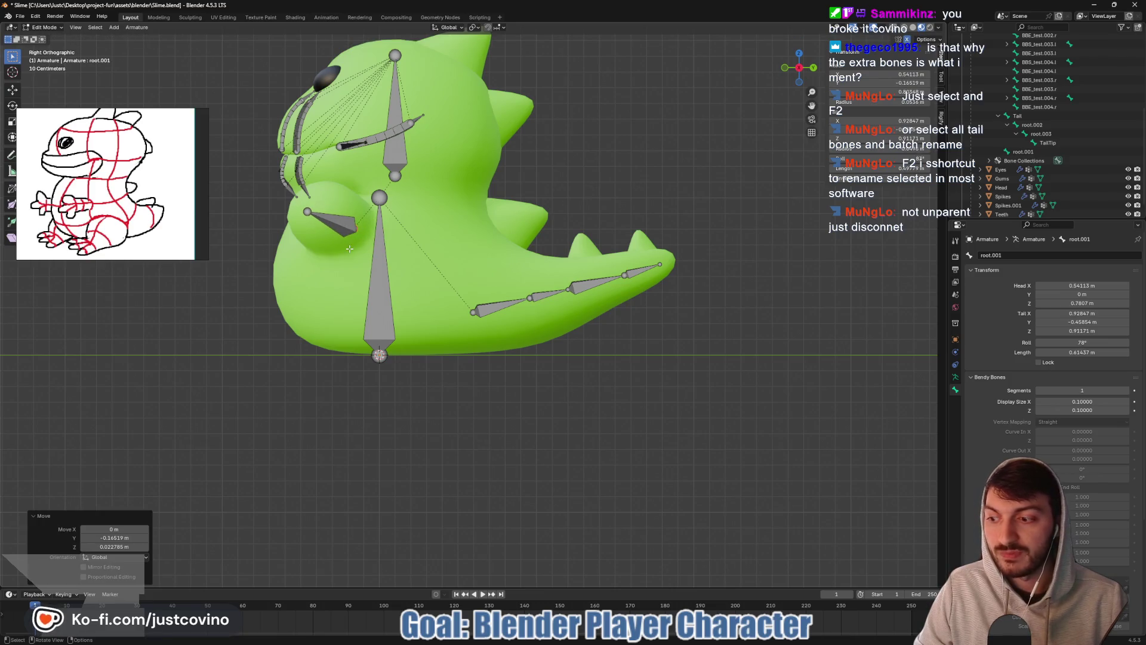
mouse_move(362, 232)
mouse_down()
mouse_move(383, 275)
mouse_move(328, 319)
mouse_move(334, 281)
mouse_up()
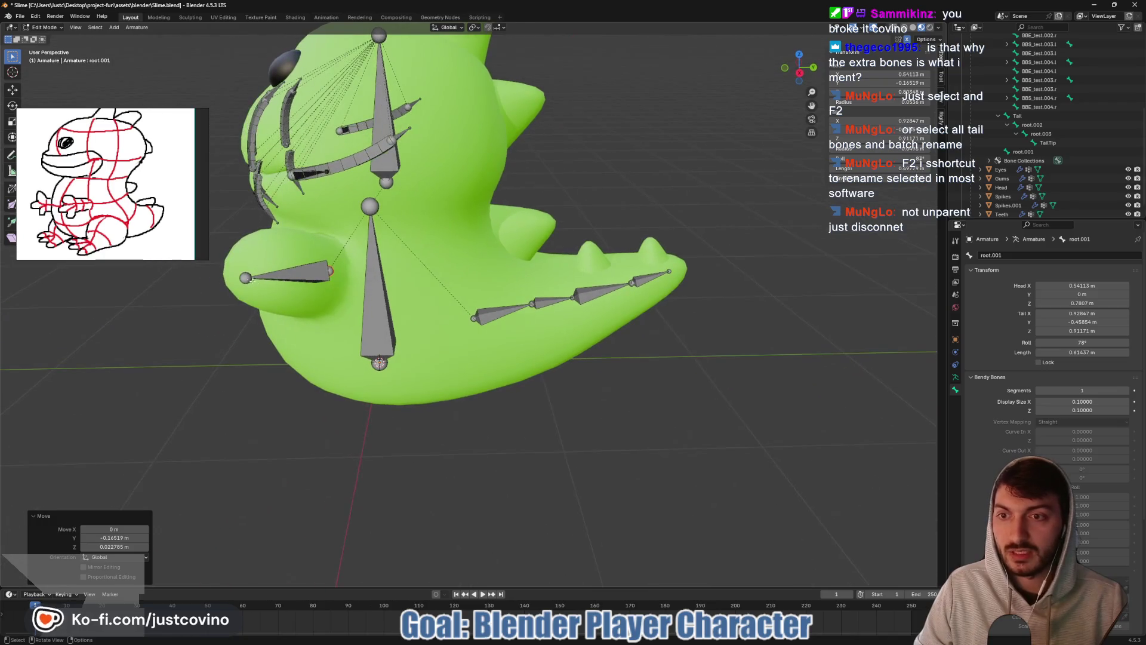
Reposition the hand-bone joint, then face the slime from the front.
key(g)
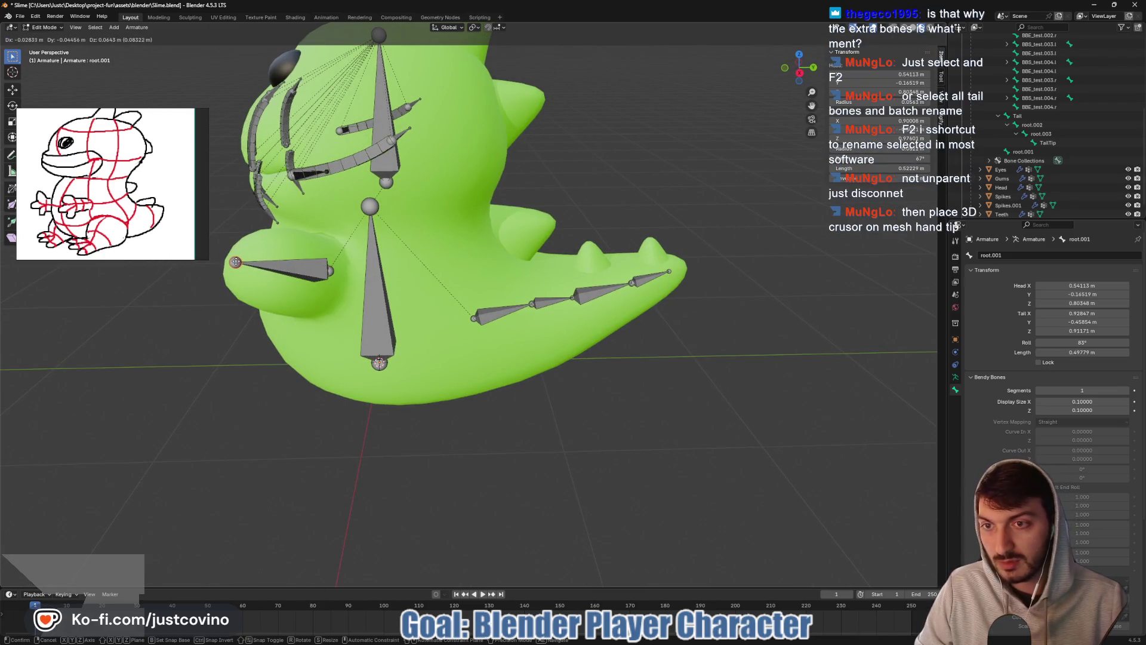
click(316, 308)
drag(314, 306, 655, 255)
Subdivide the arm bone into three bones and stretch the chain's tip into the right hand.
click(655, 255)
right_click(655, 255)
mouse_move(654, 256)
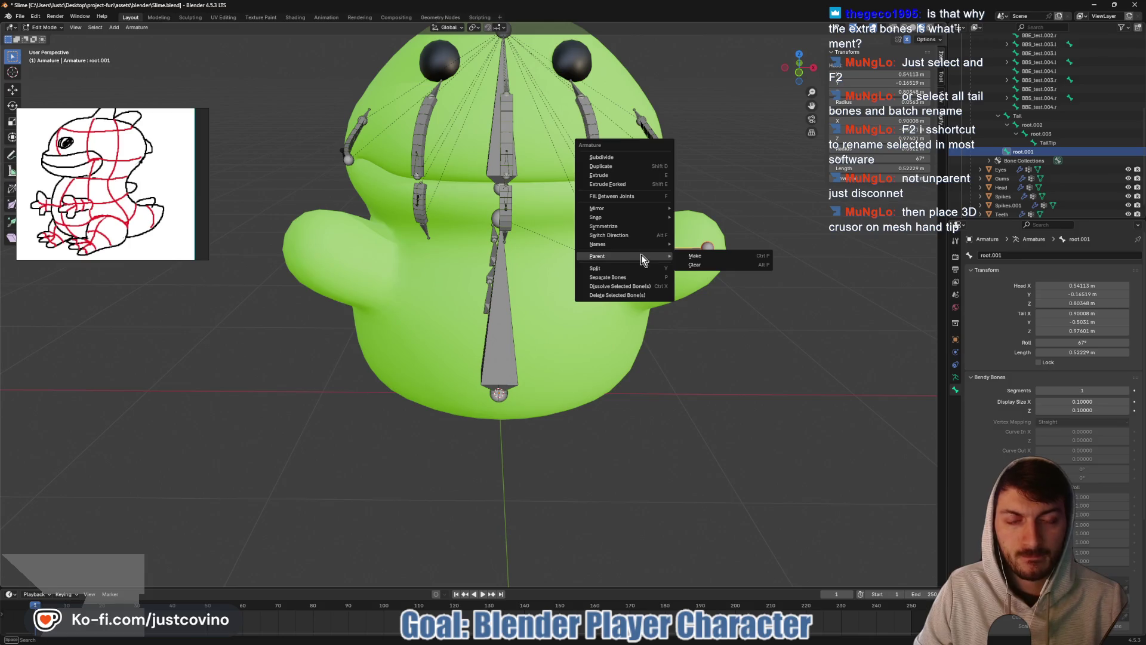
click(603, 157)
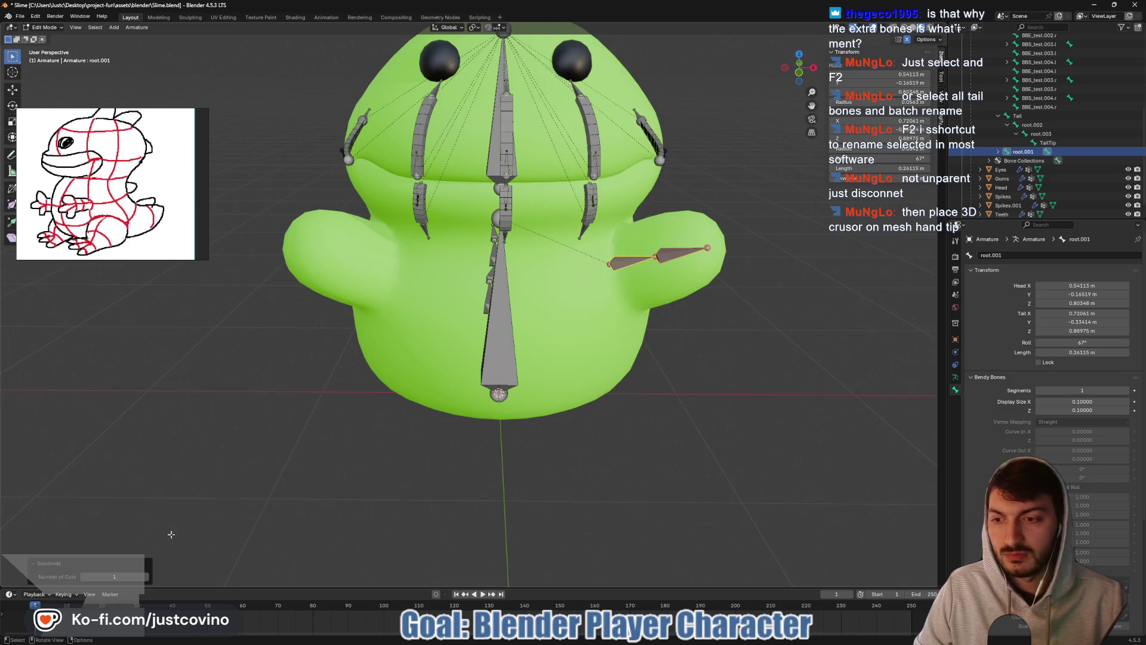
click(146, 577)
drag(697, 361, 760, 258)
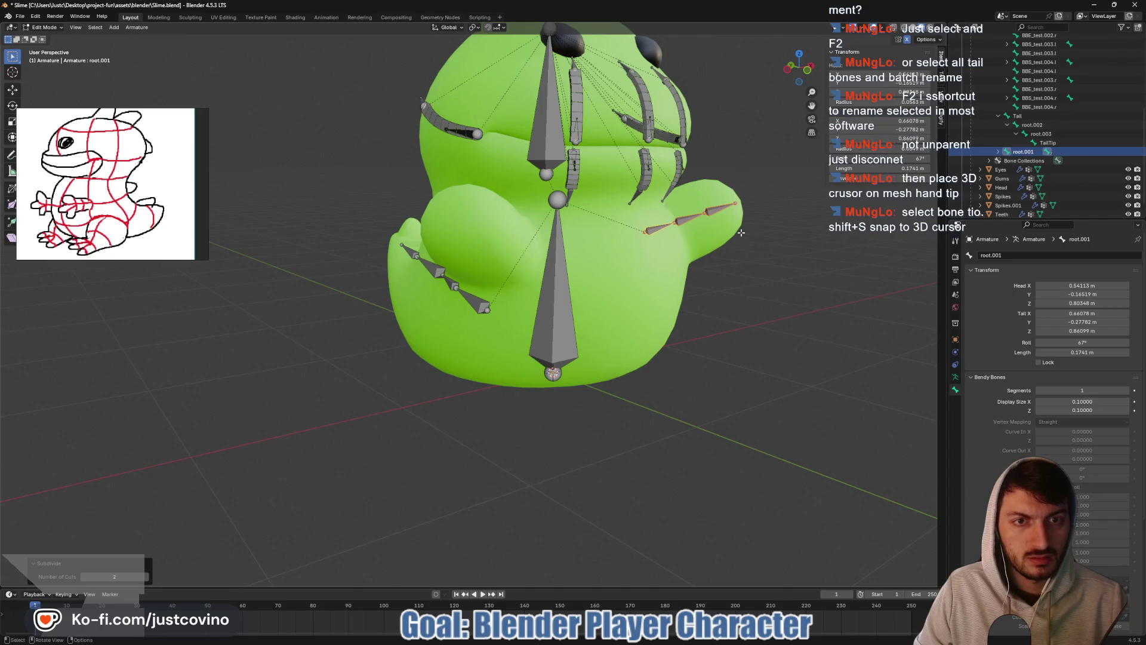
click(705, 210)
mouse_move(705, 212)
mouse_down()
mouse_move(648, 231)
mouse_move(670, 223)
mouse_move(745, 265)
mouse_up()
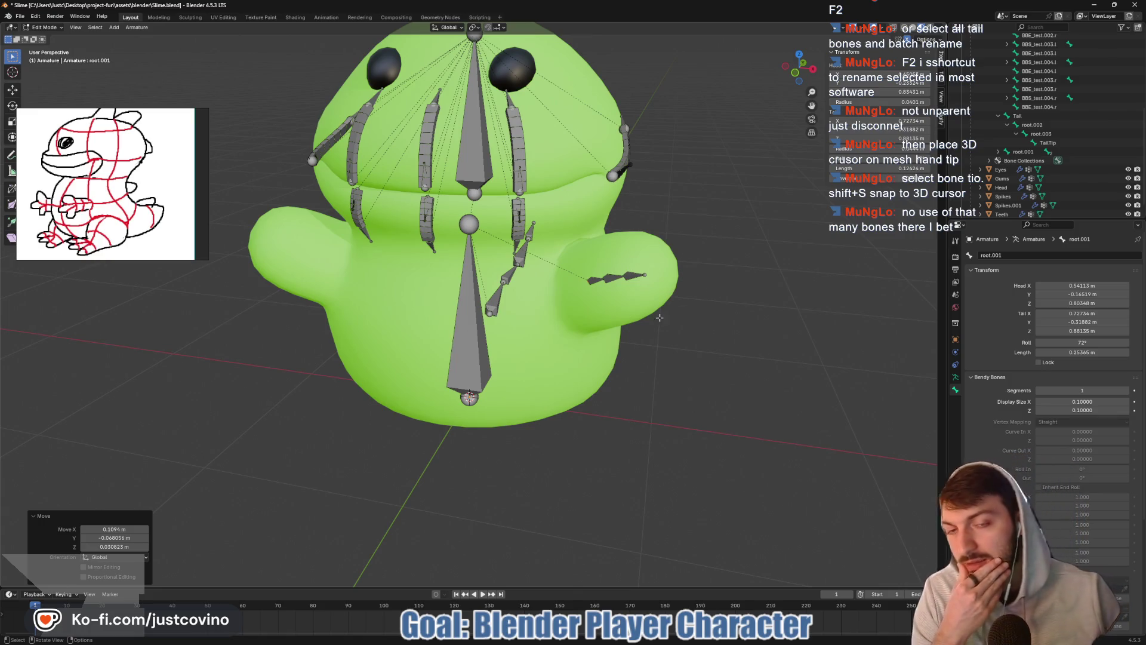
Select all three bones of the right arm chain.
click(600, 278)
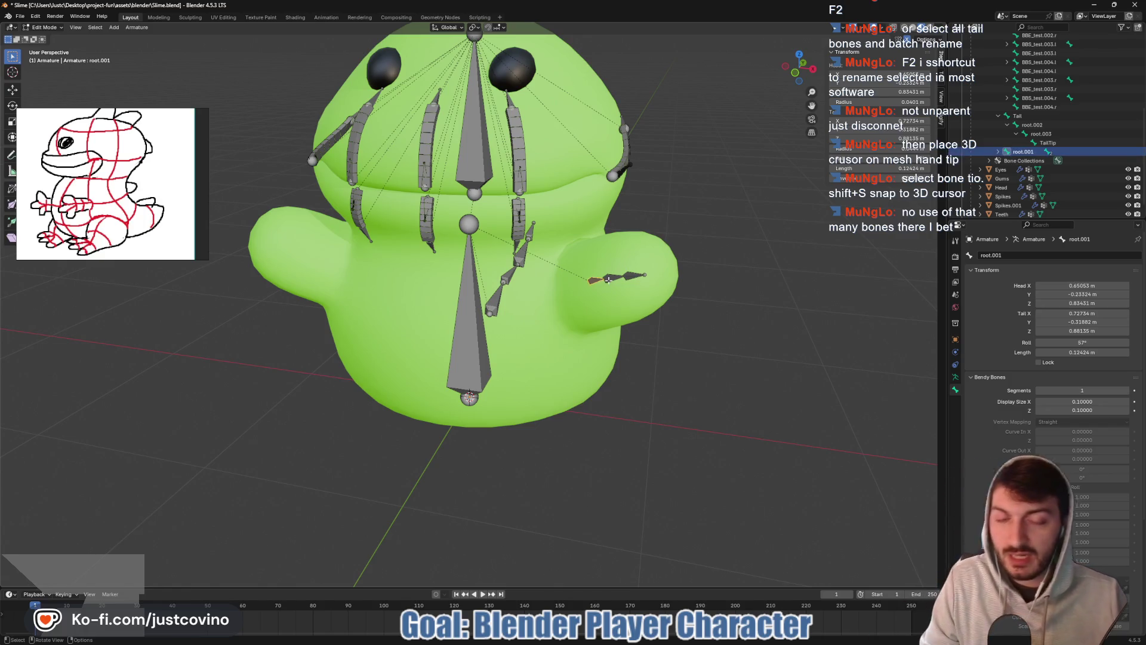
click(623, 291)
shift+click(611, 278)
shift+click(597, 279)
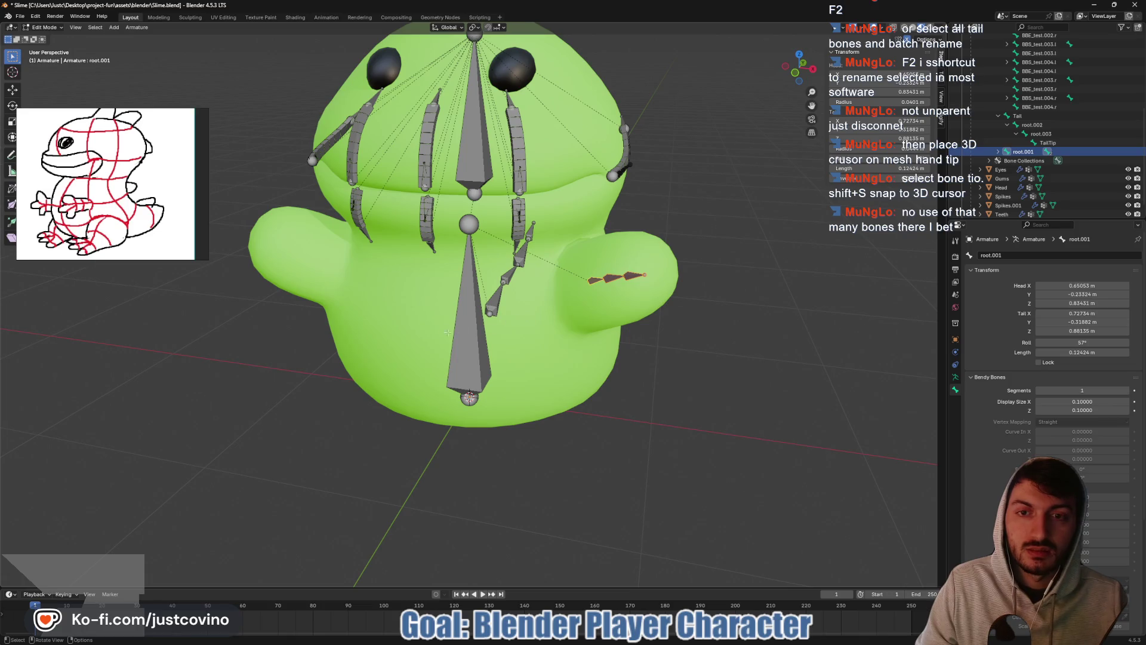
Switch to a straight Front Orthographic view of the slime.
mouse_move(560, 332)
mouse_down()
mouse_move(430, 338)
mouse_move(582, 328)
mouse_up()
drag(591, 331, 811, 76)
click(811, 75)
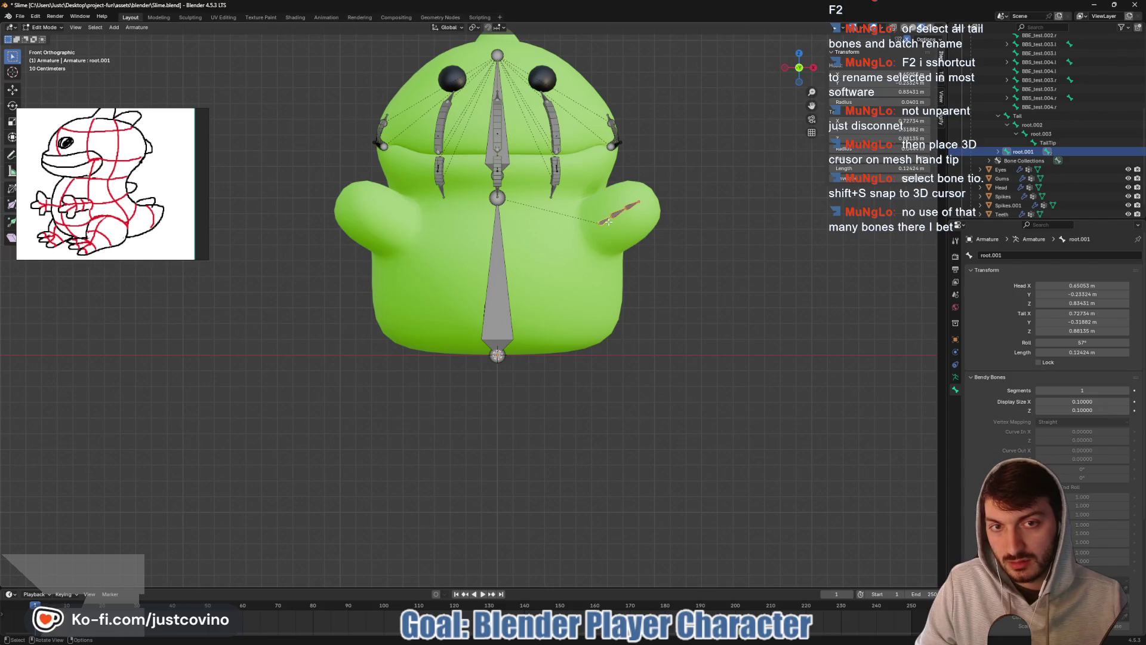
Duplicate the arm chain and slide the copy along X onto the left arm.
key(ctrl)
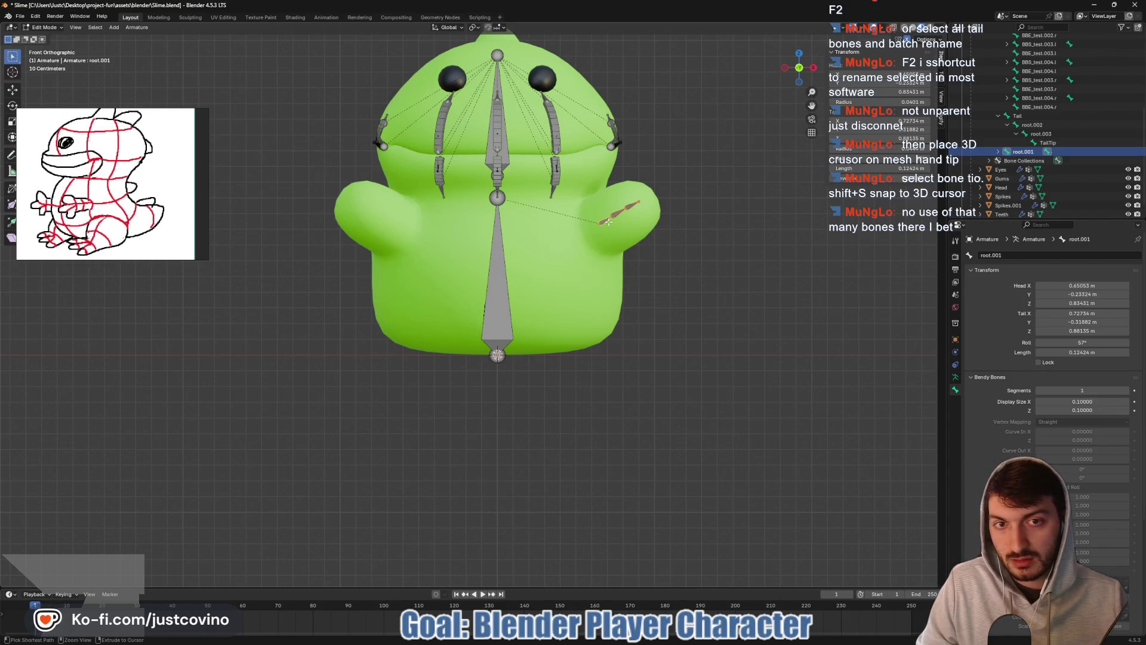
key(shift+d)
key(x)
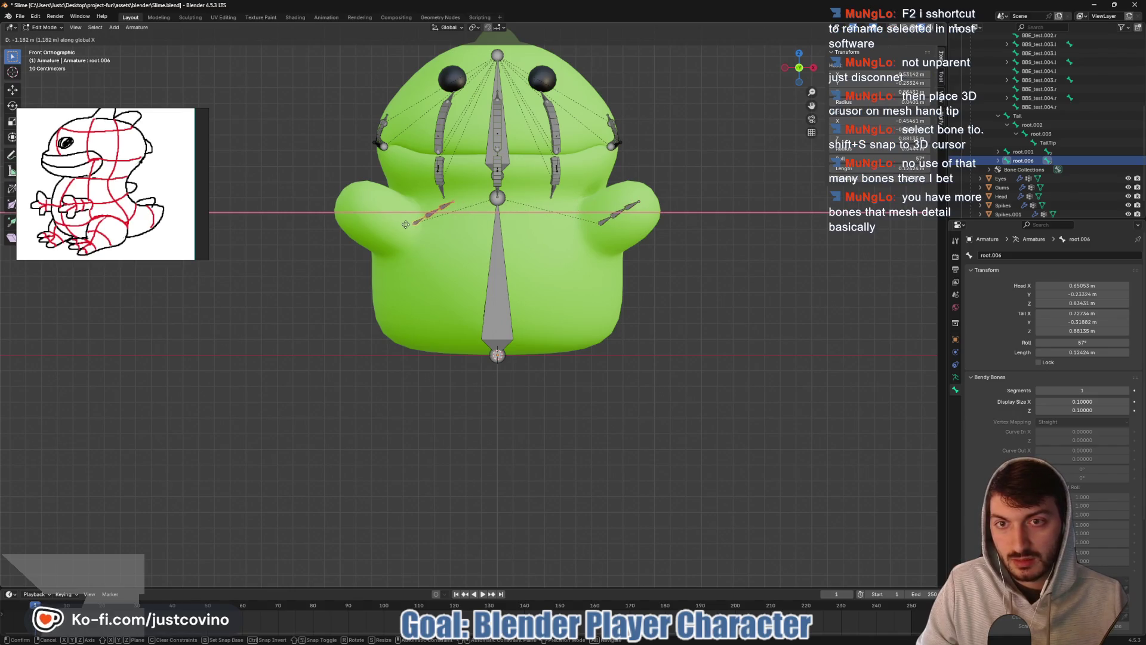
click(452, 208)
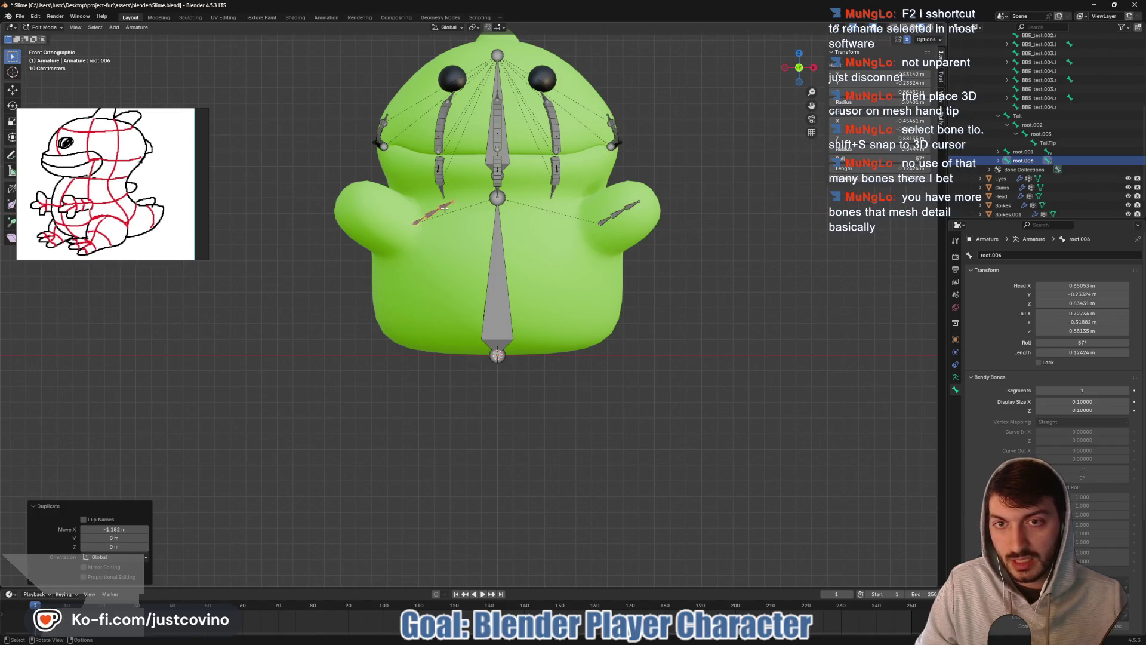
drag(455, 243, 657, 337)
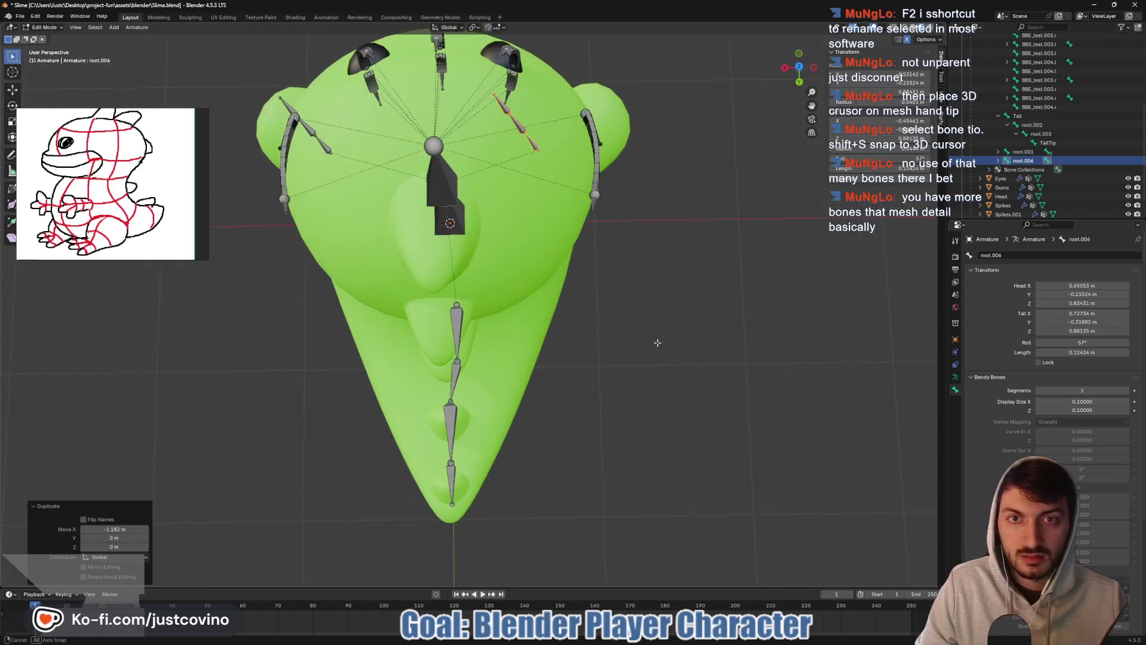
Rotate the copied chain -103° around Z and move it into the left hand from top view.
key(r)
key(z)
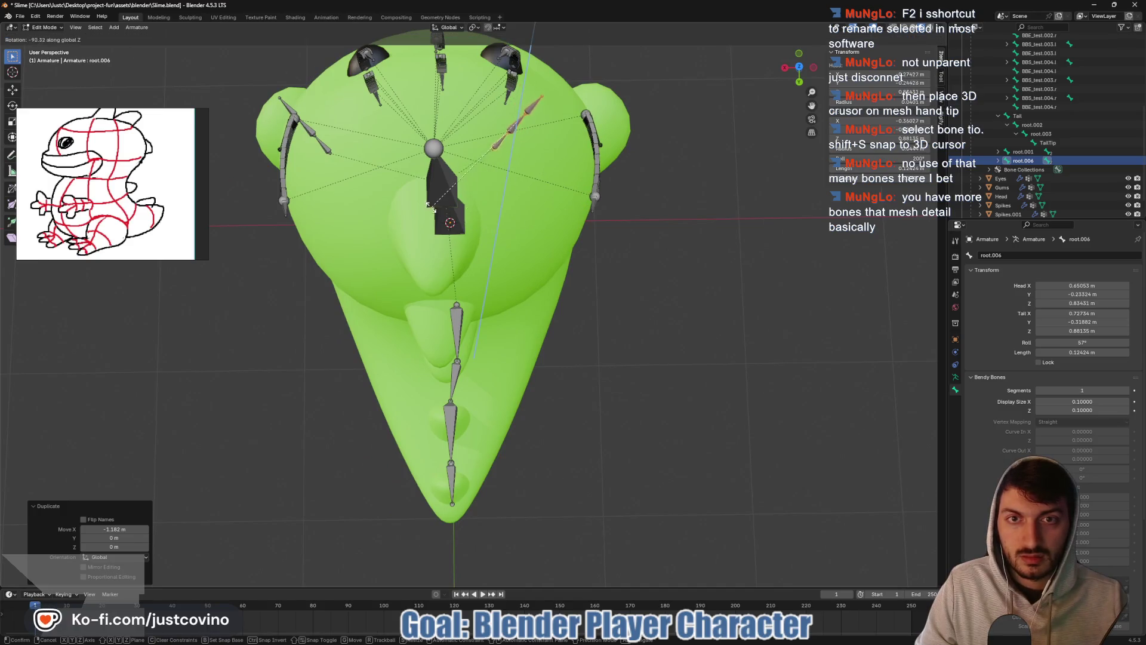
click(534, 137)
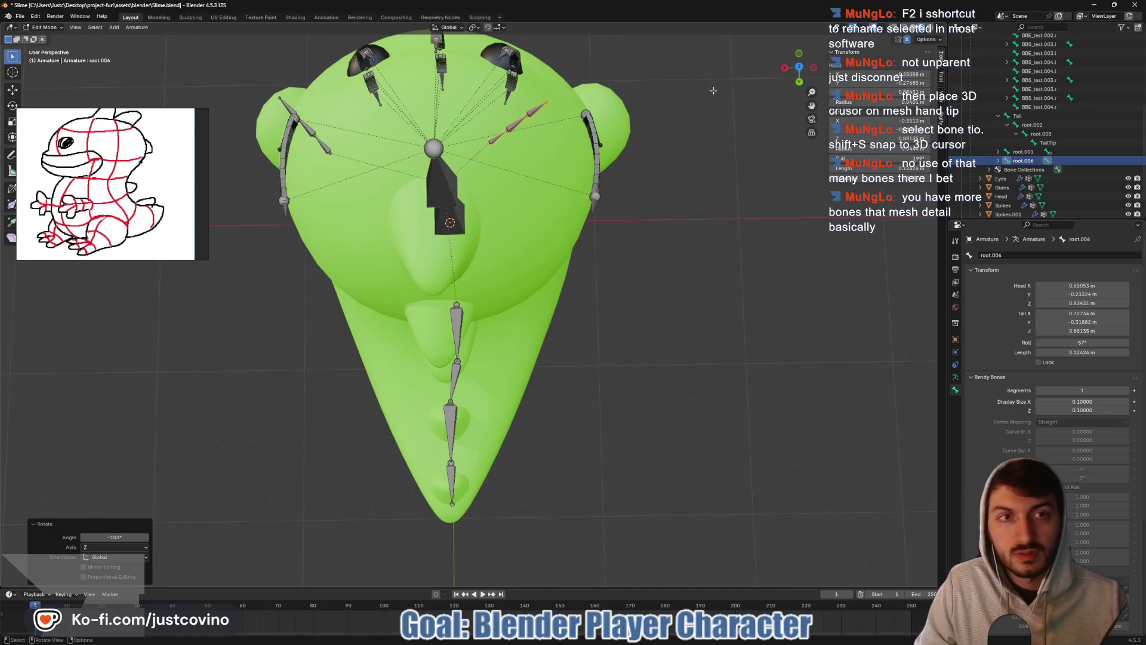
click(799, 67)
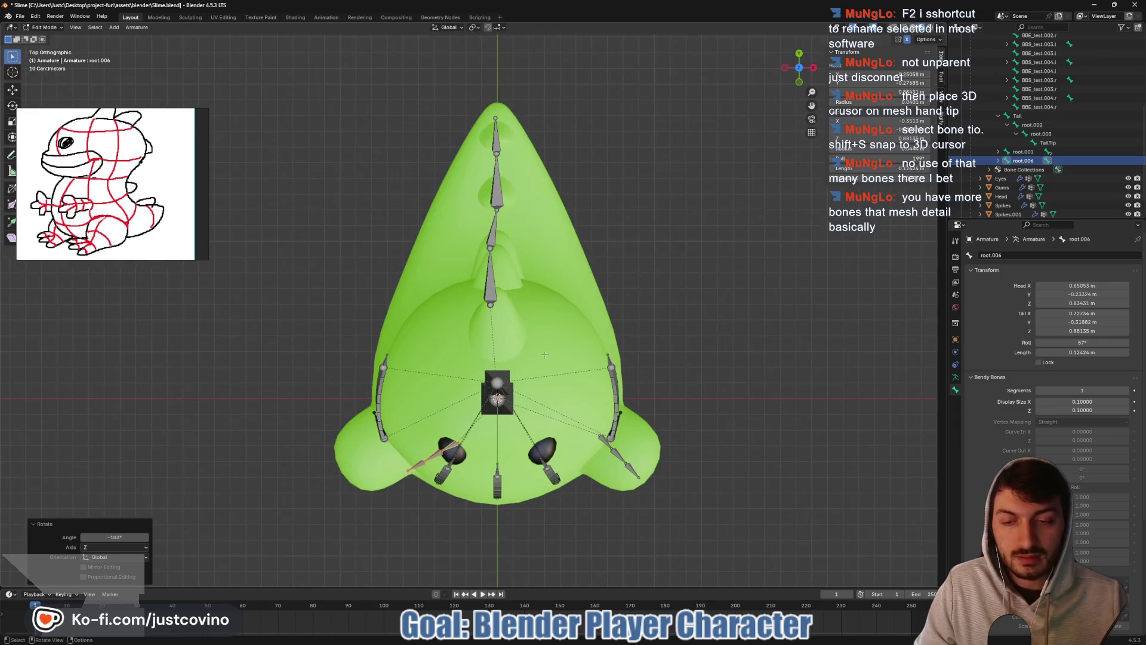
key(g)
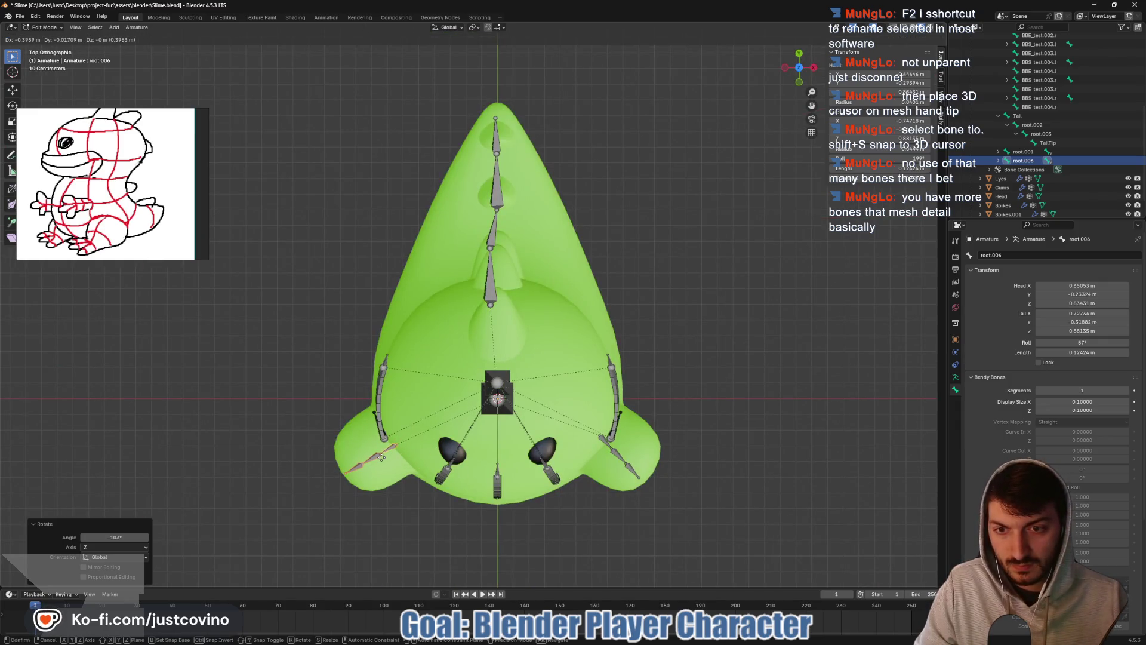
click(384, 457)
mouse_move(799, 67)
mouse_down()
mouse_move(753, 349)
mouse_move(761, 367)
mouse_up()
click(763, 371)
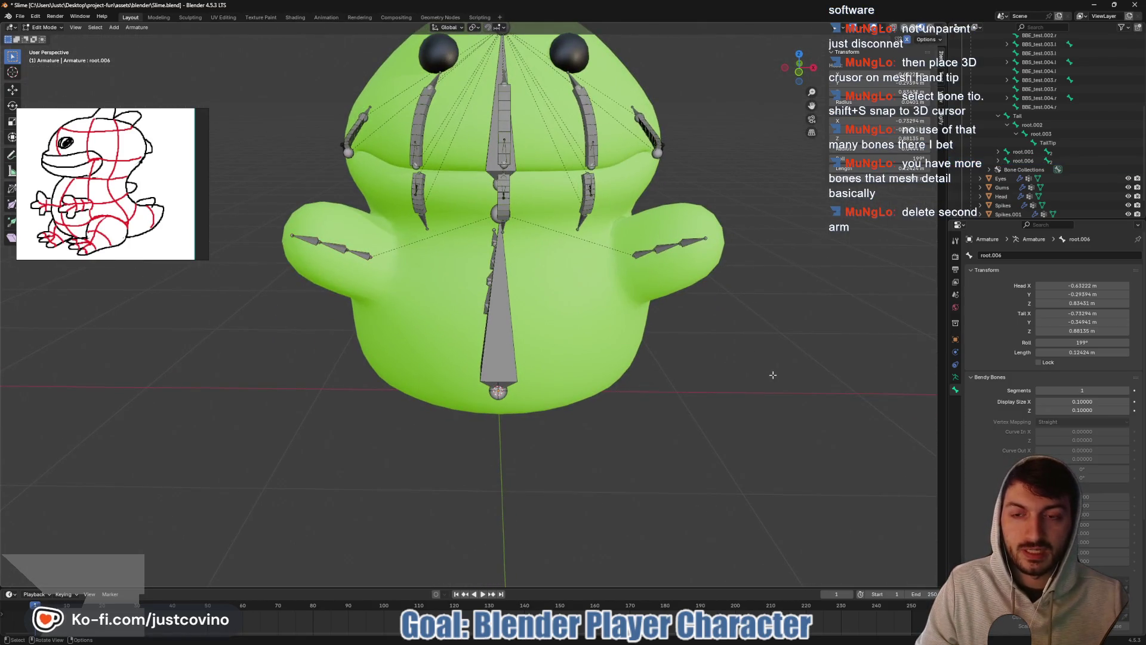
Rename bone root.001 to ArmLeft and root.006 to ArmRight in the Outliner.
scroll(769, 376, down, 3)
click(1023, 152)
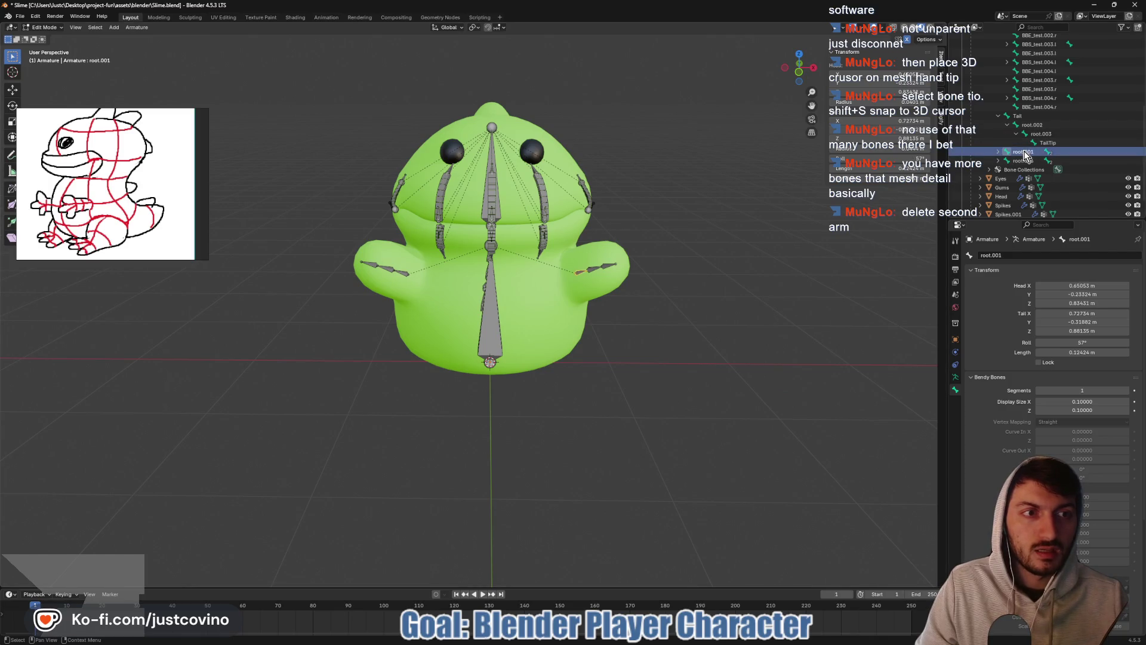
double_click(1023, 152)
scroll(1025, 150, down, 1)
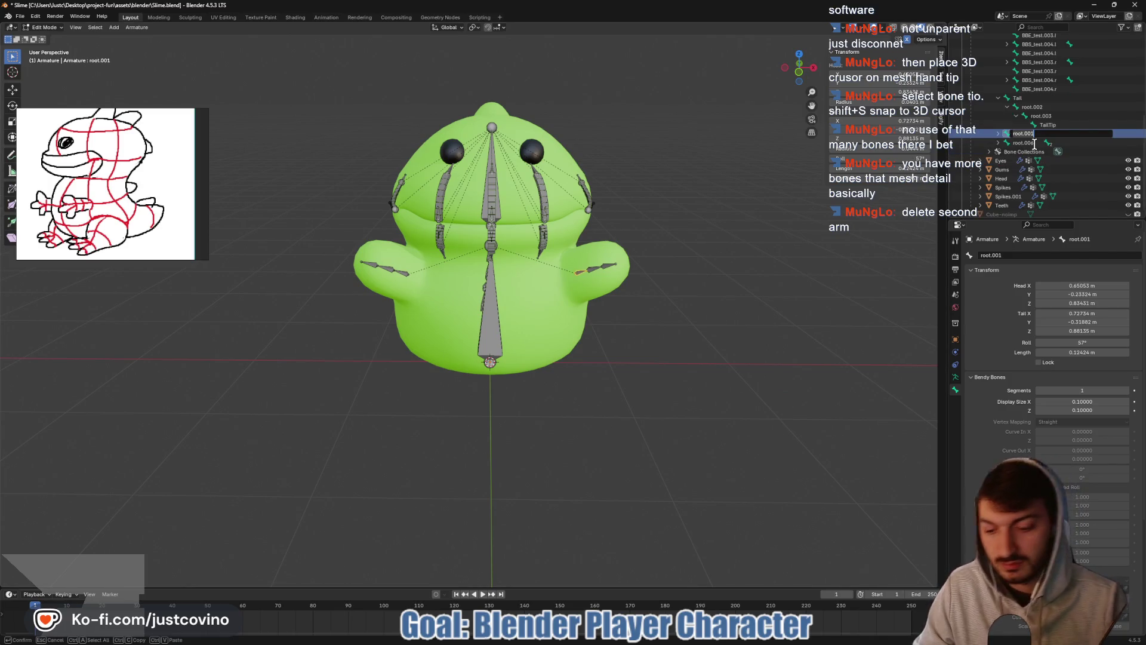
text(Arm)
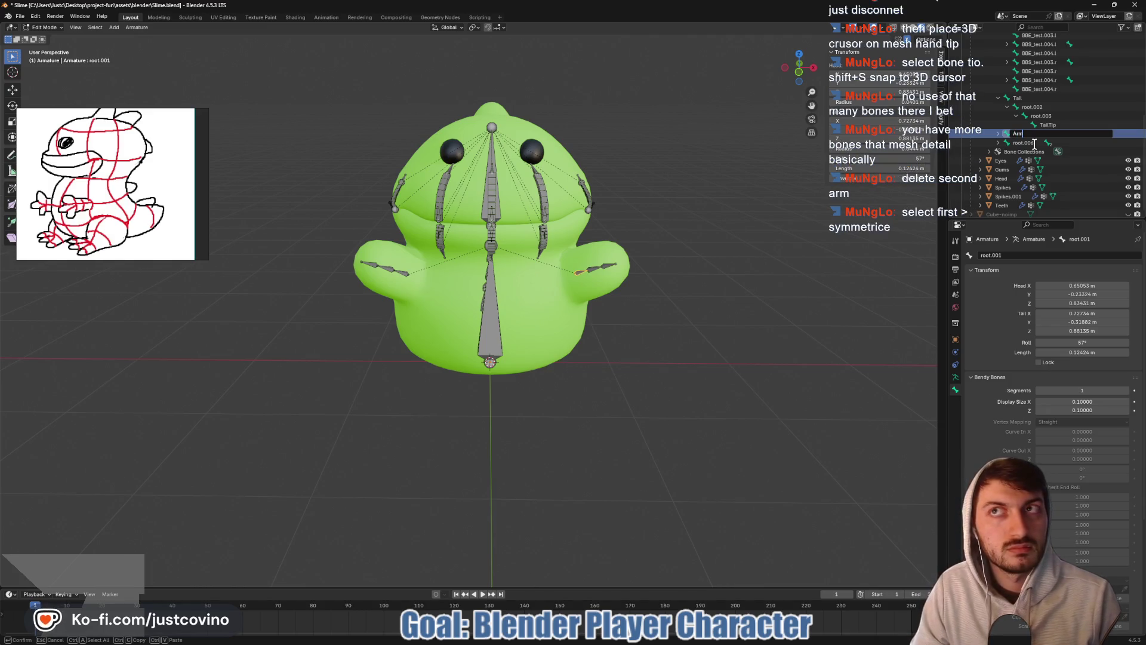
key(Return)
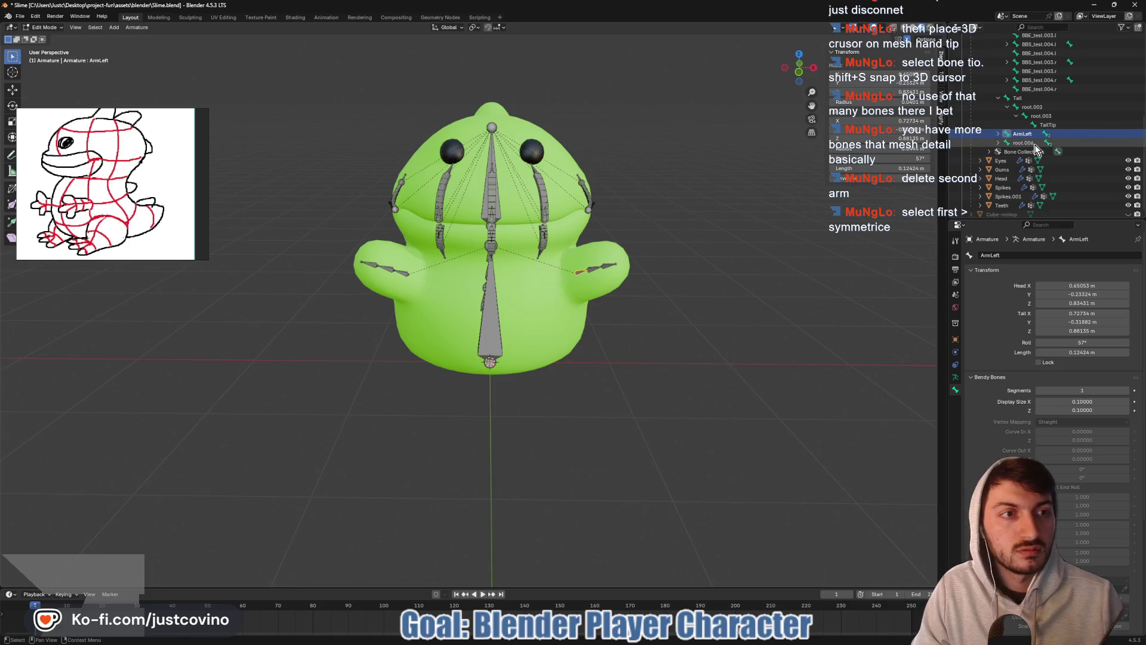
double_click(1035, 144)
text(ArmRight)
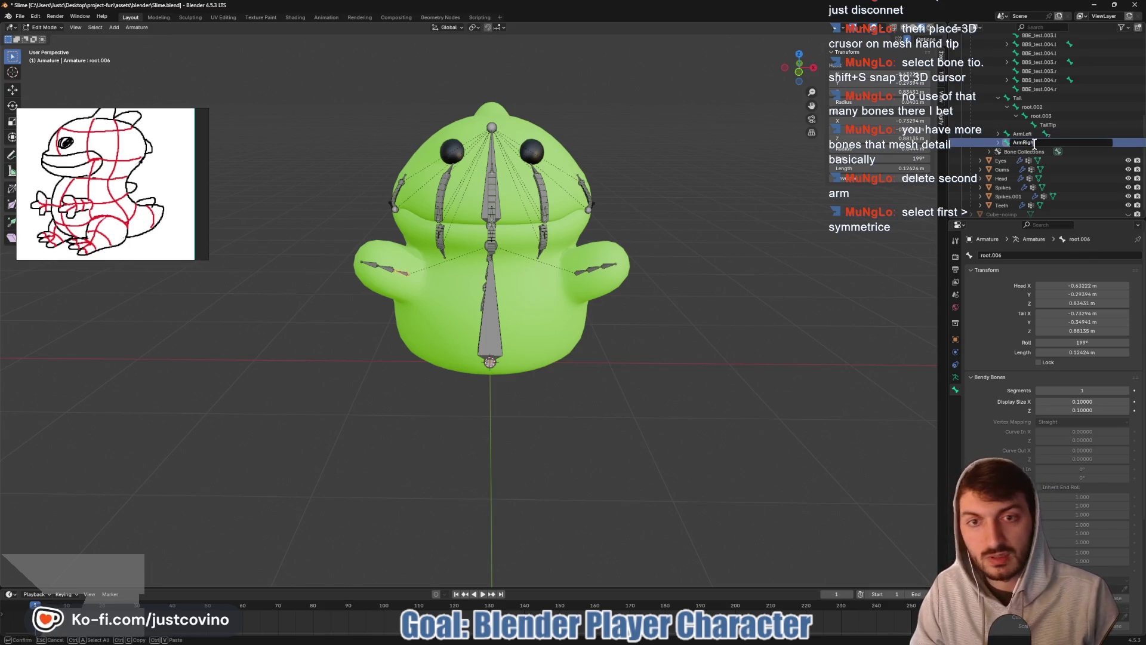
key(Return)
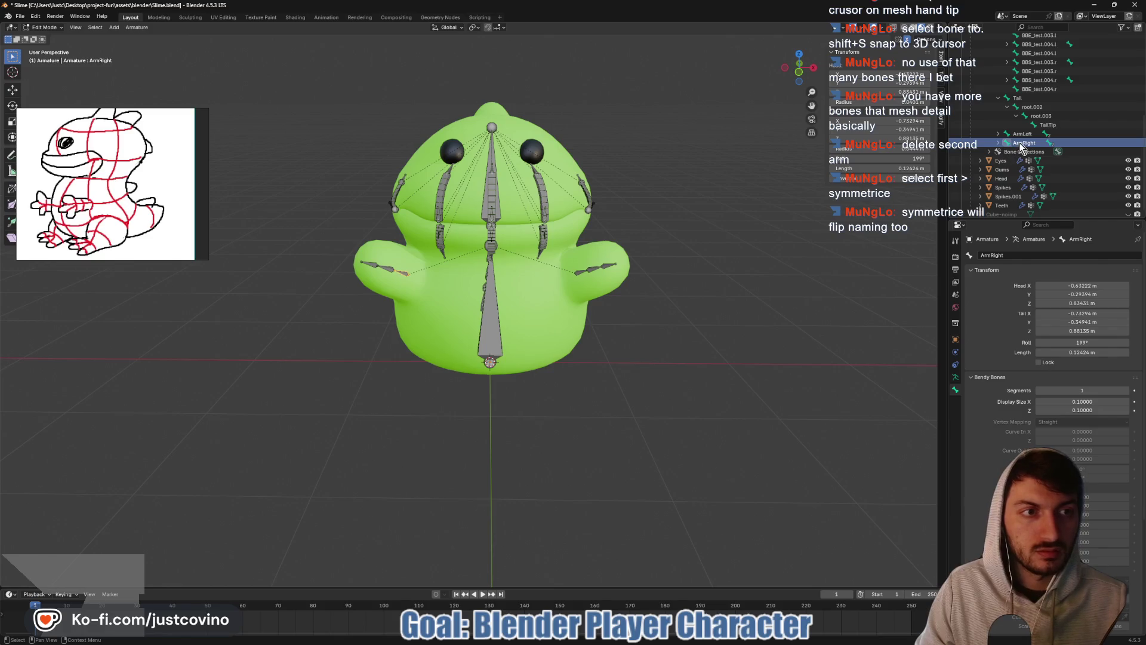
Delete the ArmRight bone and select the remaining copied bone root.007.
key(x)
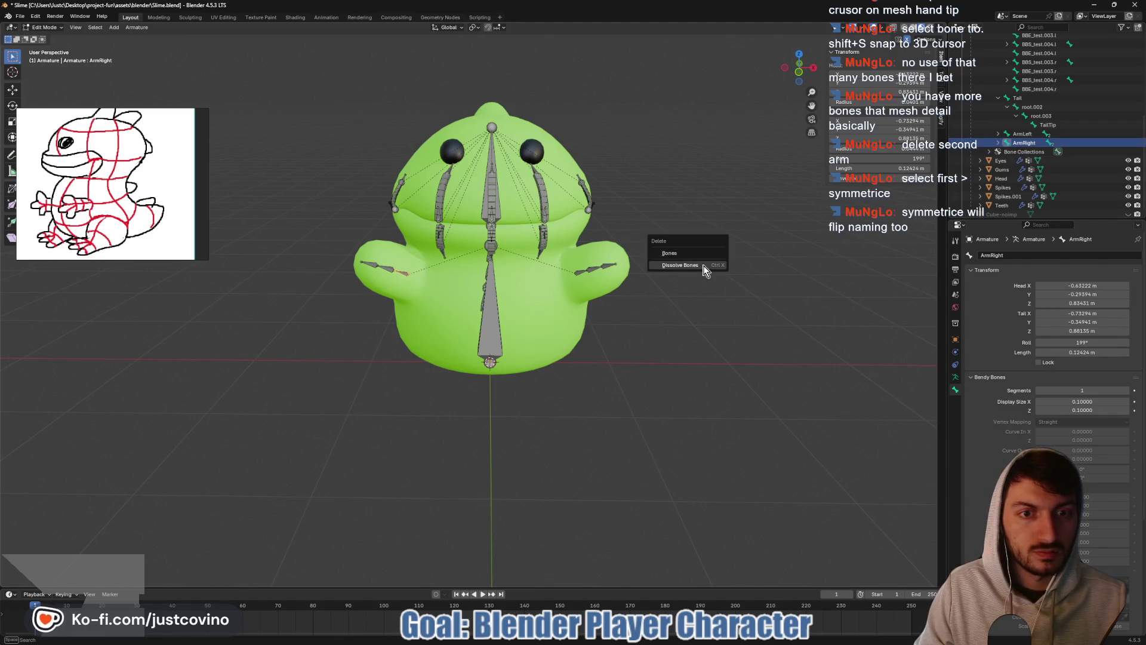
click(699, 253)
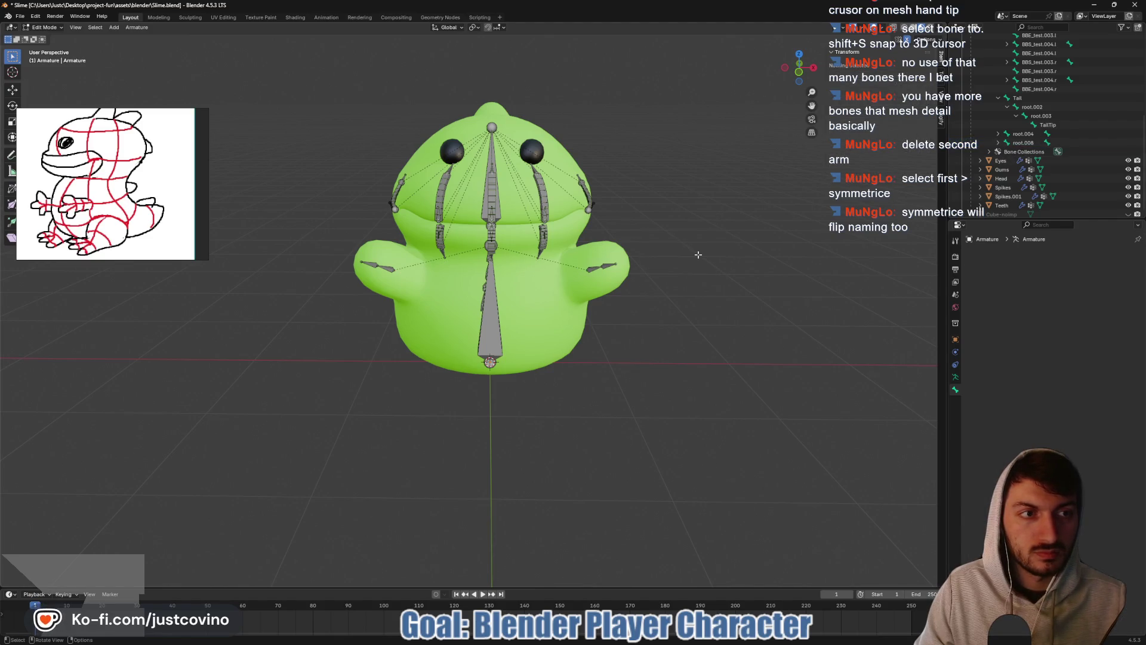
click(389, 268)
Delete root.007, then pull the right arm bone root.004's tail back left and down.
key(x)
click(373, 267)
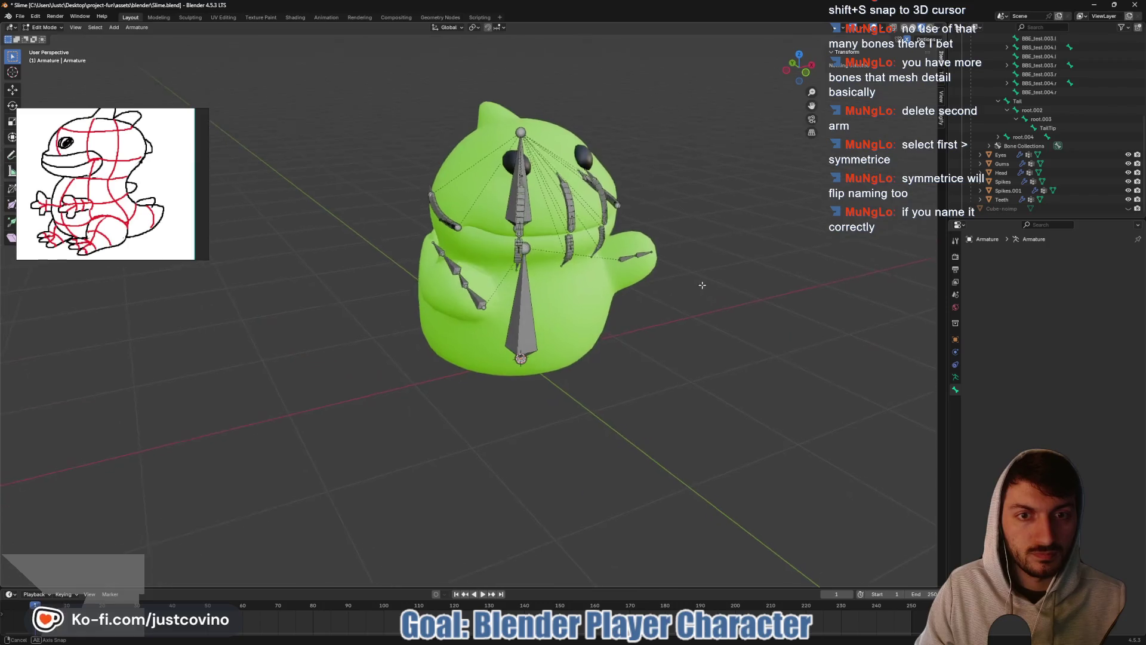
click(638, 271)
mouse_move(642, 263)
mouse_down()
mouse_move(660, 287)
mouse_move(604, 284)
mouse_move(657, 276)
mouse_move(618, 281)
mouse_up()
scroll(695, 274, up, 4)
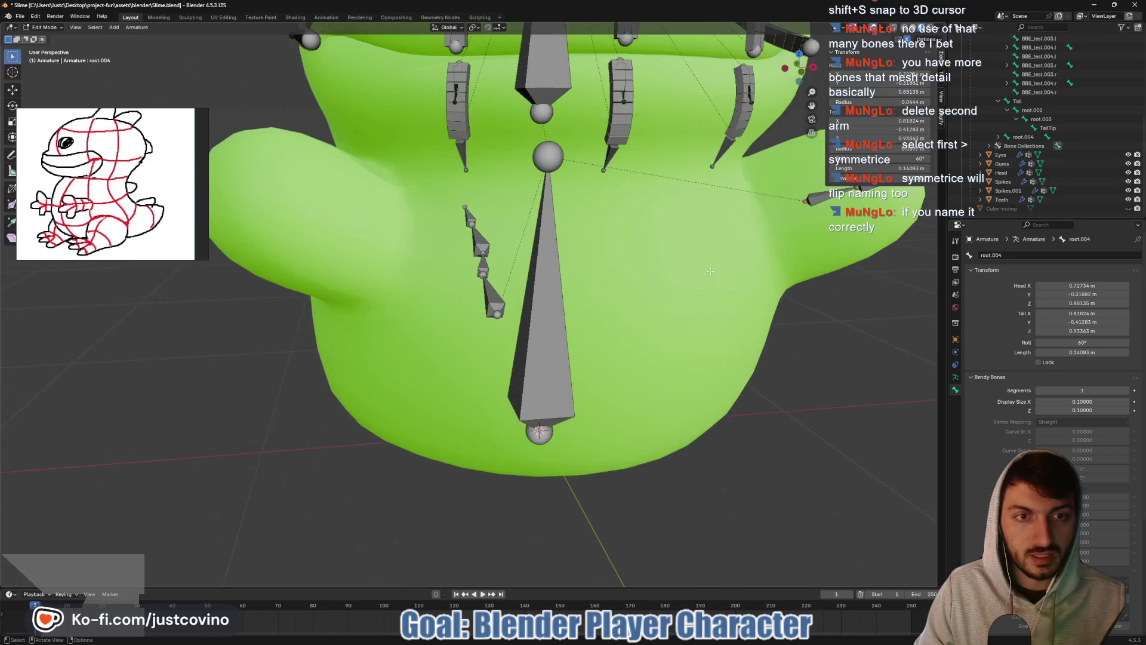
drag(806, 200, 767, 224)
scroll(858, 238, down, 4)
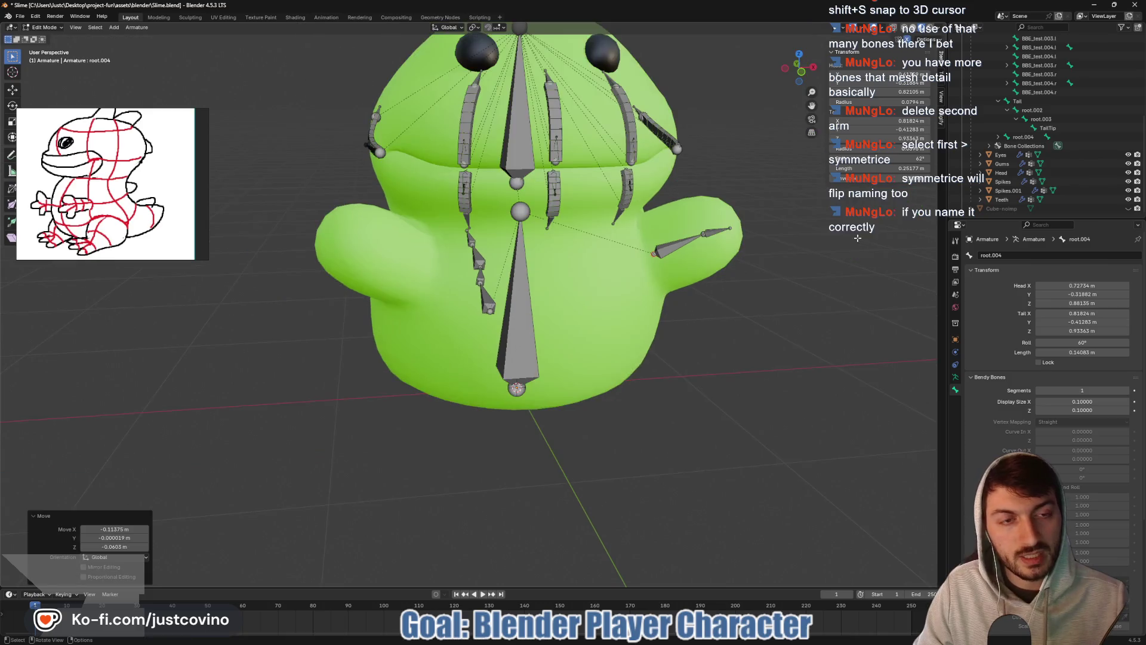
Extrude a new bone root.005 toward the hand tip and adjust the joint between them.
key(e)
click(724, 225)
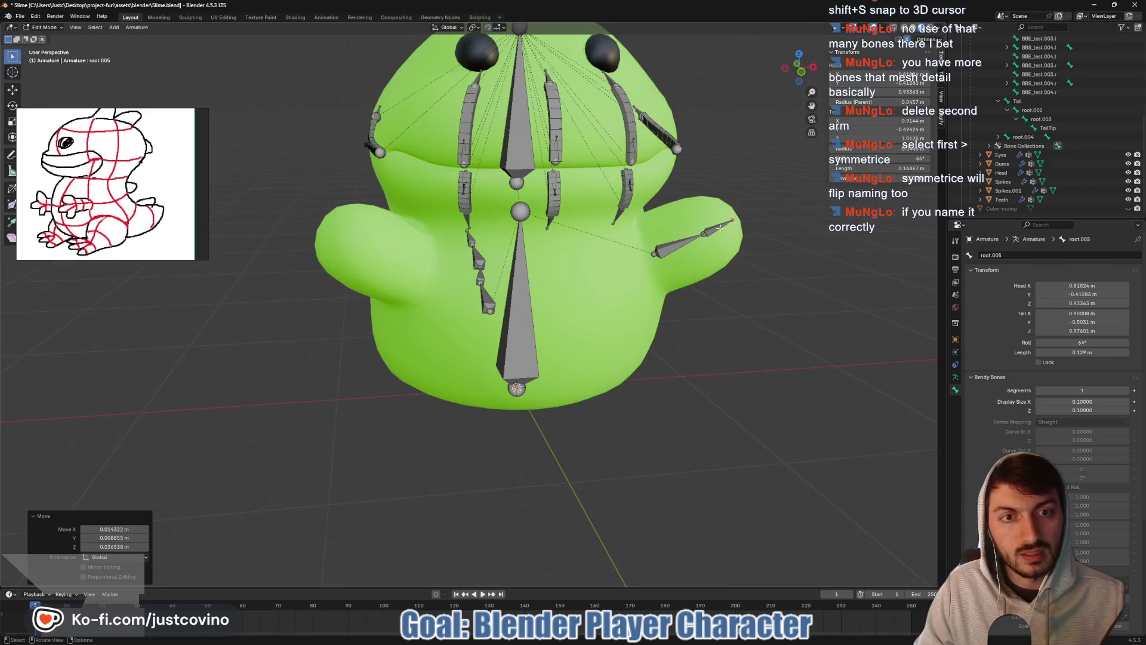
click(704, 233)
key(g)
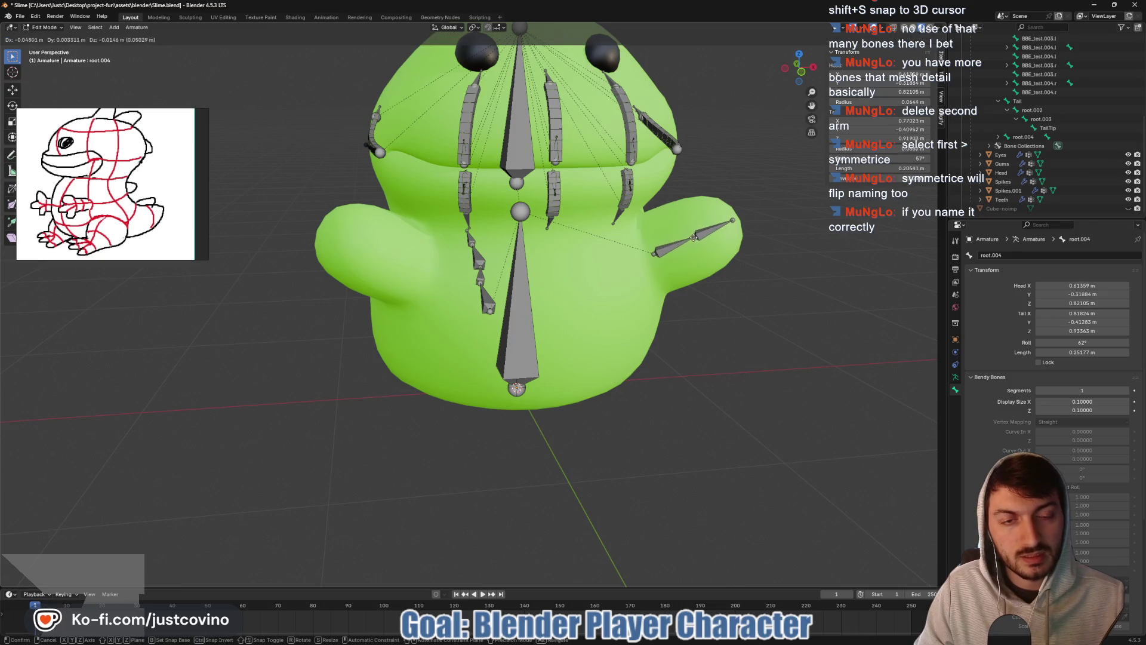
click(691, 240)
drag(739, 276, 731, 280)
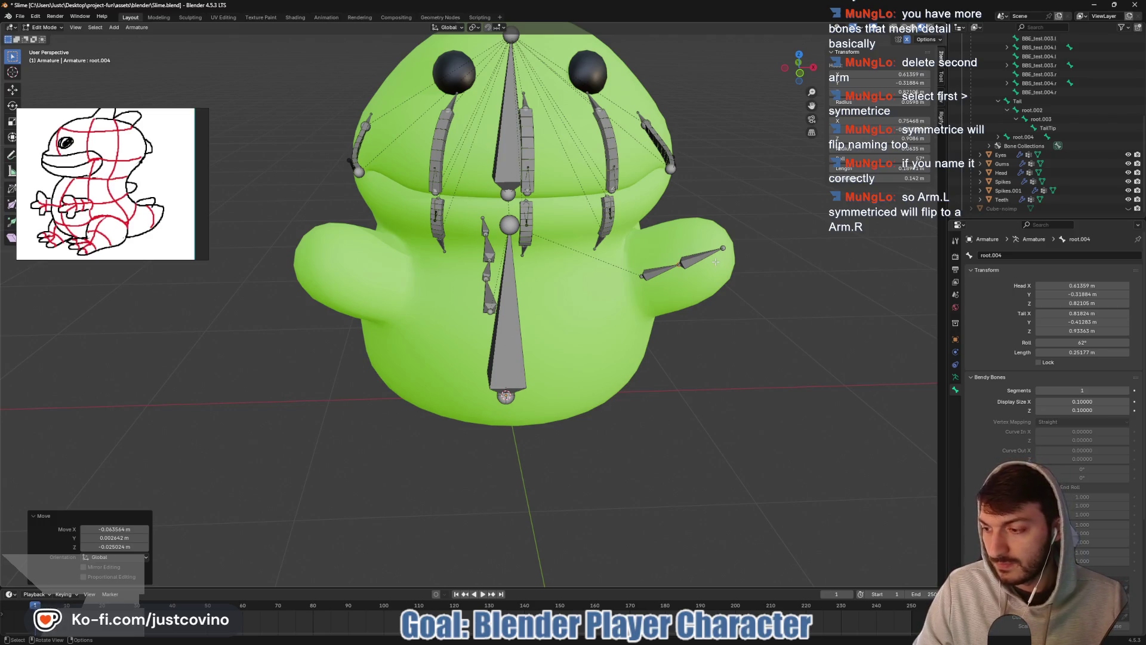
Rename root.004 to Arm.L and its child root.005 to Hand.L, then select Arm.L.
double_click(1024, 137)
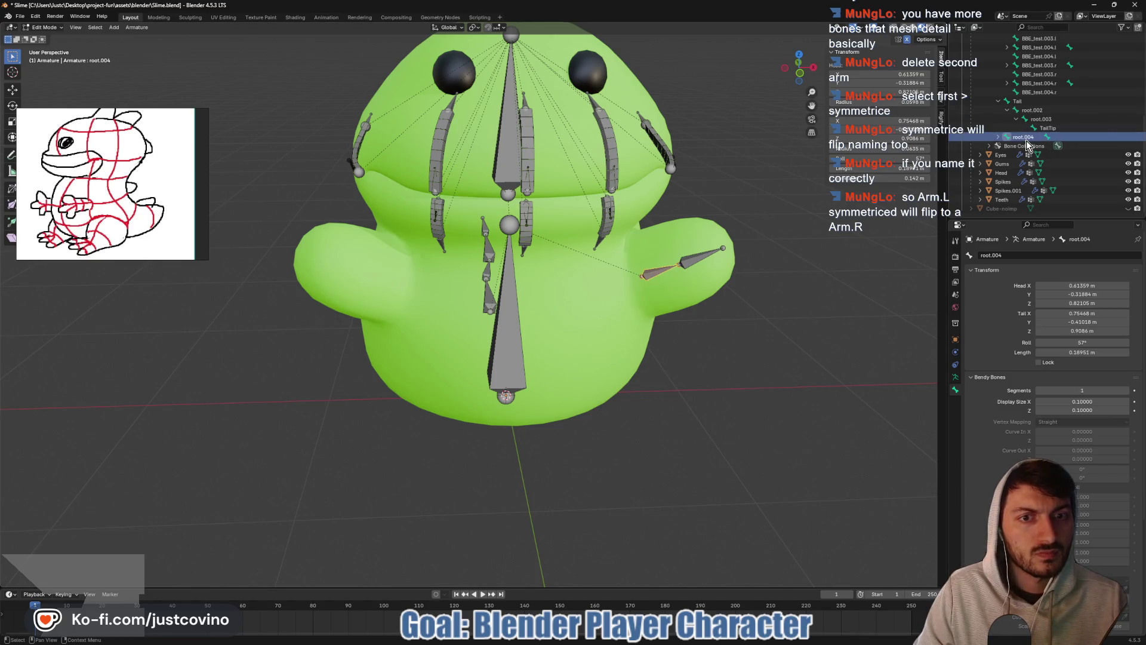
text(Arm)
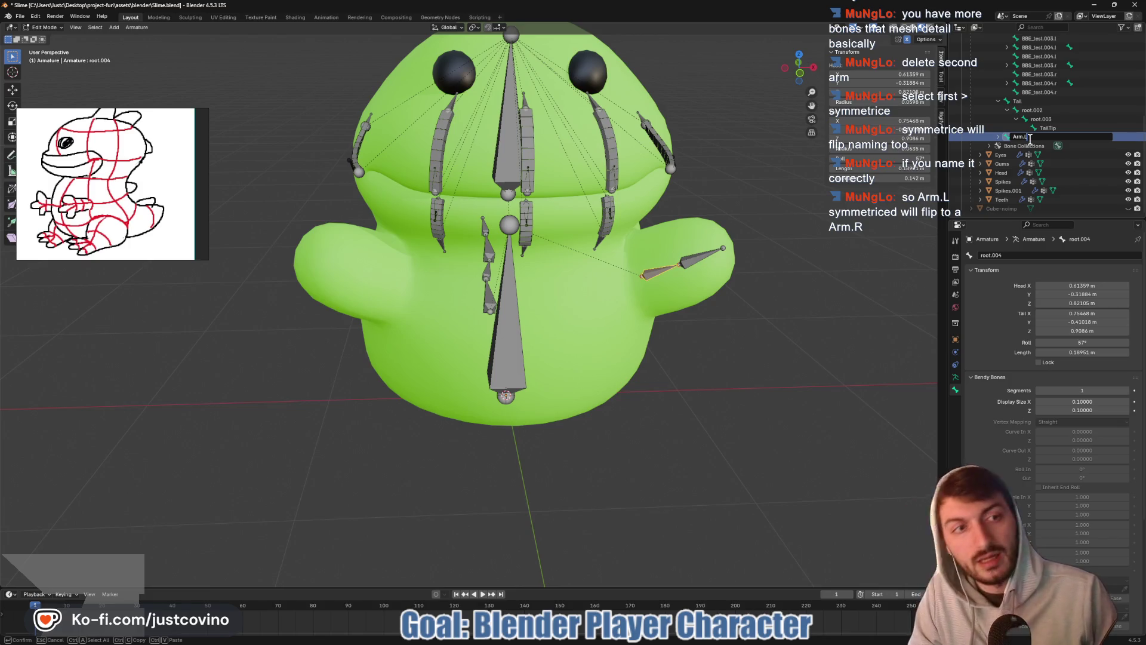
text(.L)
key(Return)
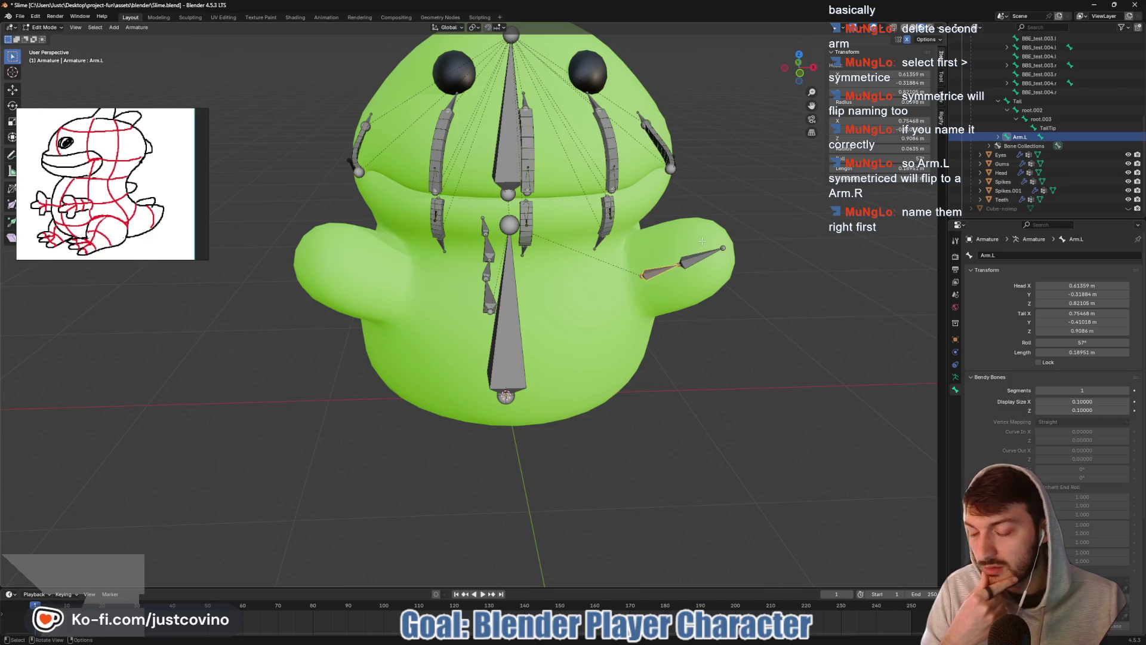
click(998, 136)
double_click(1034, 147)
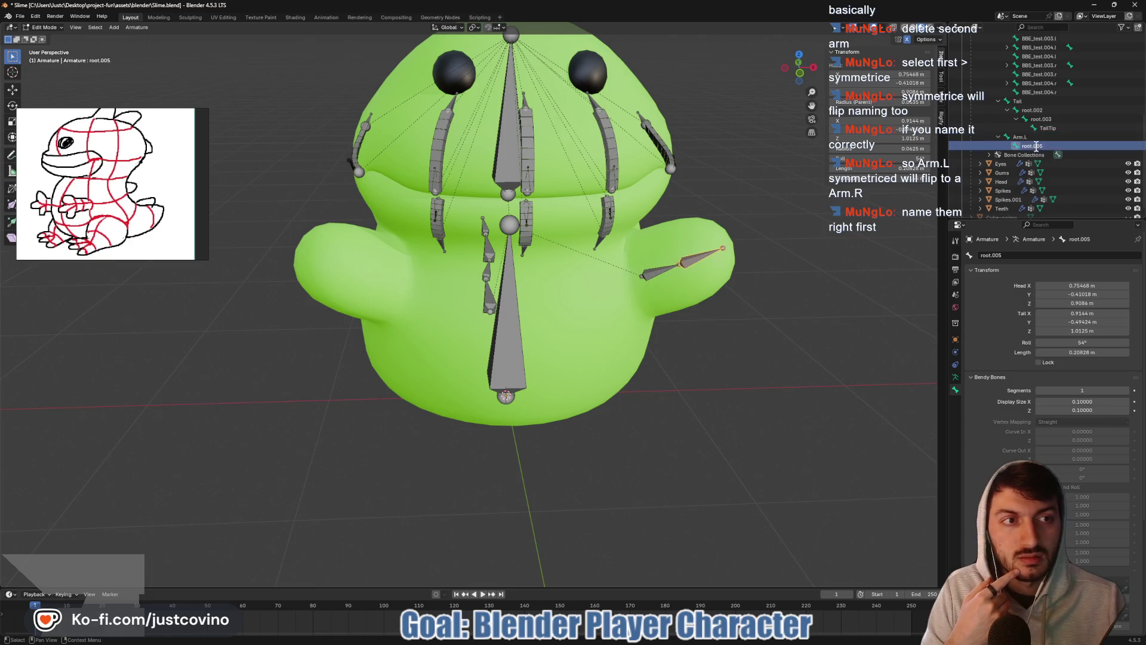
text(Hand.L)
key(Return)
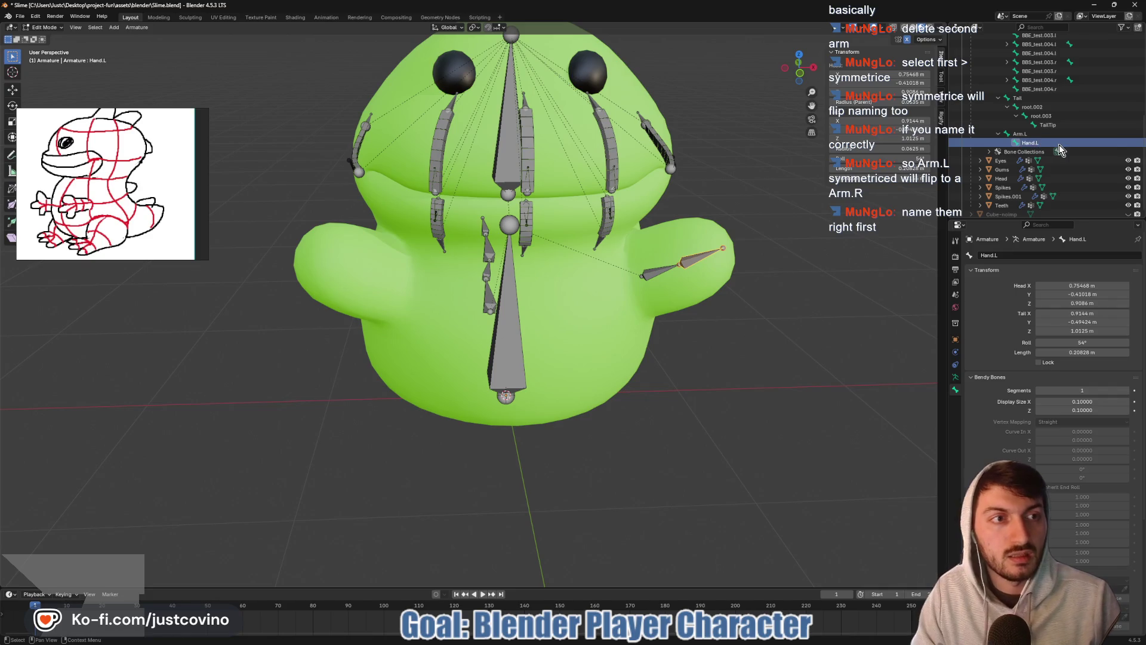
click(1021, 134)
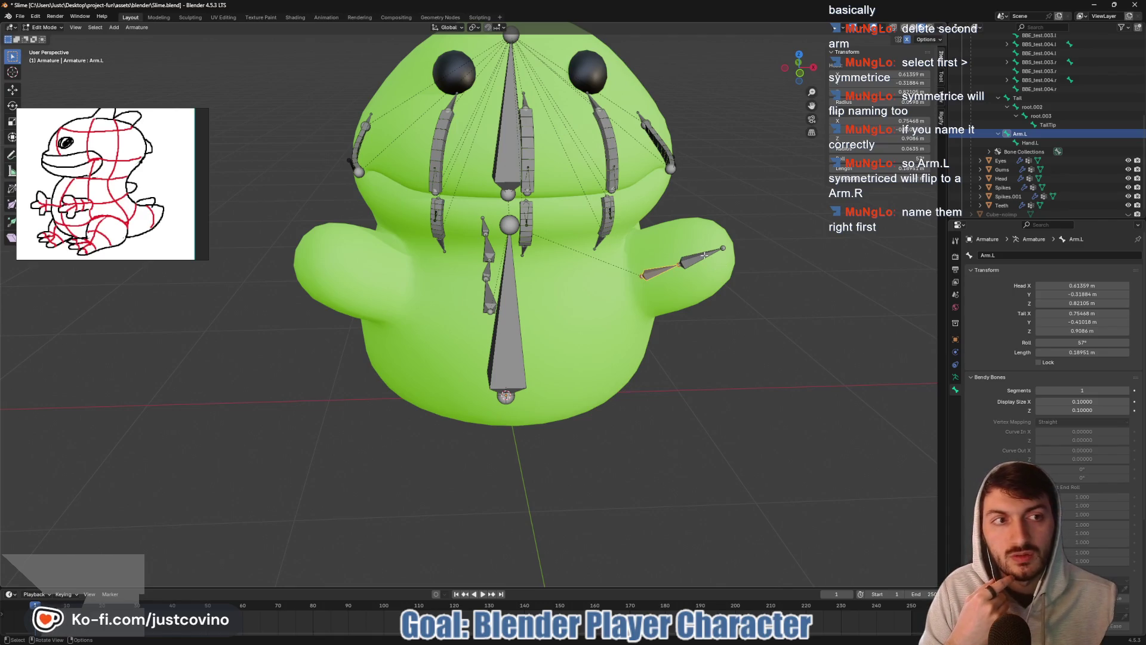
Symmetrize Arm.L and Hand.L to create mirrored Arm.R and Hand.R bones.
right_click(585, 271)
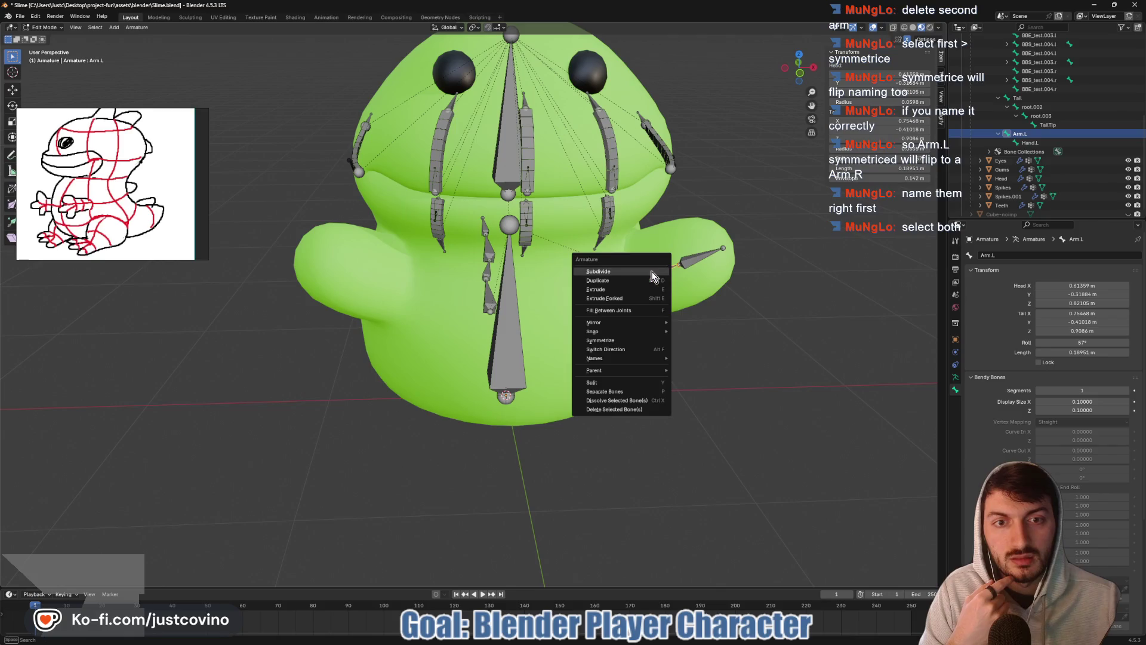
click(625, 339)
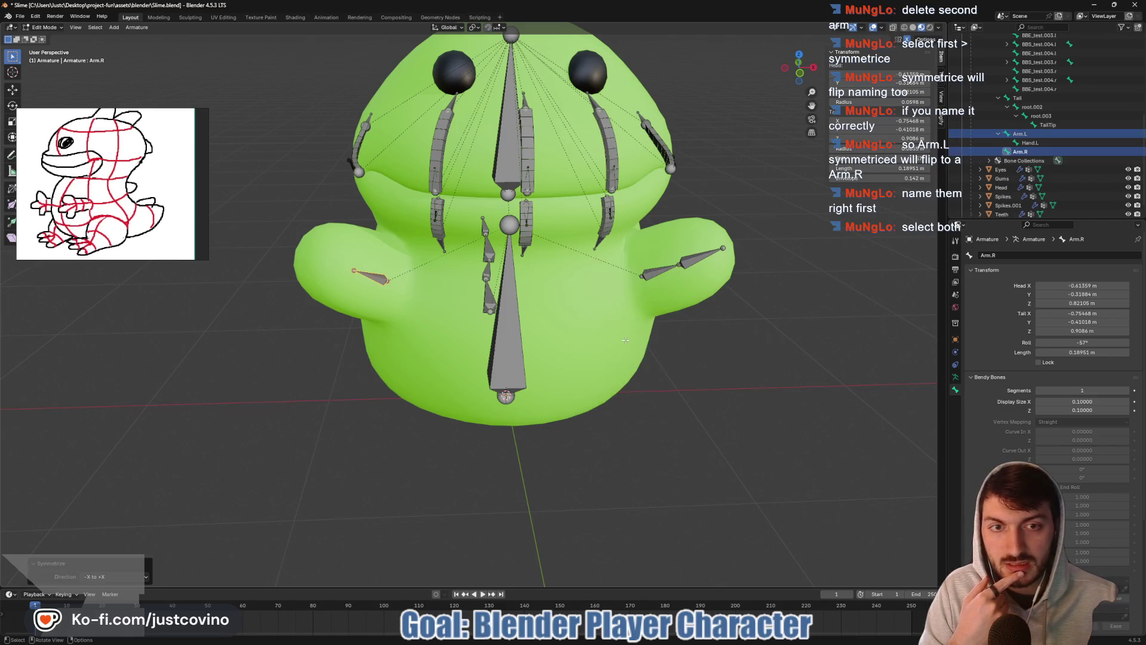
click(698, 257)
right_click(698, 256)
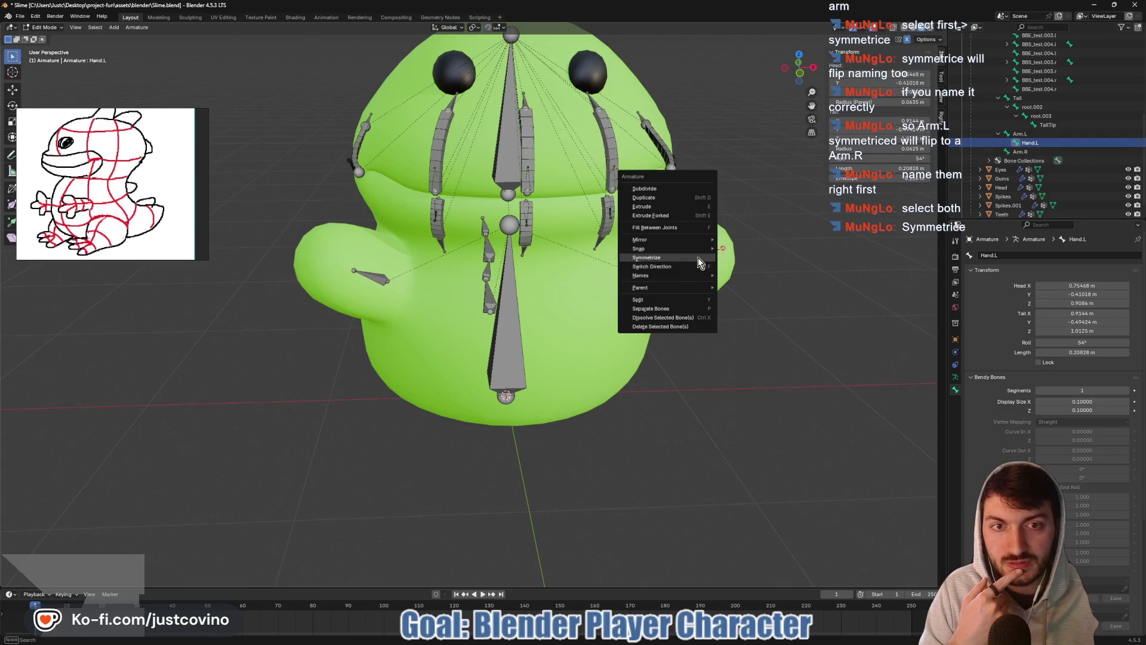
click(698, 257)
drag(801, 299, 610, 293)
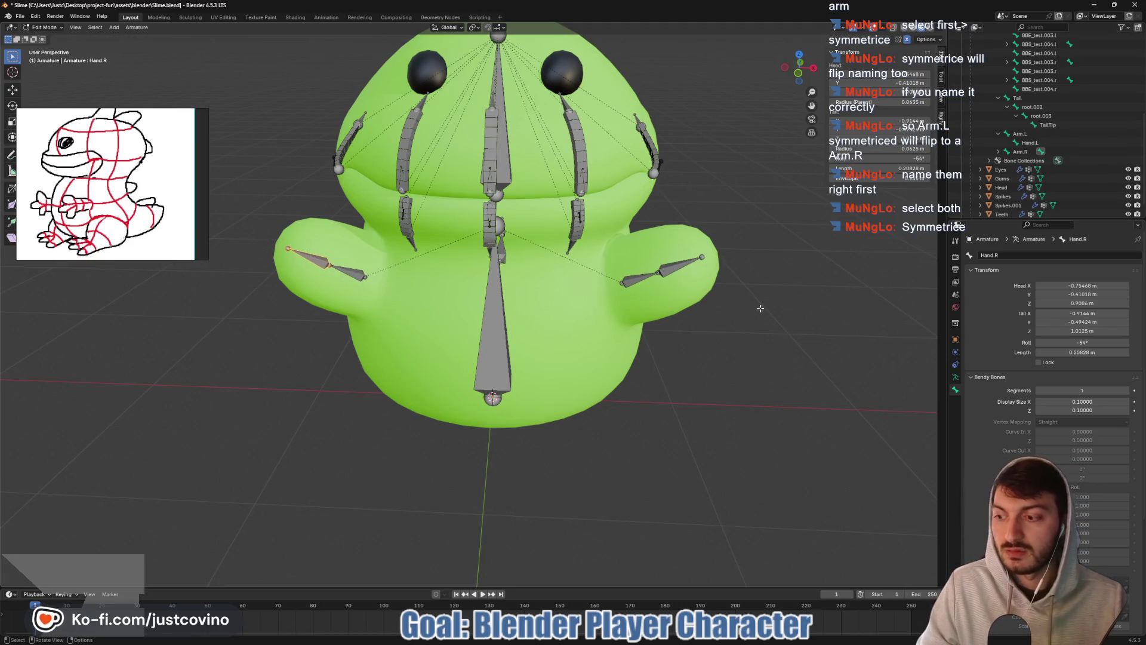
mouse_move(759, 306)
mouse_down()
mouse_move(680, 304)
mouse_move(591, 335)
mouse_move(546, 295)
mouse_move(754, 297)
mouse_move(654, 290)
mouse_up()
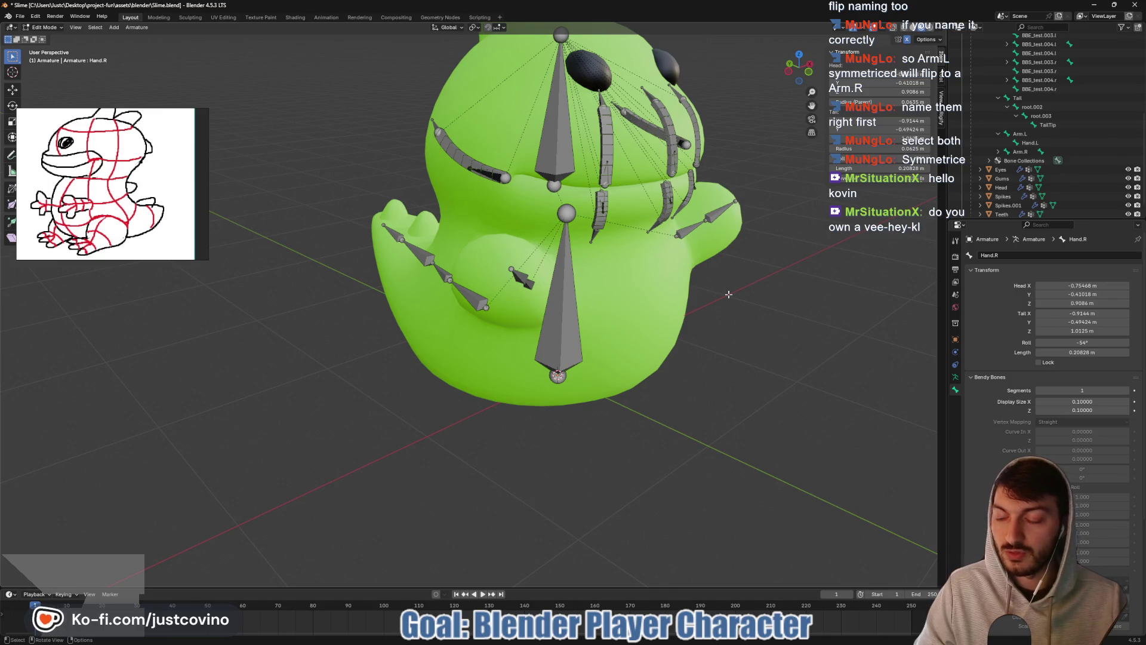
Inspect the rig from front and side, exit Edit Mode, and make the Head mesh active.
mouse_move(757, 339)
mouse_down()
mouse_move(711, 335)
mouse_move(749, 347)
mouse_up()
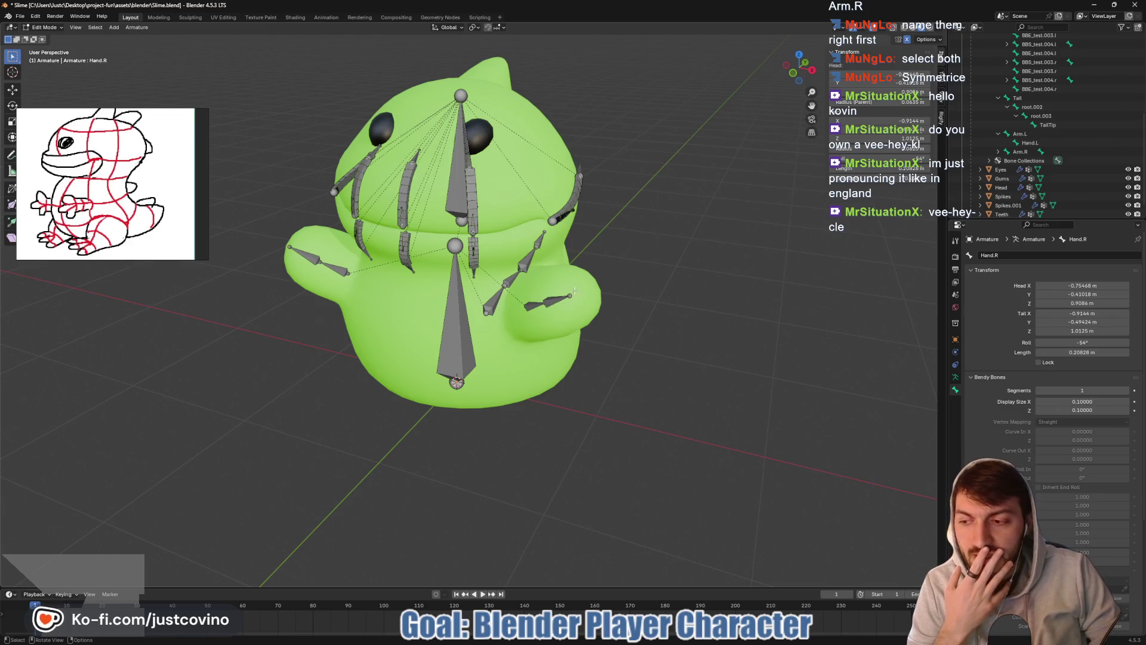
mouse_move(593, 273)
mouse_down()
mouse_move(655, 328)
mouse_move(630, 258)
mouse_up()
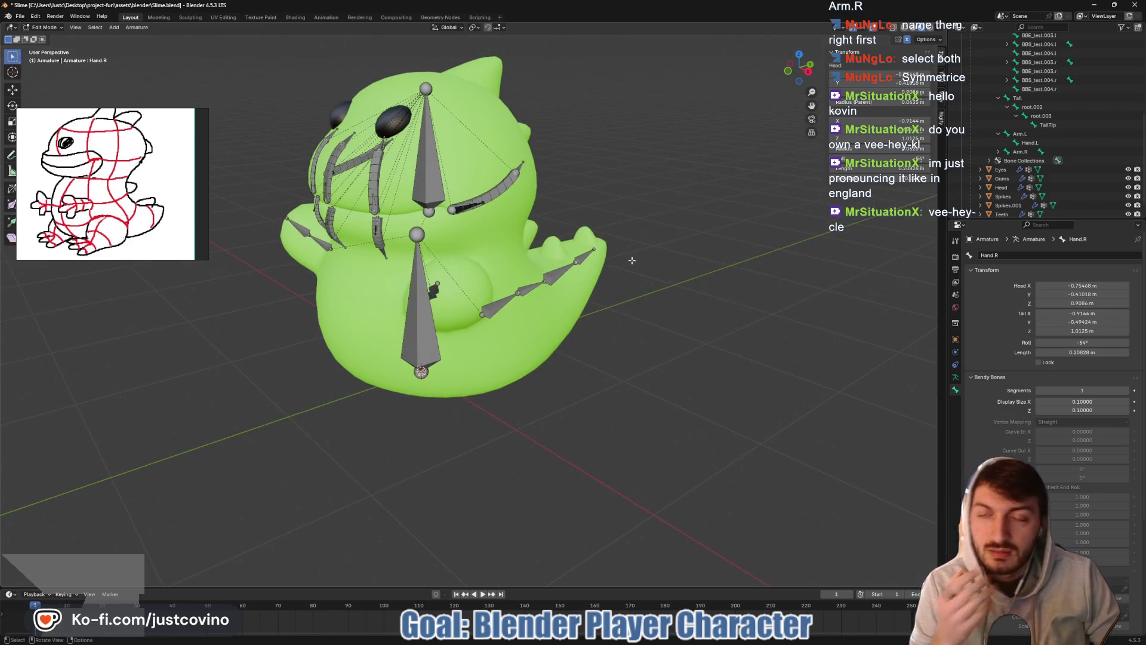
key(Tab)
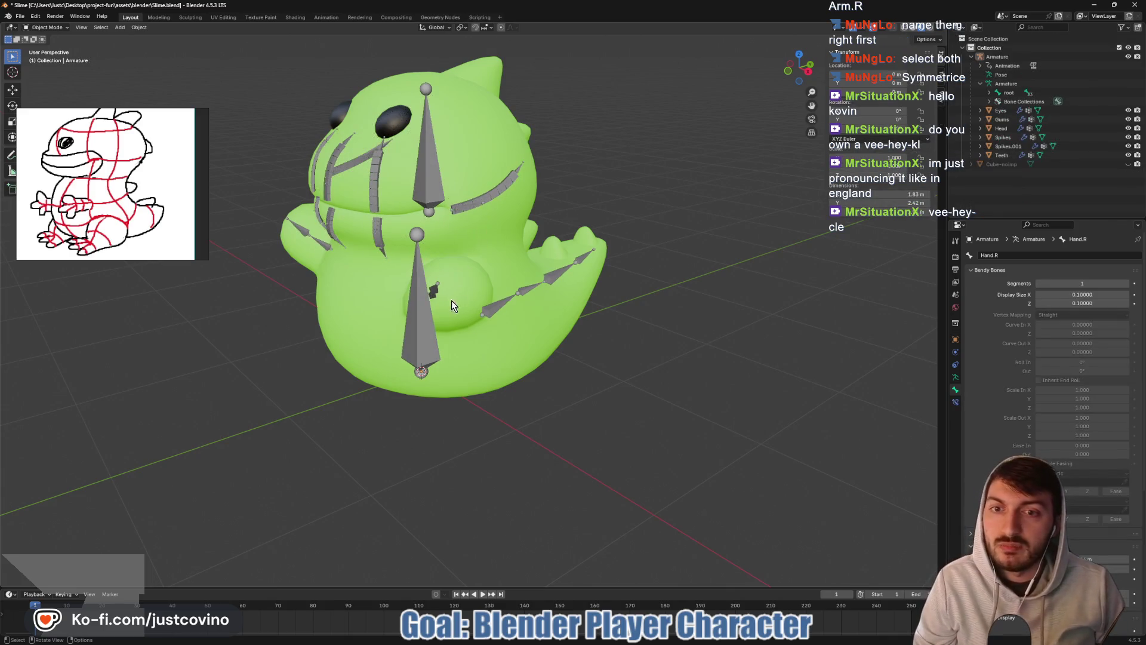
shift+click(453, 297)
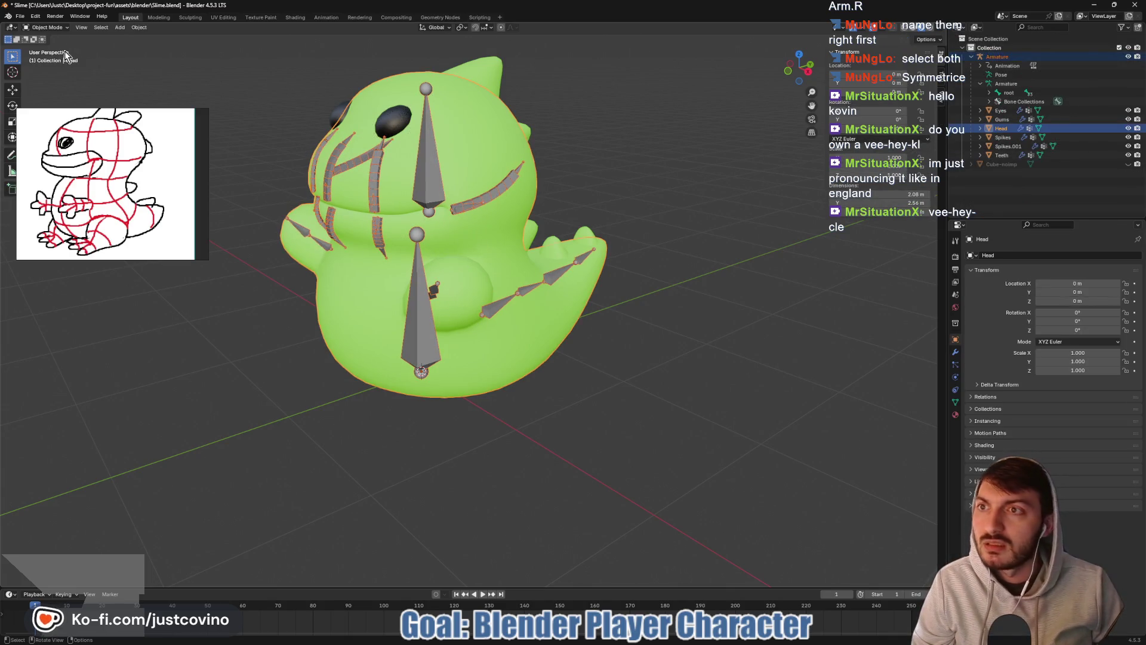
Put the Head mesh in Weight Paint mode, pick the TailTip bone, and enable X-ray.
click(46, 27)
click(45, 78)
mouse_move(619, 265)
mouse_down()
mouse_move(609, 263)
mouse_move(704, 306)
mouse_up()
ctrl+click(624, 279)
scroll(665, 279, up, 4)
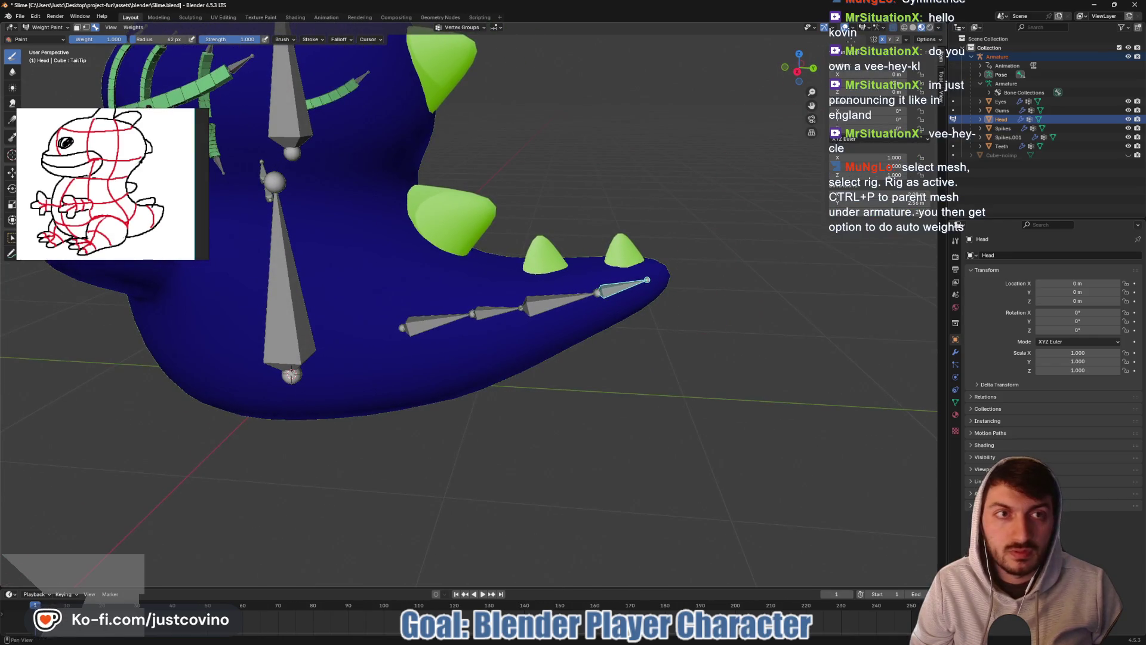
click(892, 28)
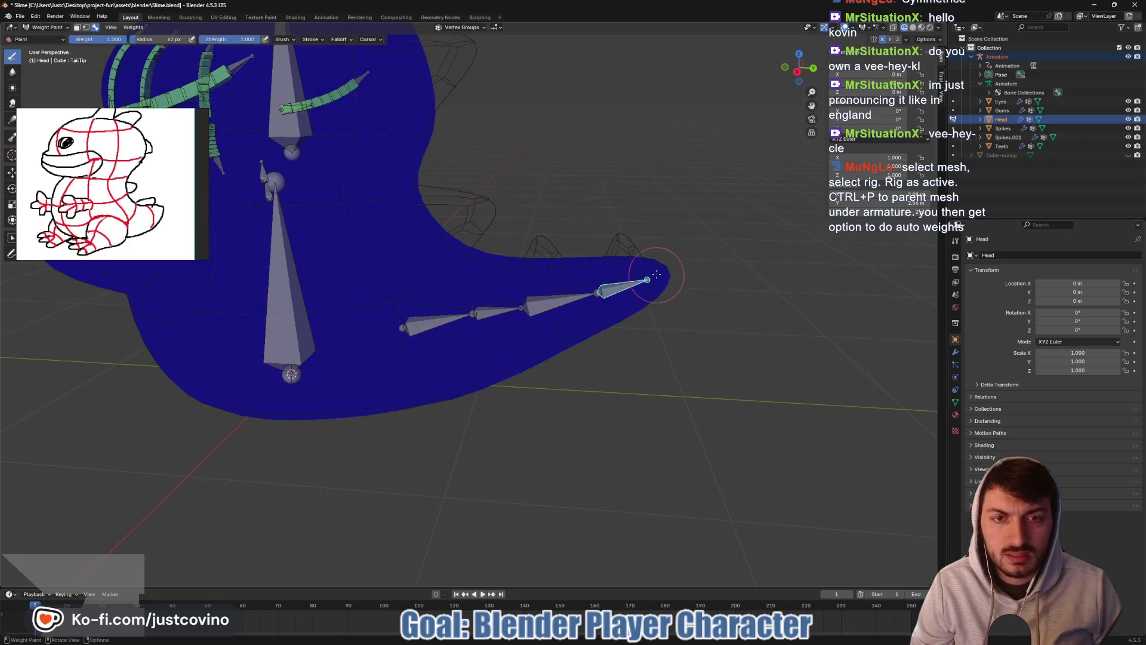
Paint TailTip weight on the tail tip and root.003 weight along the tail.
drag(654, 260, 648, 255)
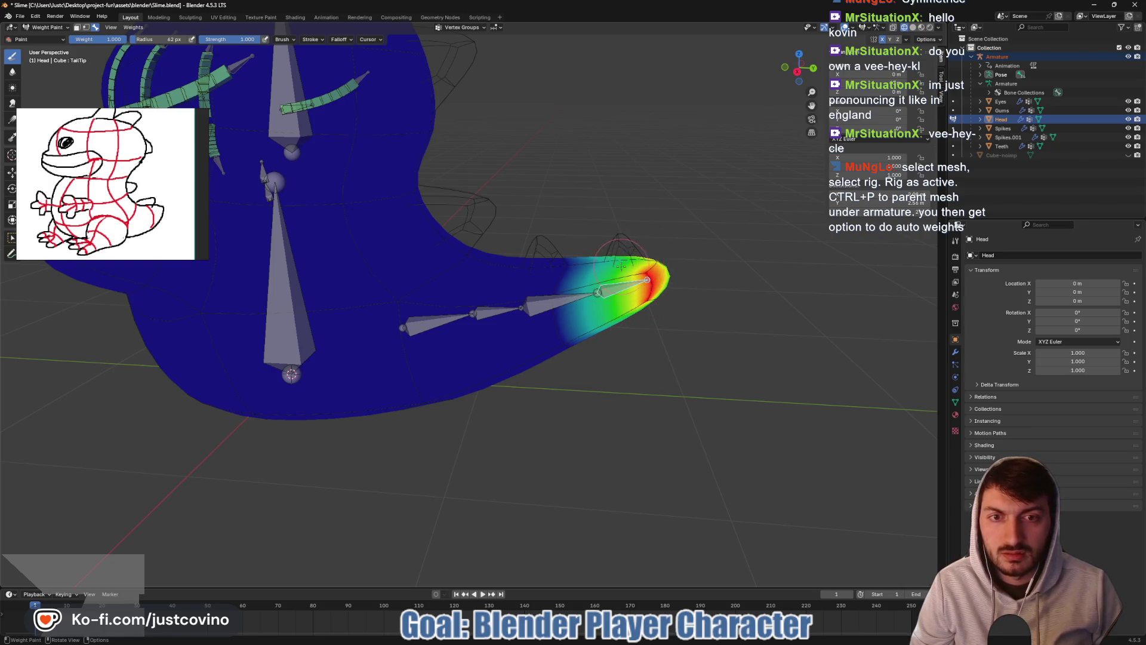
drag(716, 289, 572, 292)
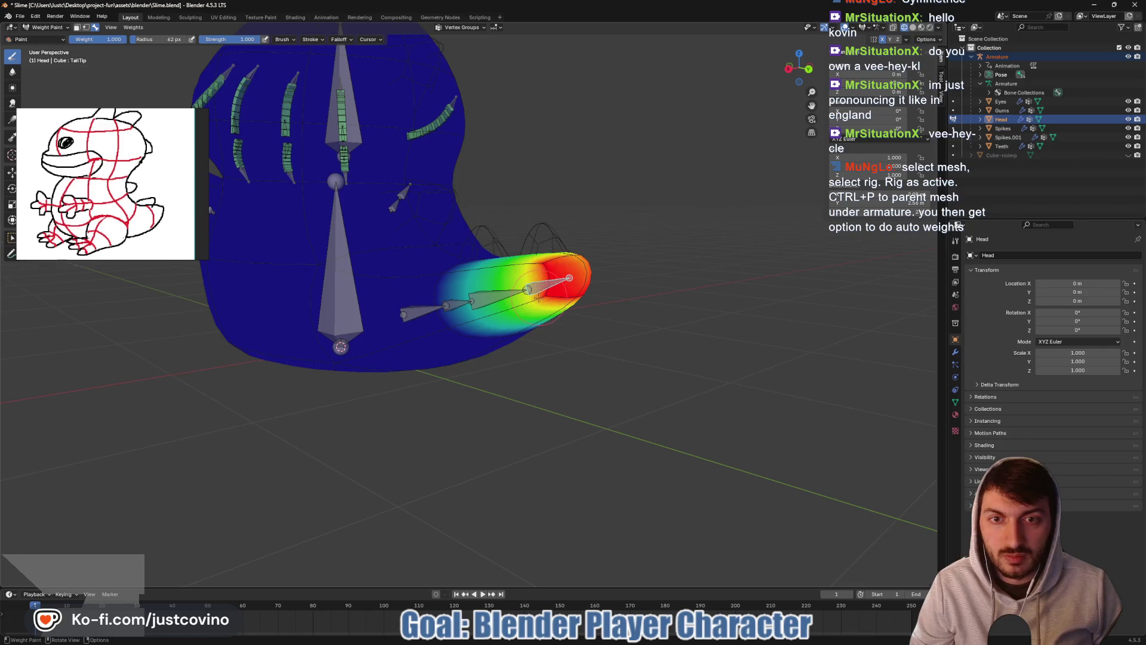
scroll(557, 295, up, 3)
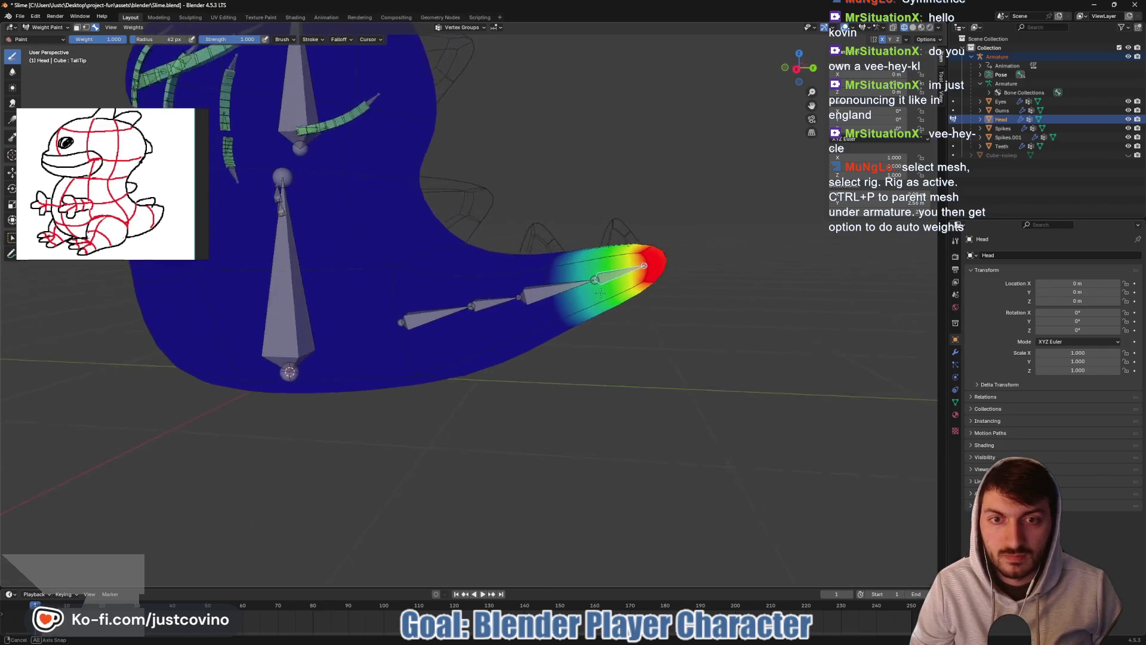
ctrl+click(551, 281)
drag(552, 271, 579, 329)
drag(562, 272, 573, 295)
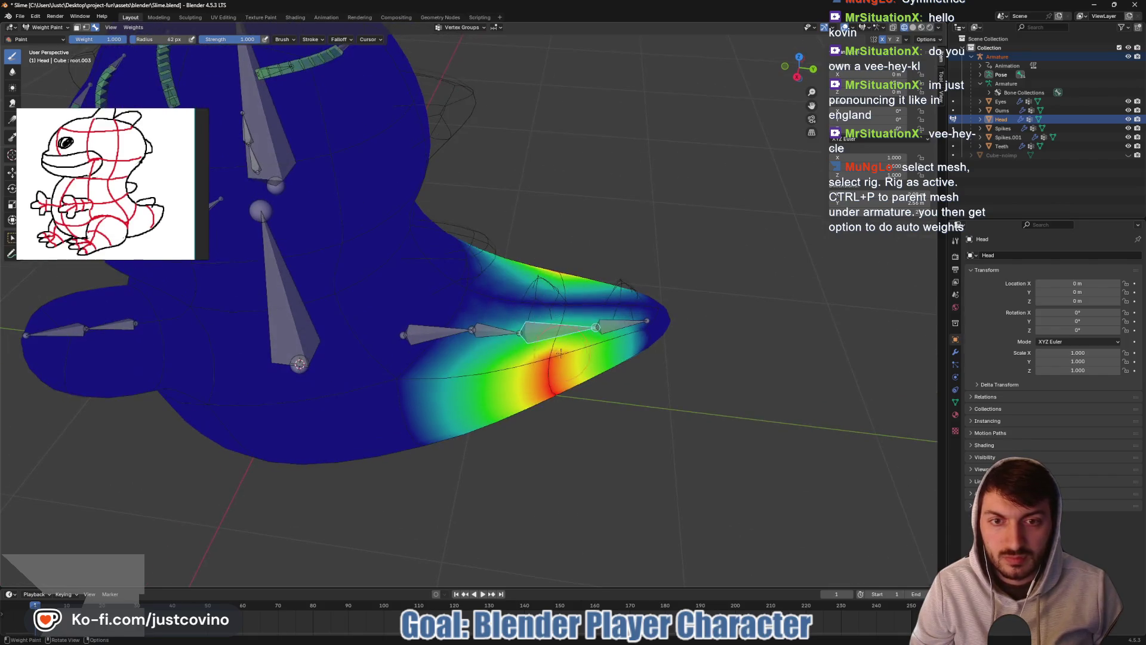
Paint root.002 weight from the tail middle down the tail.
mouse_move(562, 342)
mouse_down()
mouse_move(554, 256)
mouse_move(573, 290)
mouse_move(548, 245)
mouse_move(514, 257)
mouse_move(505, 290)
mouse_move(503, 274)
mouse_up()
ctrl+click(504, 289)
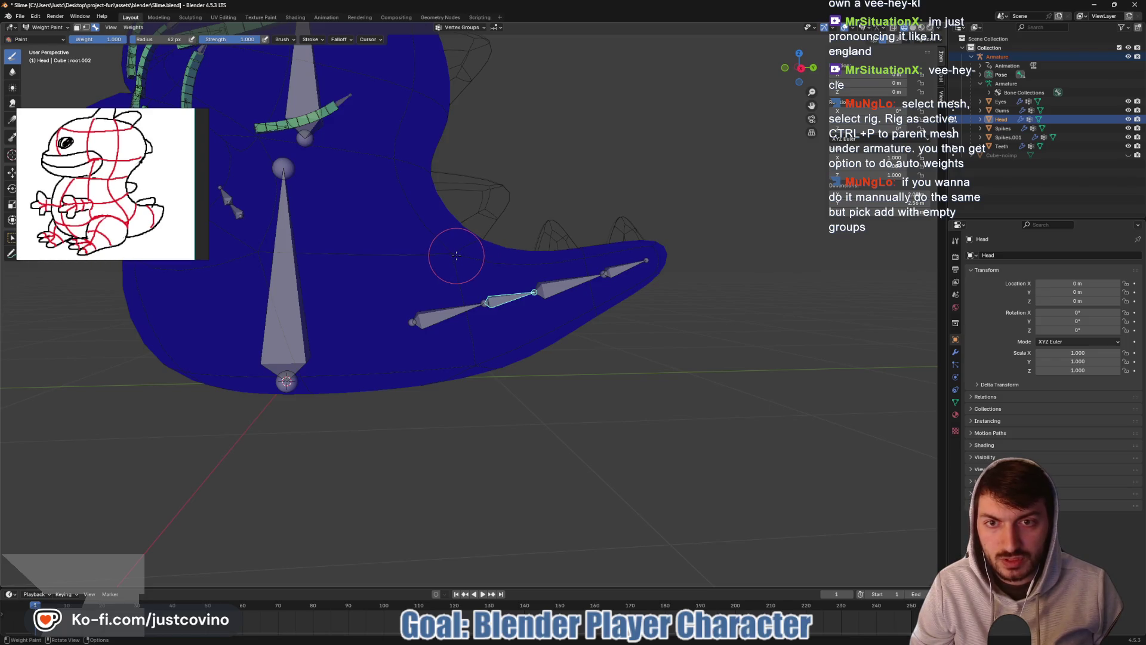
click(455, 256)
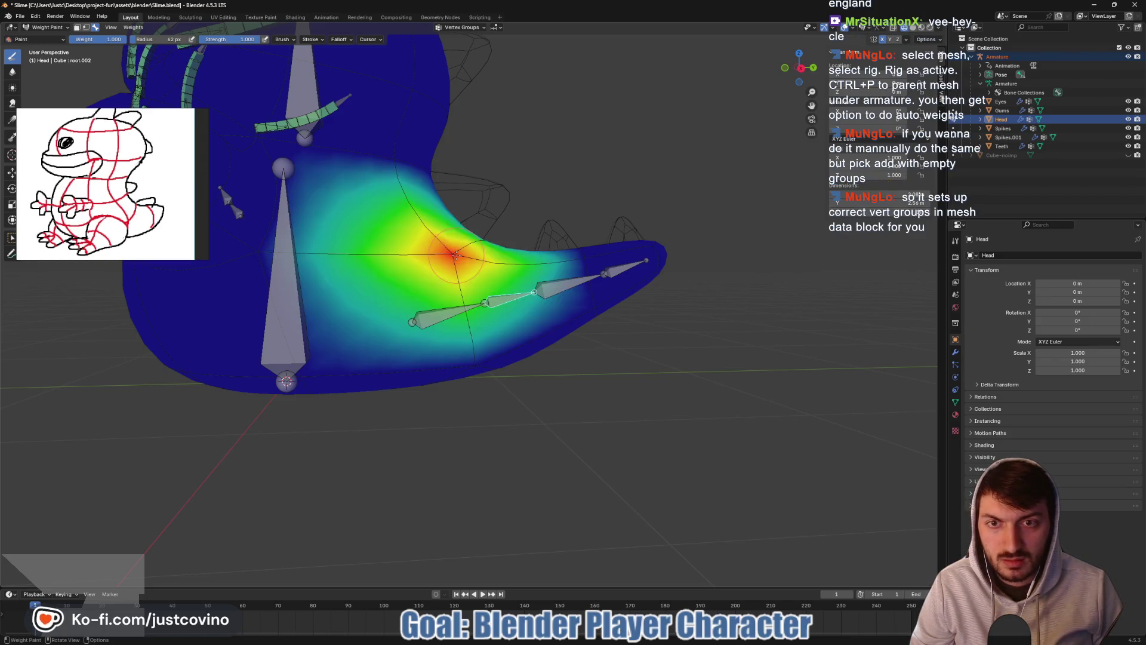
mouse_move(473, 341)
mouse_down()
mouse_move(479, 364)
mouse_move(513, 320)
mouse_move(502, 299)
mouse_move(494, 319)
mouse_move(493, 304)
mouse_up()
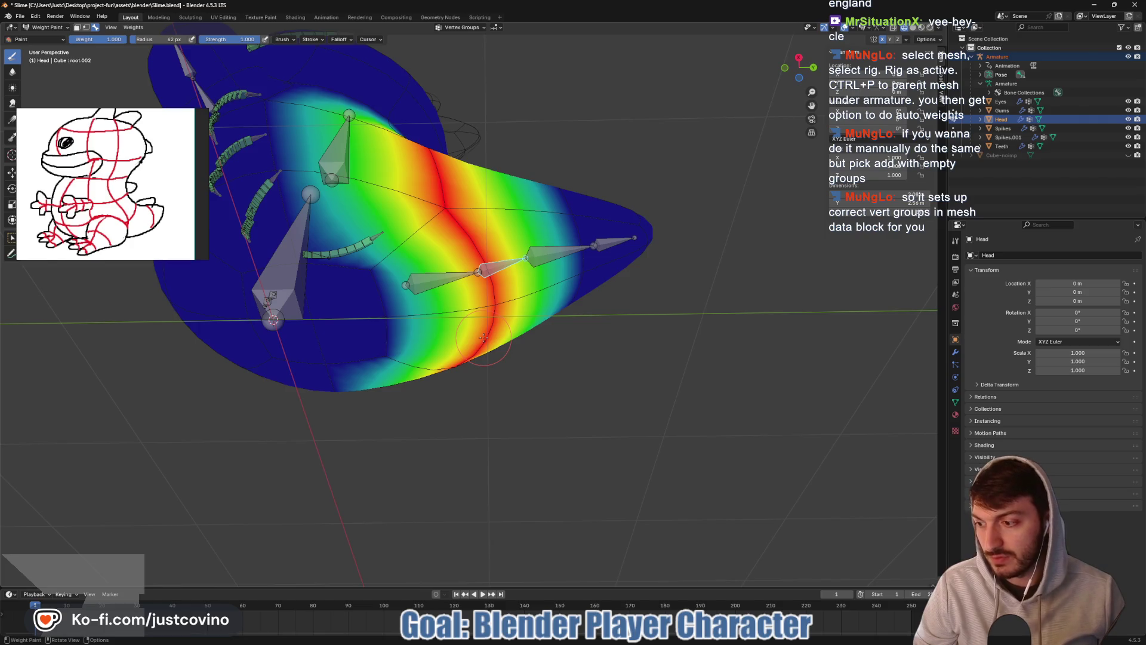
Fill the unpainted tail patch with more root.002 weight.
mouse_move(483, 337)
mouse_down()
mouse_move(358, 441)
mouse_move(386, 370)
mouse_up()
mouse_move(444, 308)
mouse_down()
mouse_move(421, 272)
mouse_move(454, 292)
mouse_move(412, 334)
mouse_move(472, 257)
mouse_move(406, 334)
mouse_move(447, 296)
mouse_up()
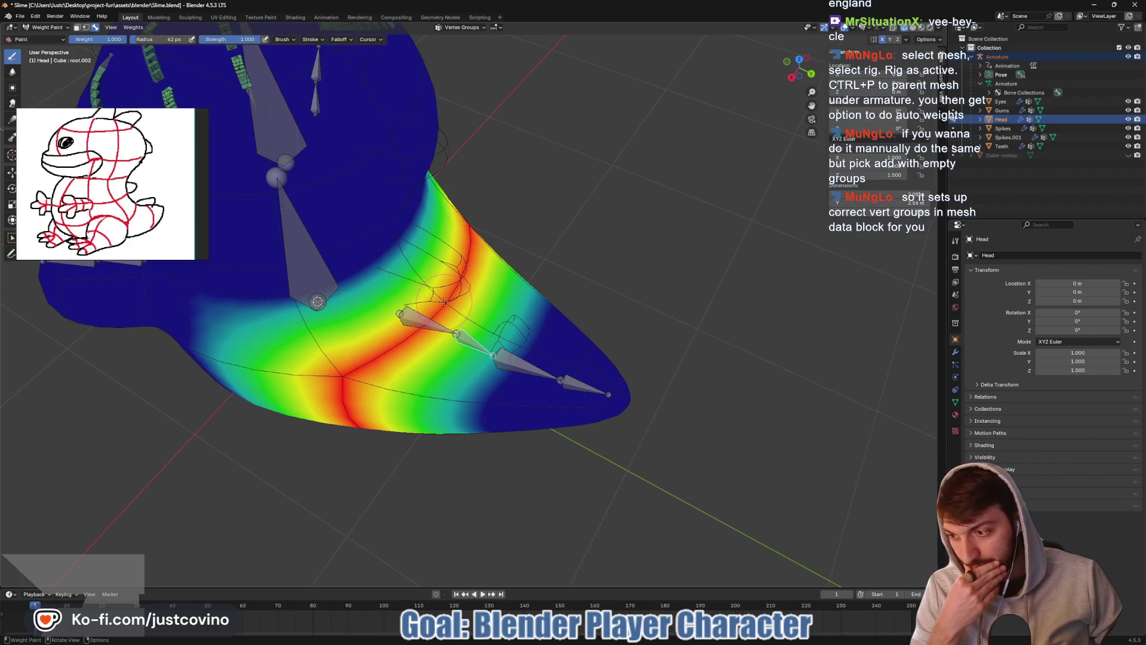
mouse_move(444, 301)
mouse_down()
mouse_move(458, 294)
mouse_move(447, 310)
mouse_move(447, 254)
mouse_move(478, 277)
mouse_move(443, 280)
mouse_move(447, 296)
mouse_move(385, 340)
mouse_up()
Select the Tail bone and paint its weight onto the base of the tail.
ctrl+click(444, 322)
ctrl+click(474, 276)
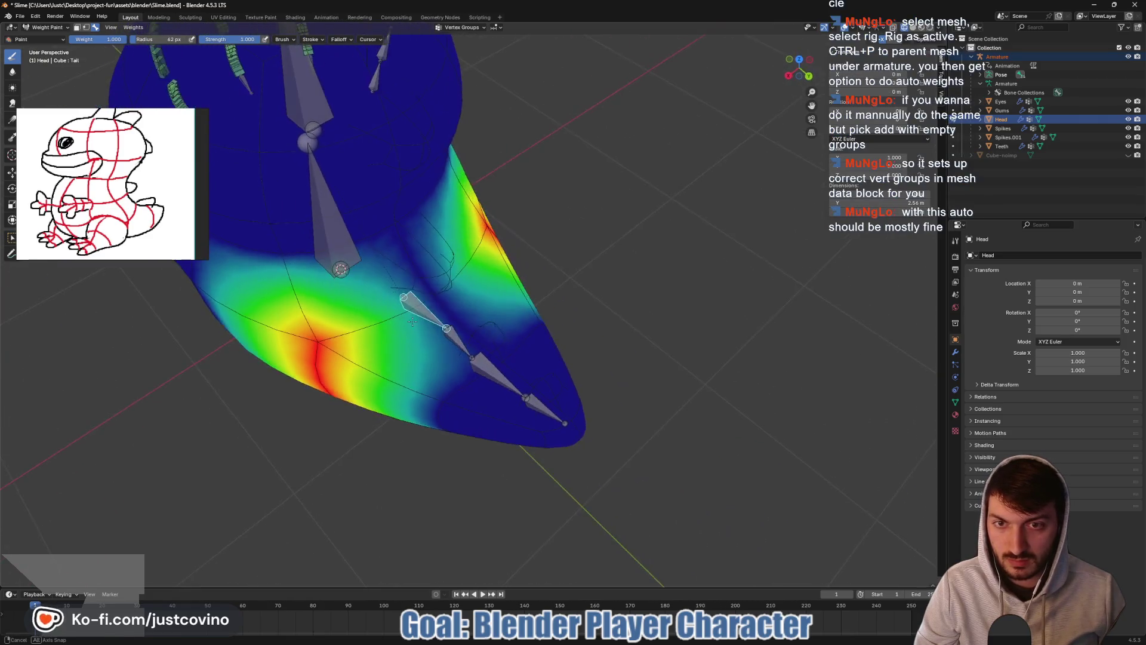
drag(431, 297, 433, 295)
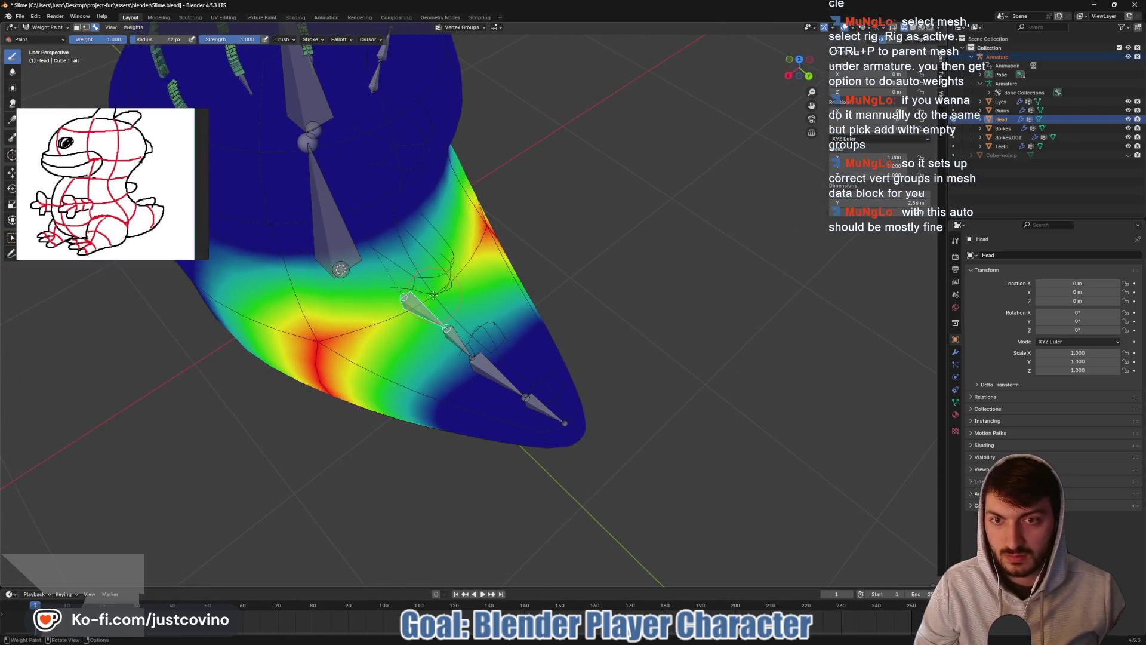
mouse_move(365, 351)
mouse_down()
mouse_move(428, 302)
mouse_move(447, 305)
mouse_up()
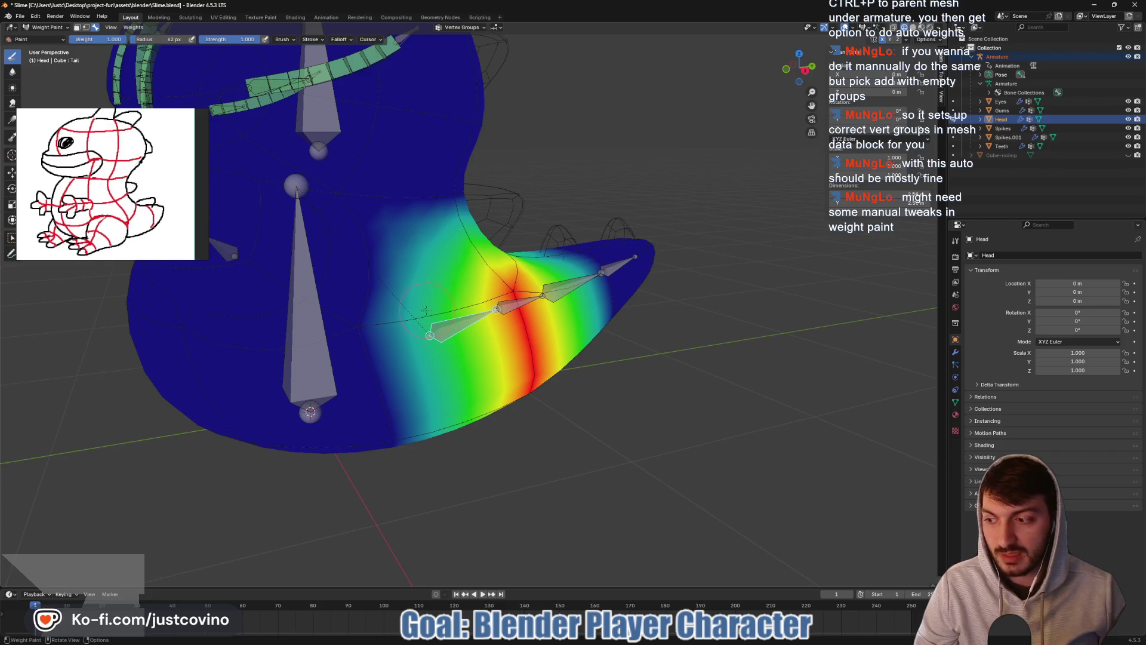
scroll(426, 310, down, 2)
drag(400, 286, 449, 284)
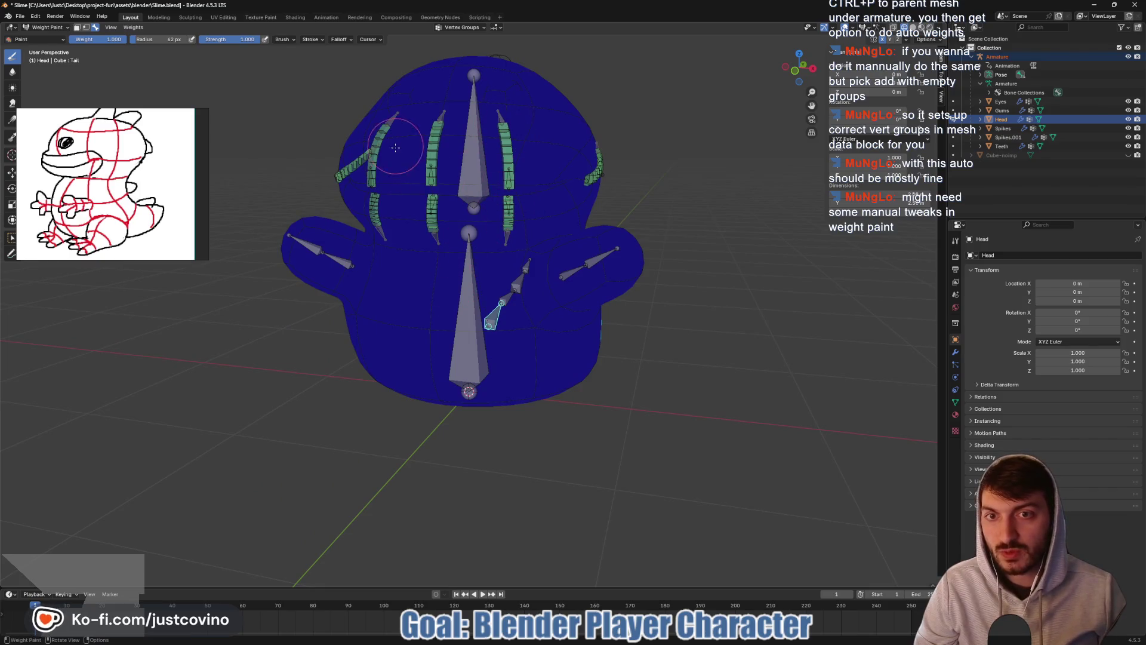
Select the Arm.L bone and paint its weight onto both arms with X-mirror.
drag(596, 147, 594, 277)
ctrl+click(593, 270)
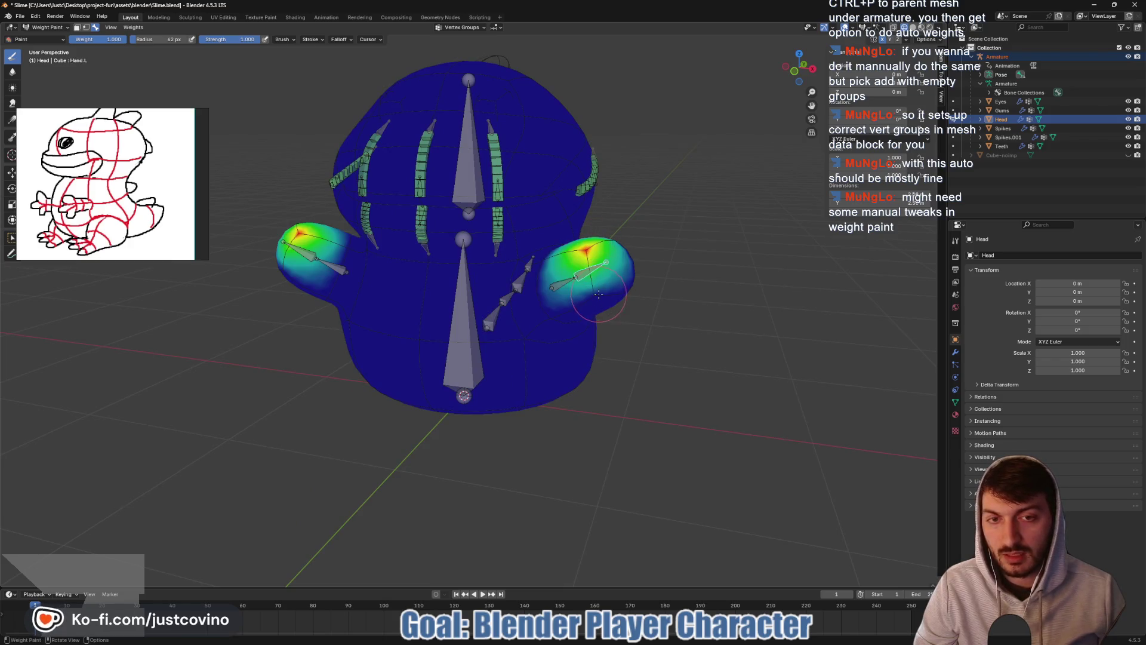
mouse_move(599, 294)
mouse_down()
mouse_move(421, 317)
mouse_move(642, 280)
mouse_move(549, 311)
mouse_up()
ctrl+click(545, 315)
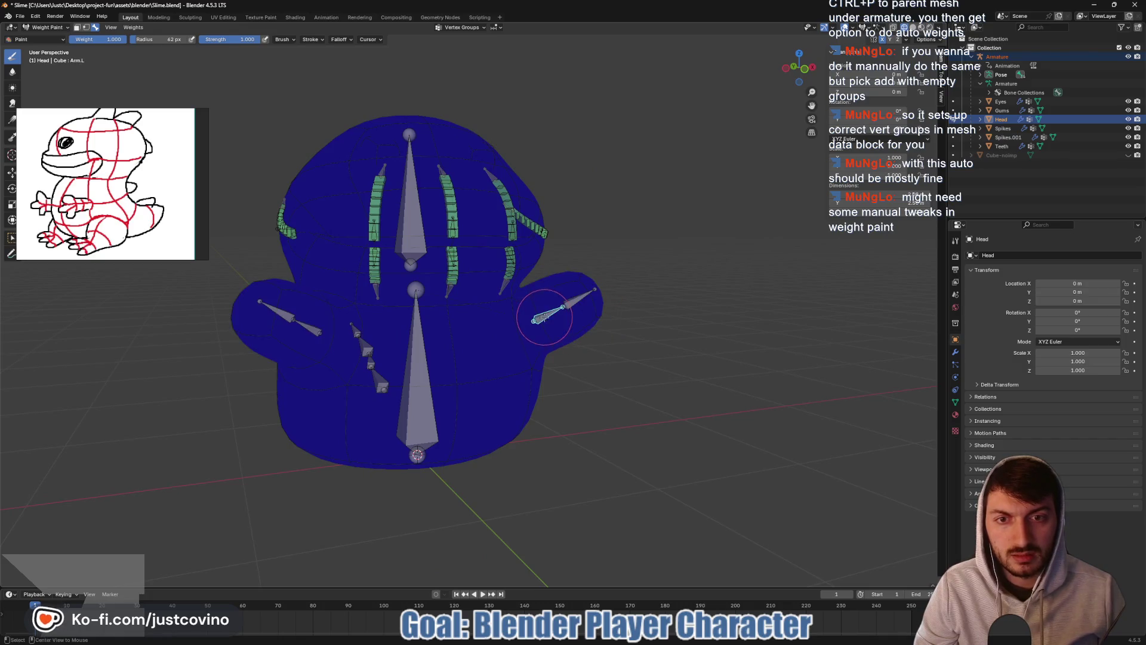
click(534, 297)
click(555, 342)
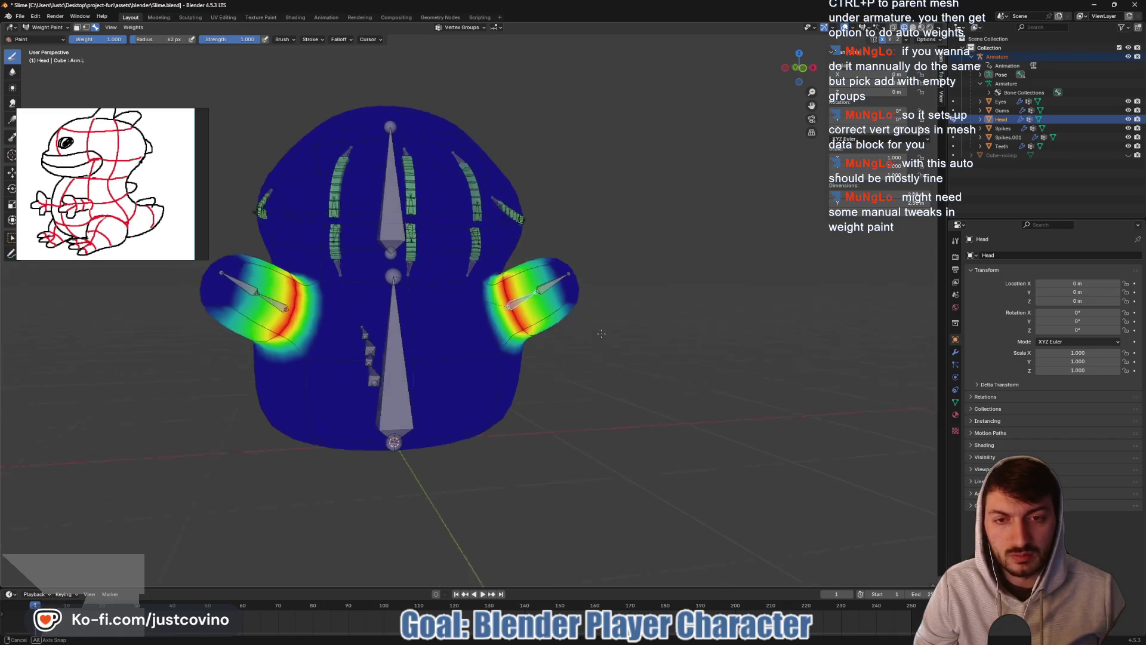
drag(555, 341, 538, 302)
Paint additional Arm.L weight onto the arm seen from the front.
mouse_move(398, 254)
mouse_down()
mouse_move(361, 255)
mouse_move(358, 297)
mouse_up()
click(361, 255)
scroll(358, 296, up, 5)
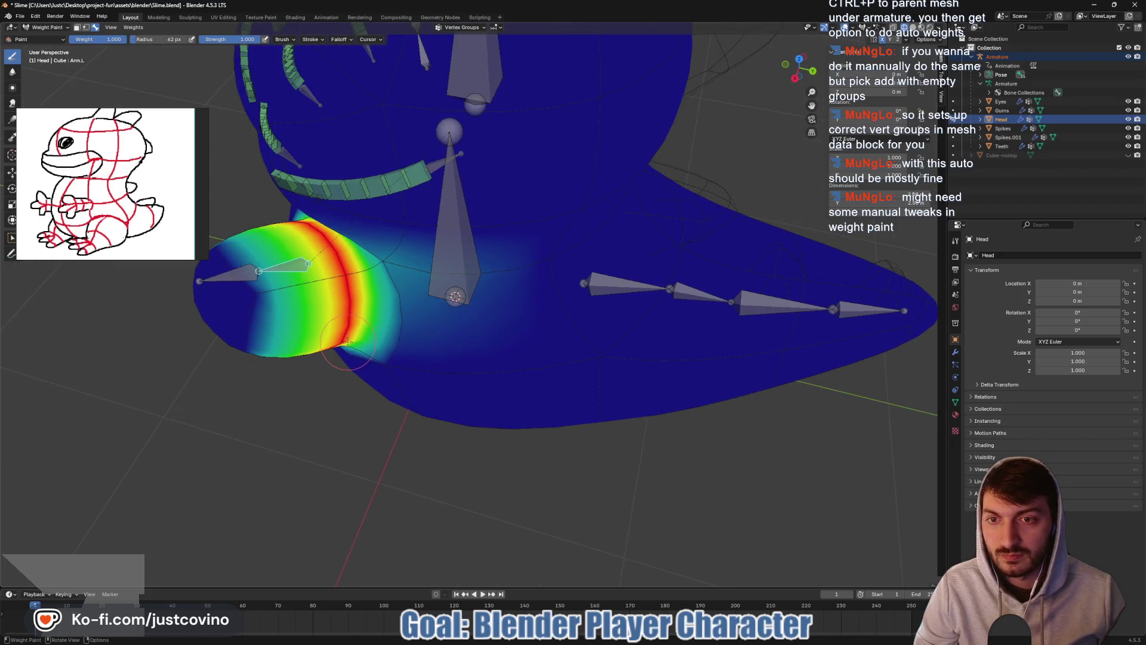
drag(347, 342, 587, 380)
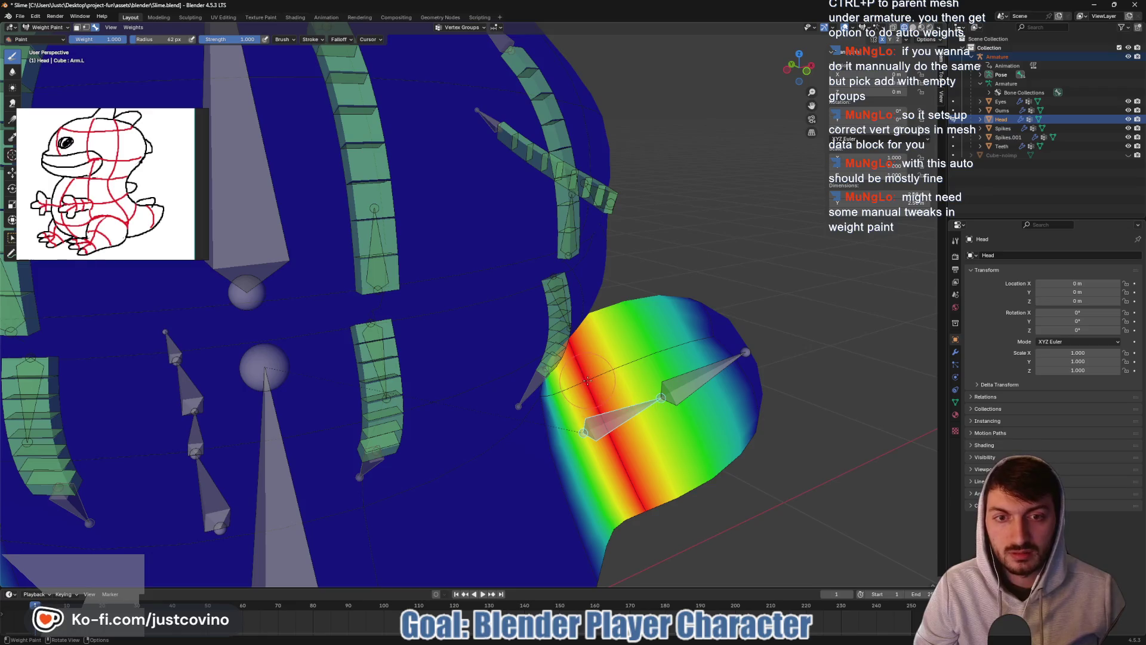
scroll(645, 464, down, 8)
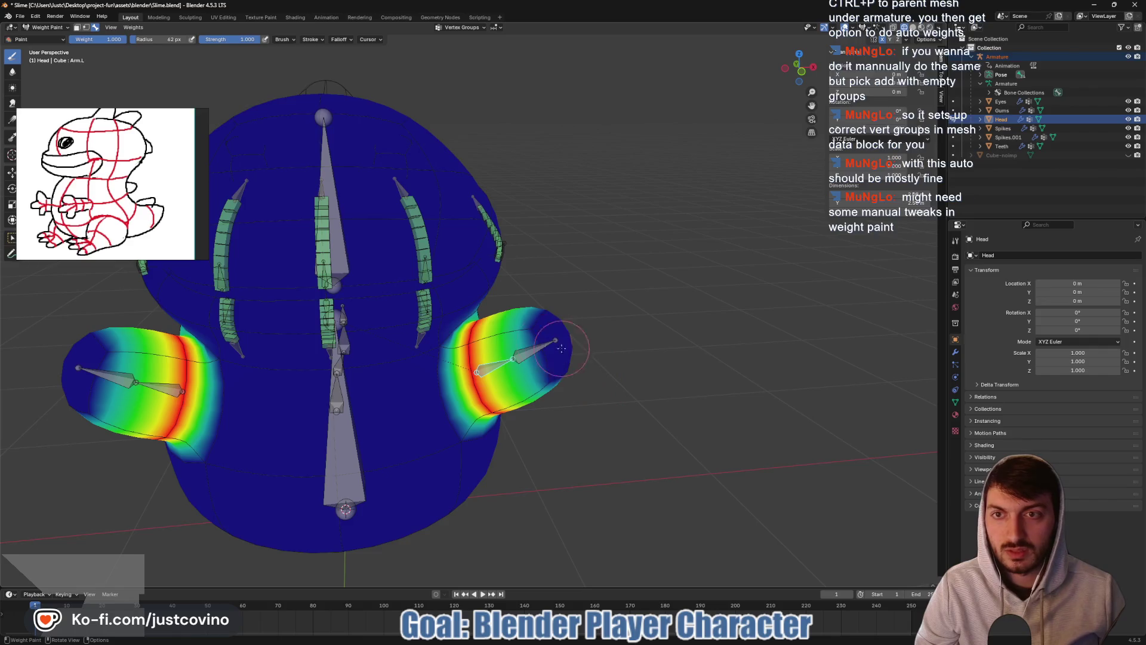
Display the root bone's weights, then the head bone's weights.
ctrl+click(351, 412)
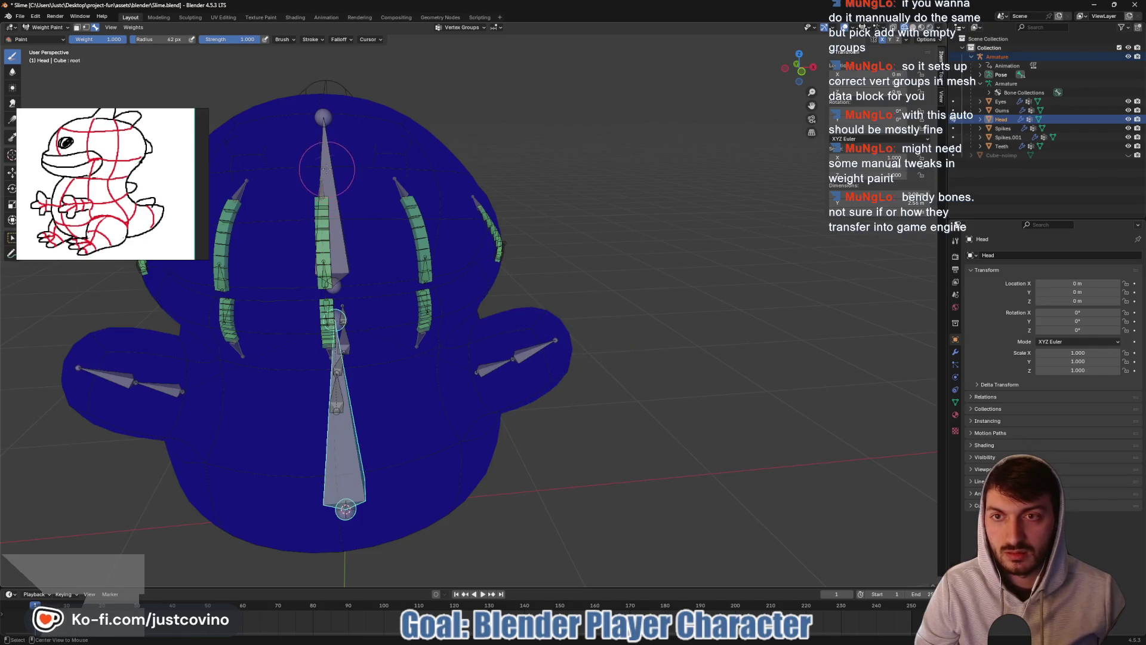
ctrl+click(327, 171)
drag(627, 336, 538, 332)
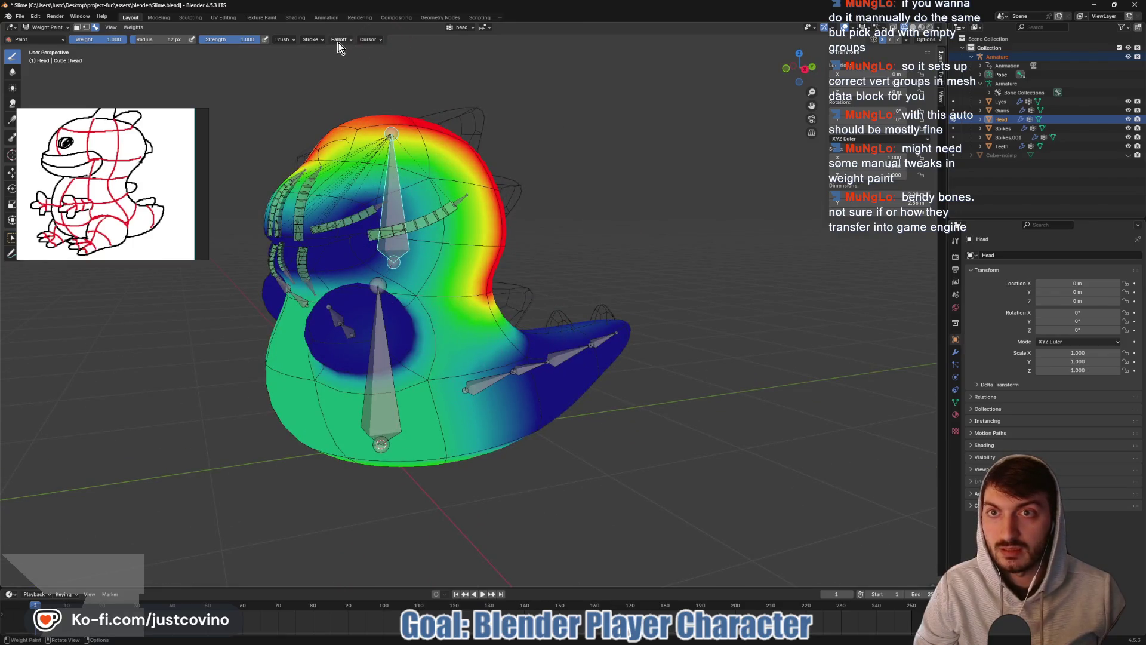
Set the brush Blend to Subtract and erase head weight from the lower and middle body.
click(293, 40)
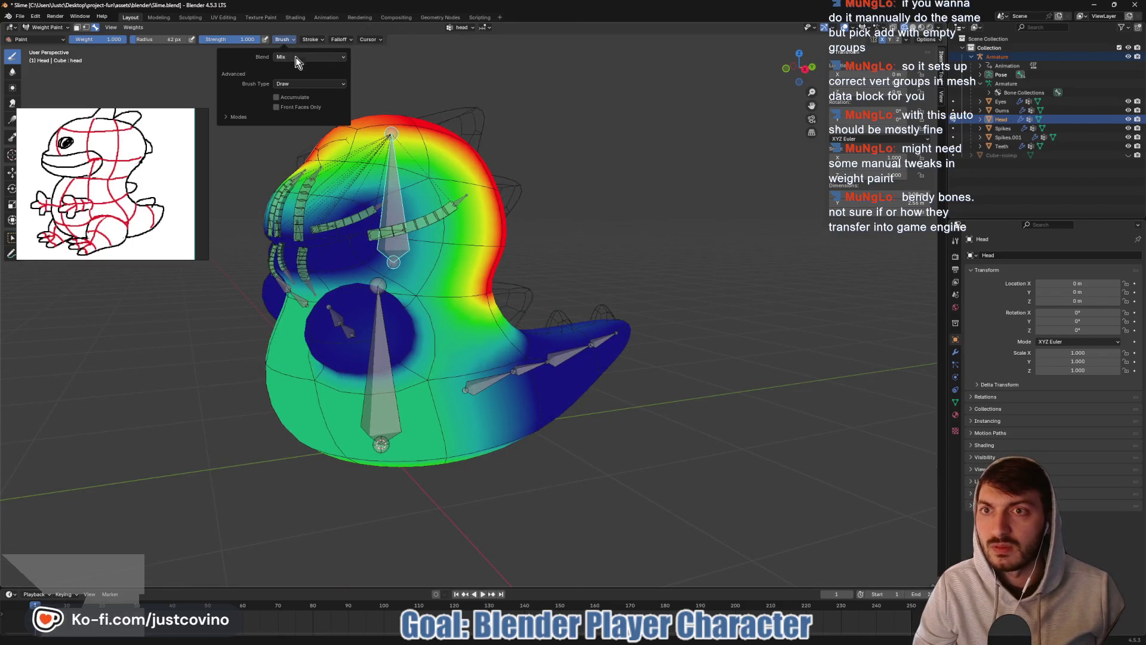
click(295, 56)
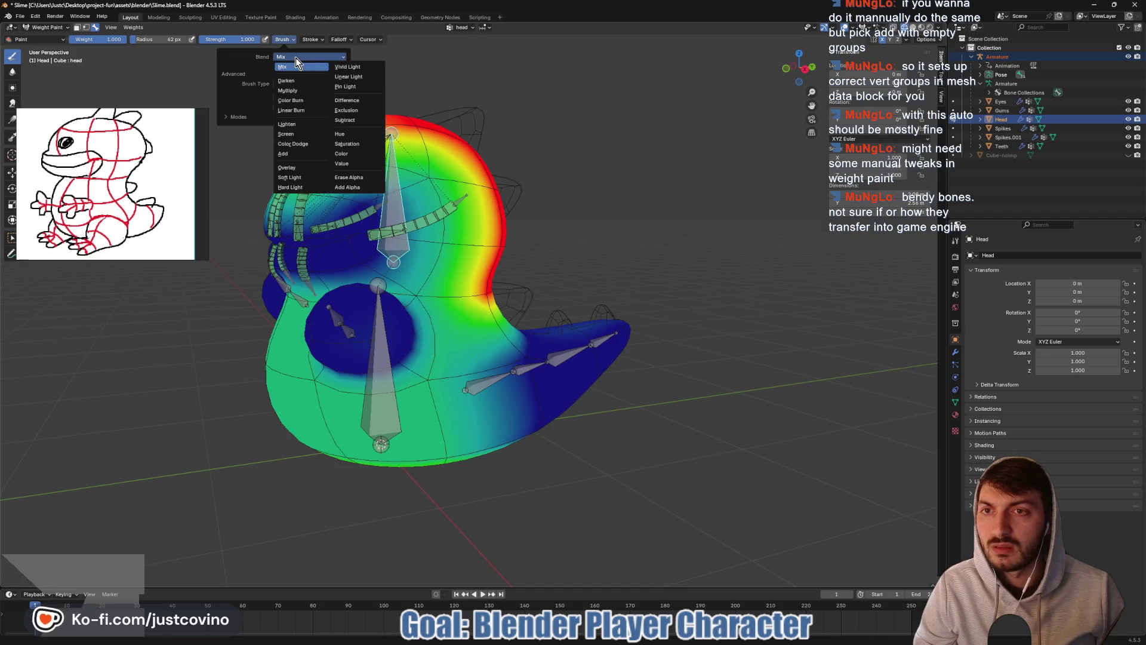
click(353, 120)
mouse_move(310, 383)
mouse_down()
mouse_move(344, 407)
mouse_move(442, 382)
mouse_move(487, 441)
mouse_move(369, 431)
mouse_move(305, 470)
mouse_move(312, 448)
mouse_up()
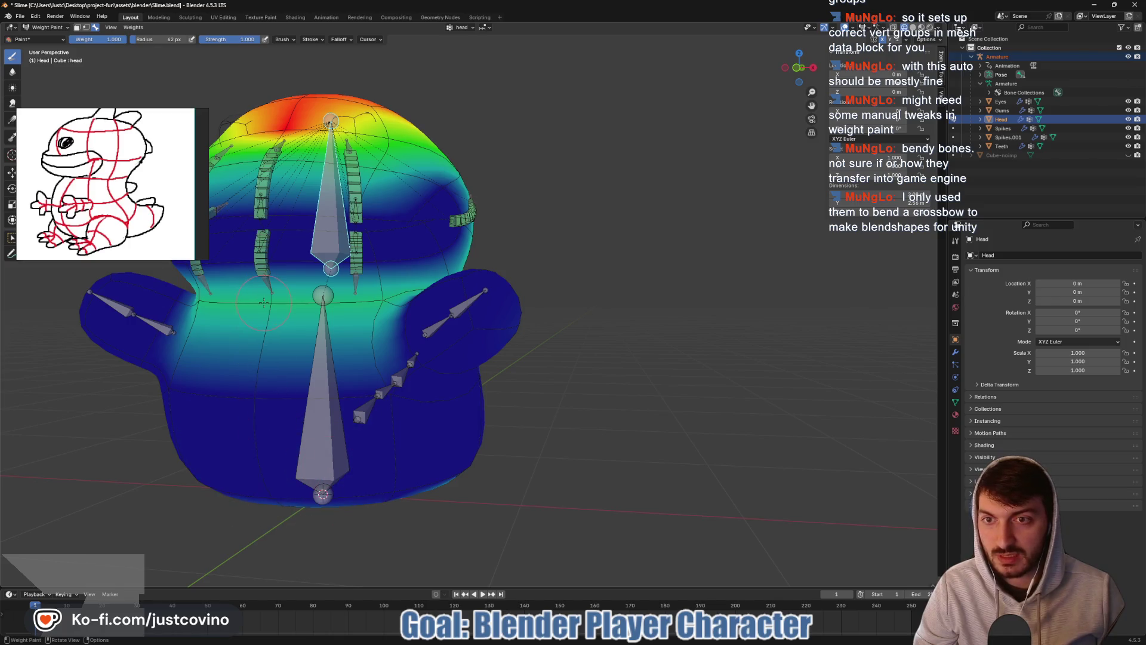
mouse_move(264, 303)
mouse_down()
mouse_move(389, 302)
mouse_move(354, 314)
mouse_move(457, 297)
mouse_up()
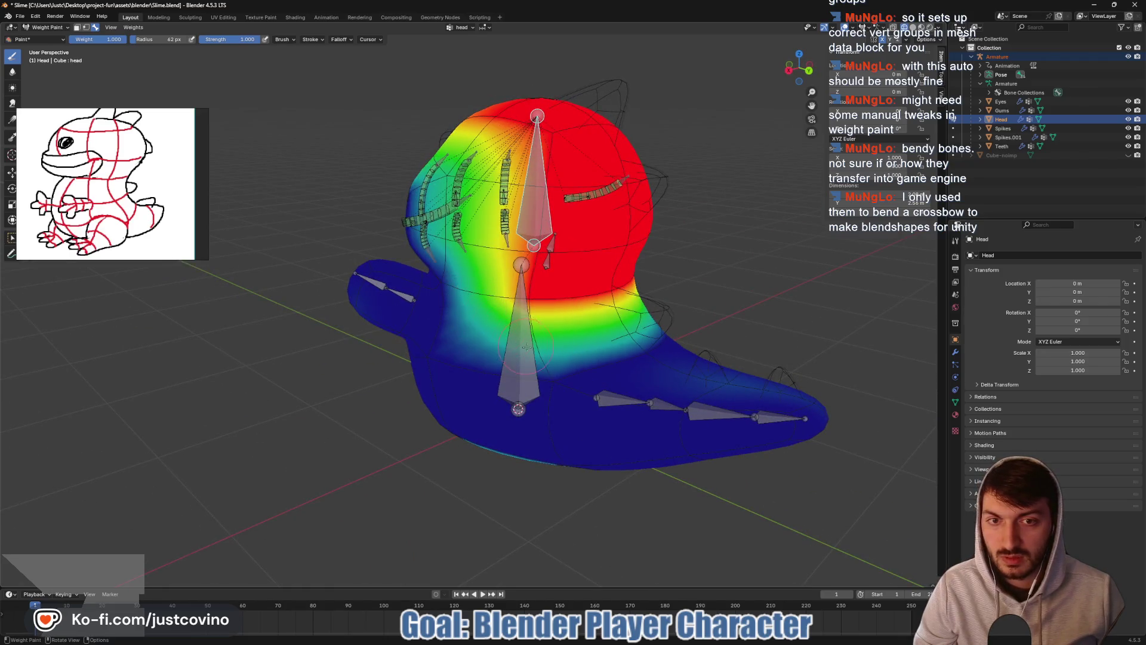
Erase head weight at the lower neck, keeping the brush on Subtract.
drag(618, 353, 651, 430)
mouse_move(526, 335)
mouse_down()
mouse_move(525, 322)
mouse_move(513, 358)
mouse_move(532, 356)
mouse_move(525, 364)
mouse_move(523, 354)
mouse_up()
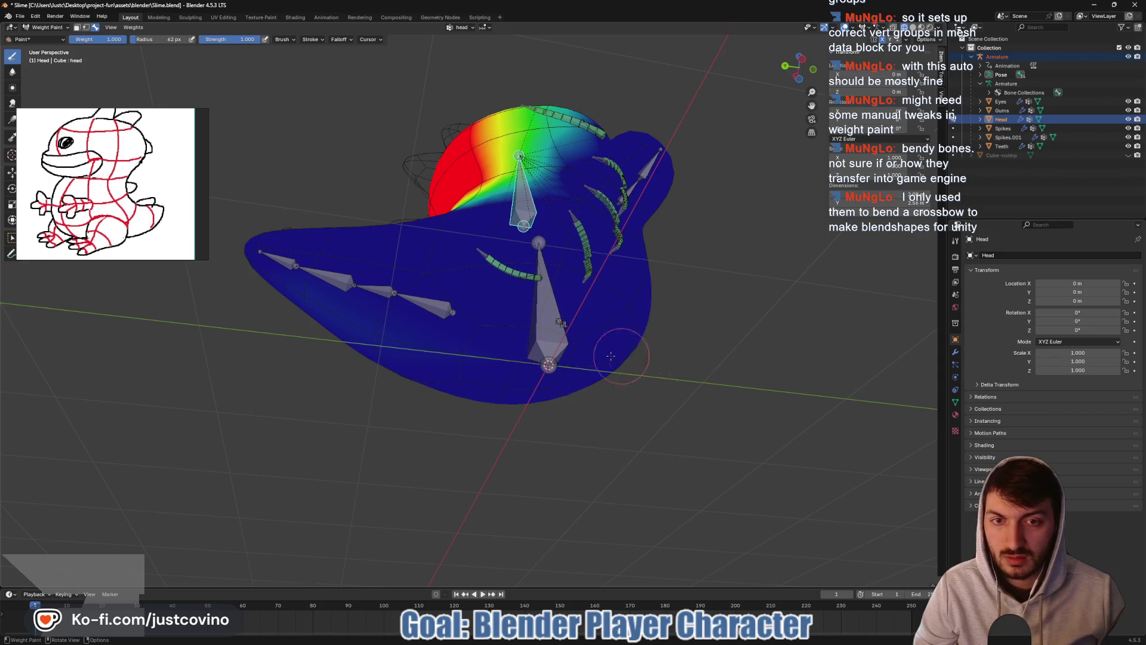
mouse_move(589, 332)
mouse_down()
mouse_move(487, 347)
mouse_move(461, 322)
mouse_up()
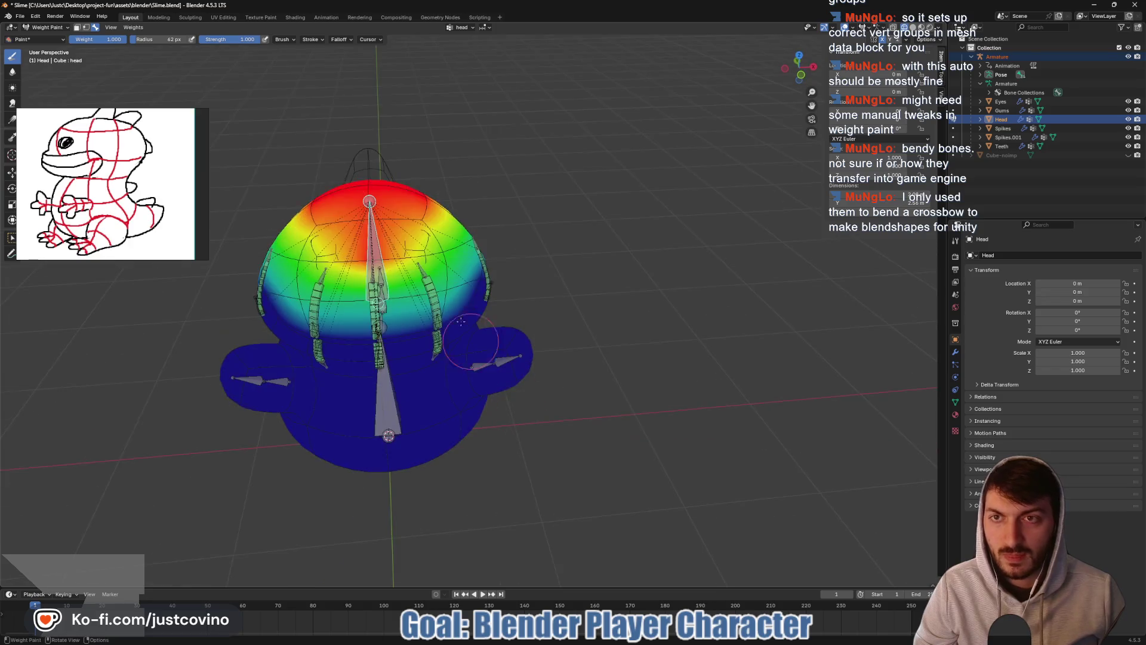
click(292, 40)
click(298, 57)
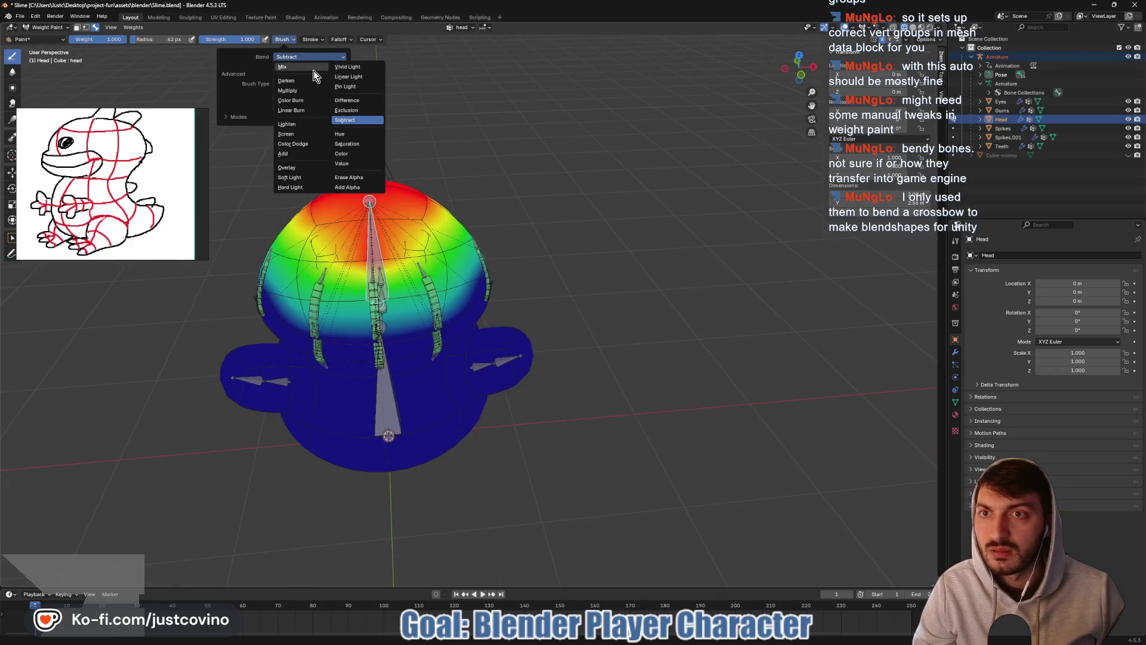
click(313, 70)
drag(382, 250, 420, 271)
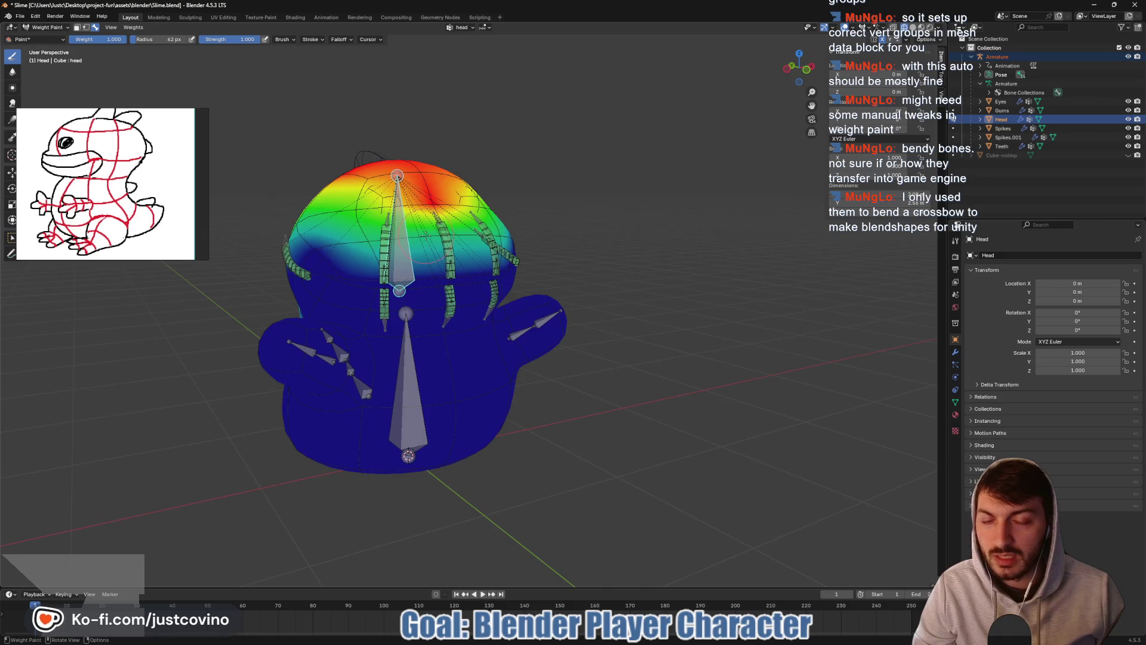
drag(327, 254, 380, 278)
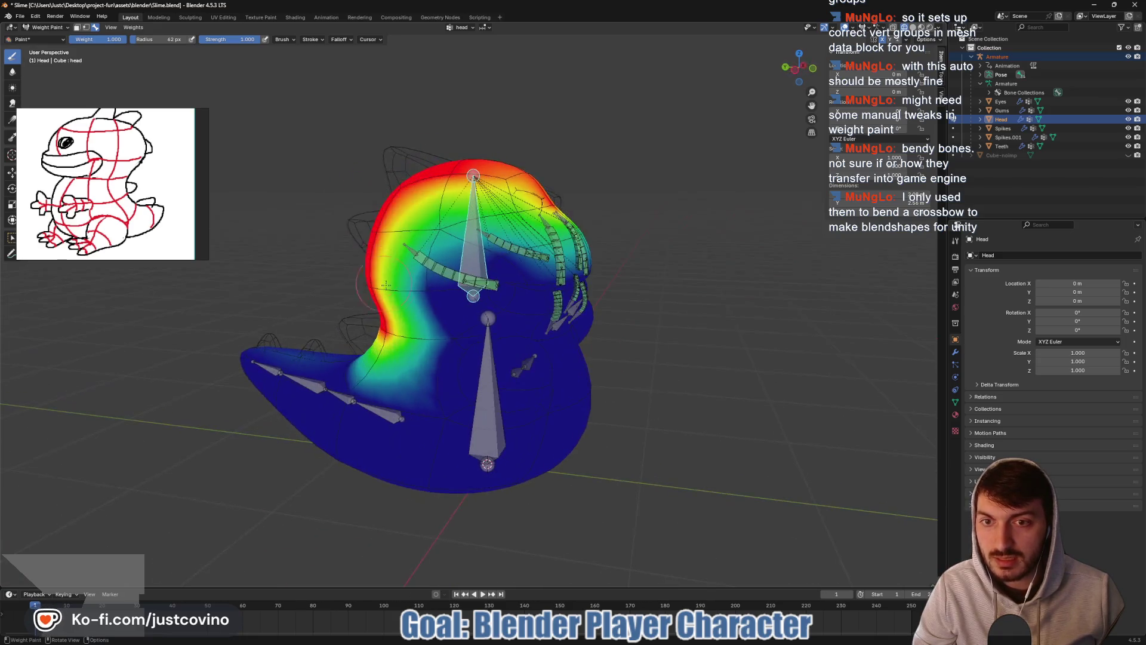
Paint full head-bone weight around the neck band and lower body edge in Mix mode.
scroll(451, 341, up, 3)
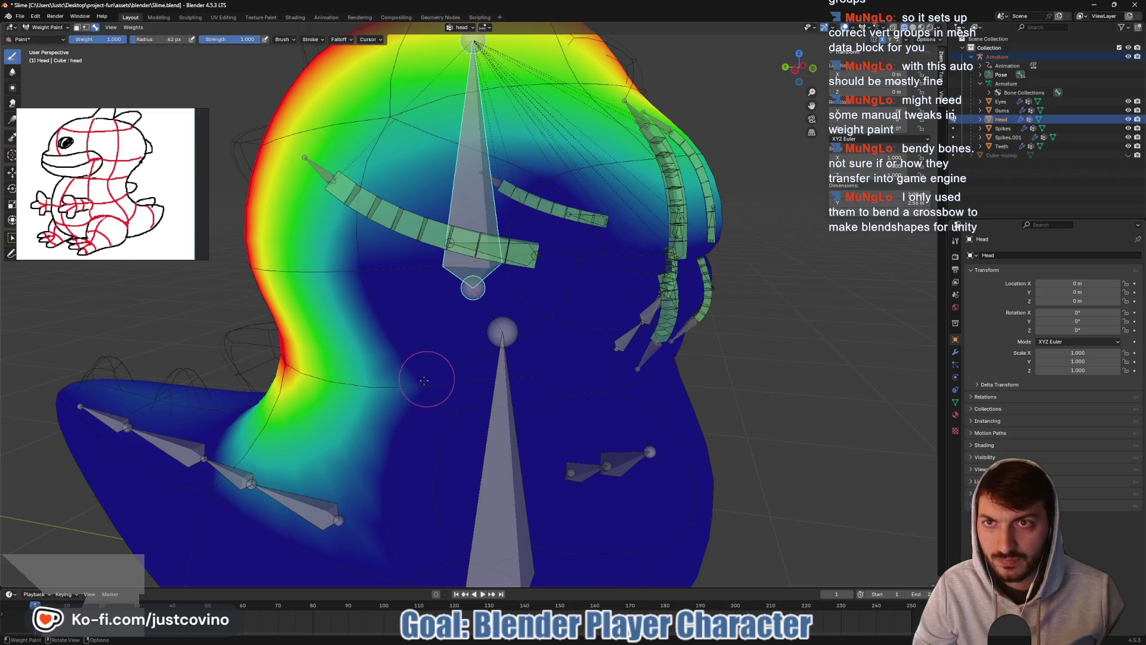
drag(427, 380, 440, 370)
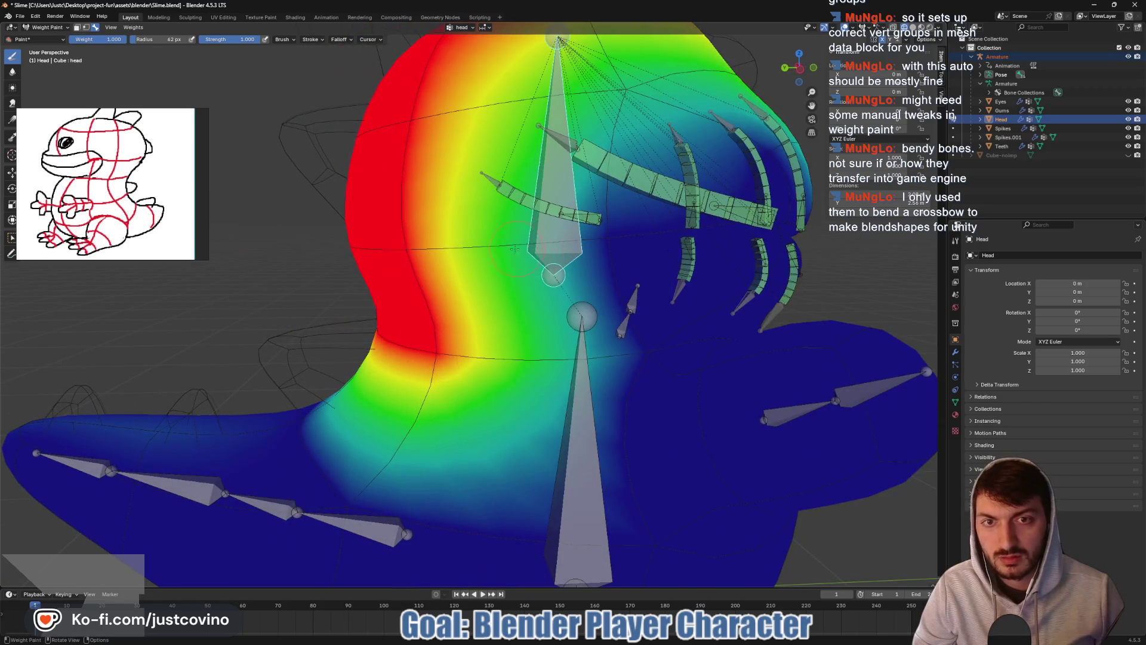
mouse_move(660, 348)
mouse_down()
mouse_move(538, 359)
mouse_move(458, 324)
mouse_up()
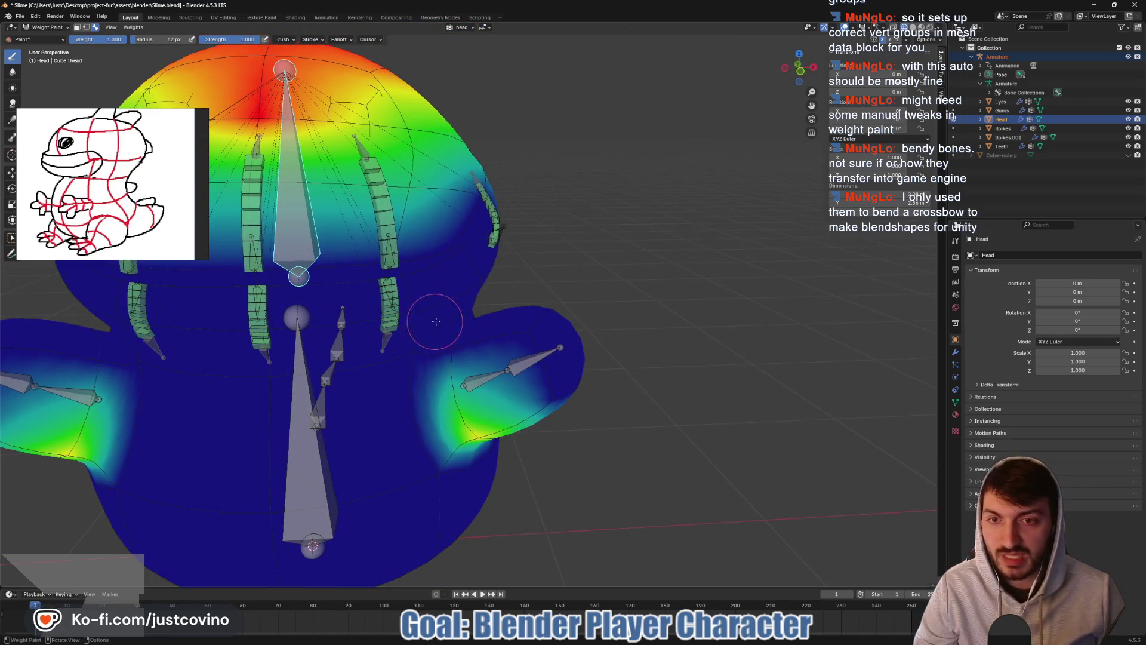
drag(439, 153, 442, 245)
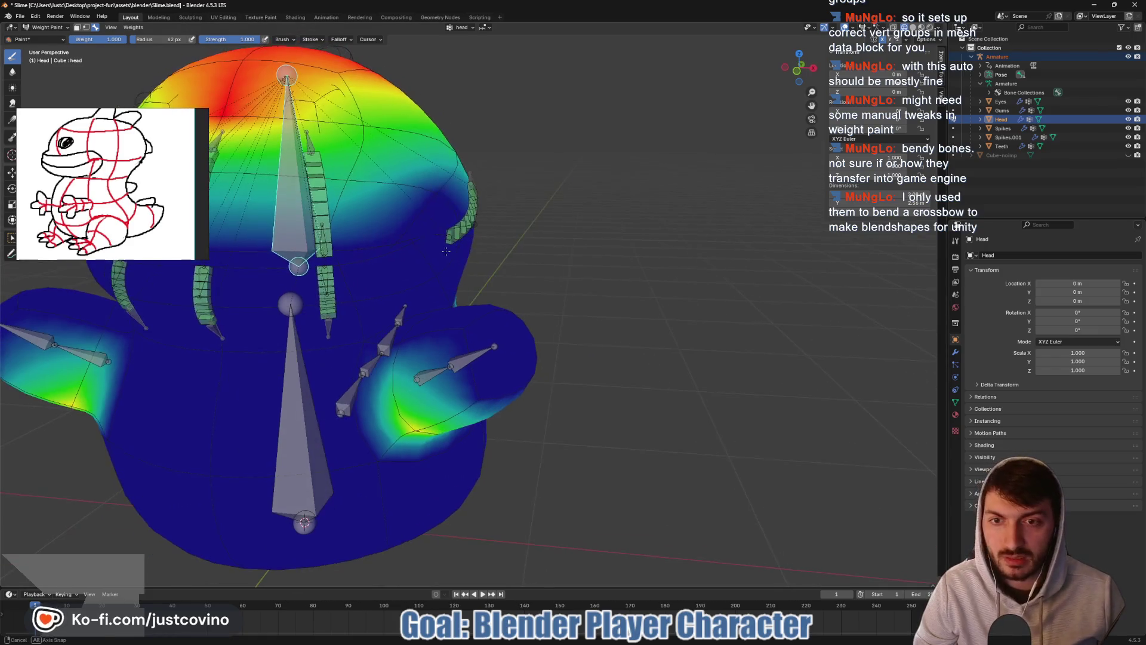
click(356, 302)
click(434, 278)
mouse_move(434, 278)
mouse_down()
mouse_move(366, 263)
mouse_move(460, 279)
mouse_move(421, 256)
mouse_move(341, 254)
mouse_move(337, 210)
mouse_up()
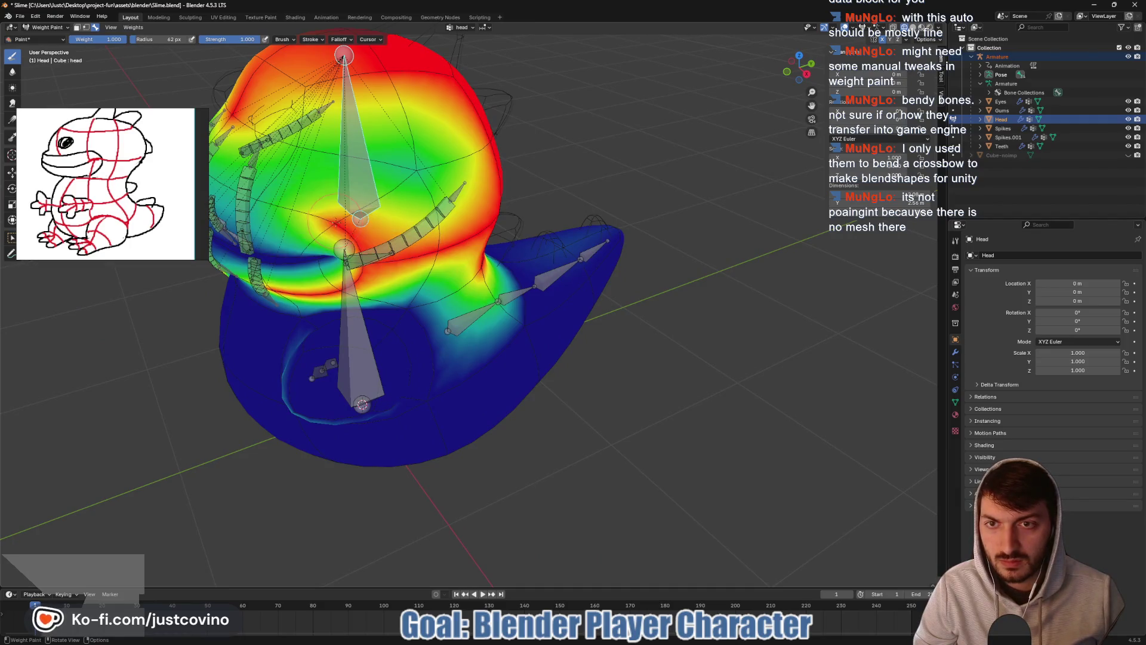
mouse_move(415, 171)
mouse_down()
mouse_move(398, 193)
mouse_move(347, 206)
mouse_up()
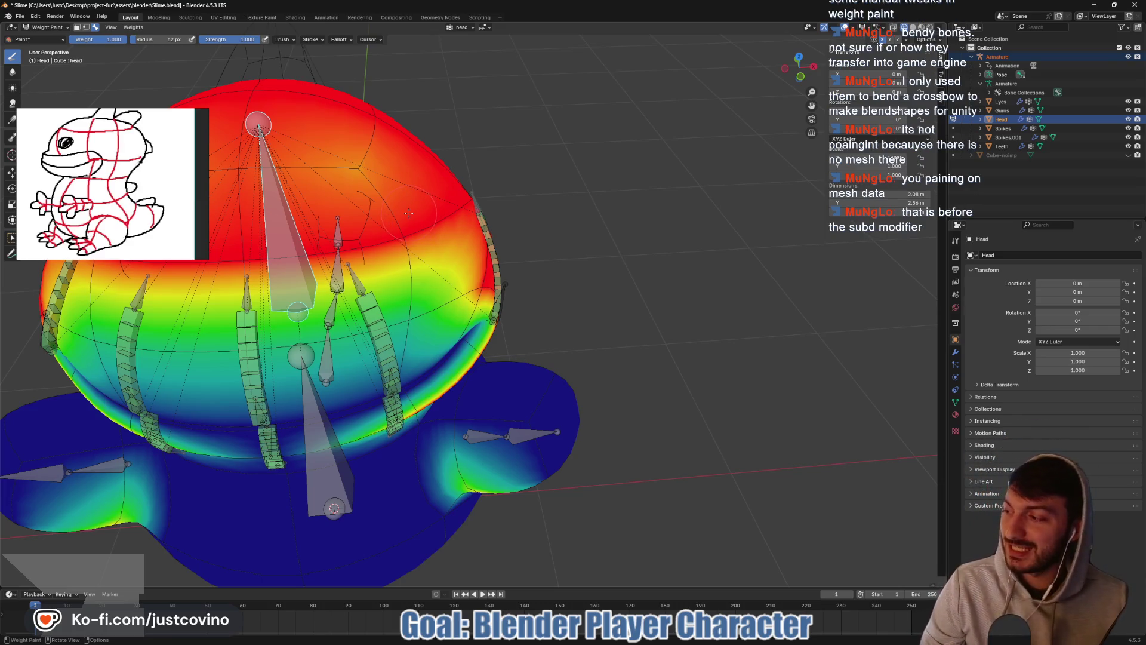
mouse_move(409, 213)
mouse_down()
mouse_move(364, 222)
mouse_move(529, 246)
mouse_move(261, 88)
mouse_up()
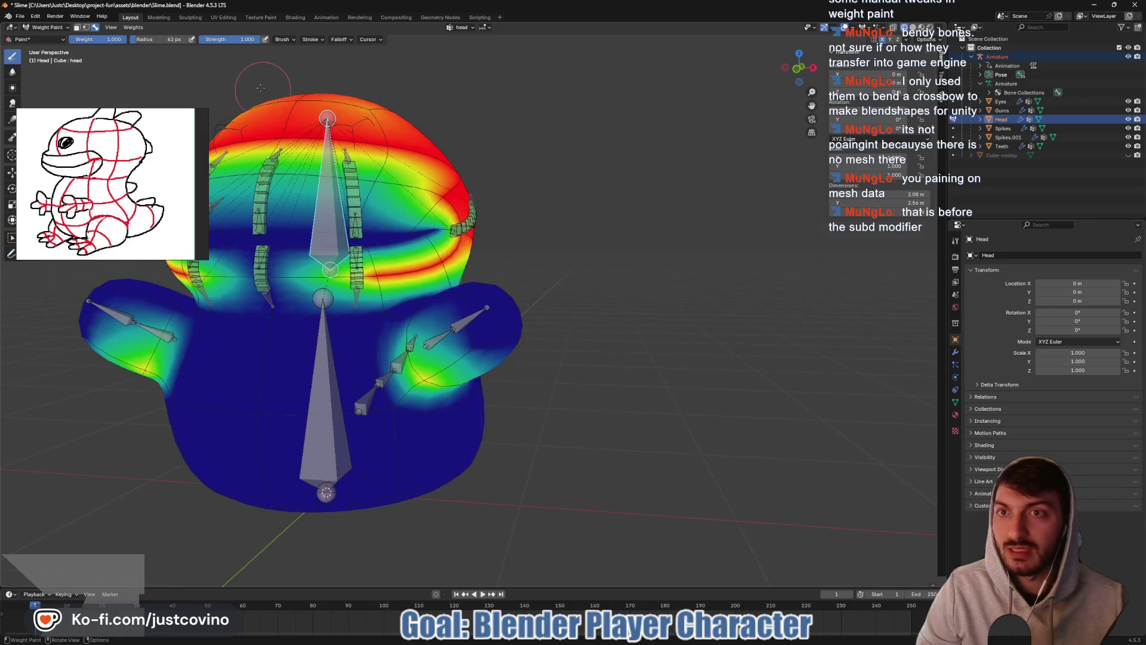
Switch the brush Blend to Subtract and paint head weight out of the arms and lower body.
click(287, 41)
click(299, 57)
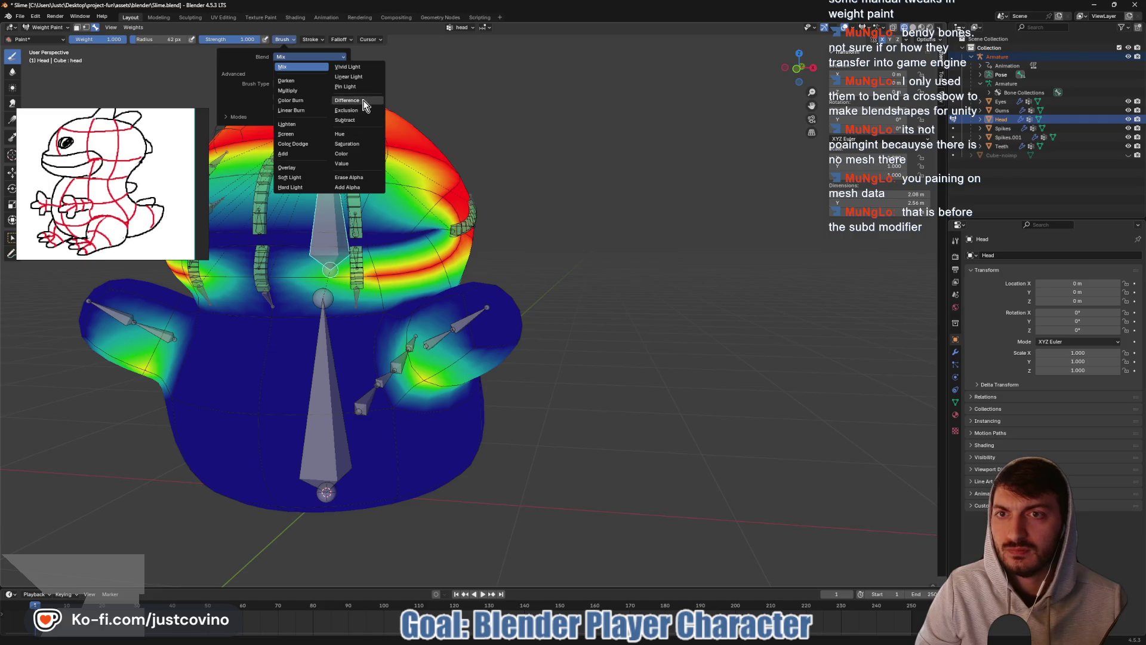
click(361, 122)
click(435, 394)
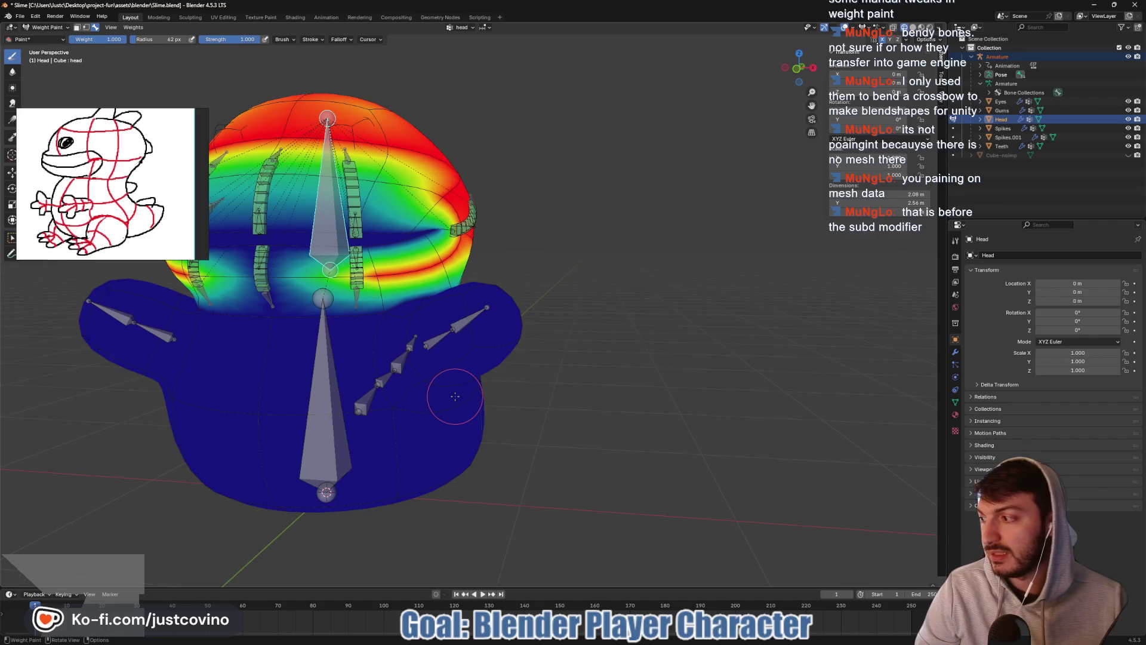
drag(454, 396, 384, 399)
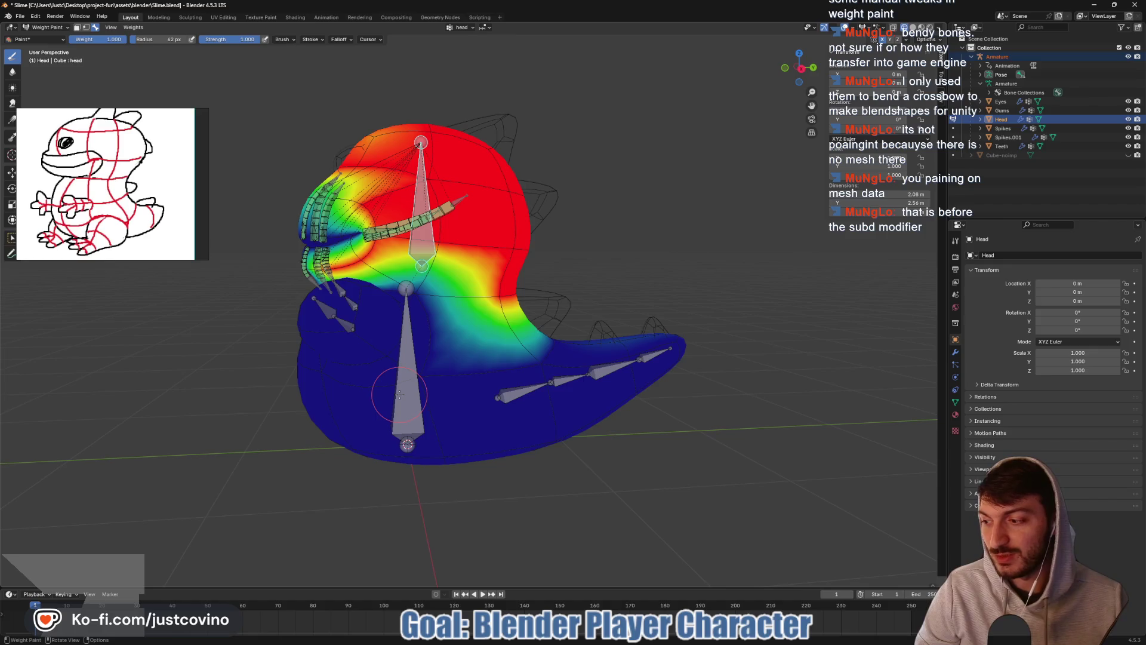
mouse_move(399, 394)
mouse_down()
mouse_move(492, 405)
mouse_move(518, 375)
mouse_up()
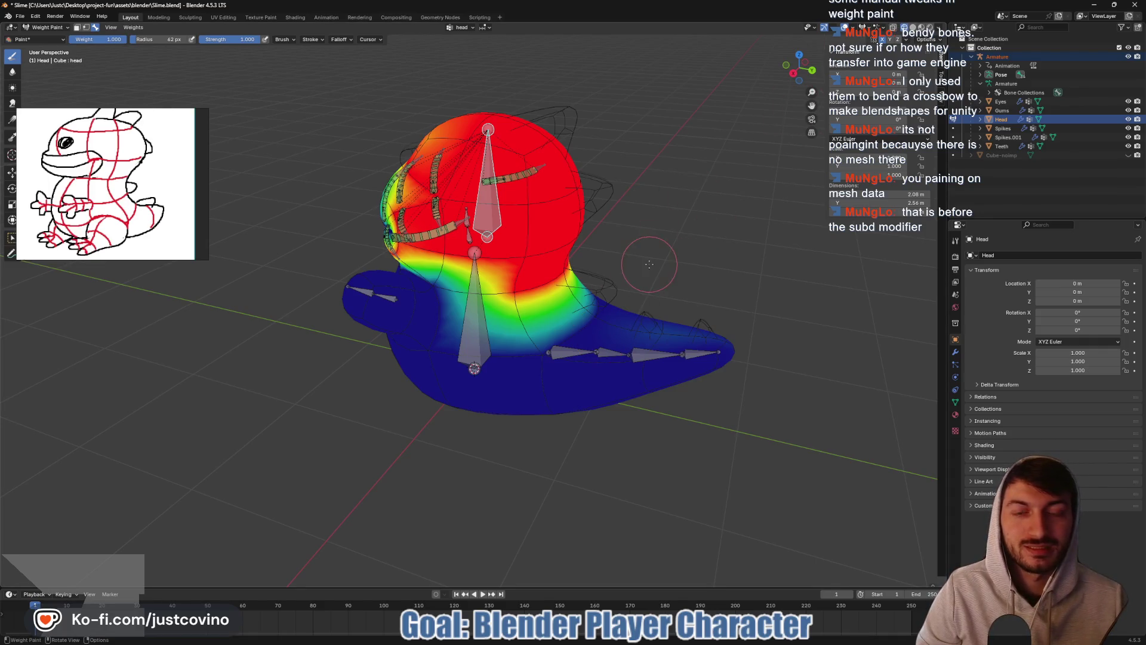
Toggle mode with Tab and select the Spikes.001 object.
key(Tab)
key(Tab)
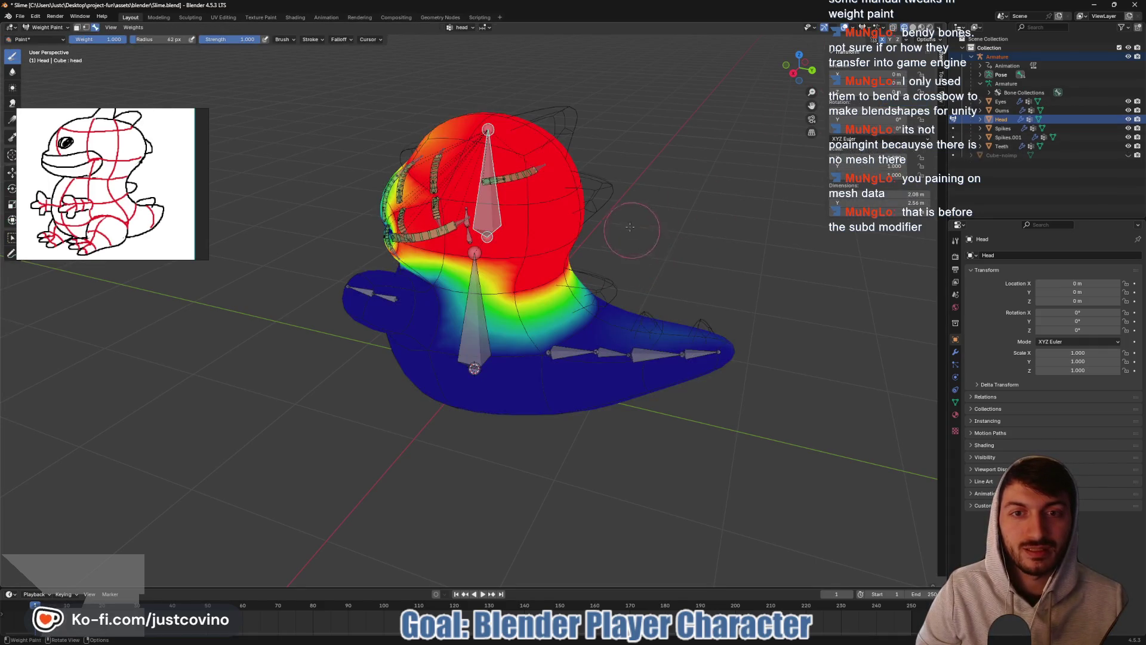
click(1011, 138)
drag(641, 292, 588, 298)
Leave Weight Paint for Object Mode and switch the viewport to Solid shading.
ctrl+click(714, 350)
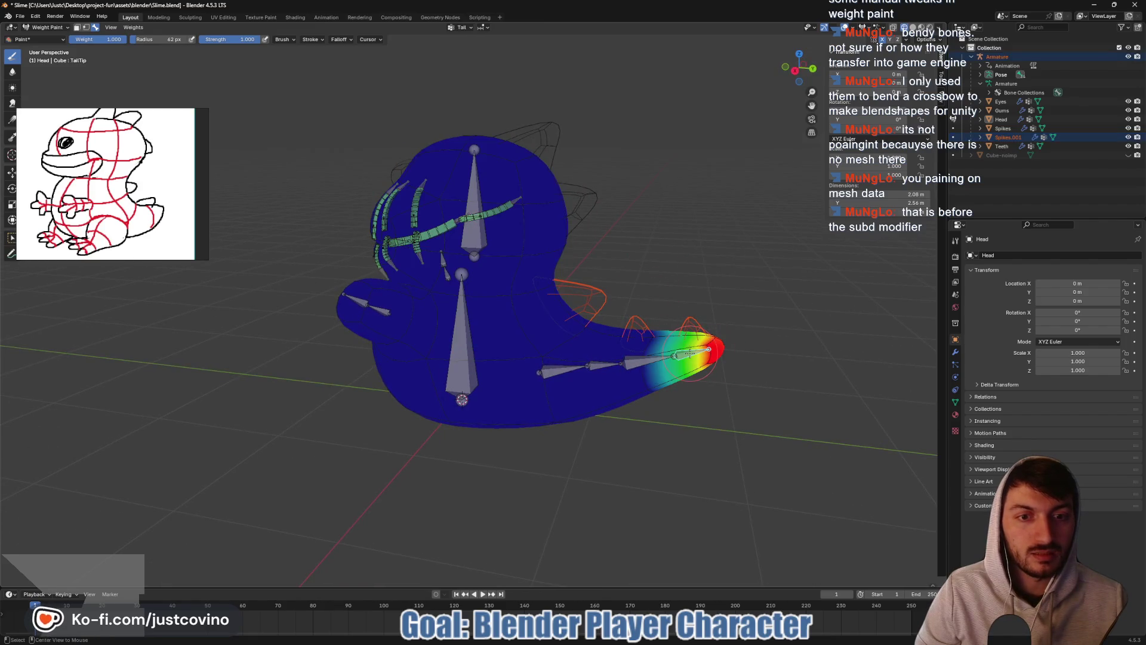
scroll(708, 326, up, 3)
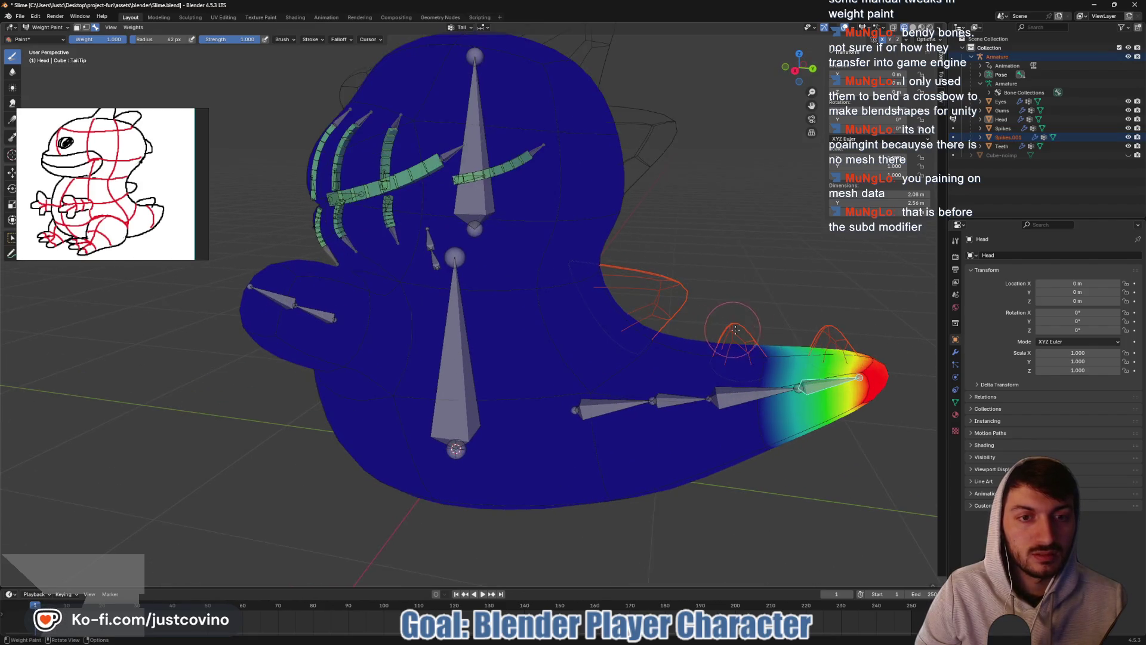
key(Tab)
key(Tab)
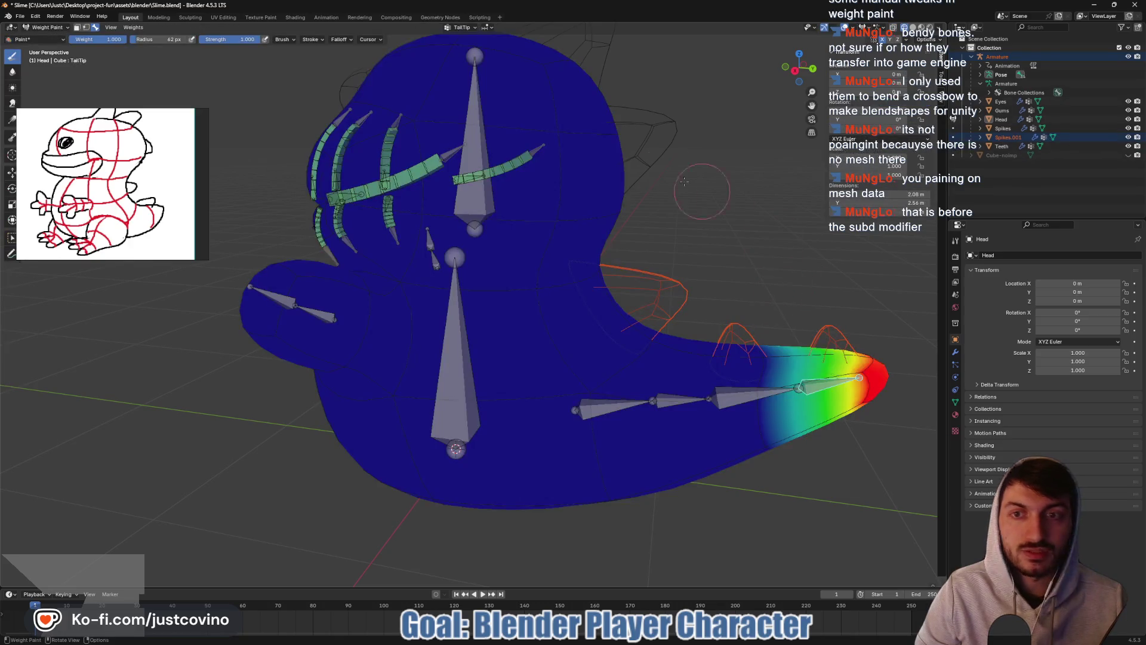
click(55, 40)
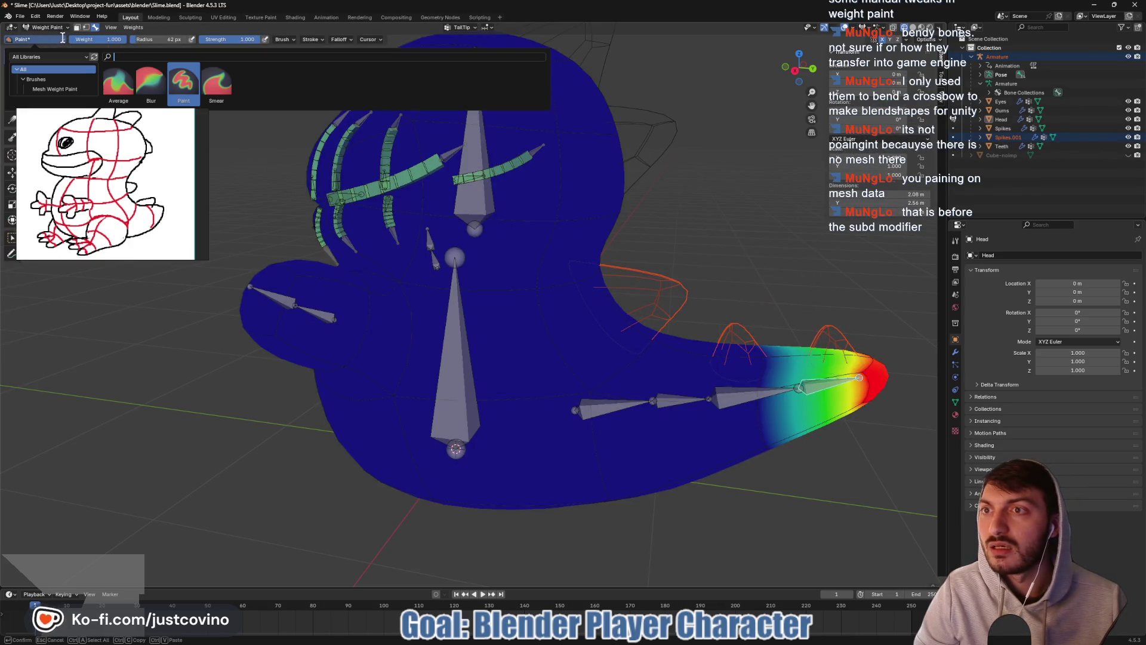
click(168, 74)
click(58, 31)
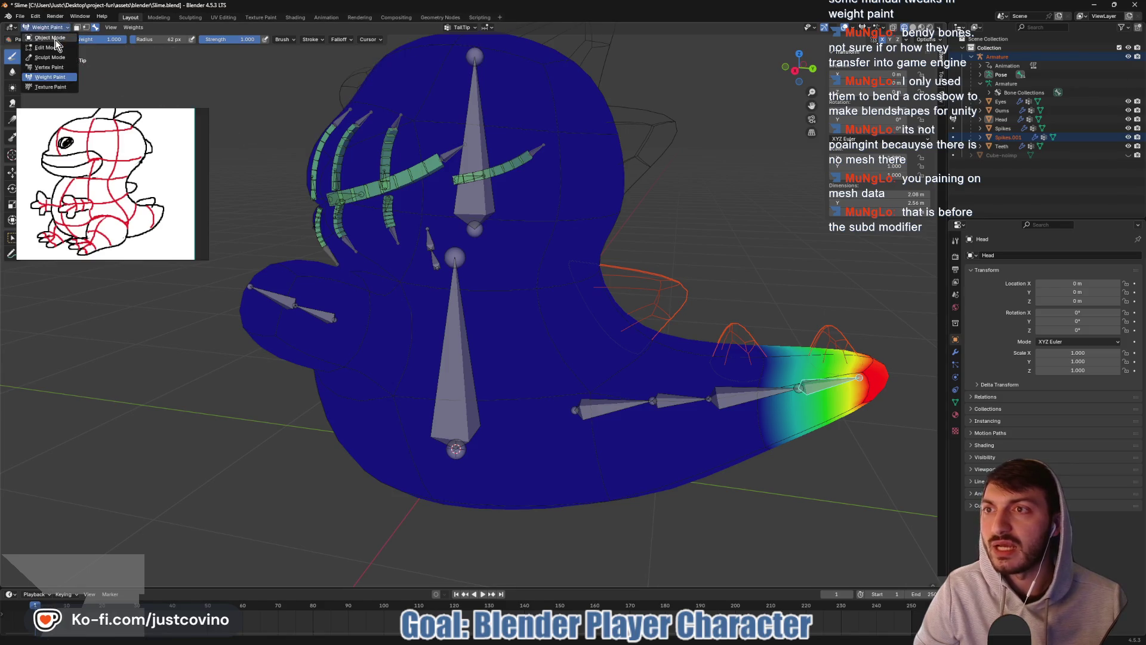
click(45, 37)
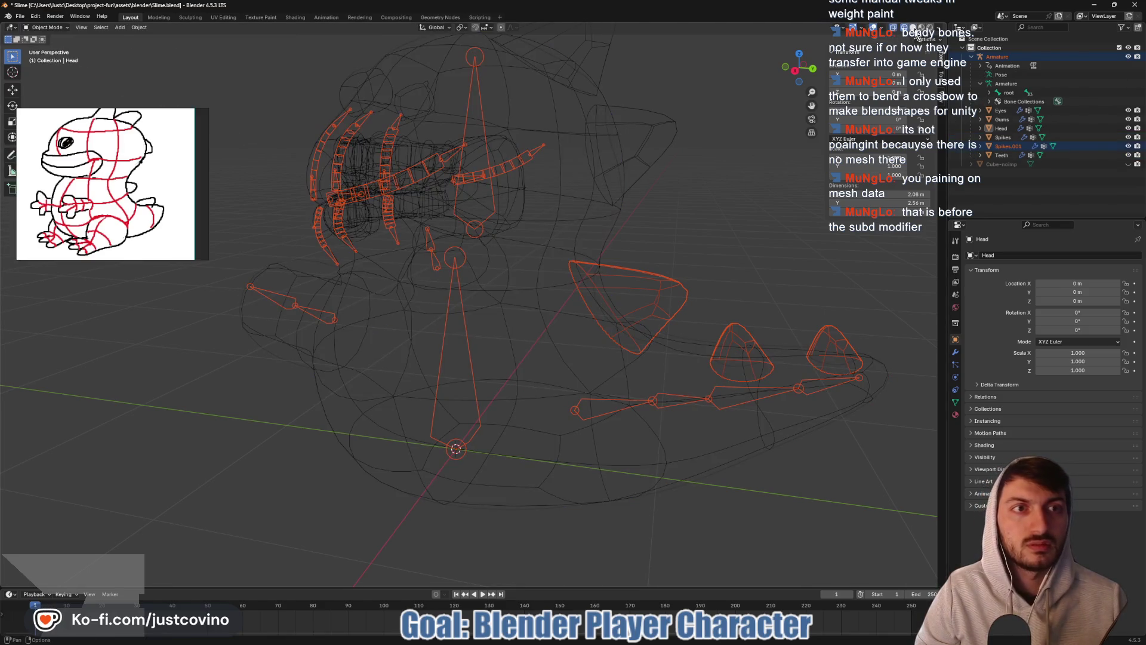
click(914, 28)
Select Spikes.001 together with the armature, making the spike mesh active.
click(693, 289)
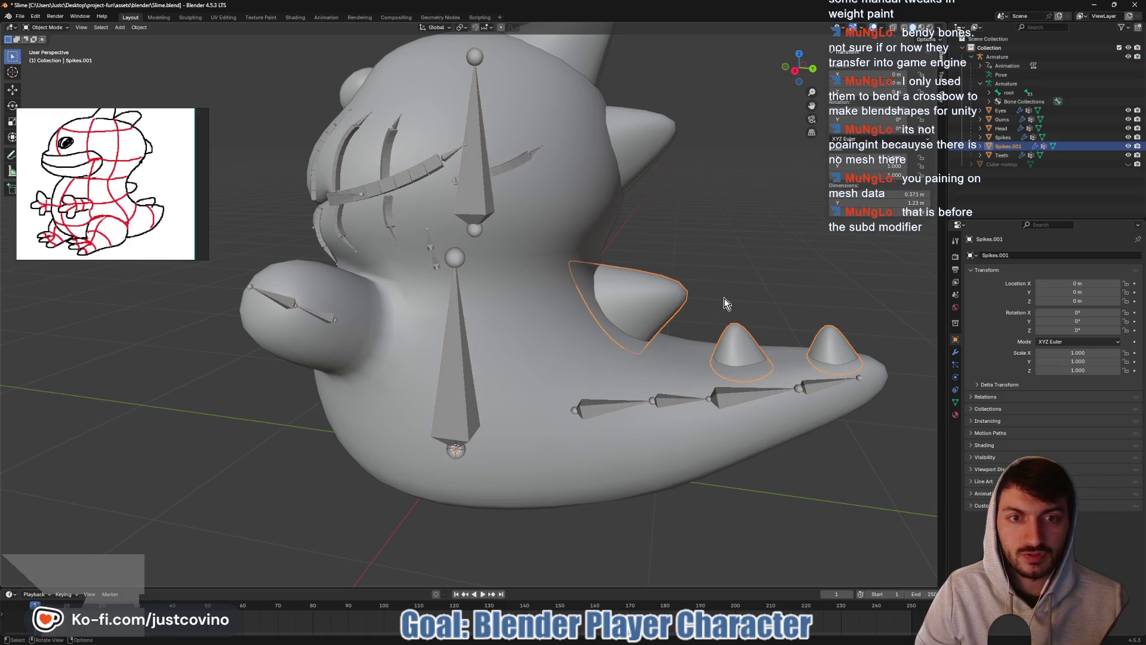
shift+click(467, 386)
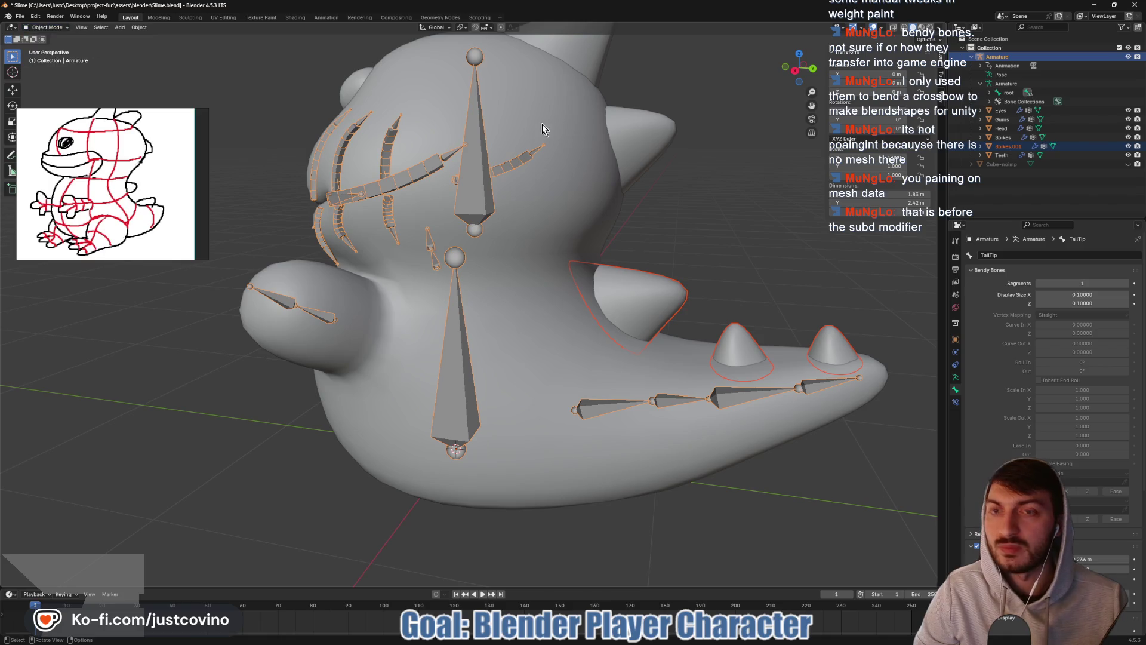
click(654, 307)
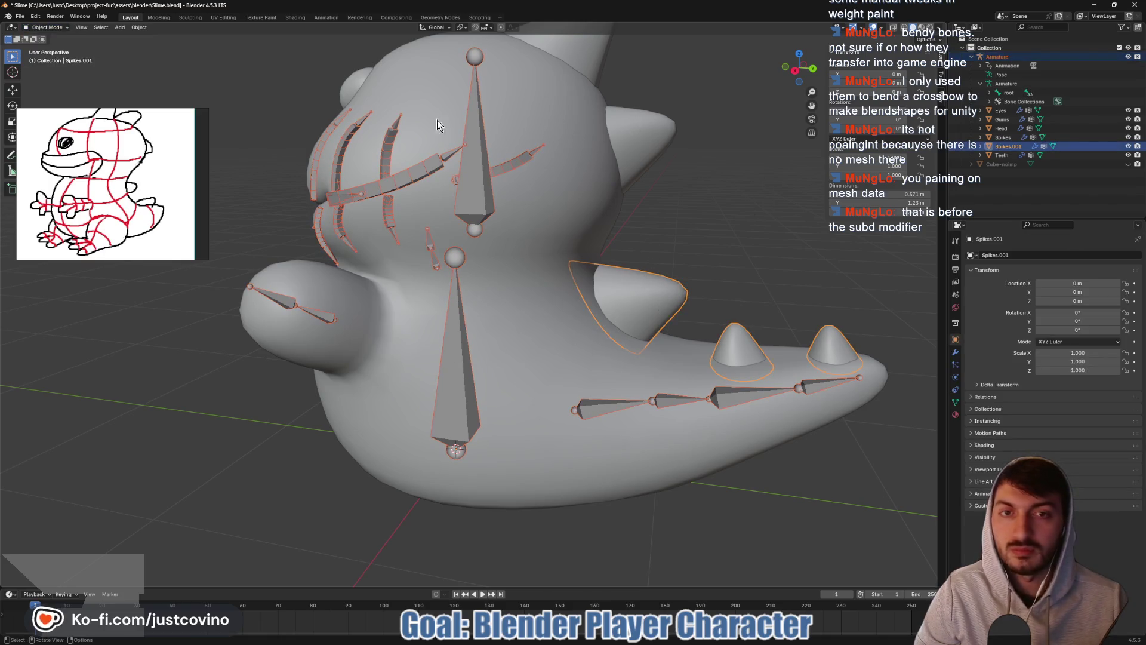
click(48, 27)
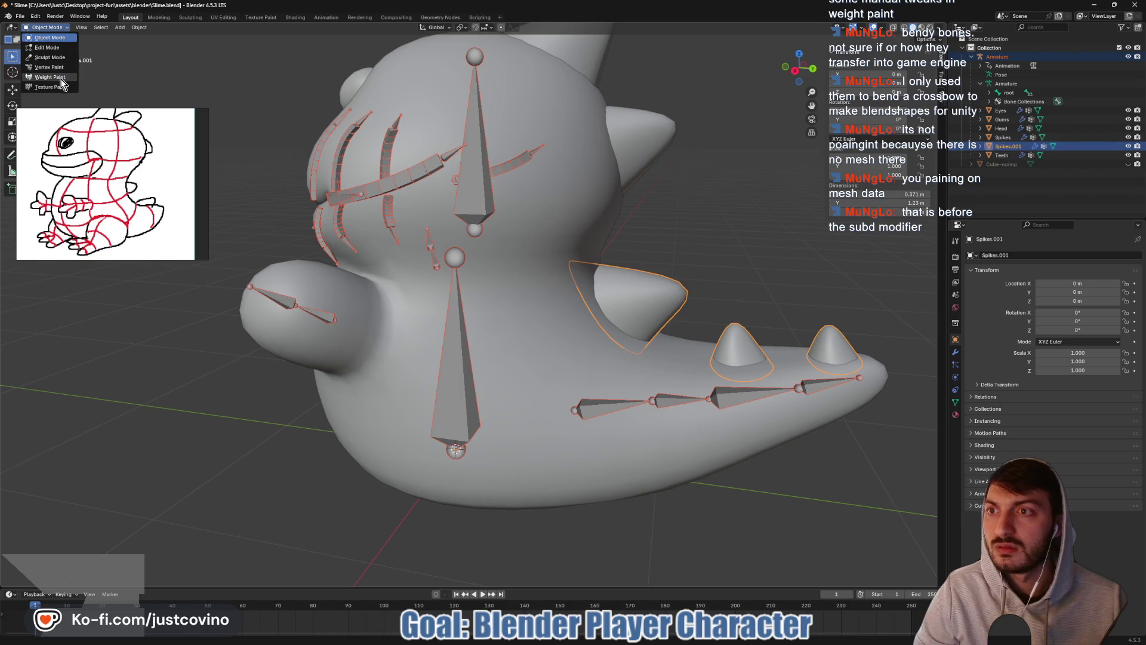
Enter Weight Paint in wireframe and paint the tip spike fully onto TailTip.
click(60, 77)
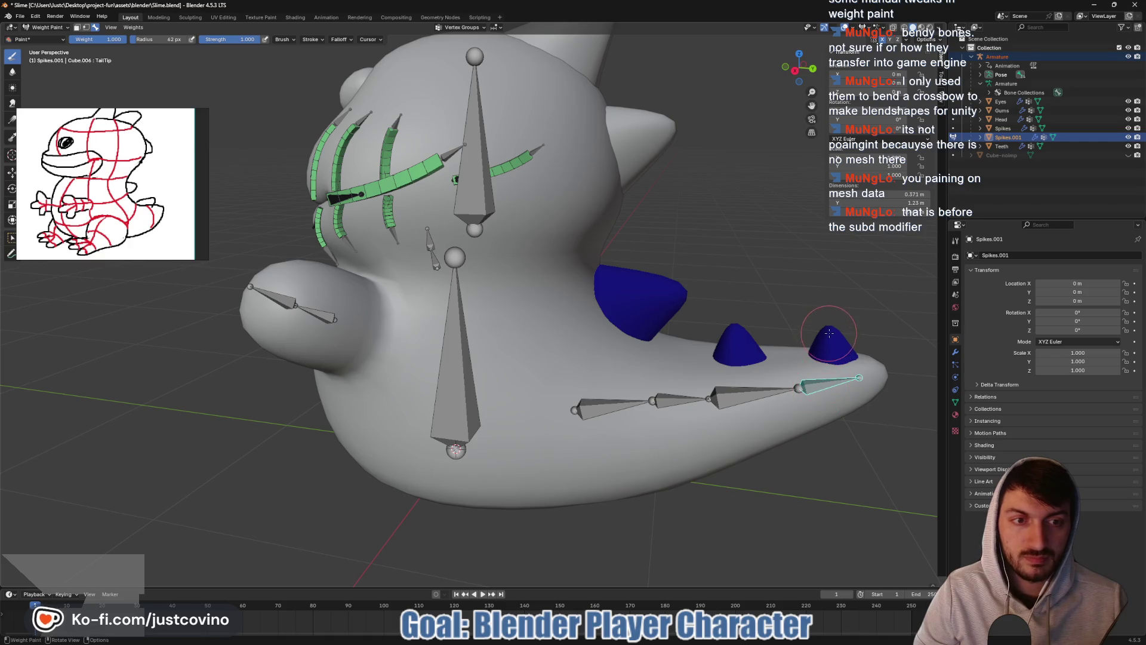
click(905, 28)
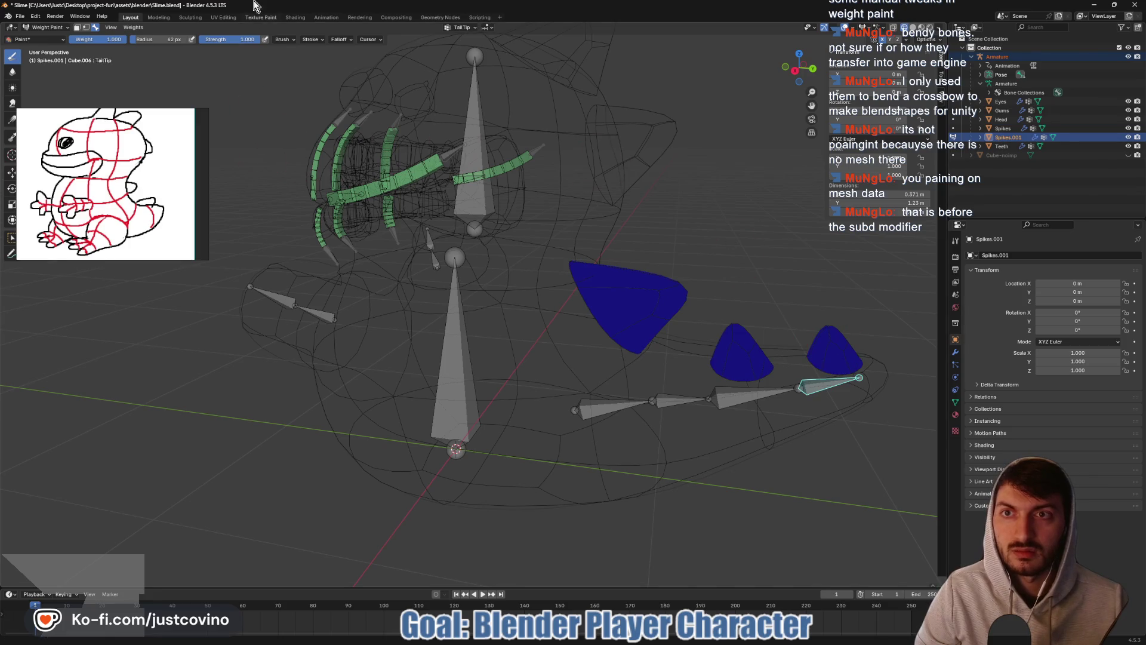
click(290, 40)
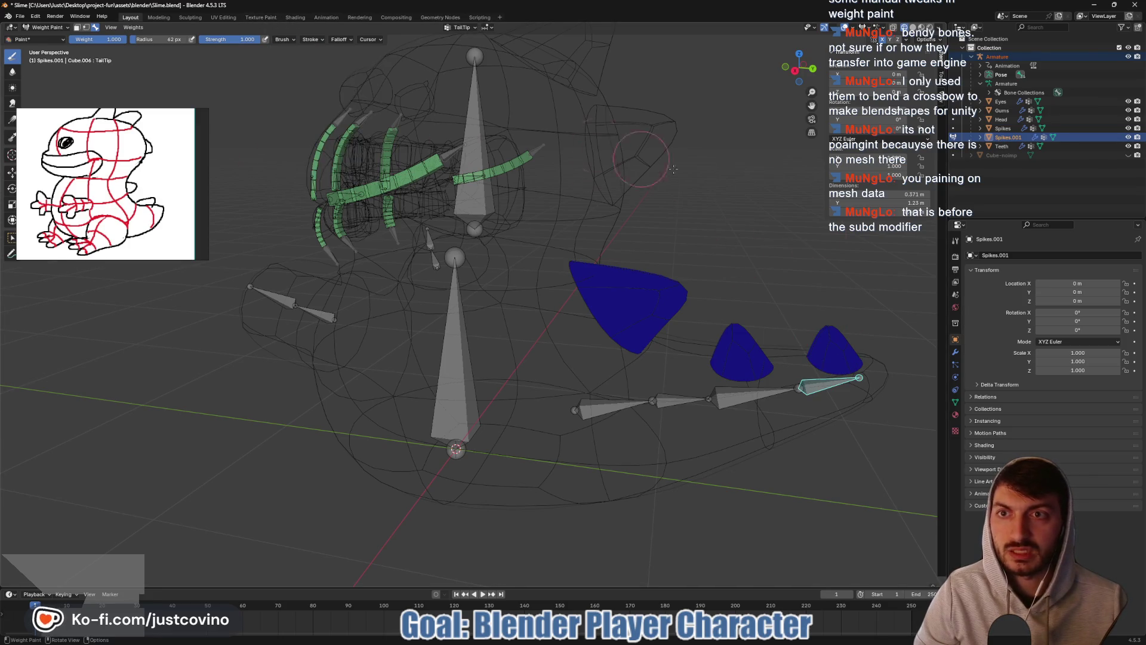
mouse_move(847, 342)
mouse_down()
mouse_move(833, 351)
mouse_move(858, 359)
mouse_up()
scroll(874, 360, up, 5)
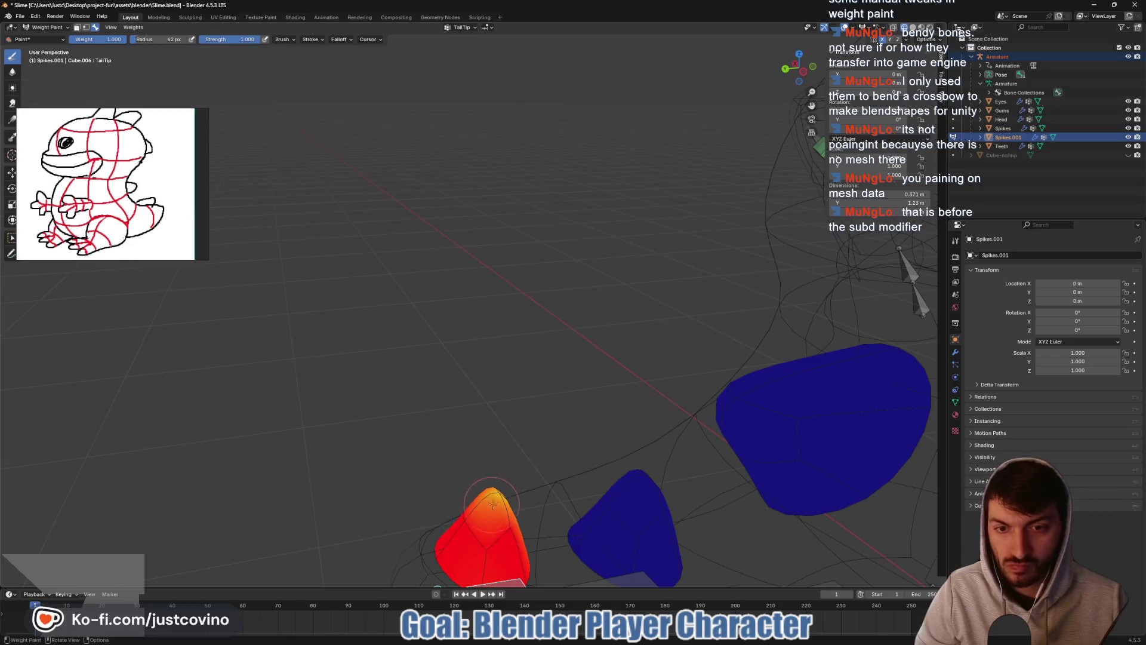
scroll(656, 472, down, 5)
Paint the middle spike fully onto root.003, checking root.002's weights.
drag(688, 373, 576, 439)
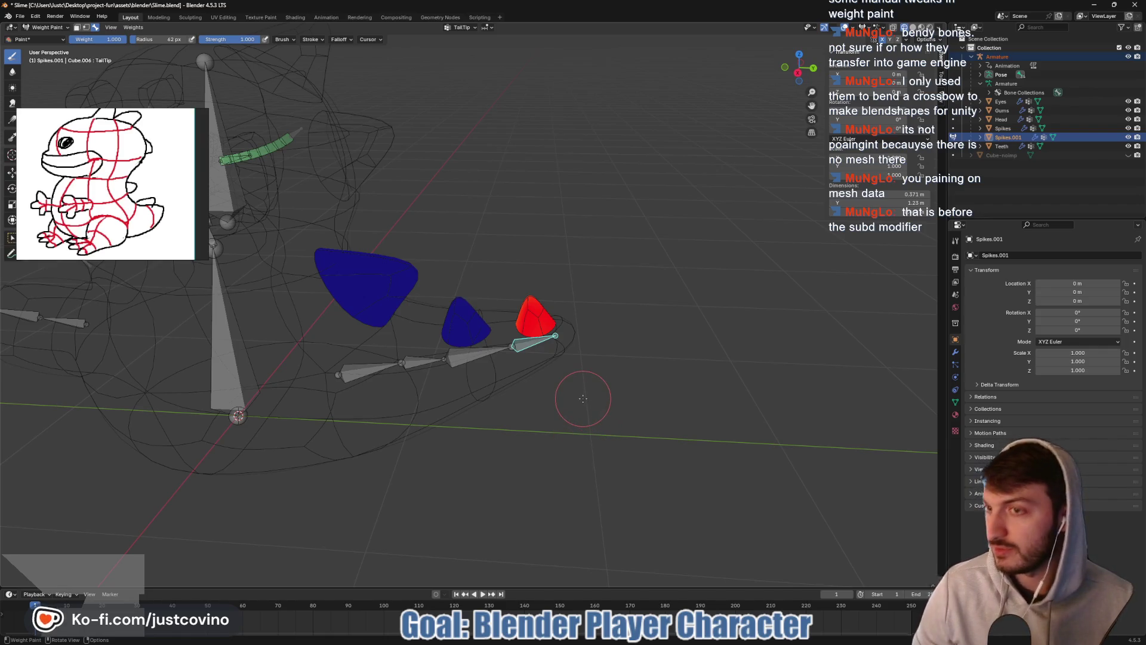
ctrl+click(463, 335)
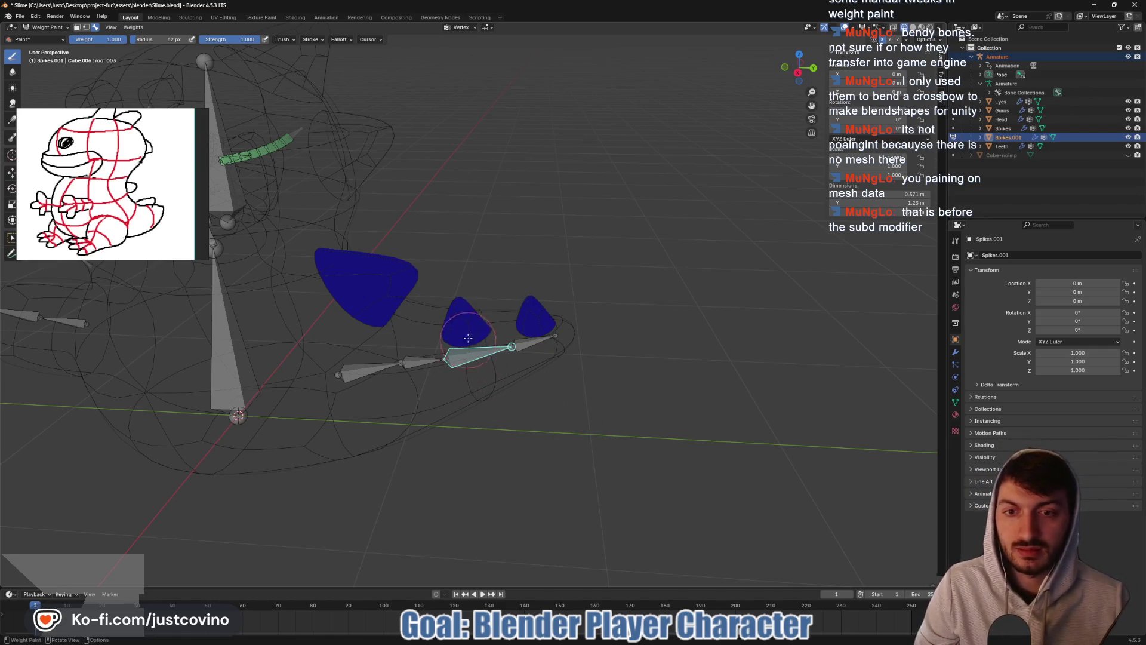
mouse_move(463, 332)
mouse_down()
mouse_move(472, 338)
mouse_move(461, 296)
mouse_move(471, 317)
mouse_move(439, 325)
mouse_move(465, 345)
mouse_move(301, 368)
mouse_move(310, 354)
mouse_move(478, 325)
mouse_move(499, 338)
mouse_up()
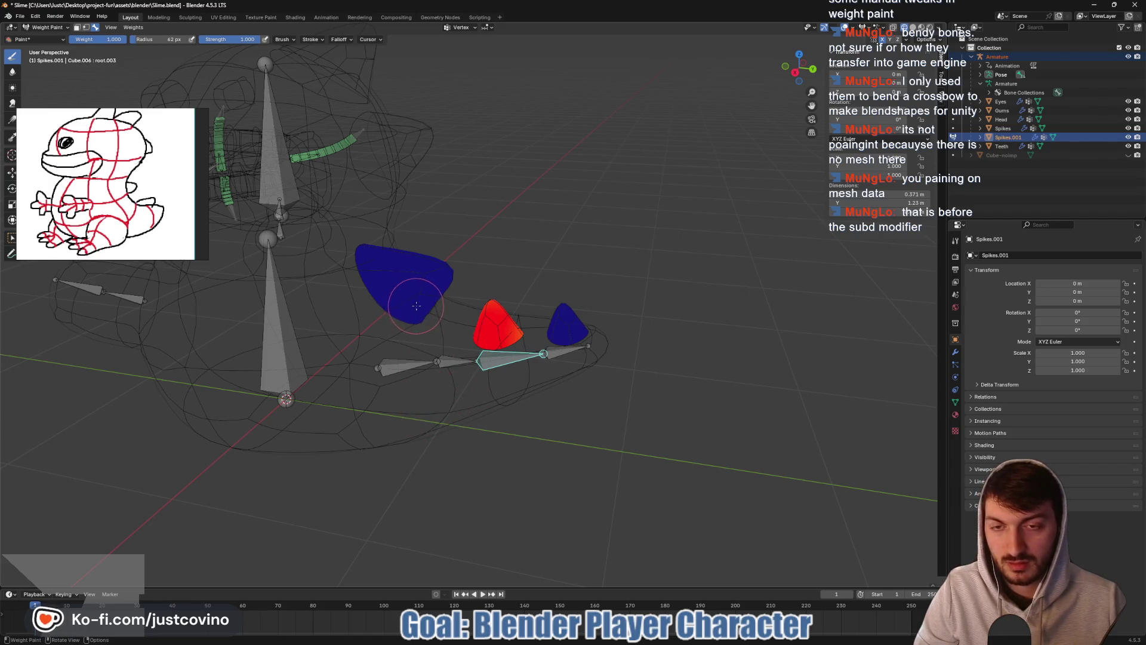
drag(402, 380, 514, 374)
ctrl+click(523, 369)
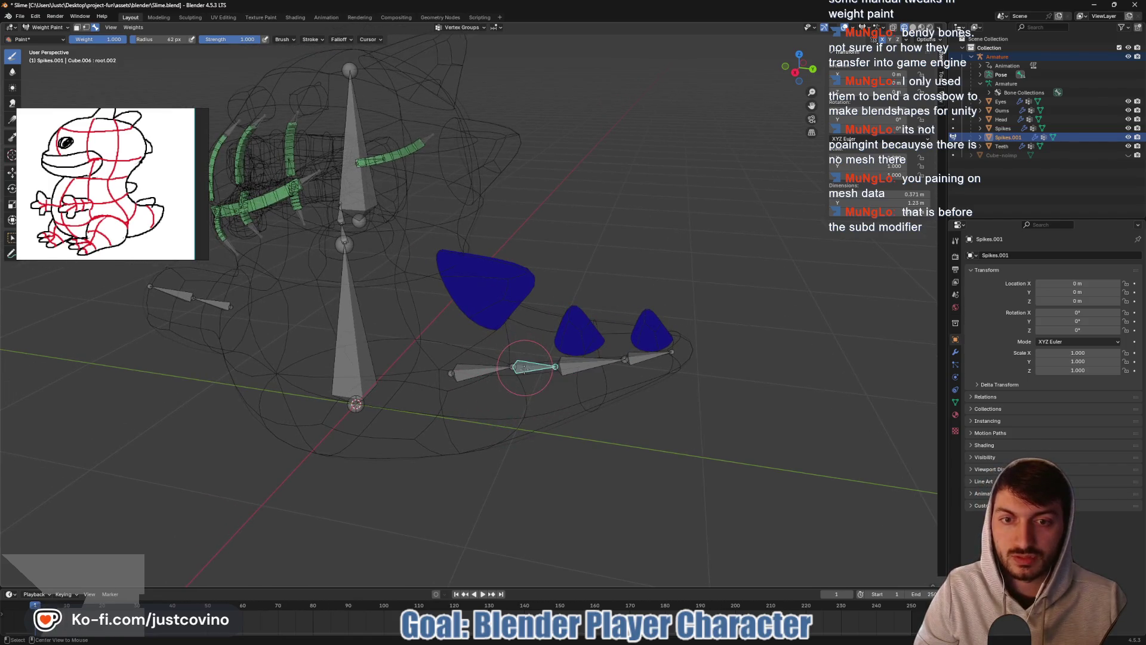
ctrl+click(591, 345)
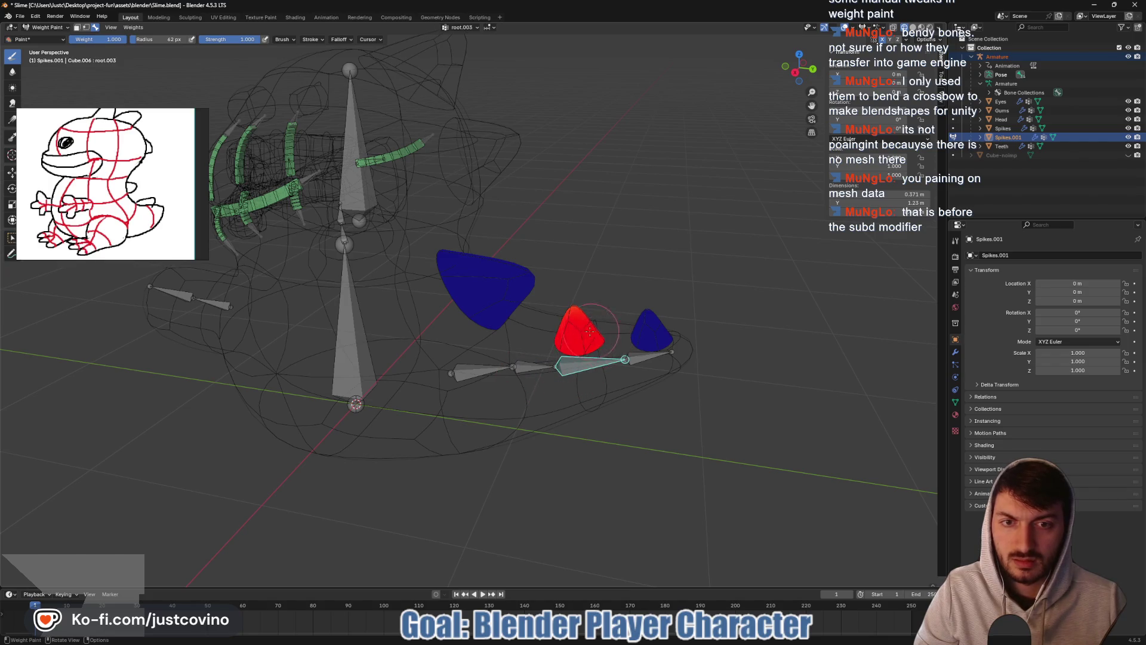
ctrl+click(534, 367)
drag(534, 367, 500, 399)
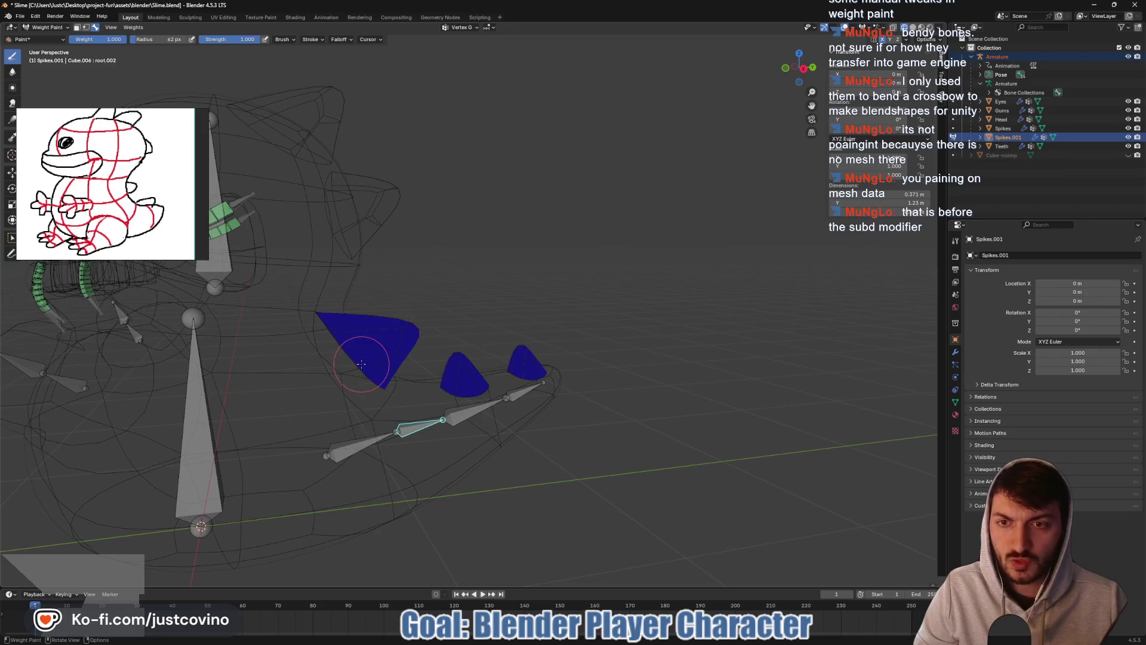
mouse_move(390, 370)
mouse_down()
mouse_move(378, 377)
mouse_move(430, 316)
mouse_move(411, 357)
mouse_move(432, 369)
mouse_up()
Select the Tail bone and paint the large spike, including its lower tip, red.
ctrl+click(404, 414)
mouse_move(447, 327)
mouse_down()
mouse_move(417, 305)
mouse_move(352, 293)
mouse_move(462, 307)
mouse_up()
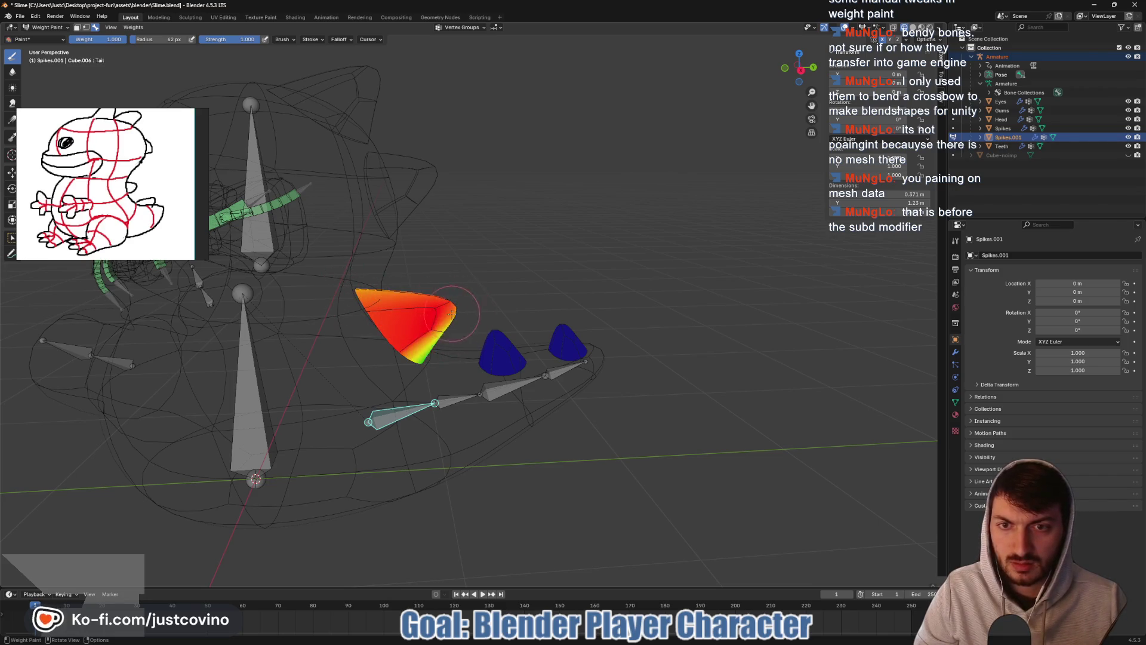
scroll(461, 306, up, 2)
drag(523, 351, 553, 372)
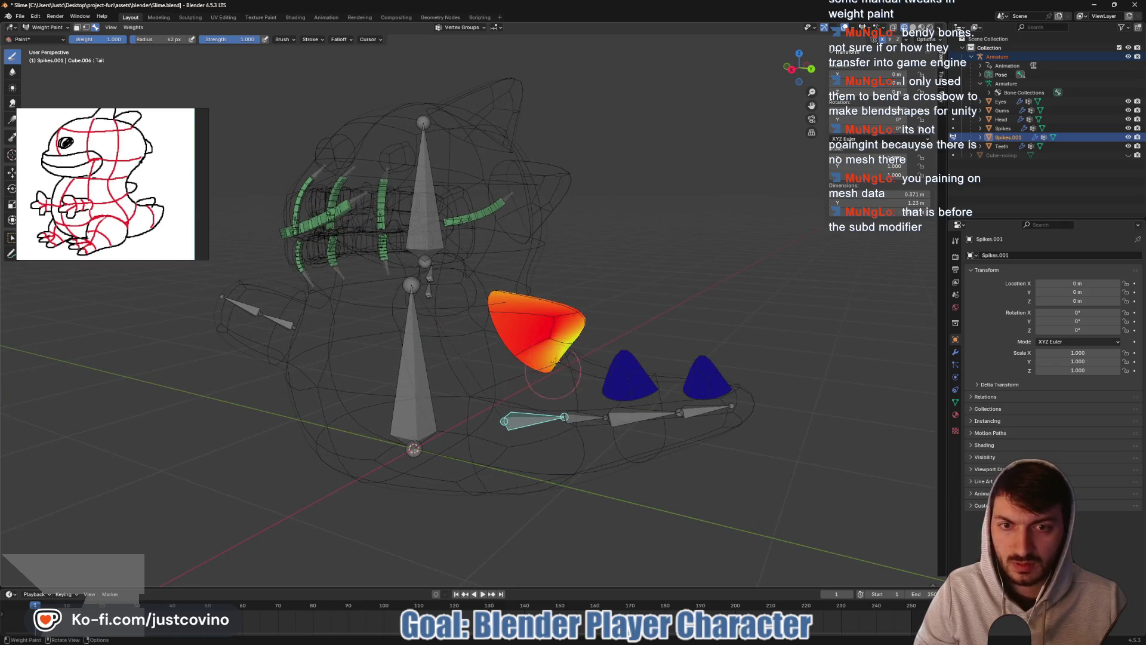
drag(574, 333, 565, 358)
From the numpad 3 side view, paint the large spike's top to full Tail weight.
key(KP_3)
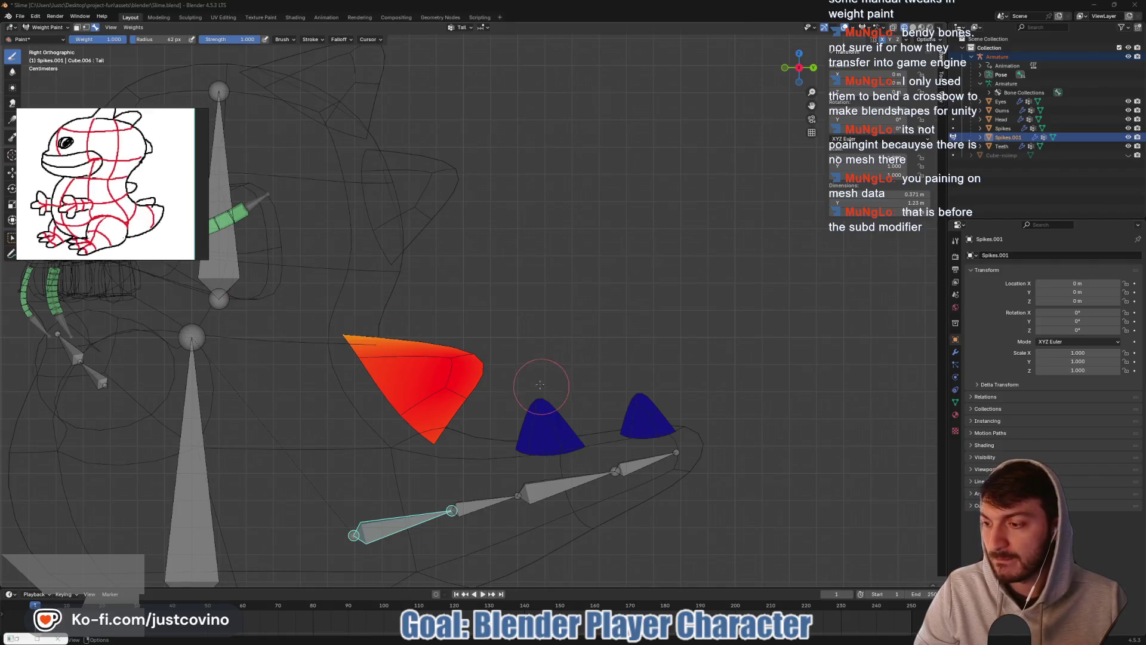
scroll(484, 376, down, 1)
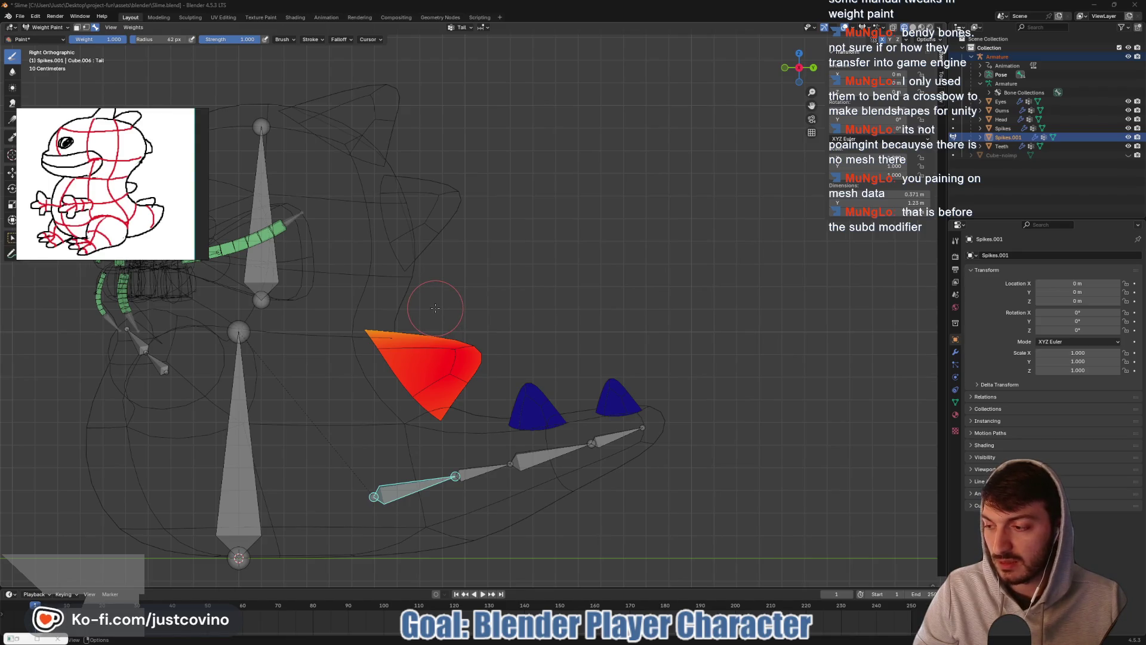
drag(435, 308, 428, 325)
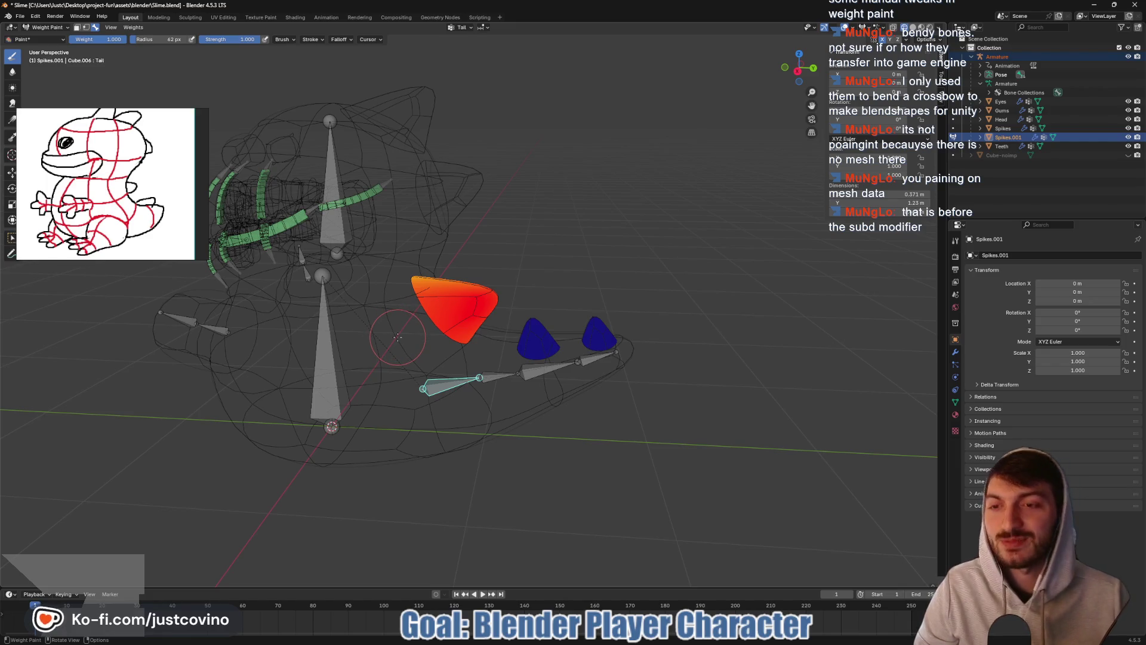
drag(406, 276, 429, 279)
Re-centre the model and switch back to Solid shading.
drag(411, 361, 544, 353)
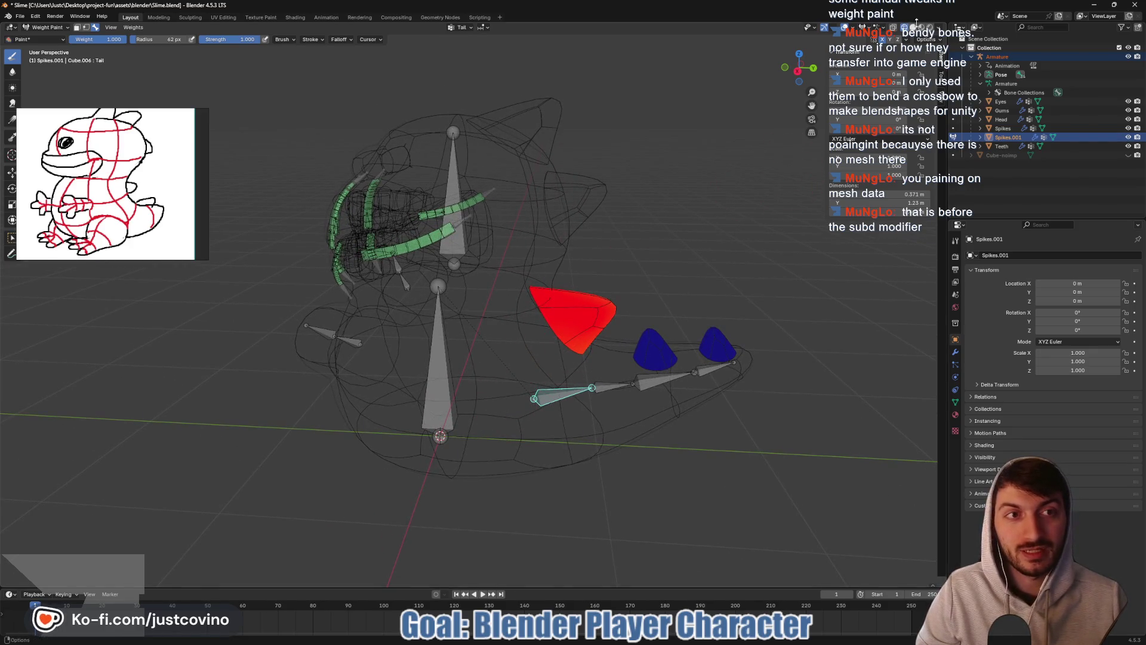
click(922, 27)
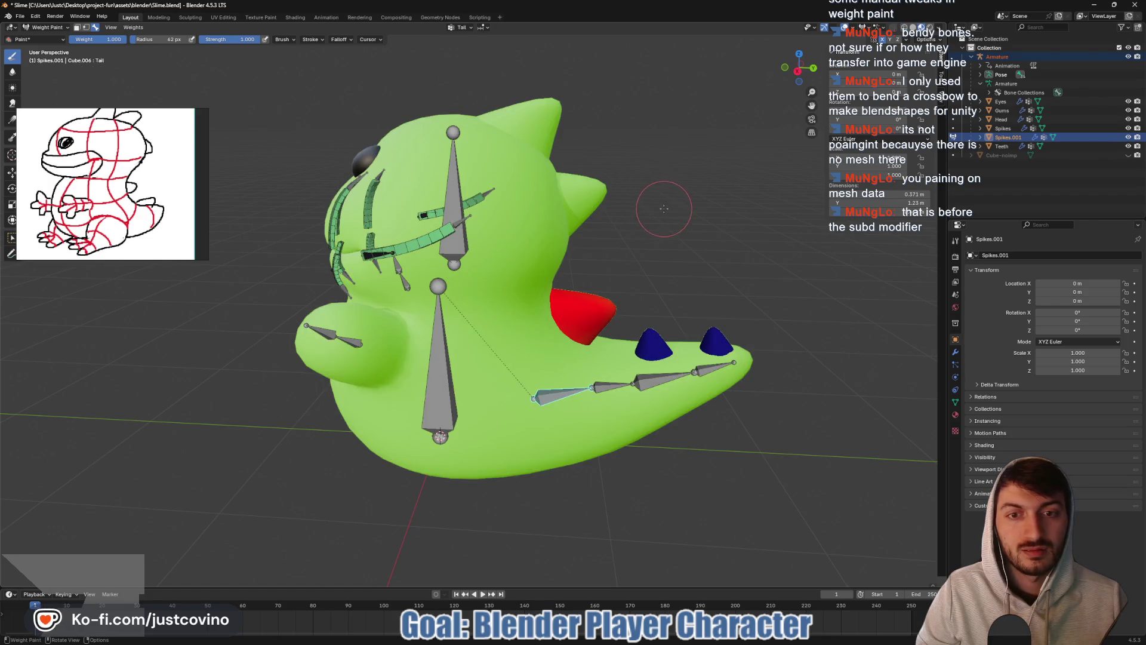
click(47, 27)
Return to Object Mode, save Slime.blend with Ctrl+S, and switch to Godot.
click(43, 38)
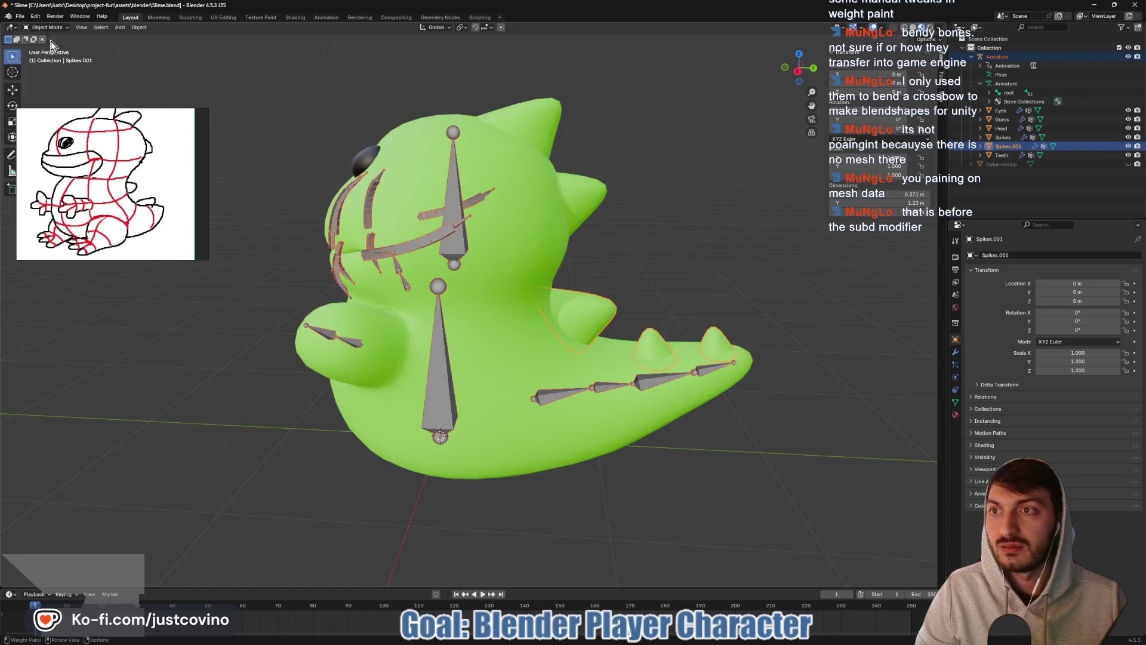
mouse_move(338, 217)
mouse_down()
mouse_move(637, 196)
mouse_move(582, 197)
mouse_up()
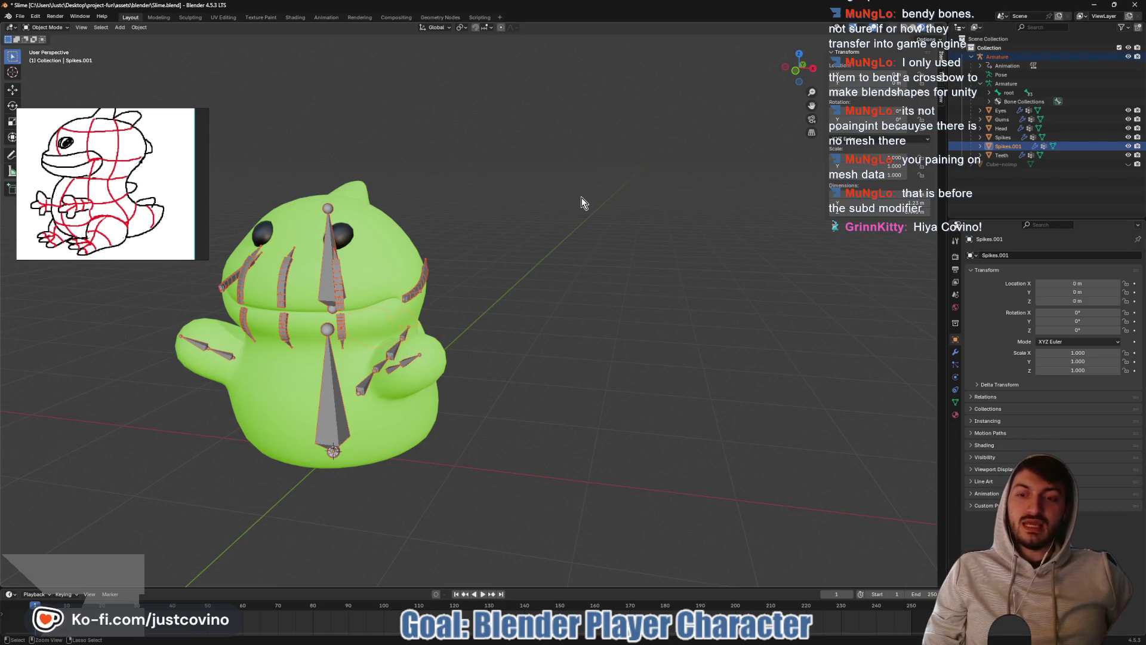
key(ctrl+s)
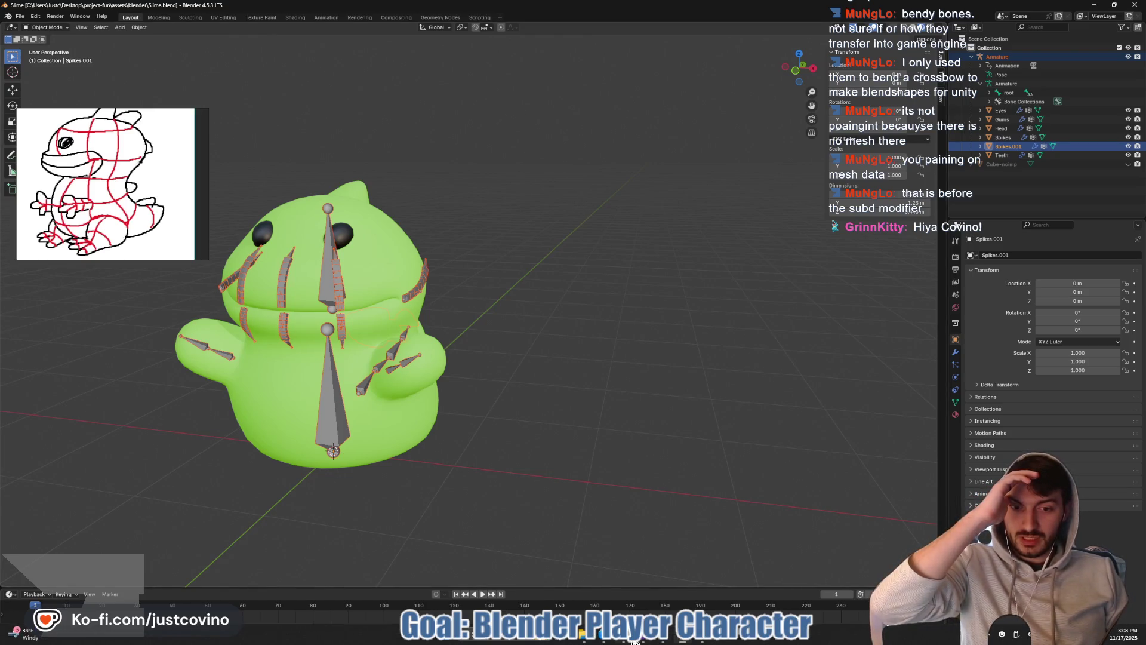
click(635, 641)
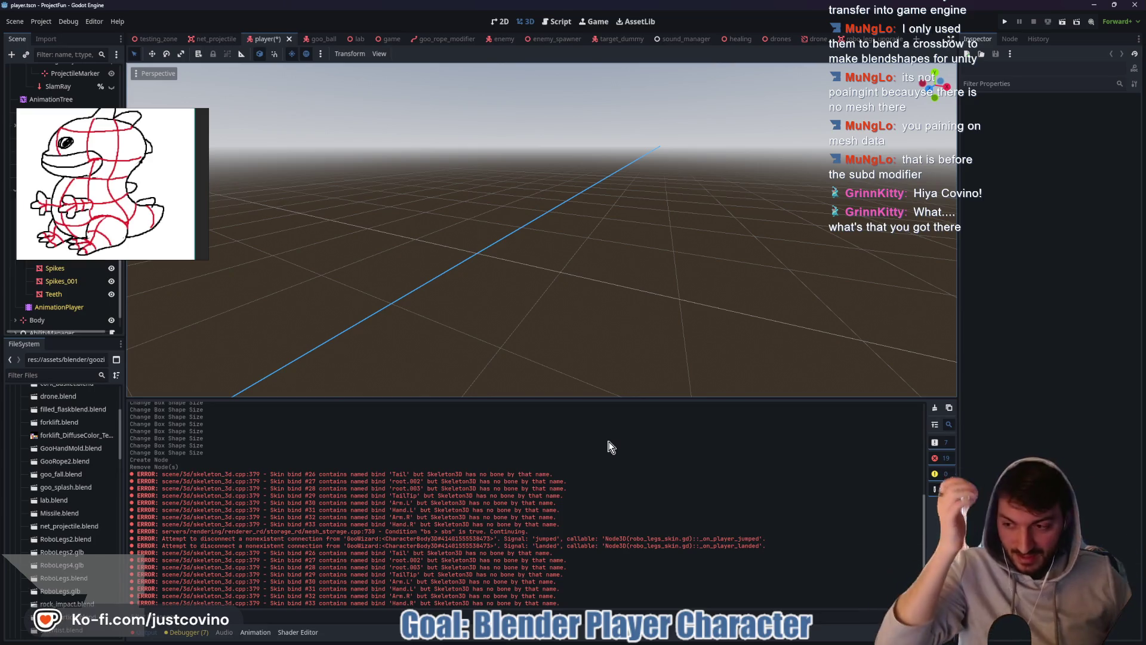
Turn off always-on-top for the reference image and move it behind Godot.
right_click(145, 185)
click(134, 226)
drag(134, 225, 197, 248)
key(ctrl+shift+a)
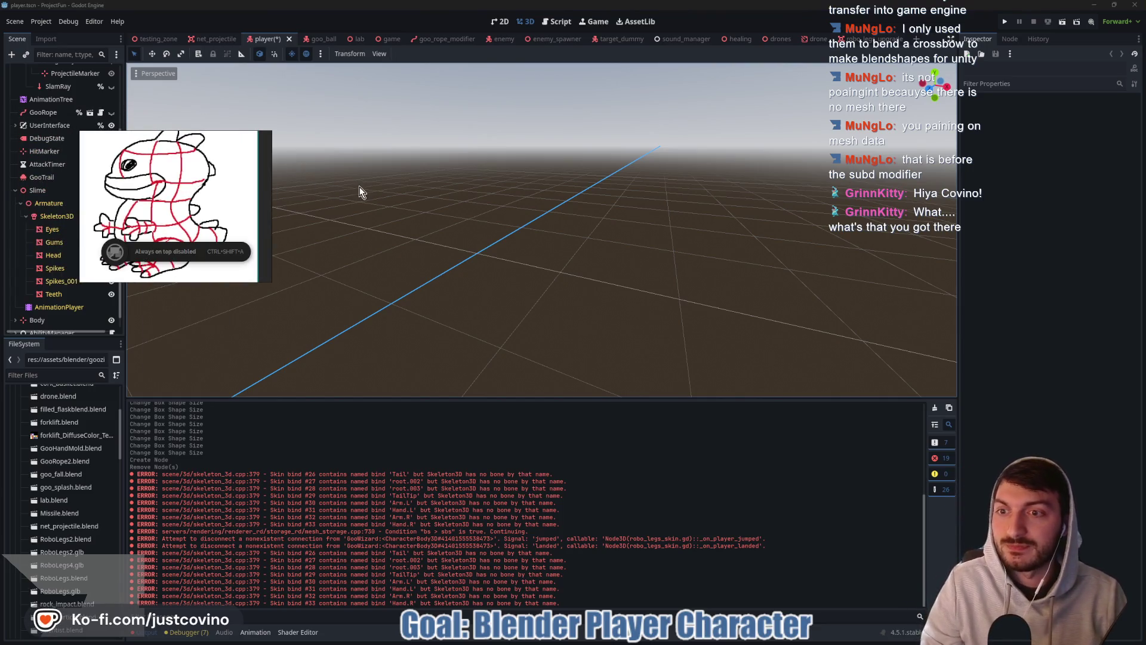
click(358, 191)
Zoom and orbit the viewport in on the green slime.
scroll(386, 234, up, 5)
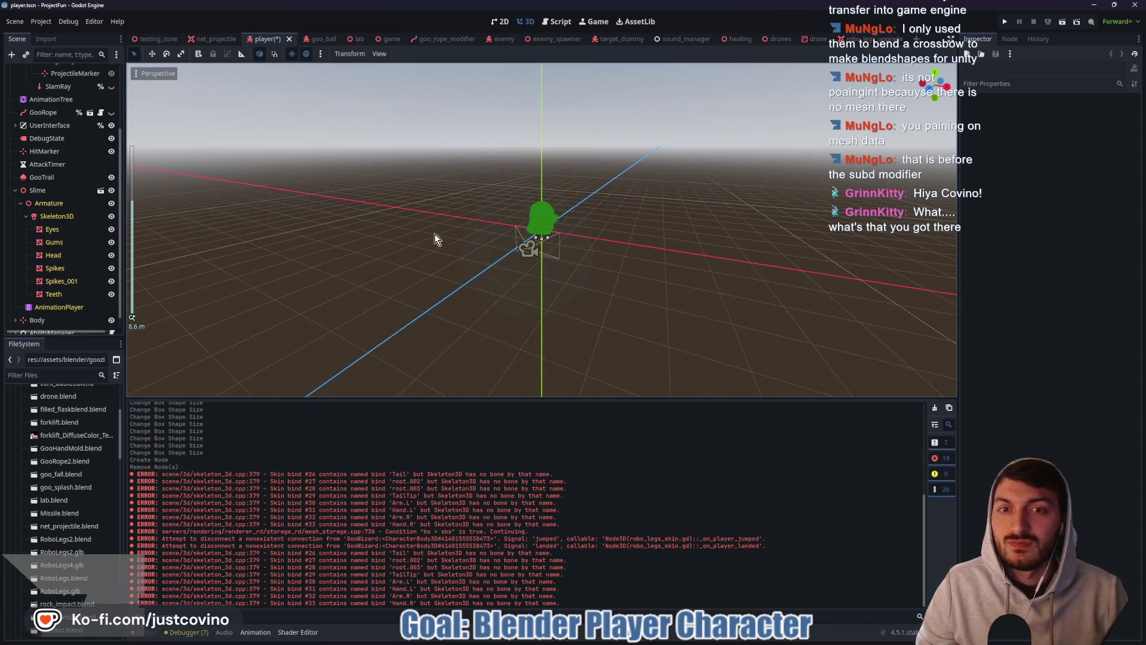
scroll(435, 238, up, 3)
mouse_move(612, 299)
mouse_down()
mouse_move(576, 281)
mouse_move(428, 274)
mouse_up()
scroll(370, 275, up, 2)
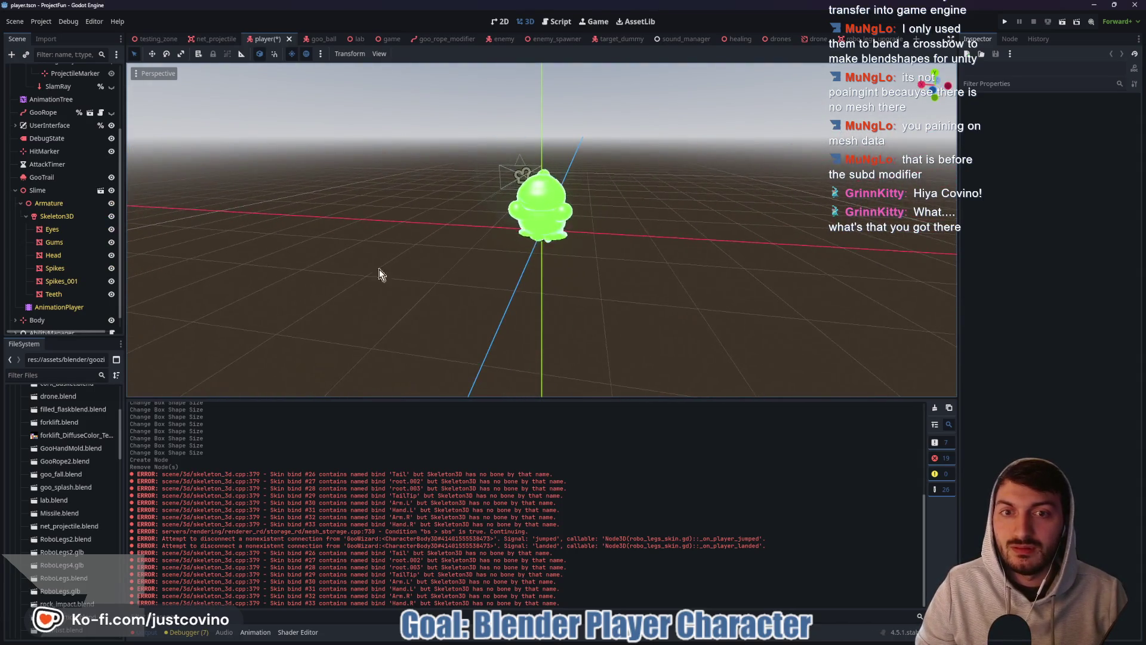
scroll(593, 263, up, 3)
mouse_move(639, 269)
mouse_down()
mouse_move(451, 251)
mouse_move(583, 277)
mouse_up()
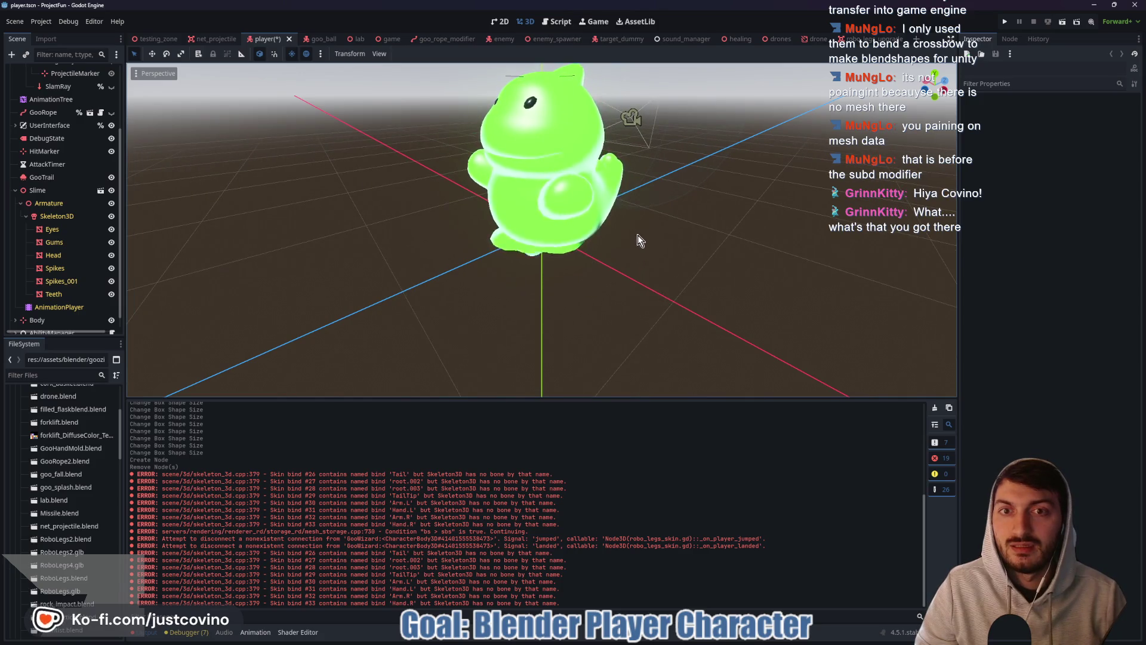
drag(555, 200, 639, 242)
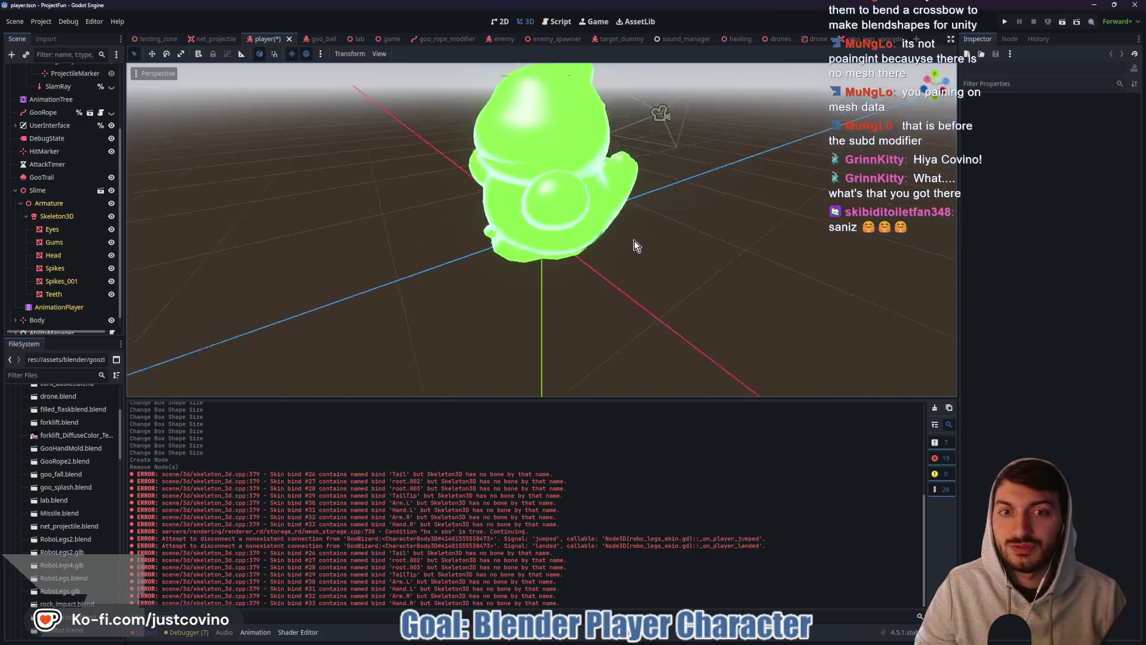
scroll(633, 245, up, 3)
mouse_move(564, 268)
mouse_down()
mouse_move(545, 254)
mouse_move(634, 247)
mouse_move(517, 166)
mouse_up()
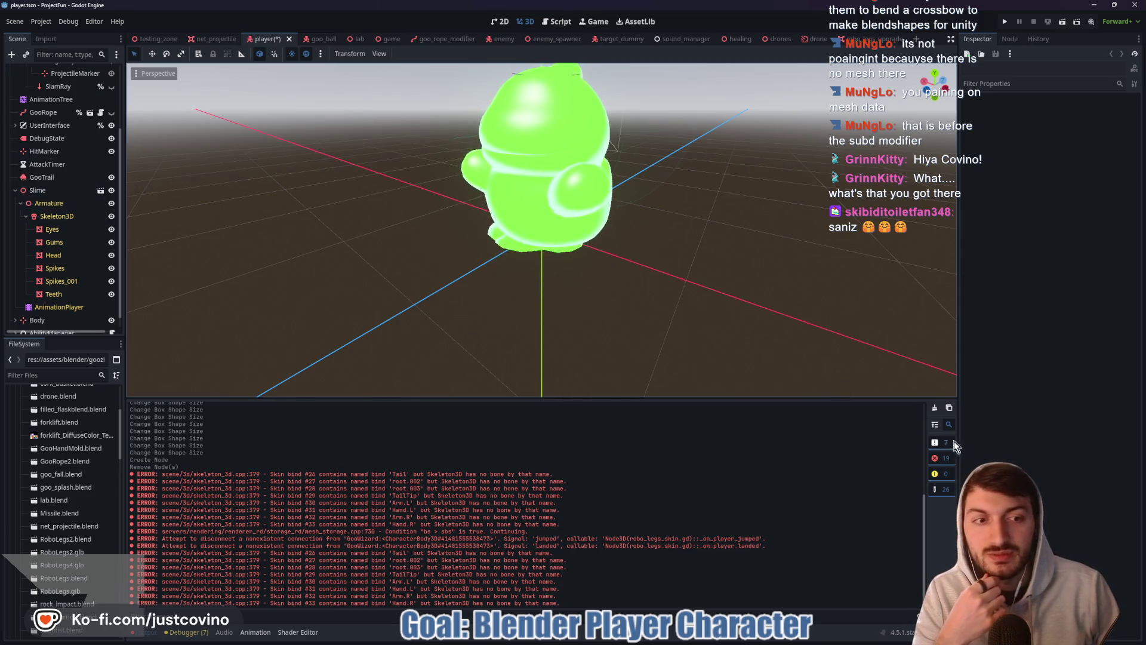
Clear and hide the Output log, select the Head mesh, and expand its Surface Material Override.
click(936, 407)
click(142, 634)
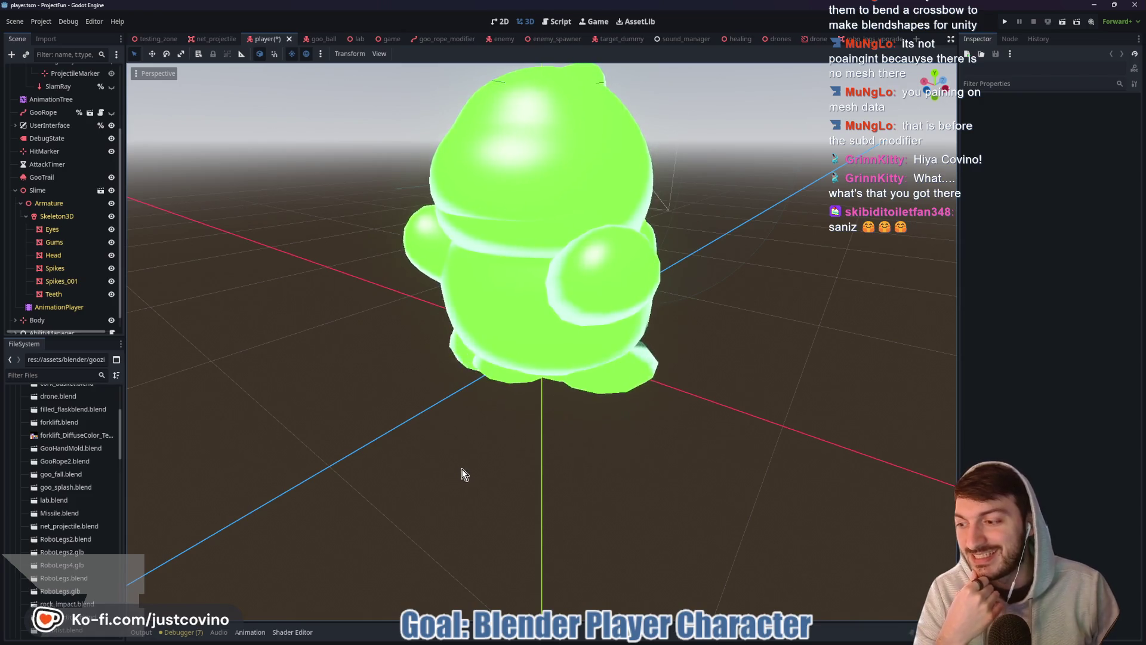
scroll(536, 374, down, 2)
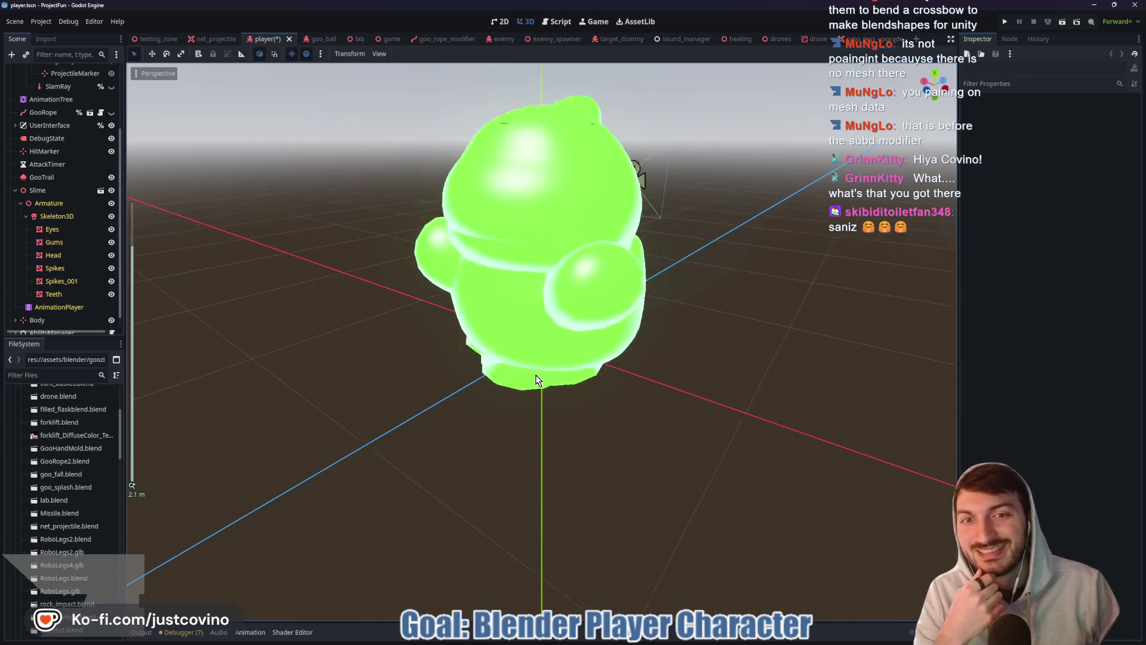
click(50, 230)
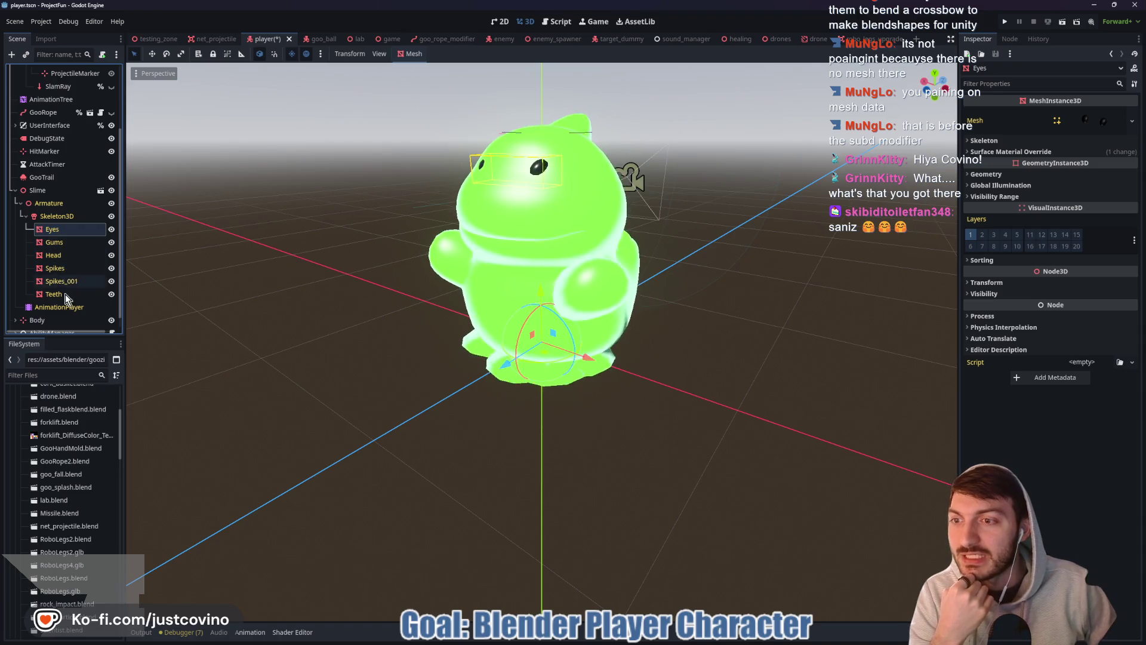
click(56, 256)
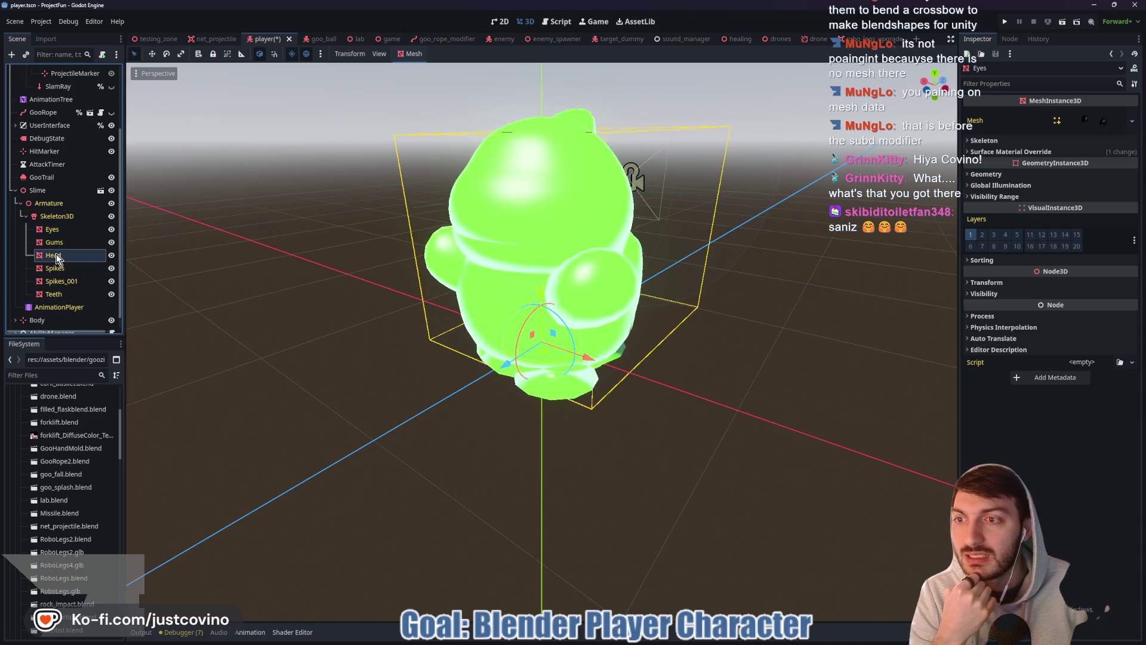
click(1065, 150)
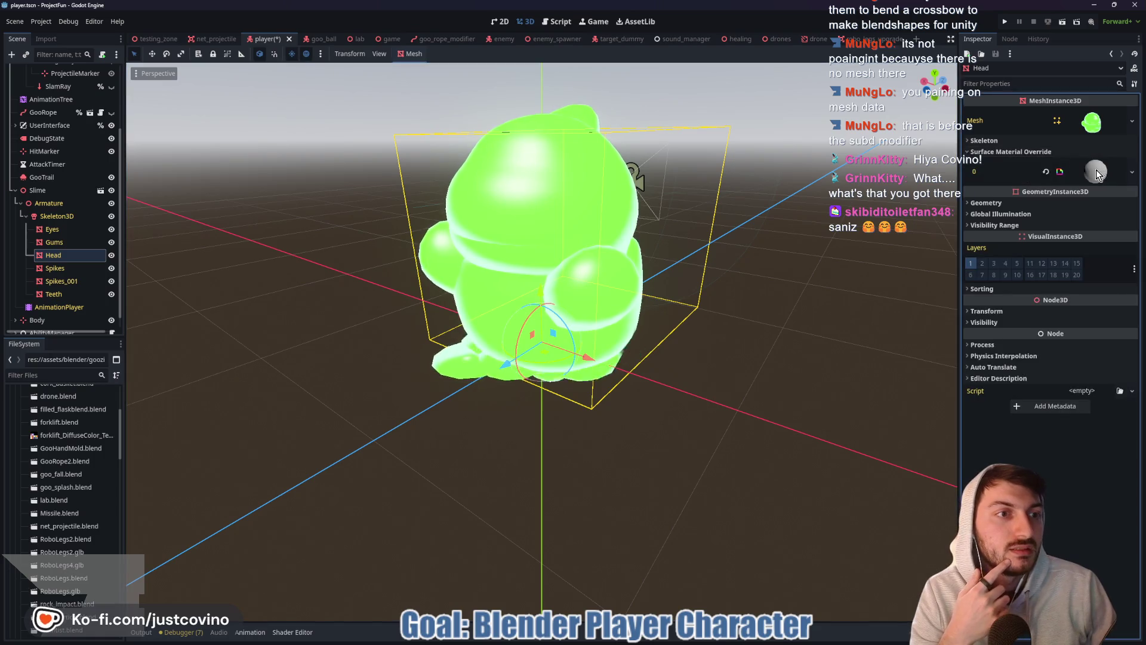
Expand the shader parameters and set Height Multiplier to 0.035.
click(1096, 173)
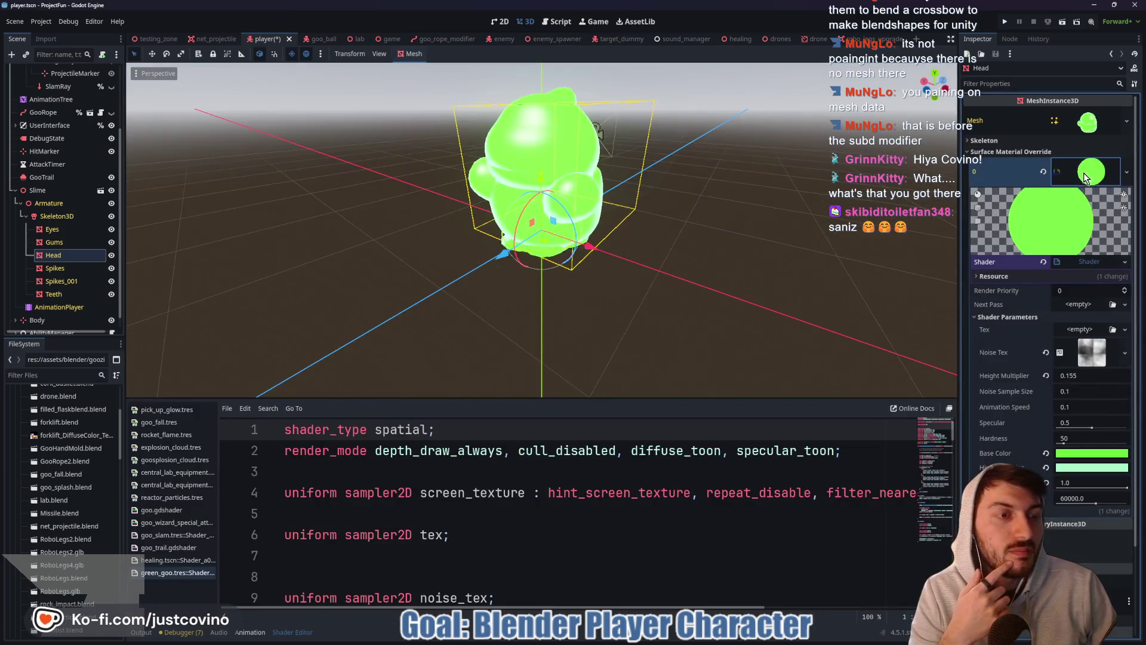
click(1084, 377)
text(0.035)
key(Return)
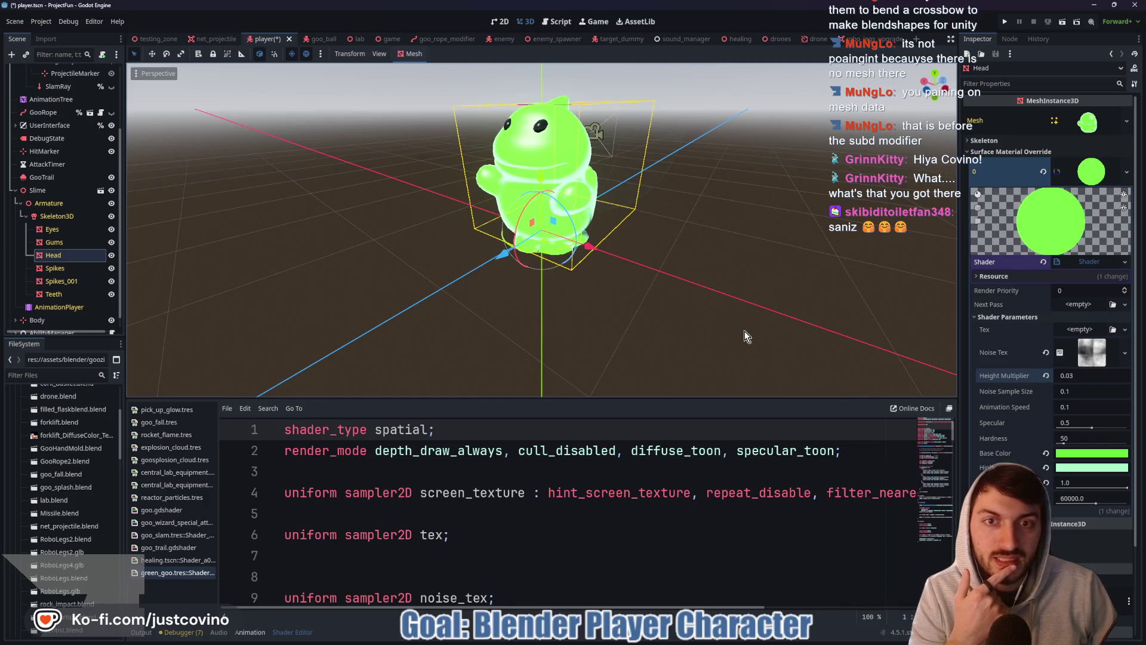
Try a Height Multiplier of 0.065, then drag it back to 0.035.
mouse_move(694, 301)
mouse_down()
mouse_move(672, 295)
mouse_move(818, 314)
mouse_up()
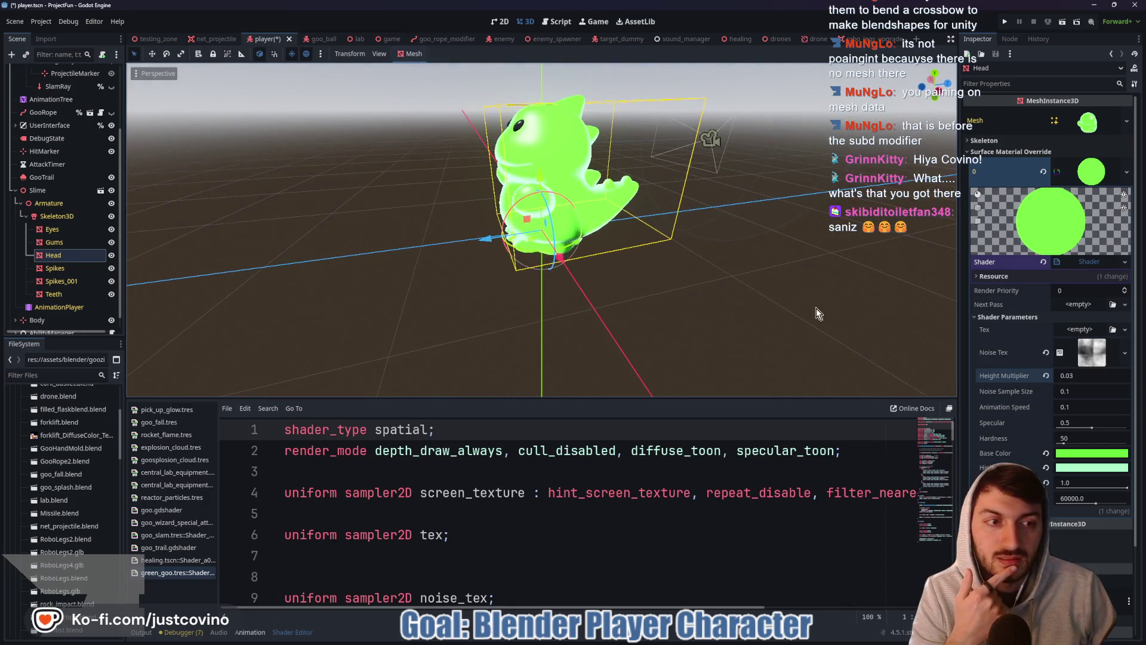
click(1072, 376)
text(0.065)
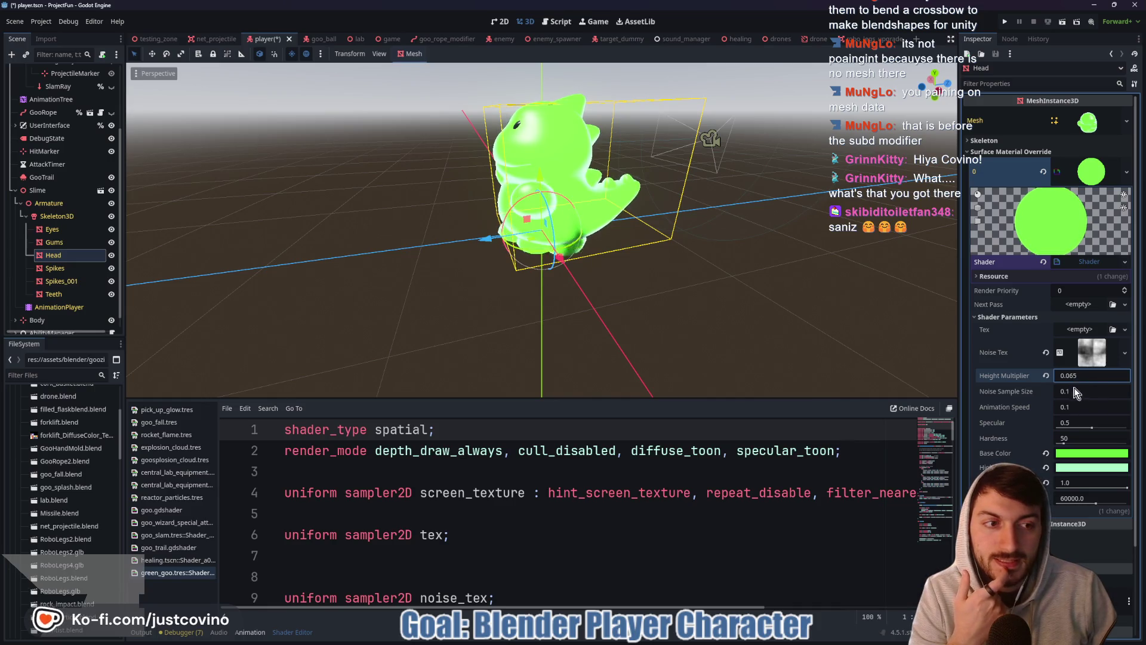
mouse_move(734, 317)
mouse_down()
mouse_move(785, 327)
mouse_move(815, 354)
mouse_up()
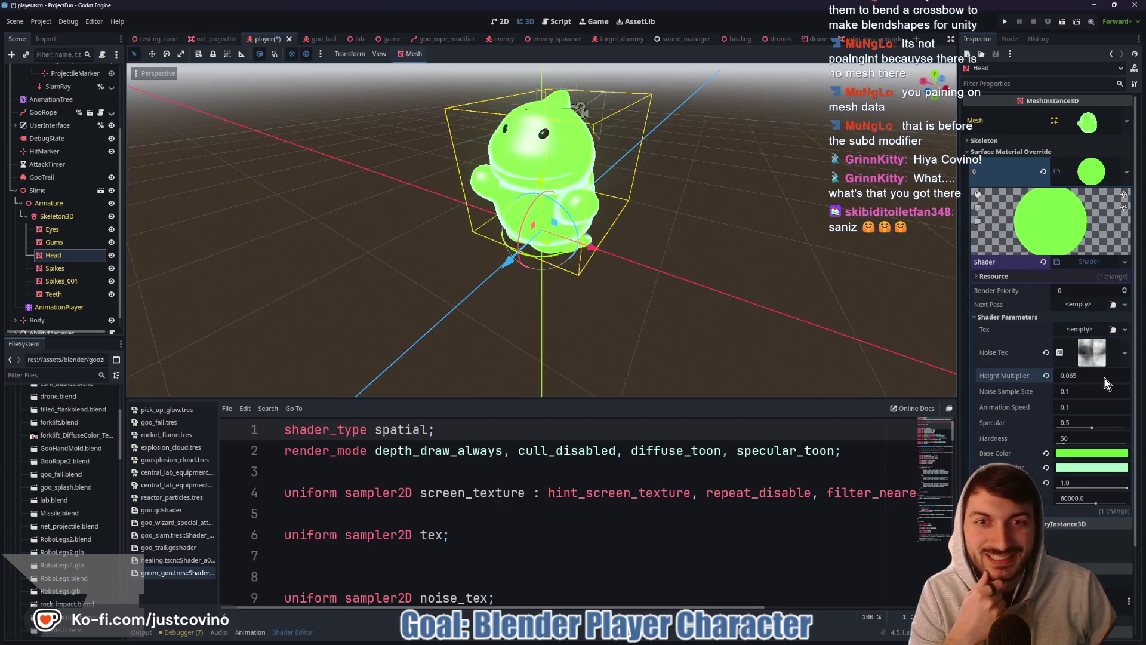
drag(1095, 375, 1077, 375)
Orbit around the goo character to compare, then select the Skeleton3D node.
mouse_move(843, 323)
mouse_down()
mouse_move(766, 277)
mouse_move(834, 272)
mouse_move(861, 295)
mouse_move(776, 262)
mouse_move(714, 258)
mouse_up()
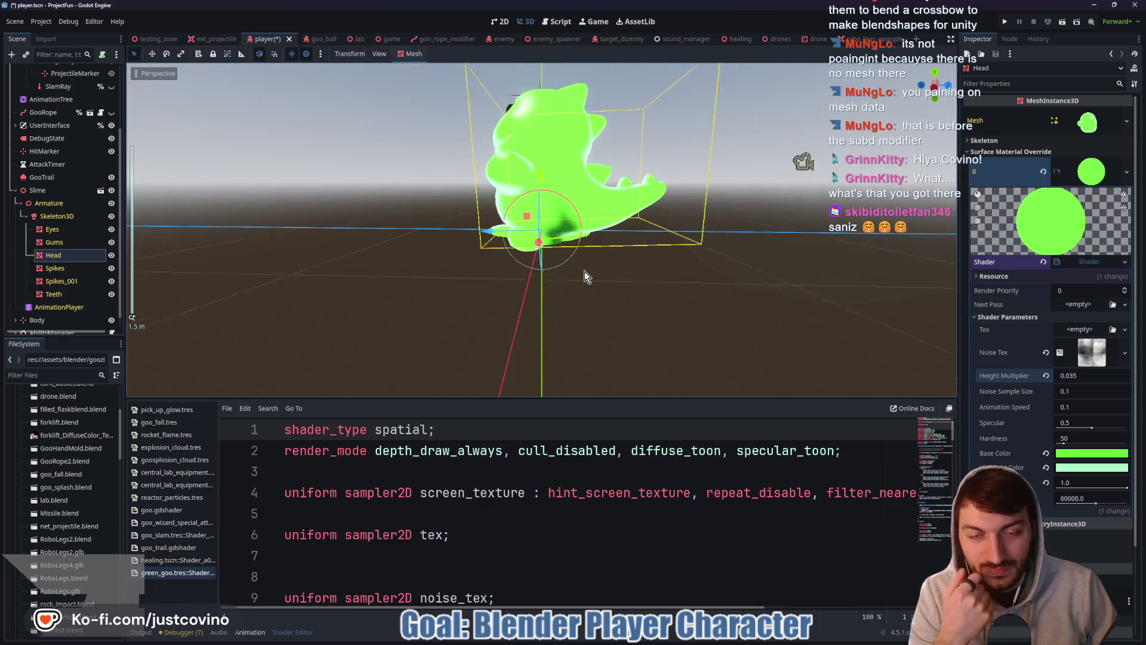
scroll(585, 271, up, 5)
scroll(624, 268, down, 6)
mouse_move(584, 299)
mouse_down()
mouse_move(704, 320)
mouse_move(502, 307)
mouse_move(574, 301)
mouse_move(709, 322)
mouse_up()
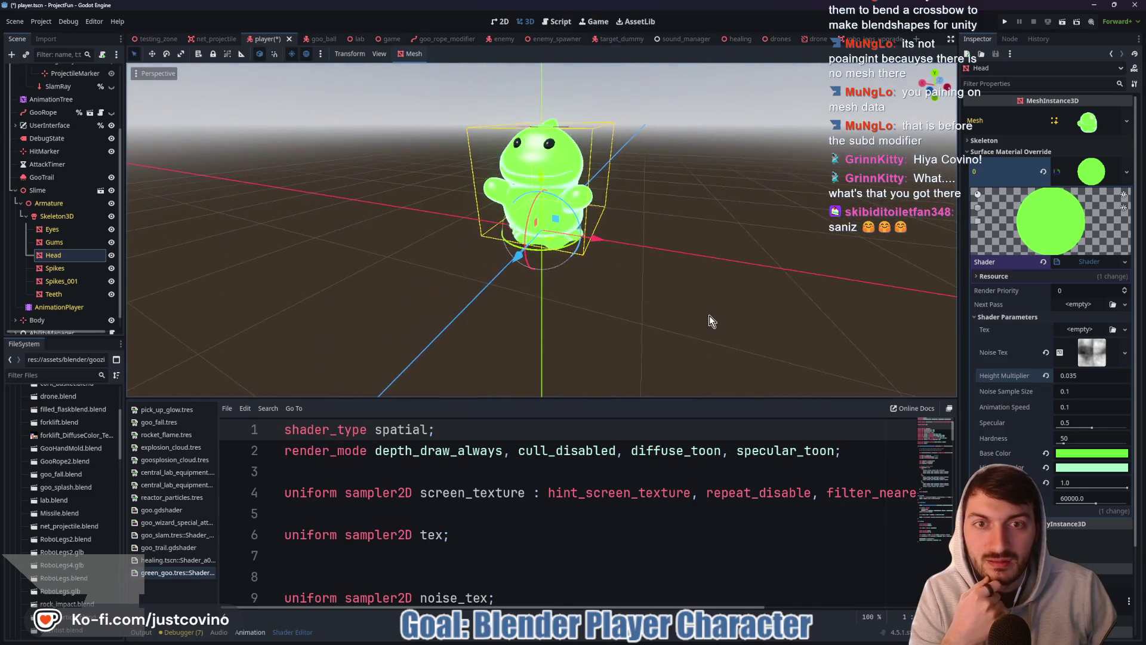
click(70, 220)
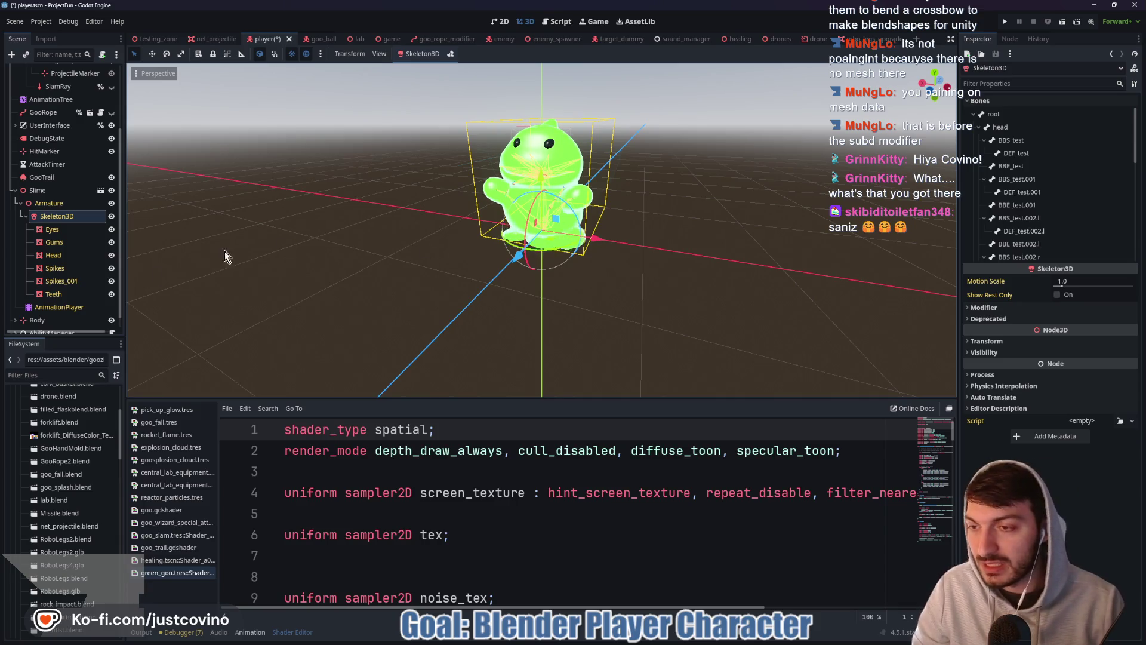
Add a SpringBoneSimulator3D under the Armature's Skeleton3D, name it TailJiggleBone, and open its settings.
scroll(13, 308, down, 1)
click(13, 307)
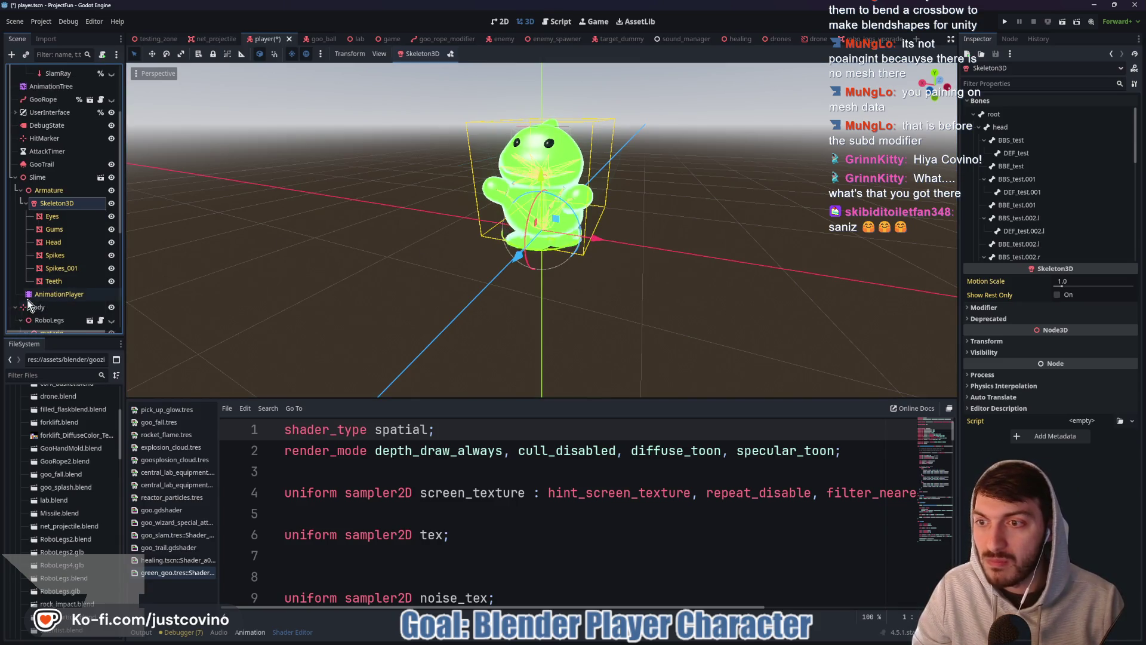
click(14, 308)
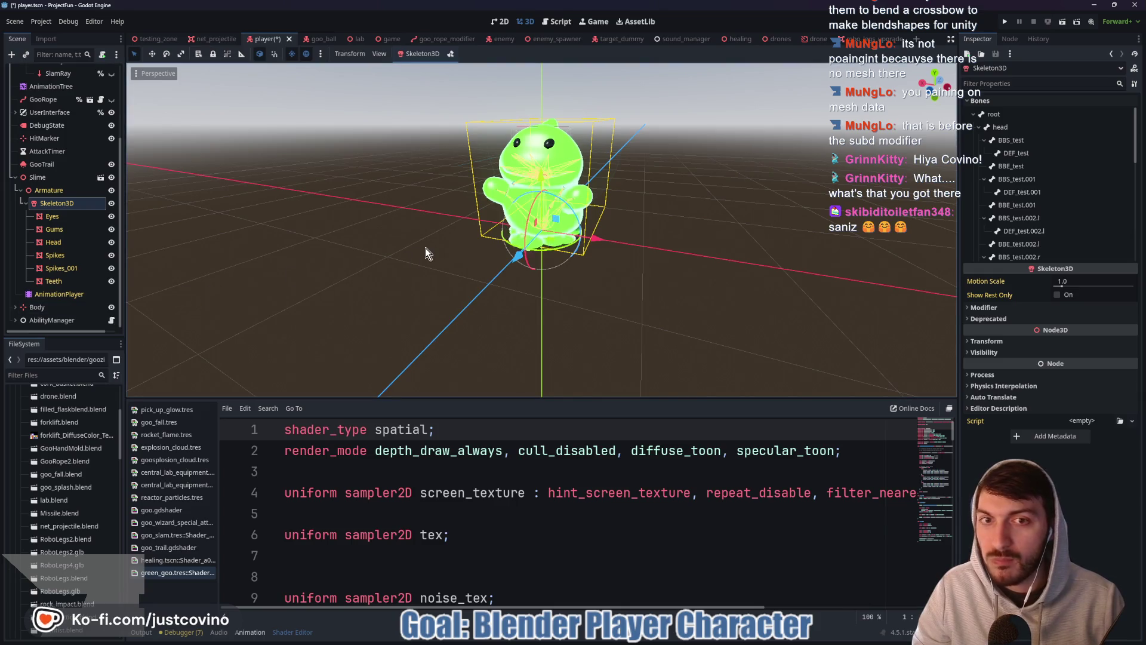
click(38, 191)
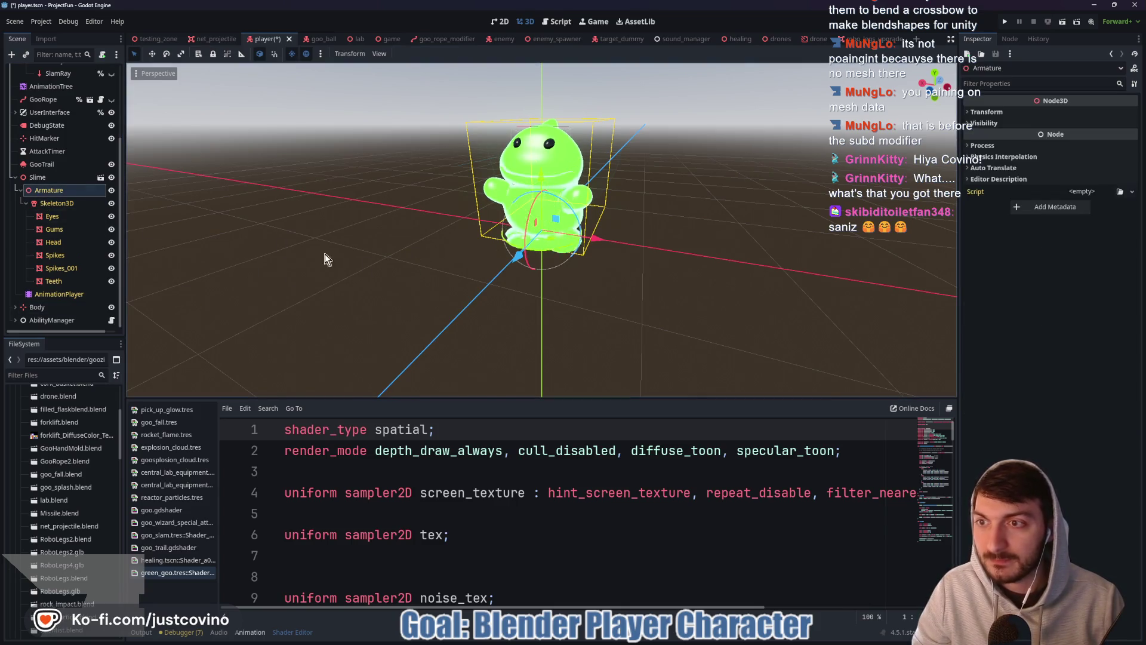
key(ctrl+a)
text(sprin)
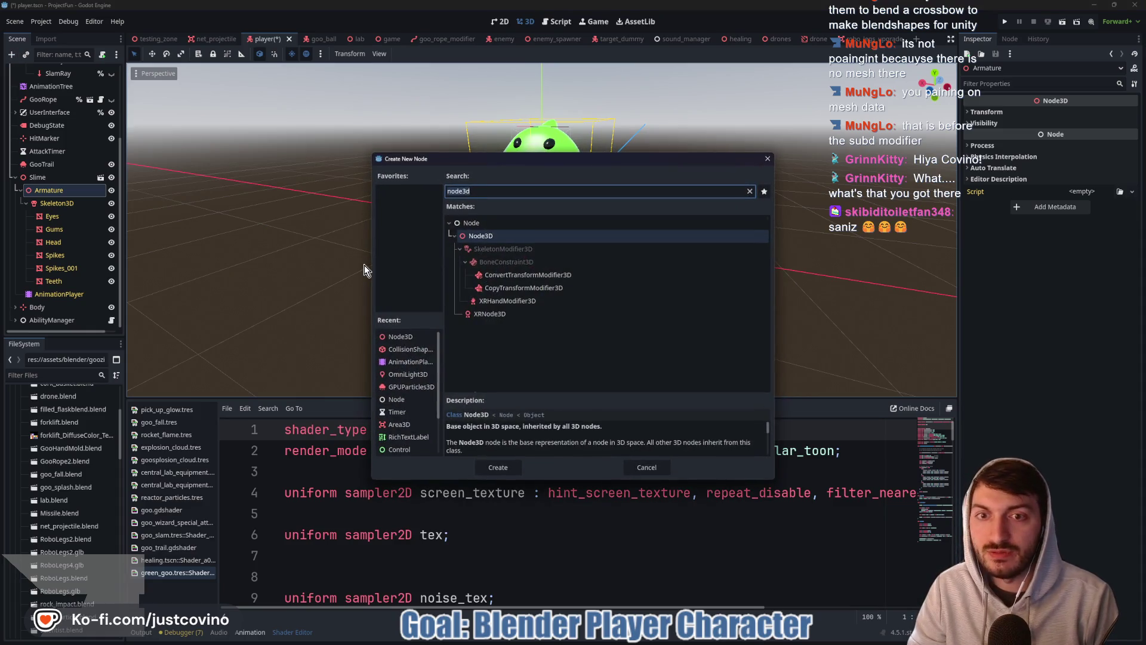
text(gbone)
key(Return)
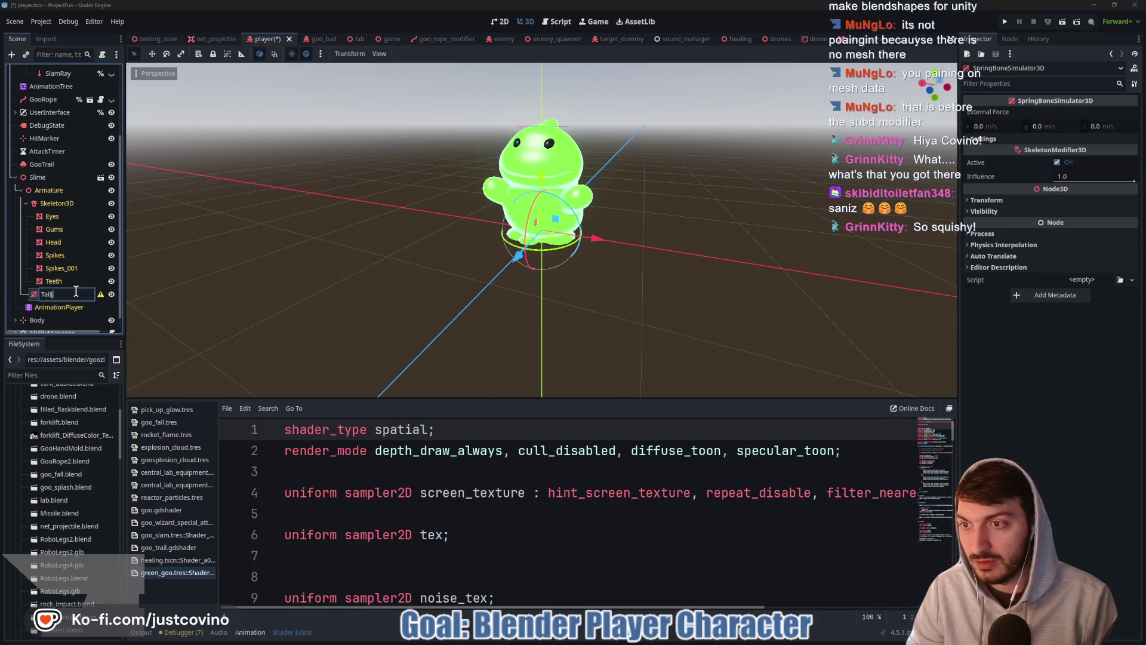
text(eBo)
key(Return)
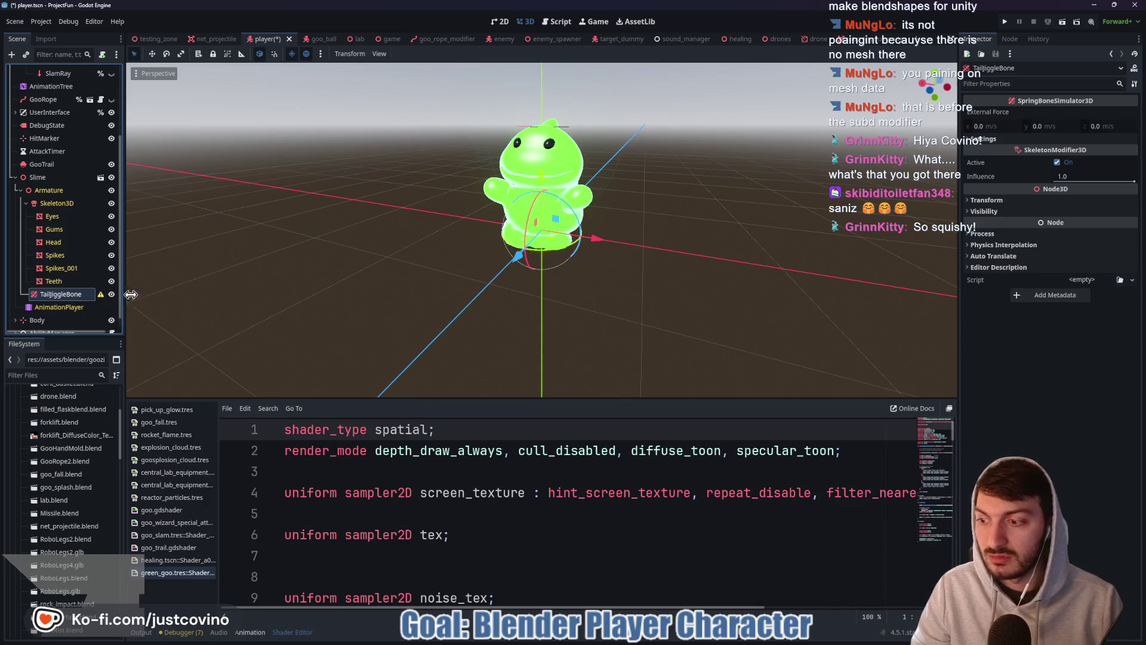
drag(761, 253, 712, 255)
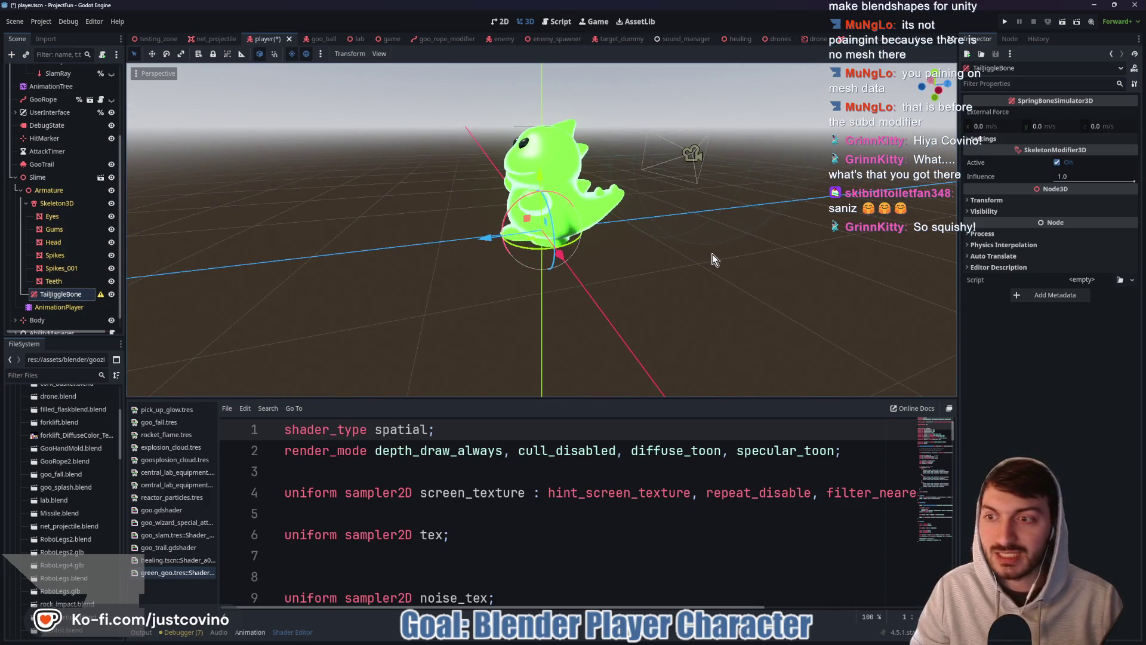
click(1035, 140)
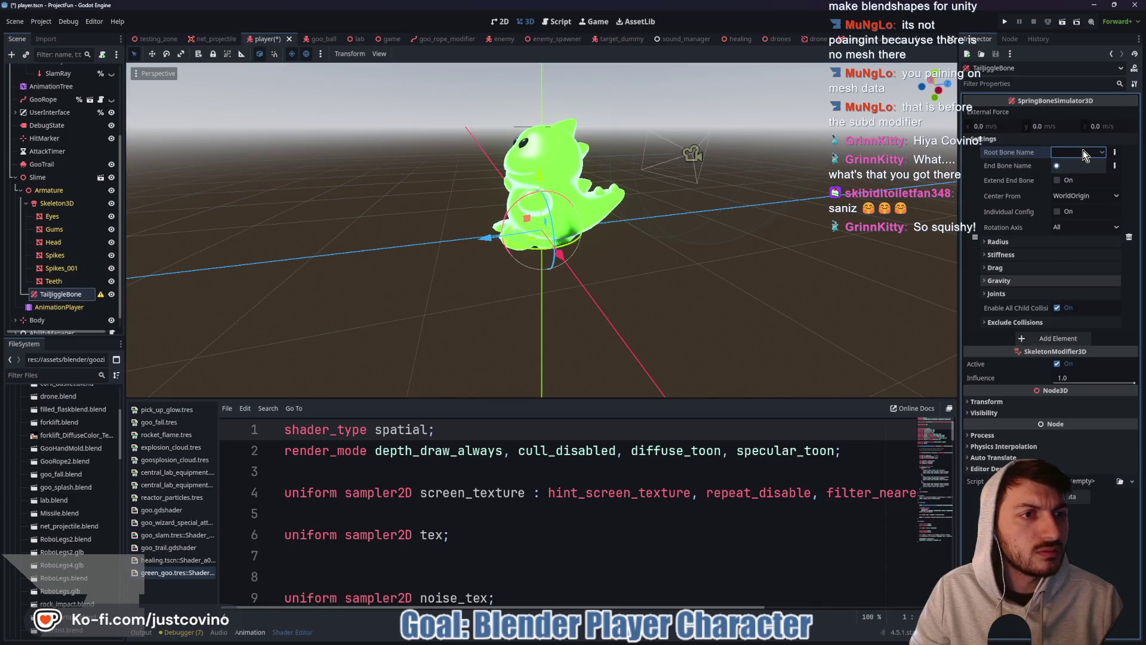
Set TailJiggleBone's chain root bone to Tail and end bone to TailTip.
click(57, 203)
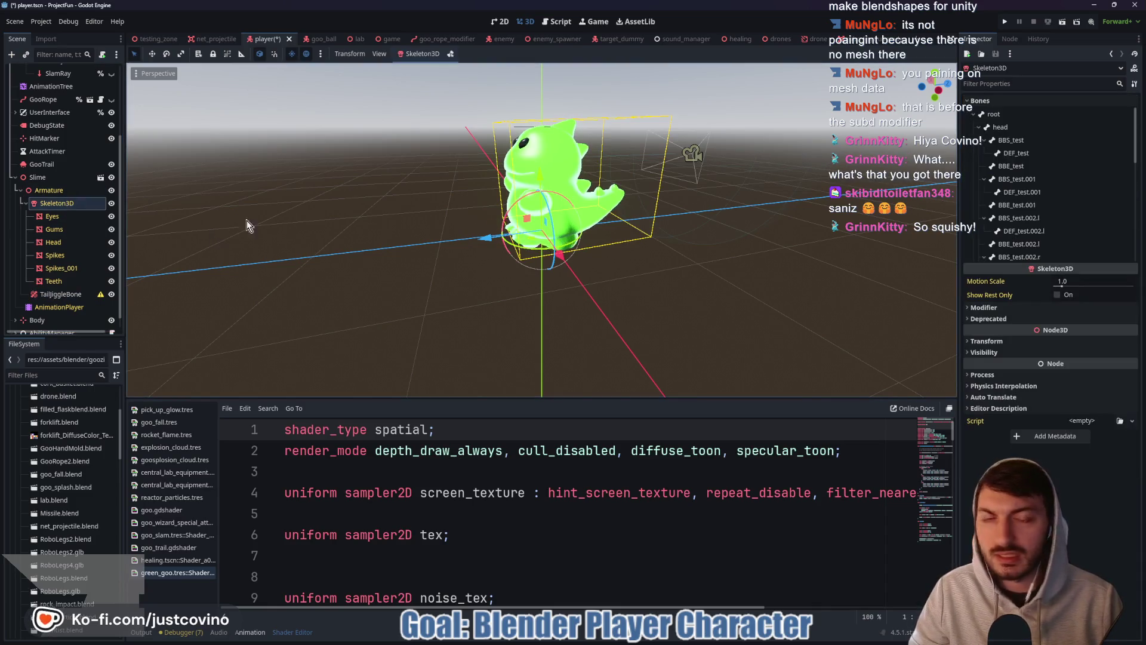
scroll(1061, 198, down, 10)
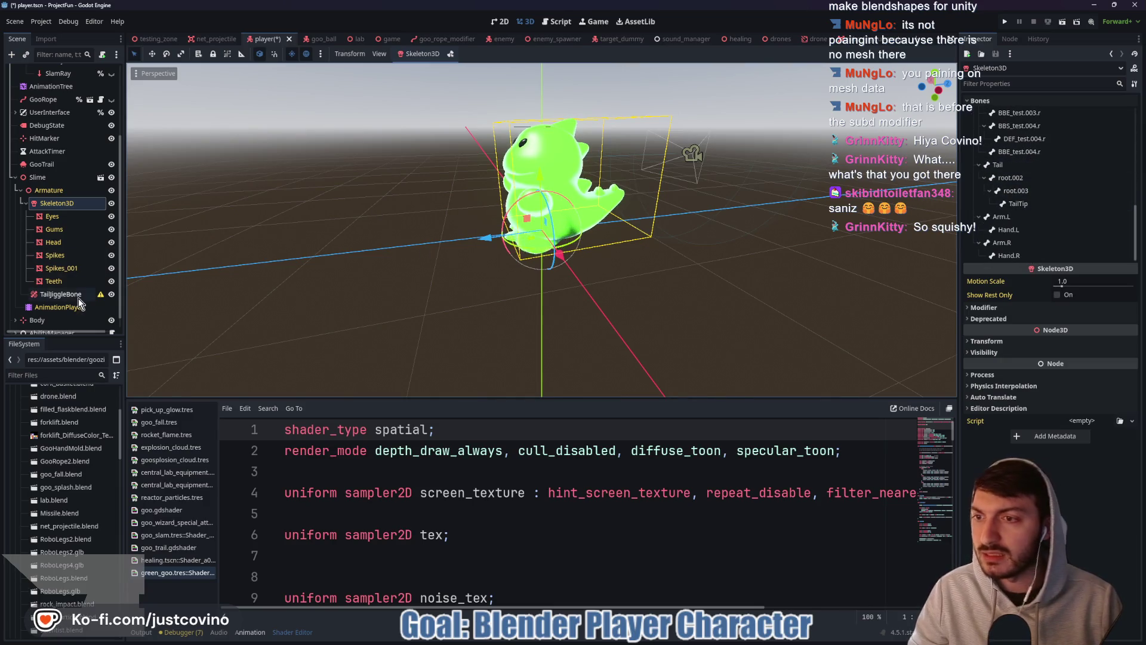
click(57, 295)
key(Return)
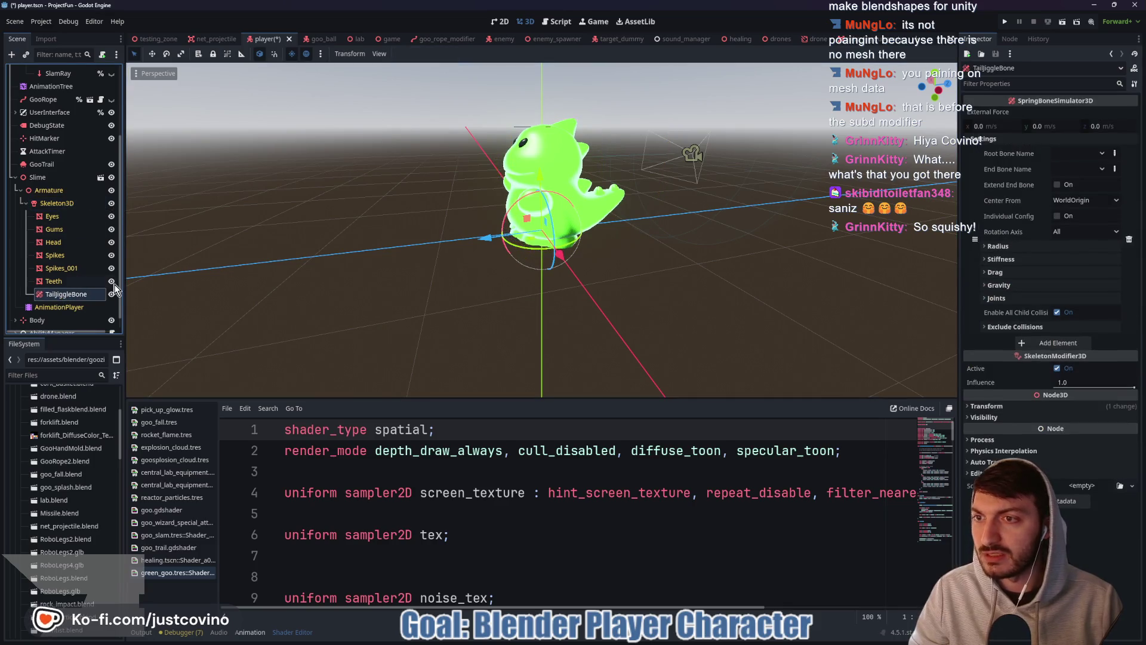
click(1078, 154)
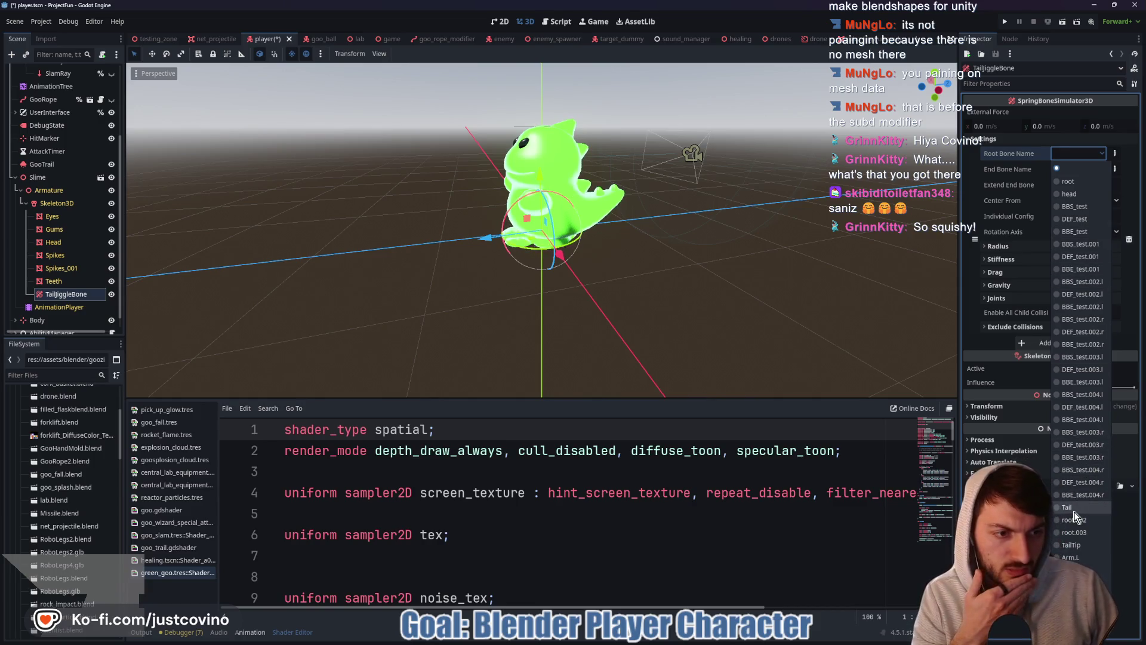
click(1075, 509)
click(1077, 169)
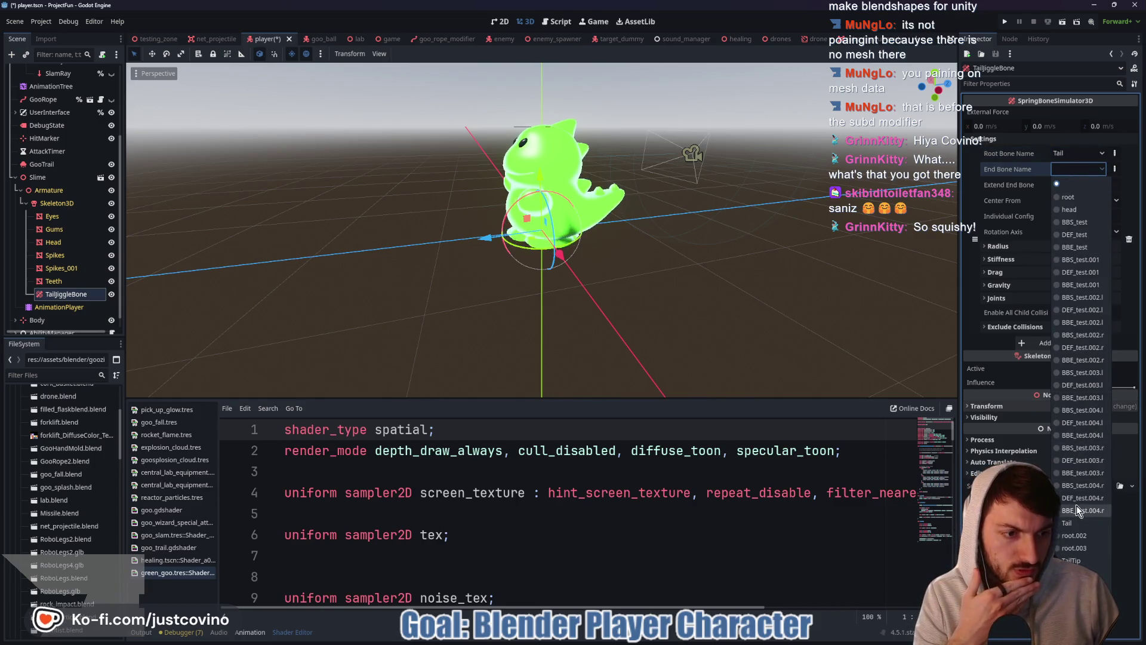
click(1084, 562)
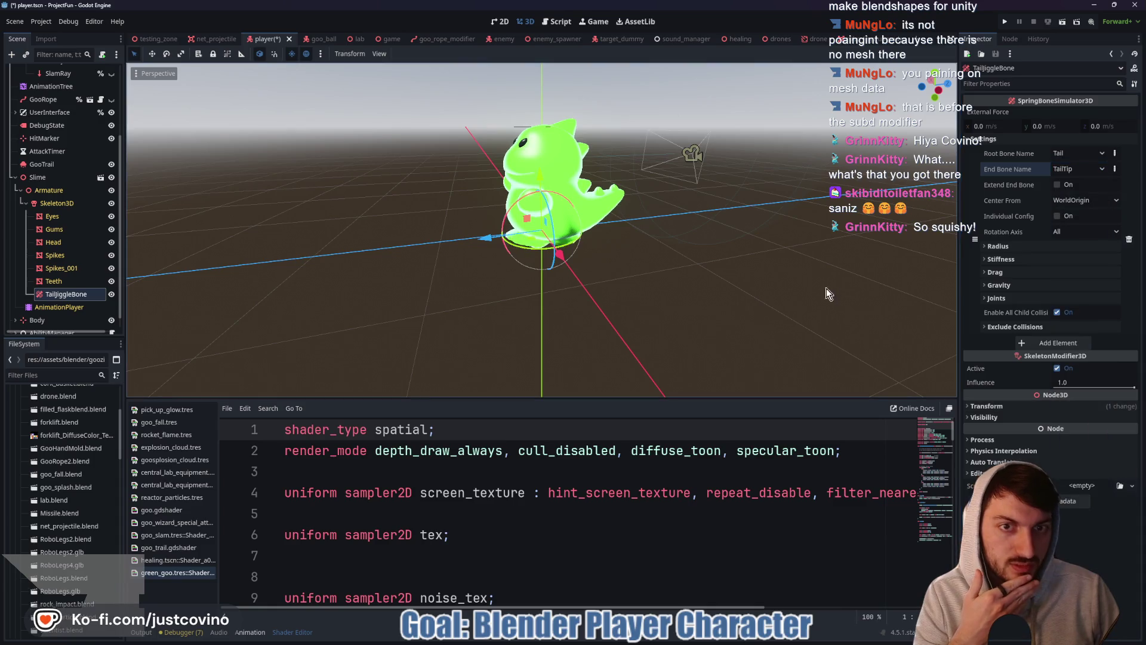
Set the tail chain's stiffness to 3.5 and save the player scene.
click(1002, 259)
click(1079, 271)
text(3.5)
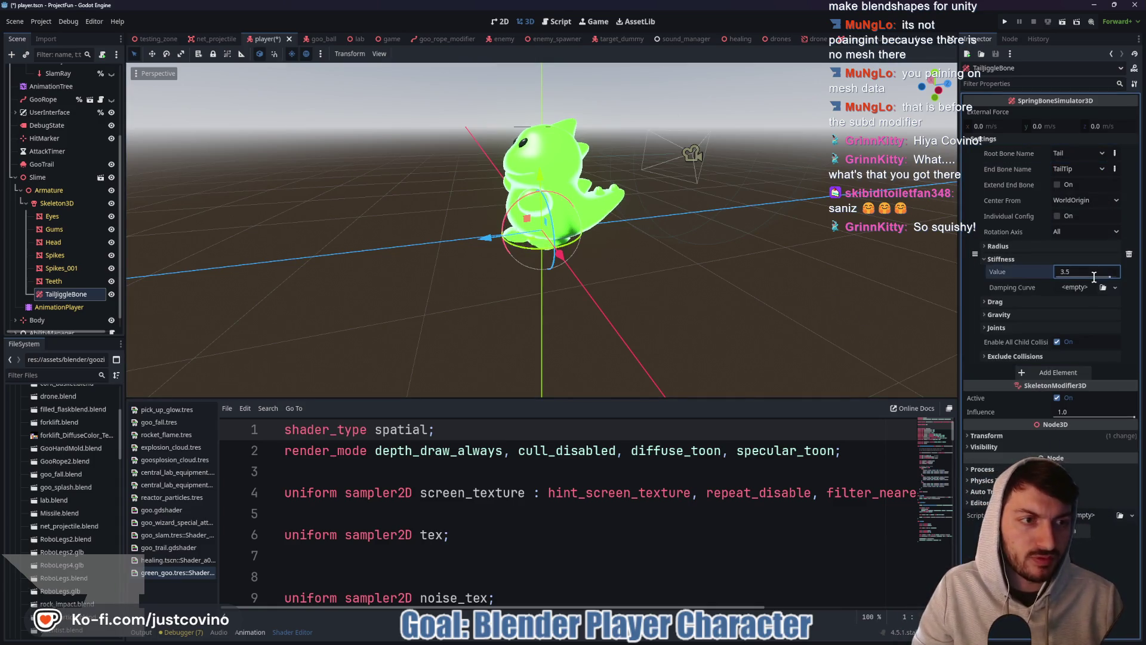
key(Return)
scroll(751, 287, up, 3)
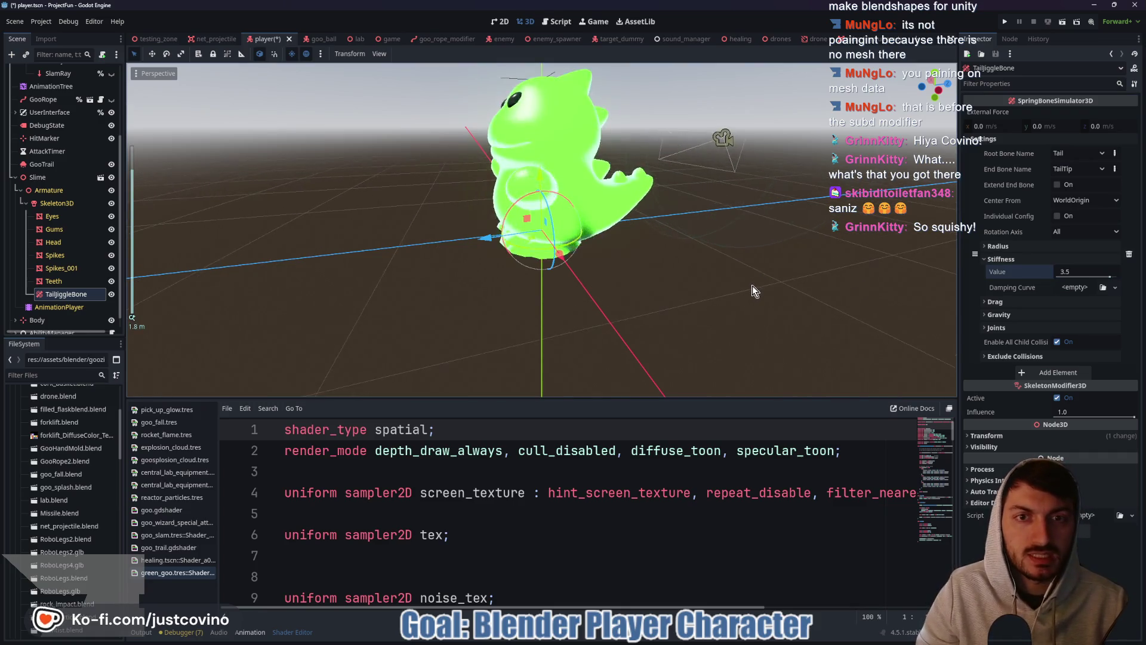
scroll(686, 270, down, 3)
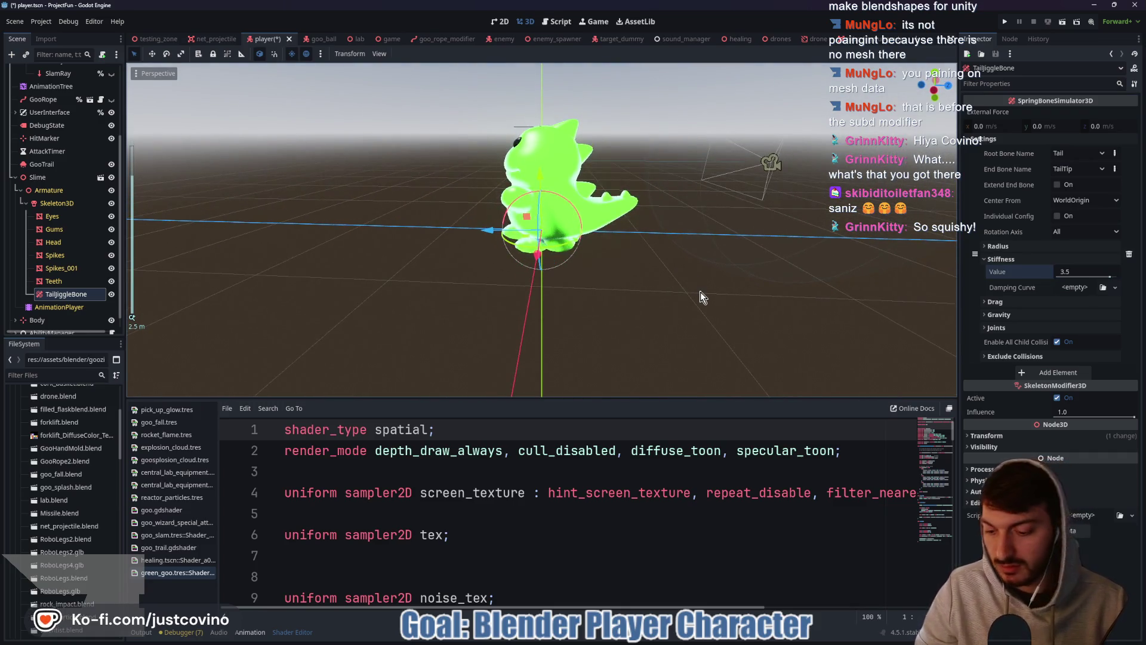
key(ctrl+s)
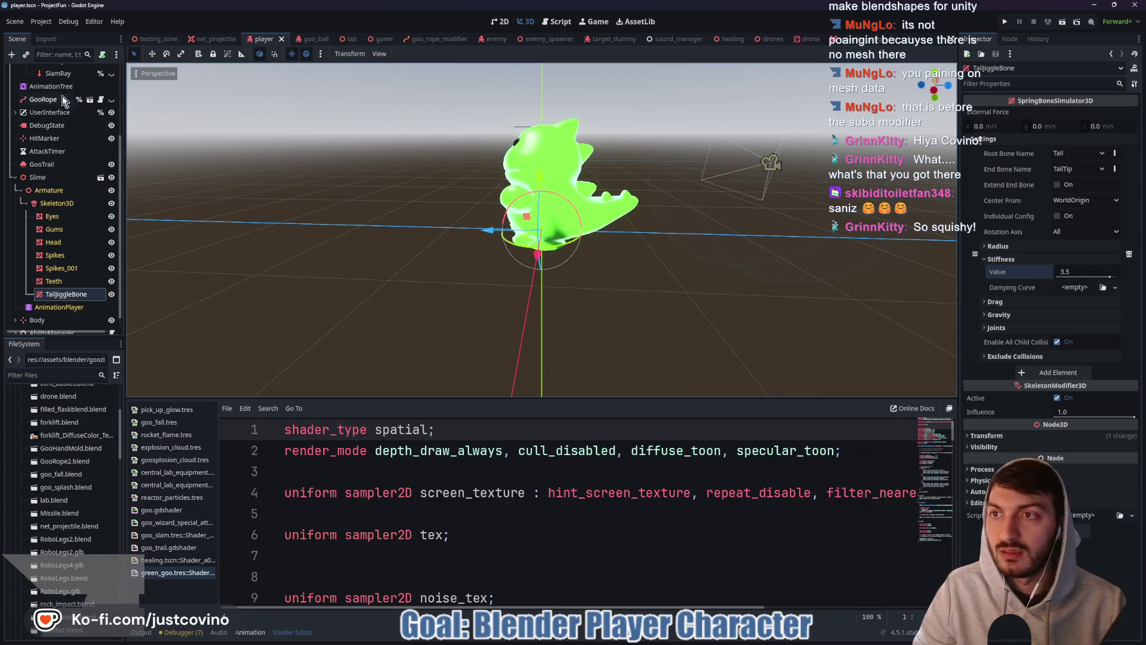
Drag the Player root to test the tail jiggle, then cancel the move.
scroll(68, 146, up, 5)
click(33, 71)
mouse_move(537, 239)
mouse_down()
mouse_move(633, 236)
mouse_move(607, 234)
mouse_move(618, 236)
mouse_up()
key(Escape)
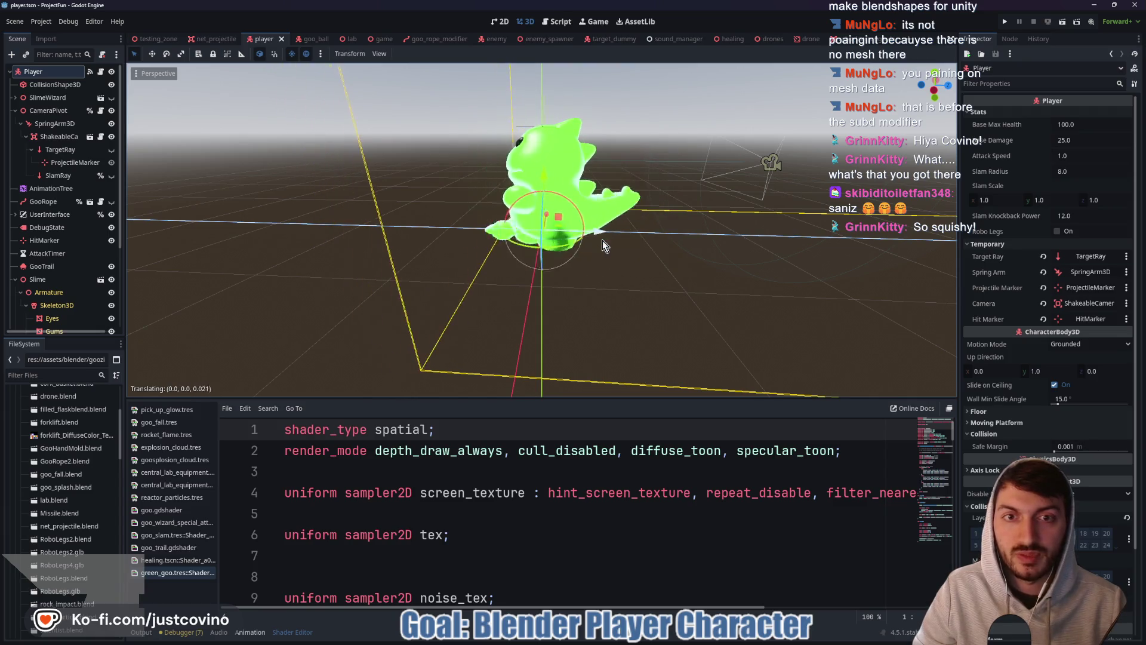
Lower TailJiggleBone's stiffness to 2.5 and save the player scene.
scroll(69, 308, down, 4)
click(65, 298)
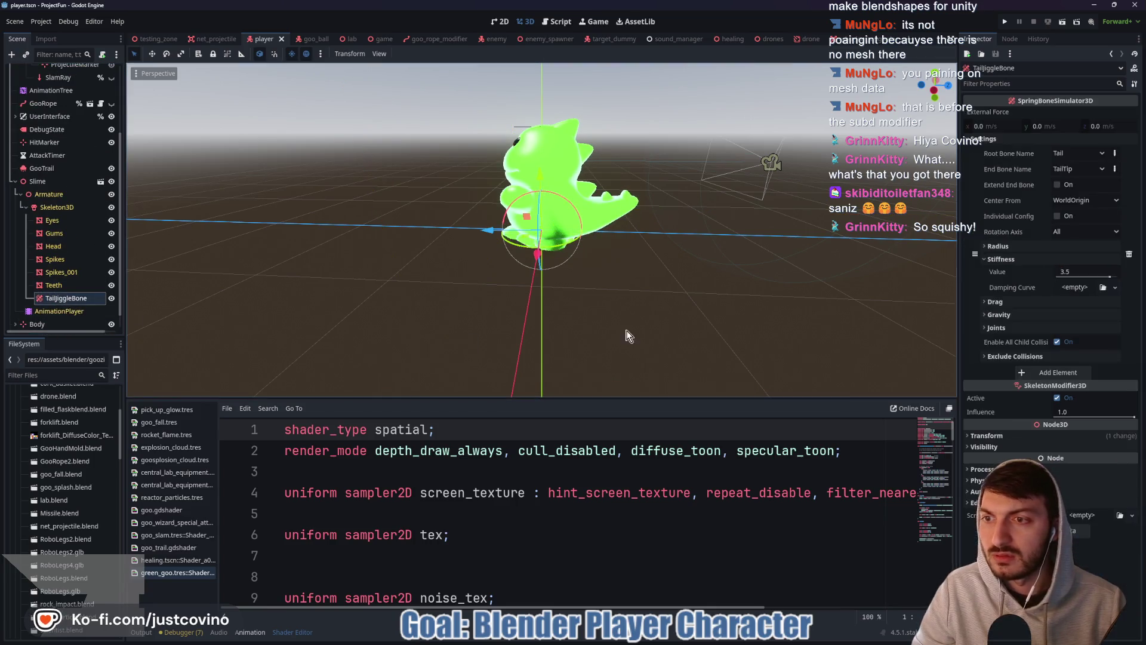
click(1086, 276)
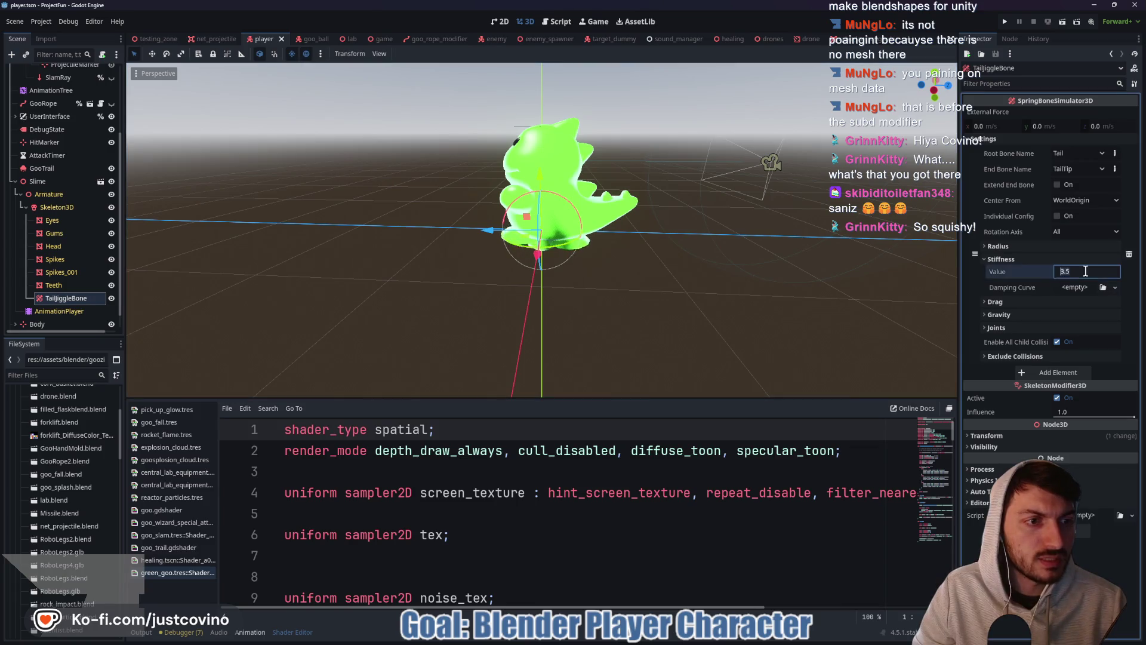
text(2.5)
key(Return)
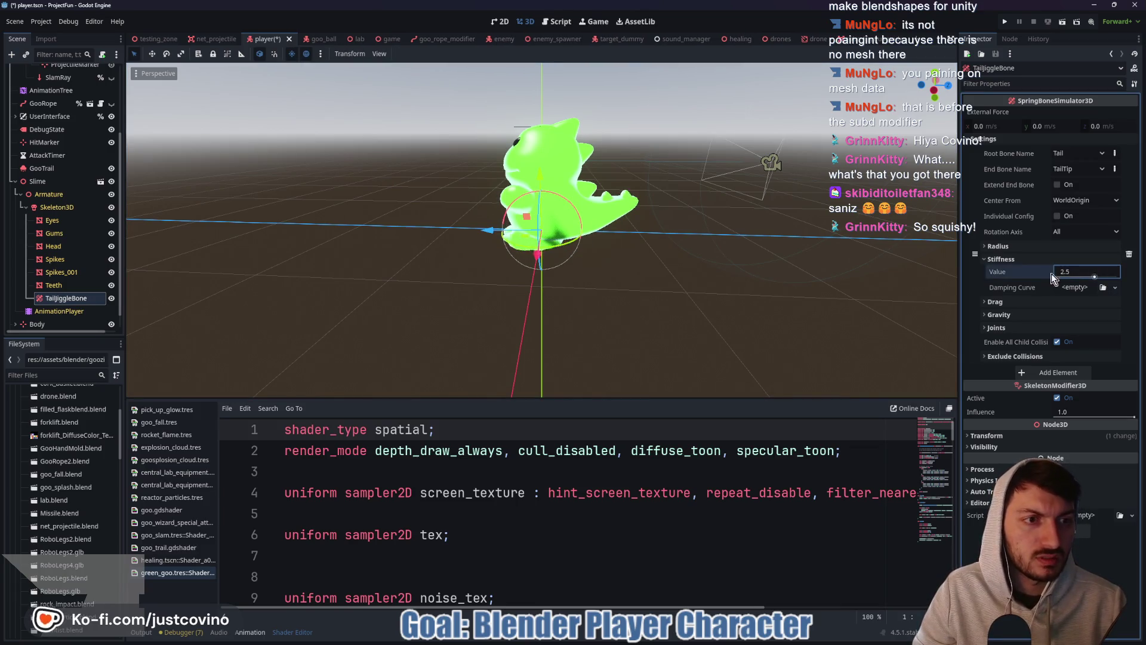
key(ctrl+s)
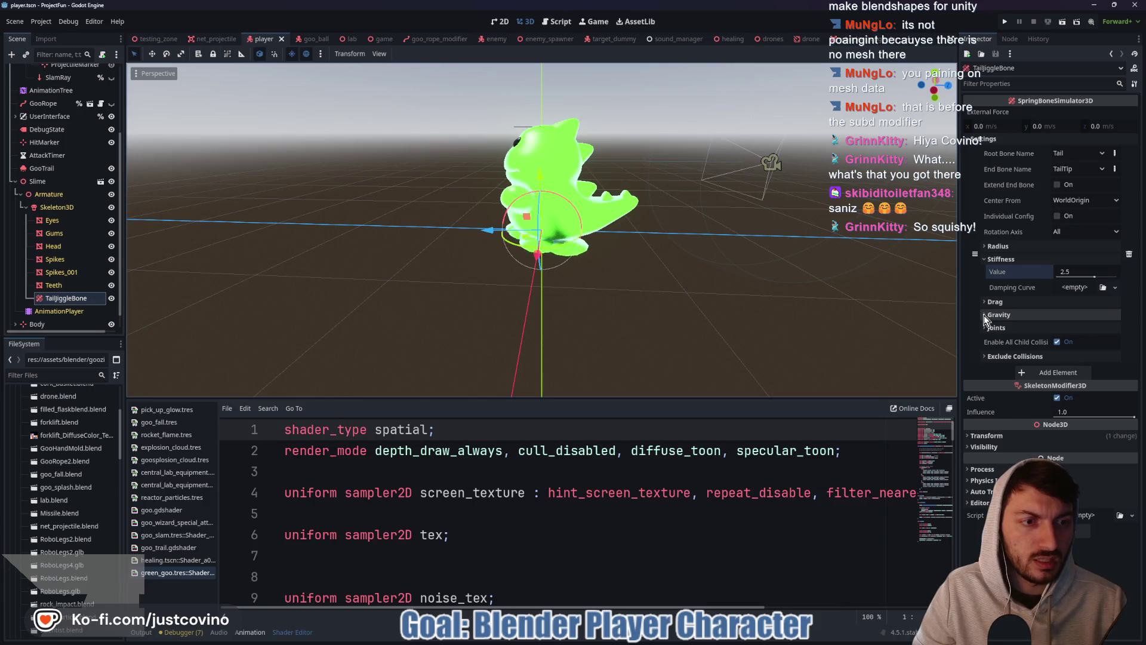
Inspect the tail chain's gravity and drag settings, nudging gravity slightly above zero.
click(984, 315)
click(1058, 332)
mouse_move(1058, 333)
mouse_down()
mouse_move(1115, 342)
mouse_move(1025, 334)
mouse_up()
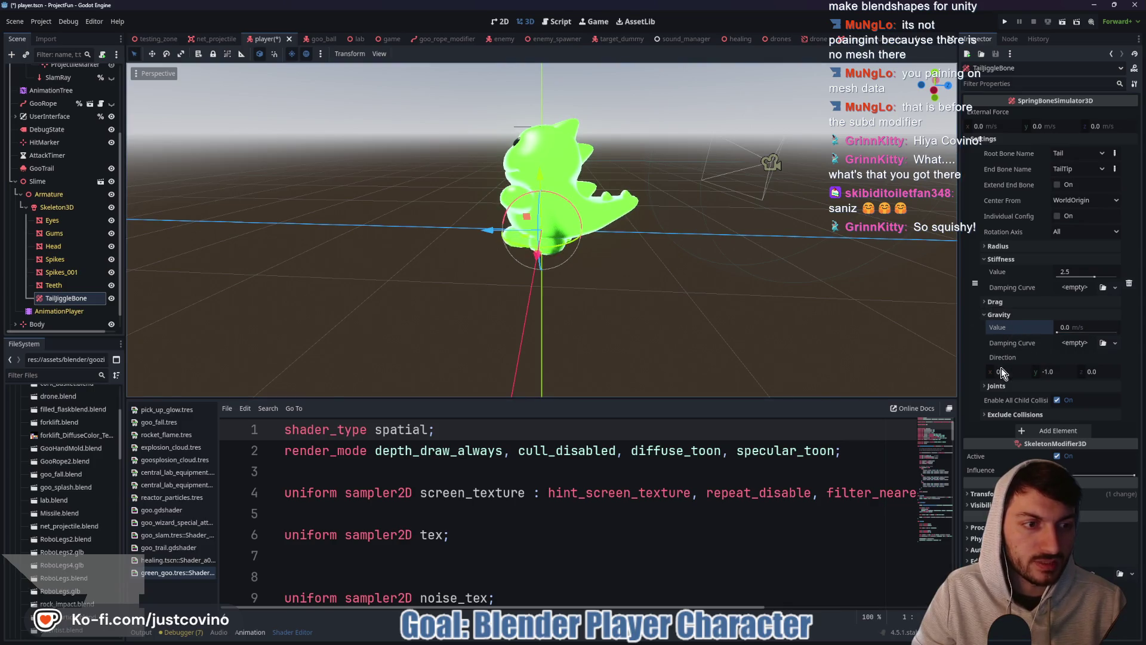
click(989, 314)
click(986, 302)
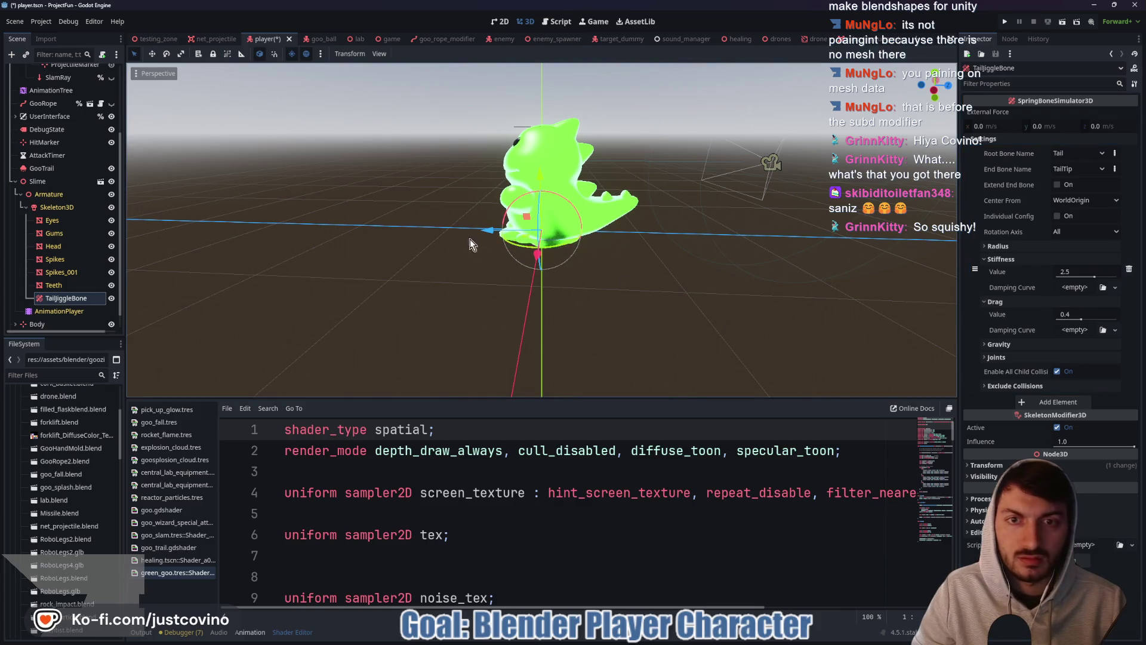
Move the Player again to watch the tail jiggle from the front, then cancel.
scroll(60, 84, up, 3)
click(33, 71)
mouse_move(510, 234)
mouse_down()
mouse_move(636, 238)
mouse_move(597, 242)
mouse_up()
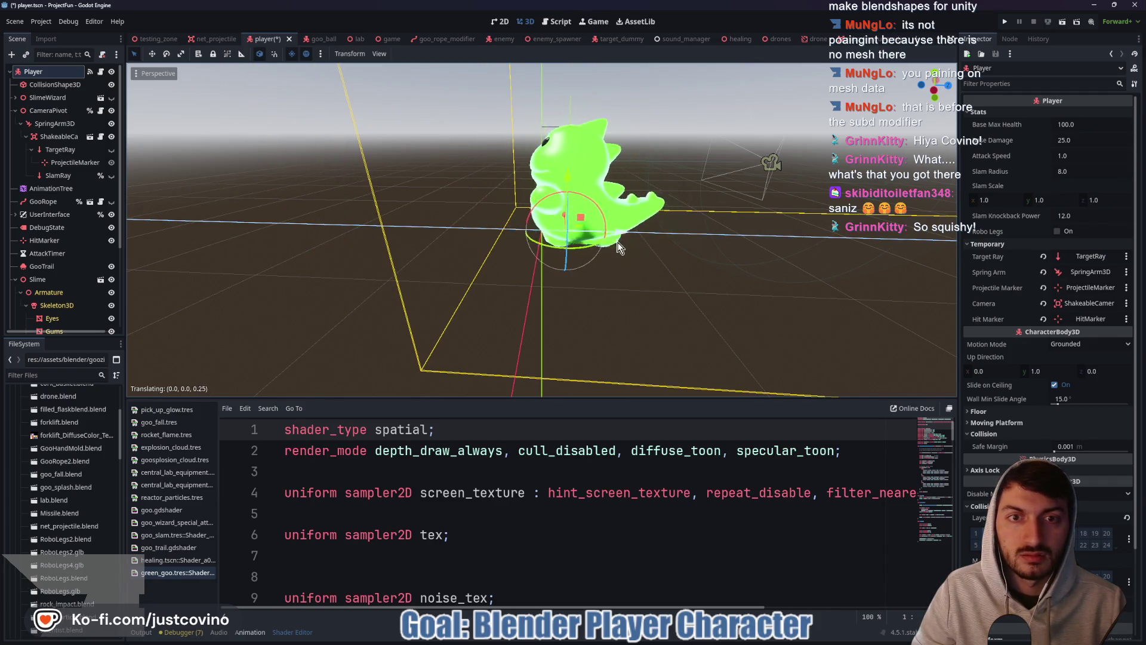
right_click(621, 246)
mouse_move(690, 243)
mouse_down()
mouse_move(563, 248)
mouse_move(604, 246)
mouse_move(619, 262)
mouse_move(605, 264)
mouse_up()
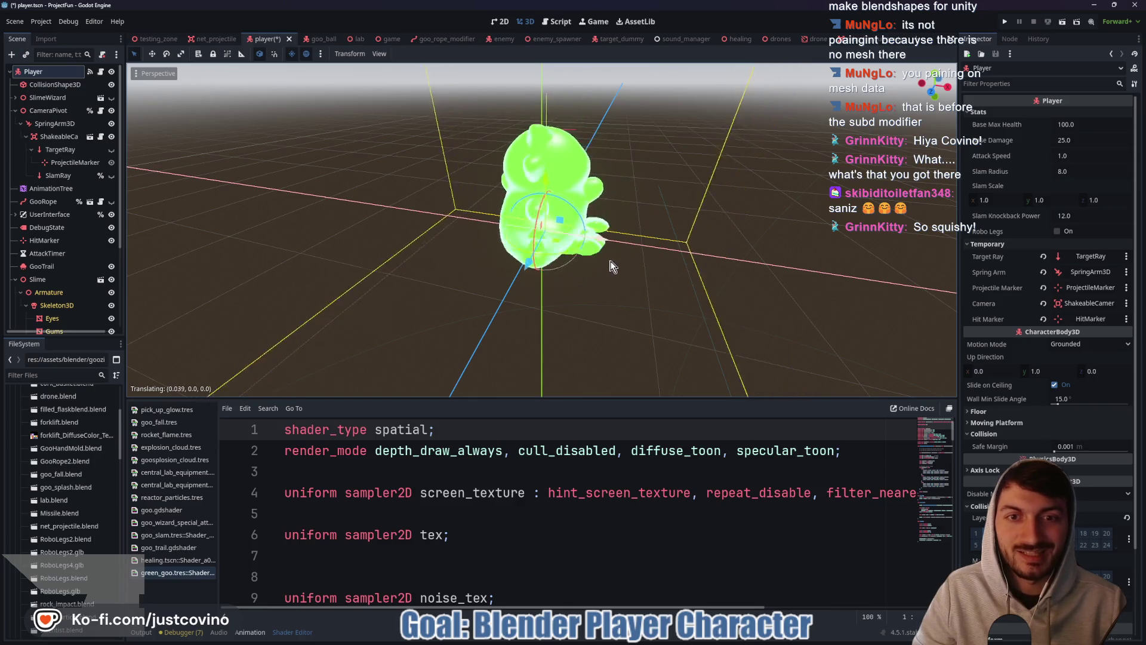
key(Escape)
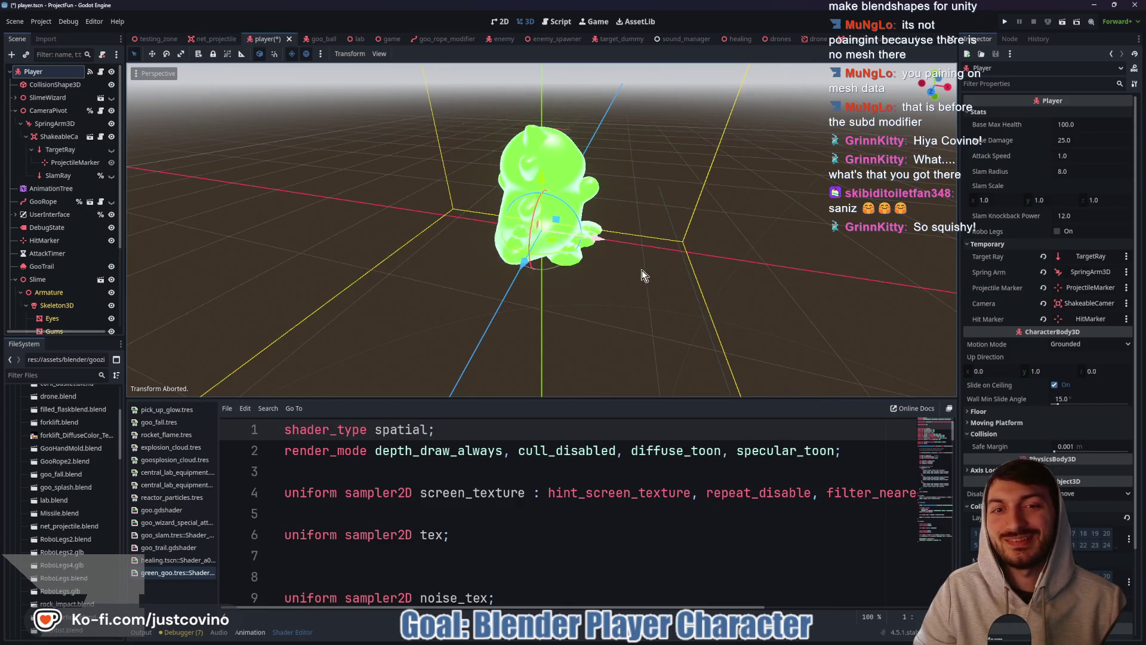
drag(640, 269, 643, 252)
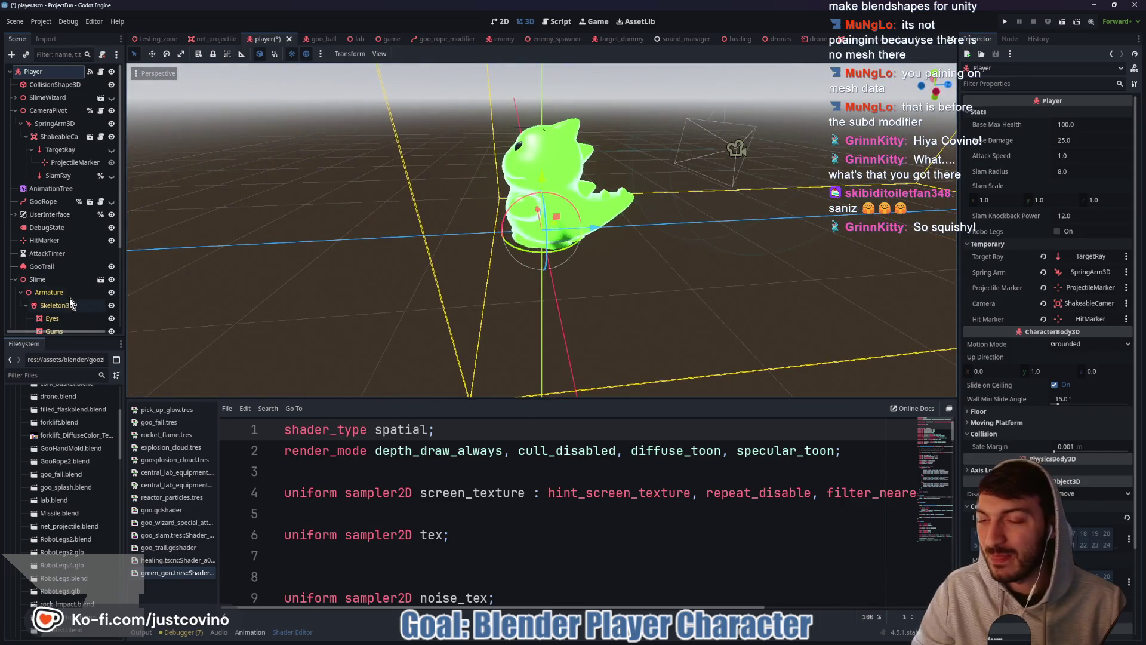
Select the Armature node and bring up the Create New Node list.
scroll(70, 301, down, 4)
click(49, 178)
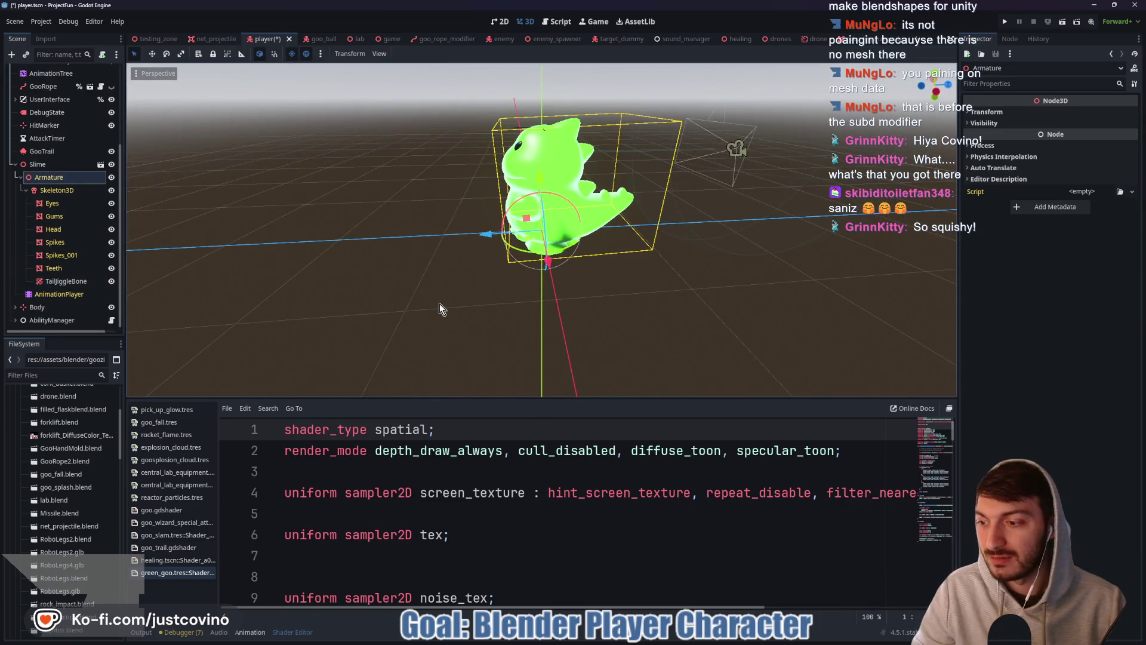
key(ctrl+a)
Add a SpringBoneSimulator3D under Skeleton3D and name it LeftArmJiggleBone.
text(springbone)
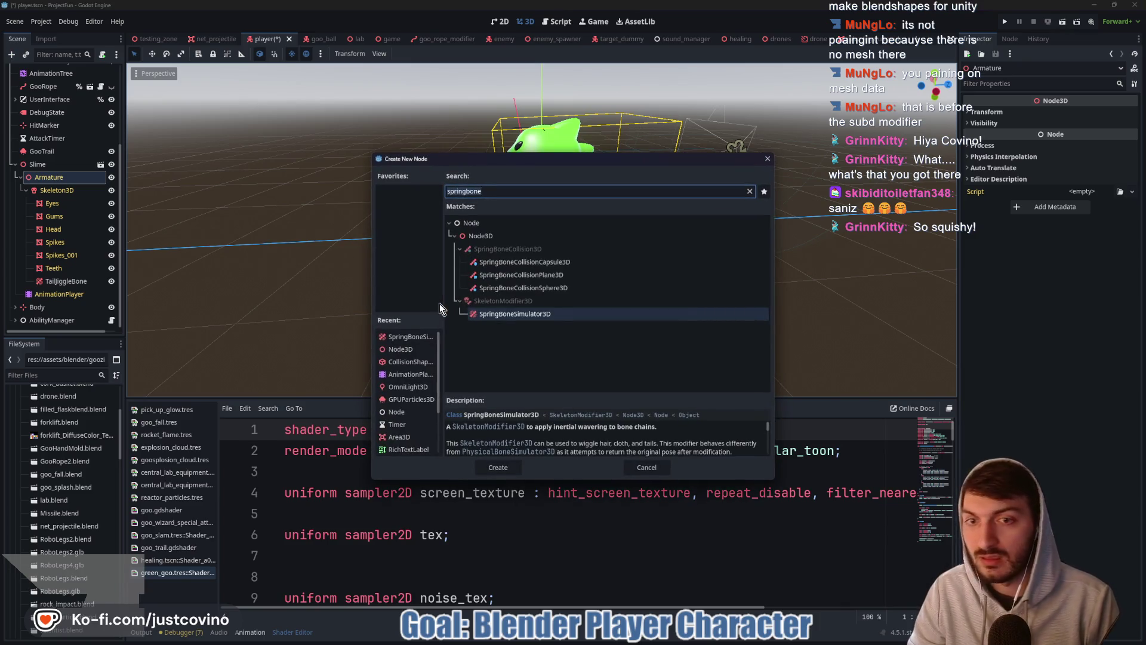
key(Return)
double_click(60, 293)
text(LeftArmJiggleBon)
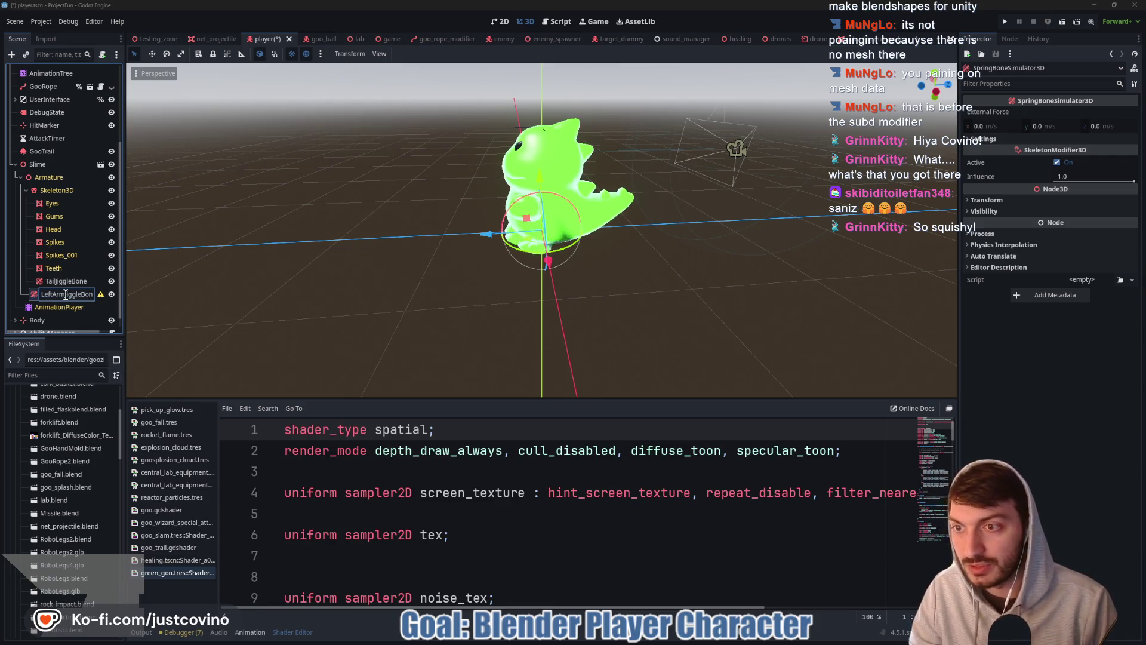
key(Return)
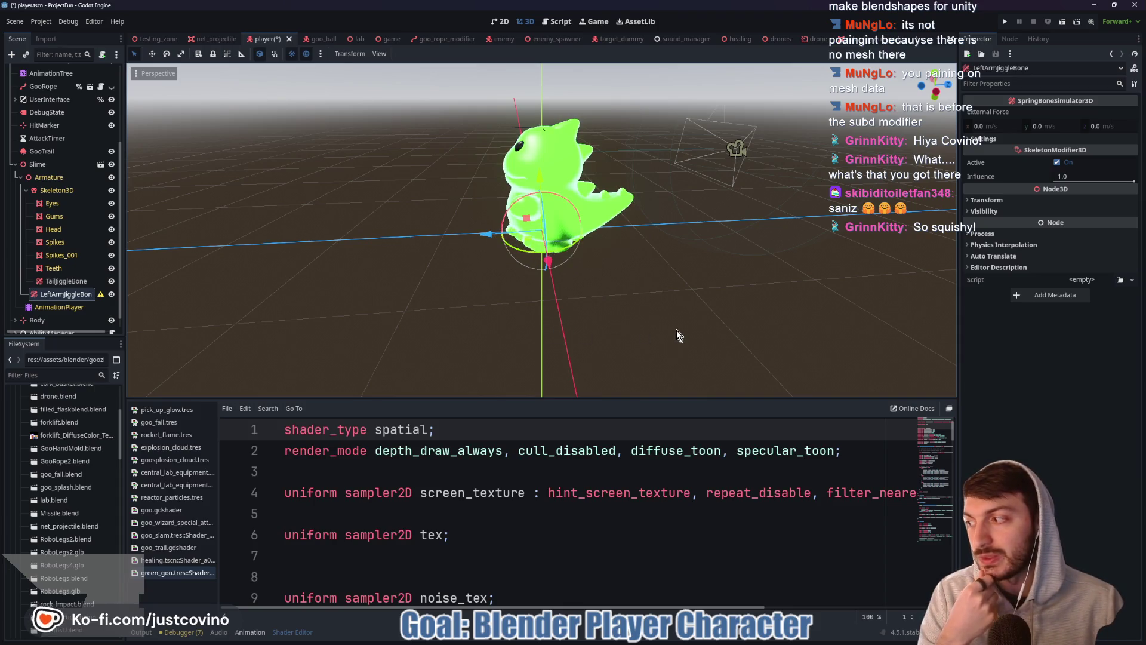
Set the left arm chain's root bone to Arm.L and end bone to Hand.L.
click(986, 137)
mouse_move(573, 286)
mouse_down()
mouse_move(677, 292)
mouse_move(746, 268)
mouse_up()
click(1083, 151)
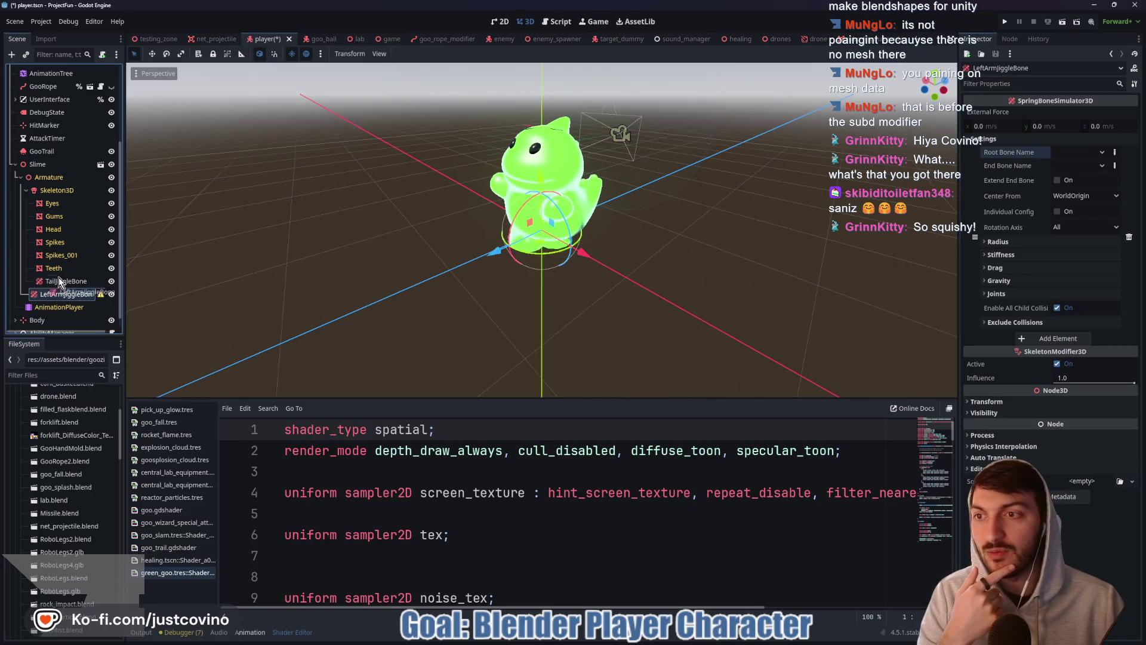
click(1070, 154)
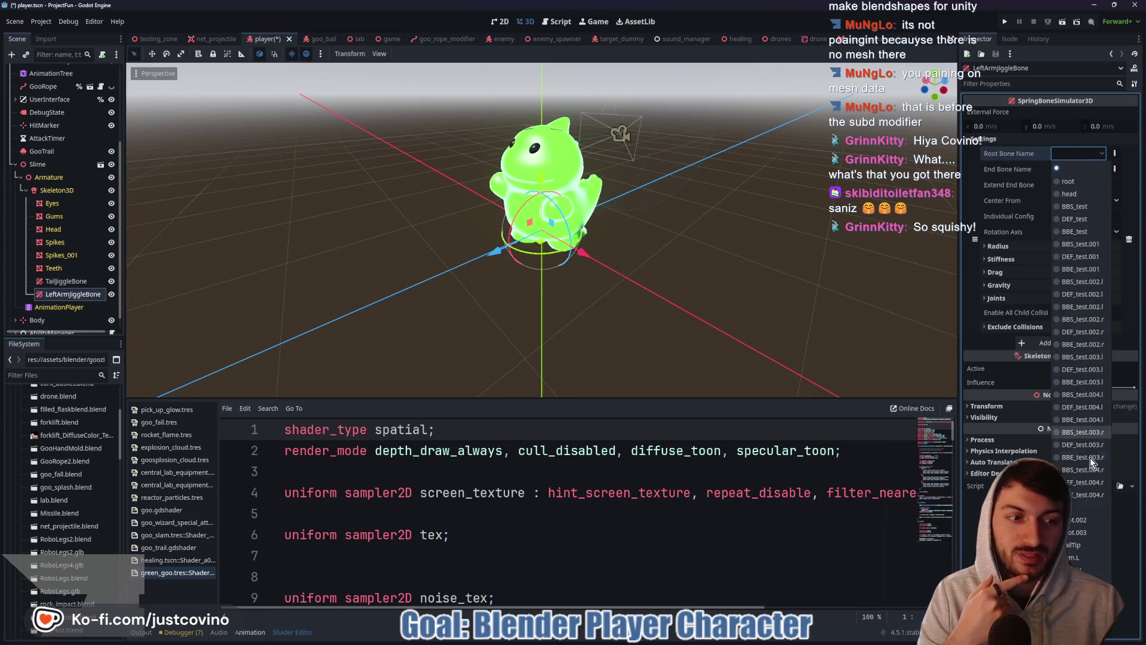
click(1094, 558)
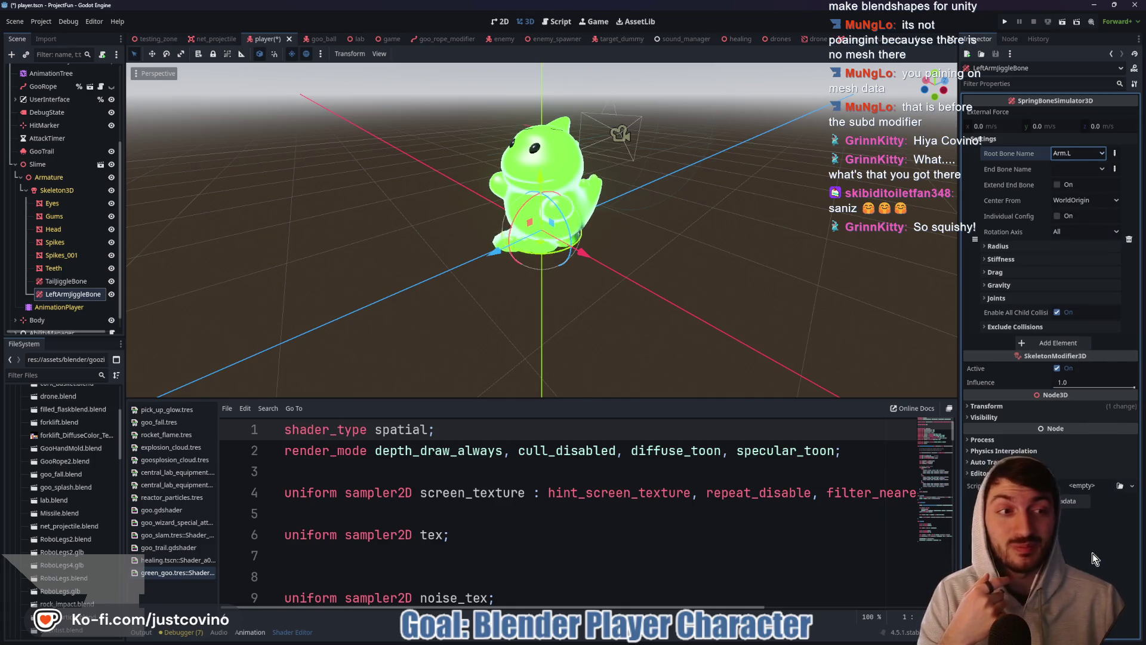
click(1062, 170)
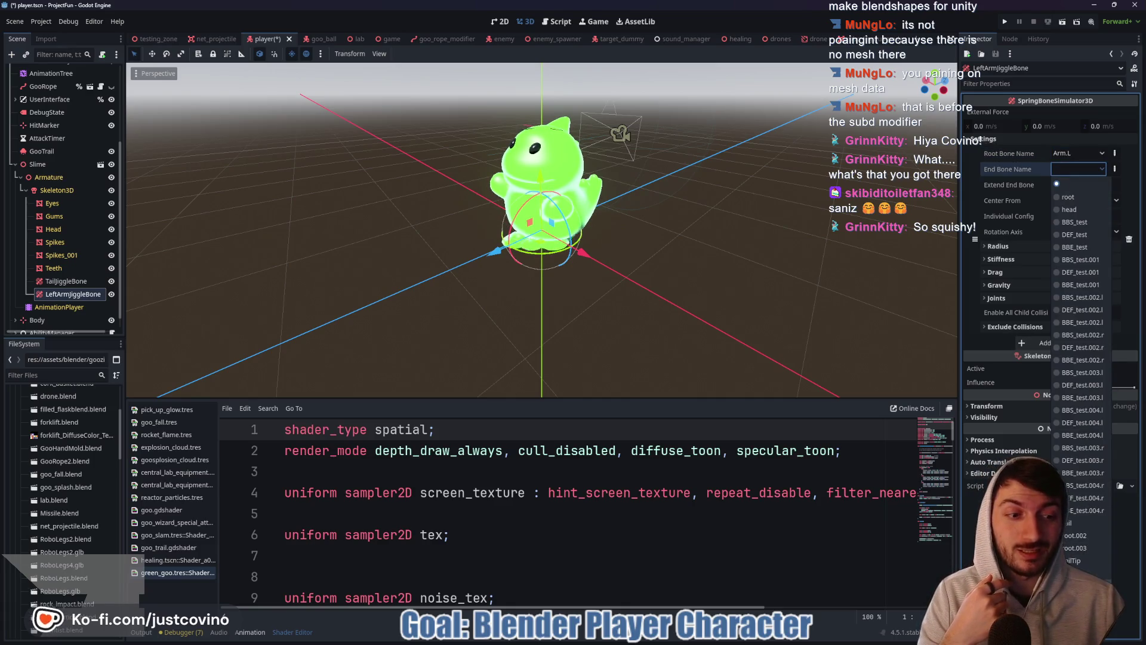
click(1084, 556)
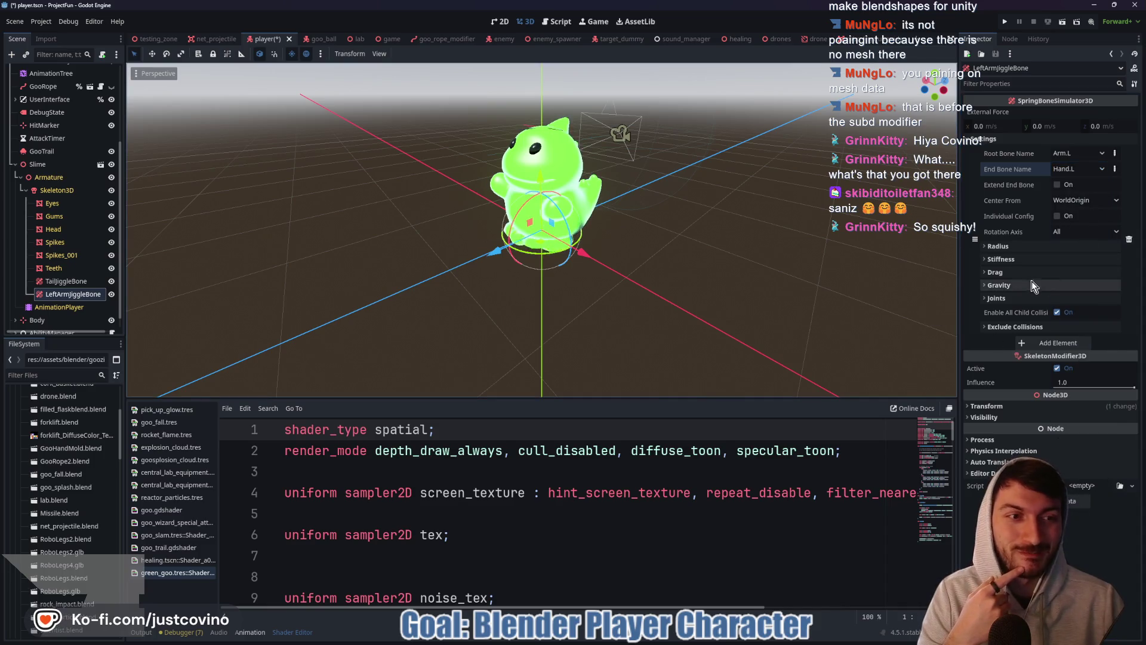
Set the left arm chain's stiffness to 2.5.
click(1006, 259)
click(1078, 271)
text(2.5)
key(Return)
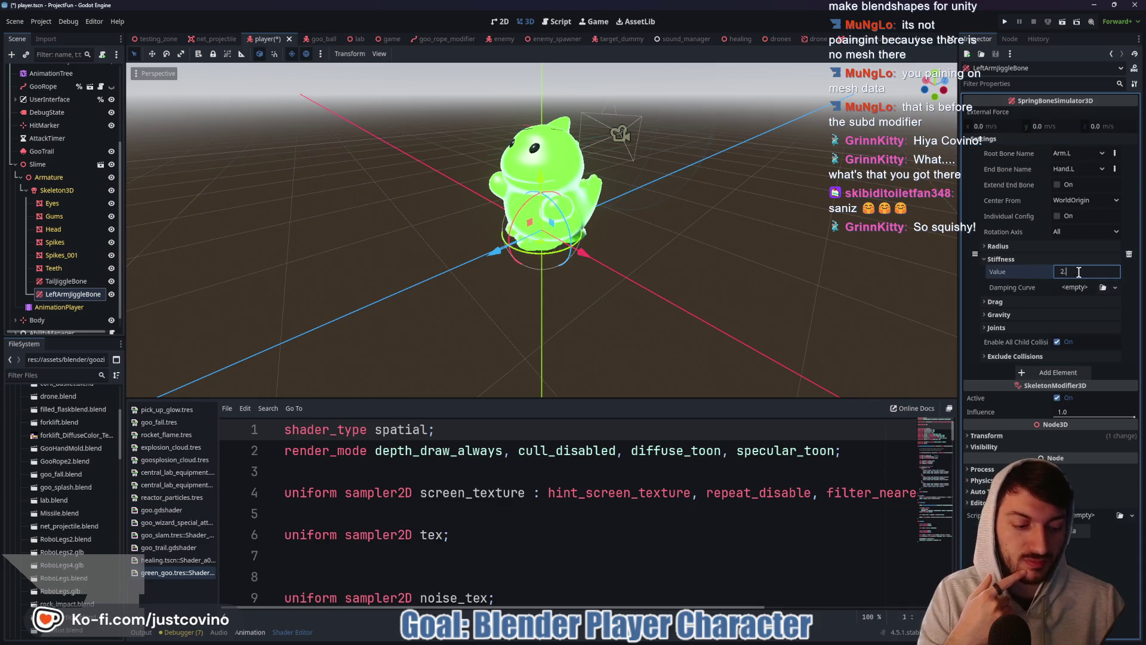
Experiment with the left arm gravity strength, raising it from 0.01 up to 1.0.
click(998, 315)
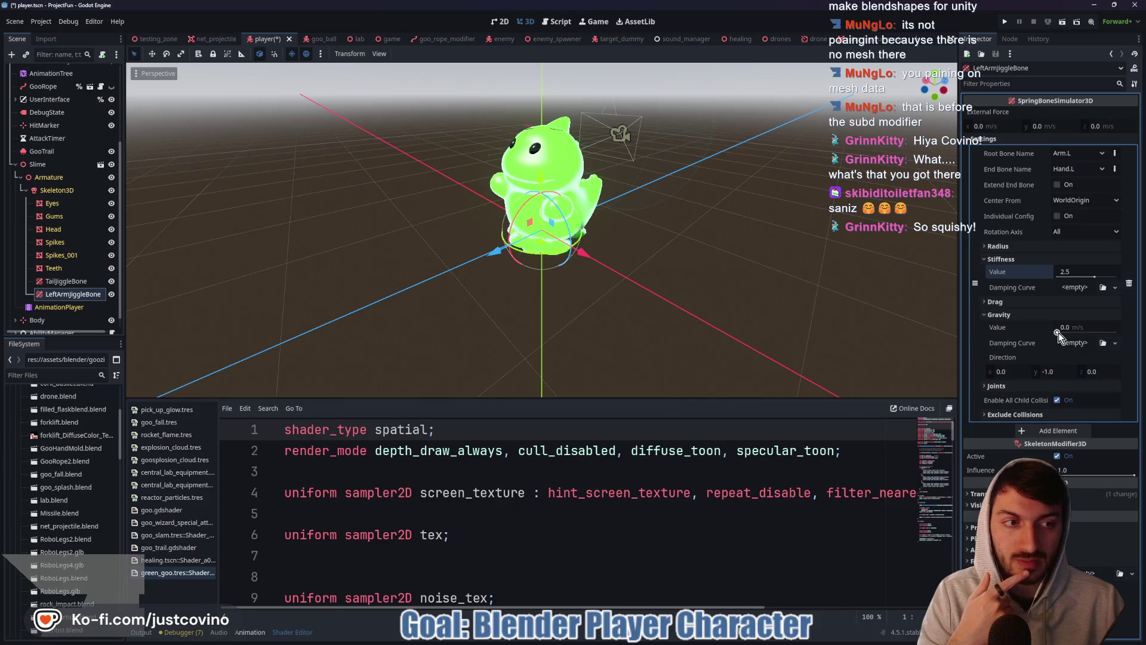
click(1059, 331)
key(Return)
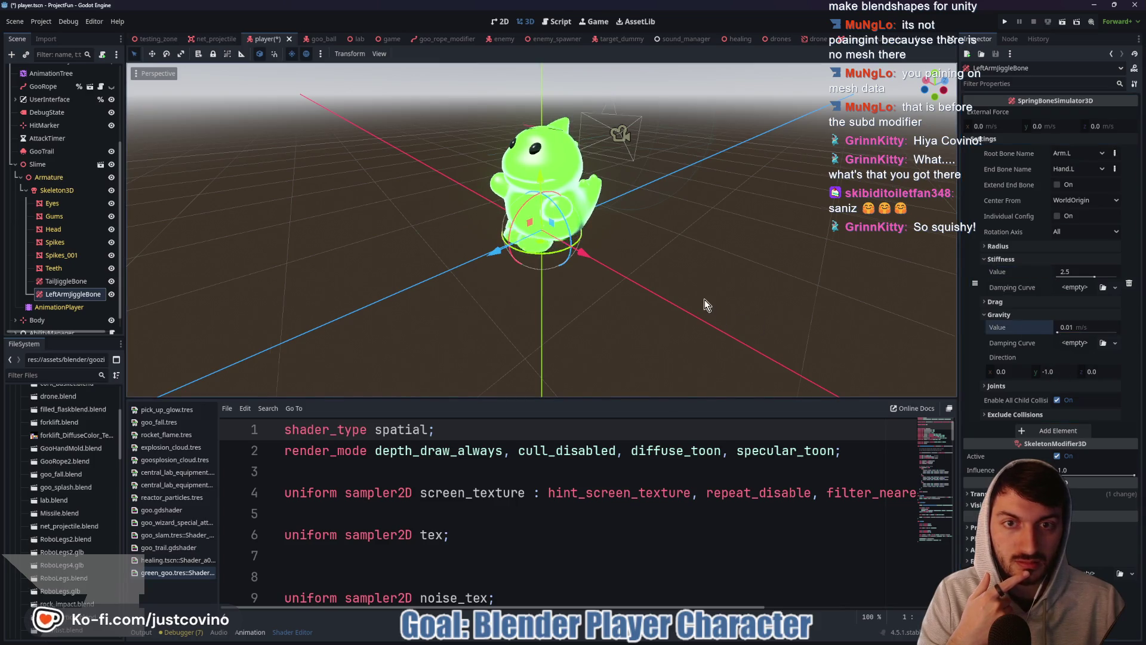
scroll(704, 300, up, 3)
click(1062, 334)
key(Return)
drag(687, 298, 955, 322)
drag(1062, 331, 1108, 334)
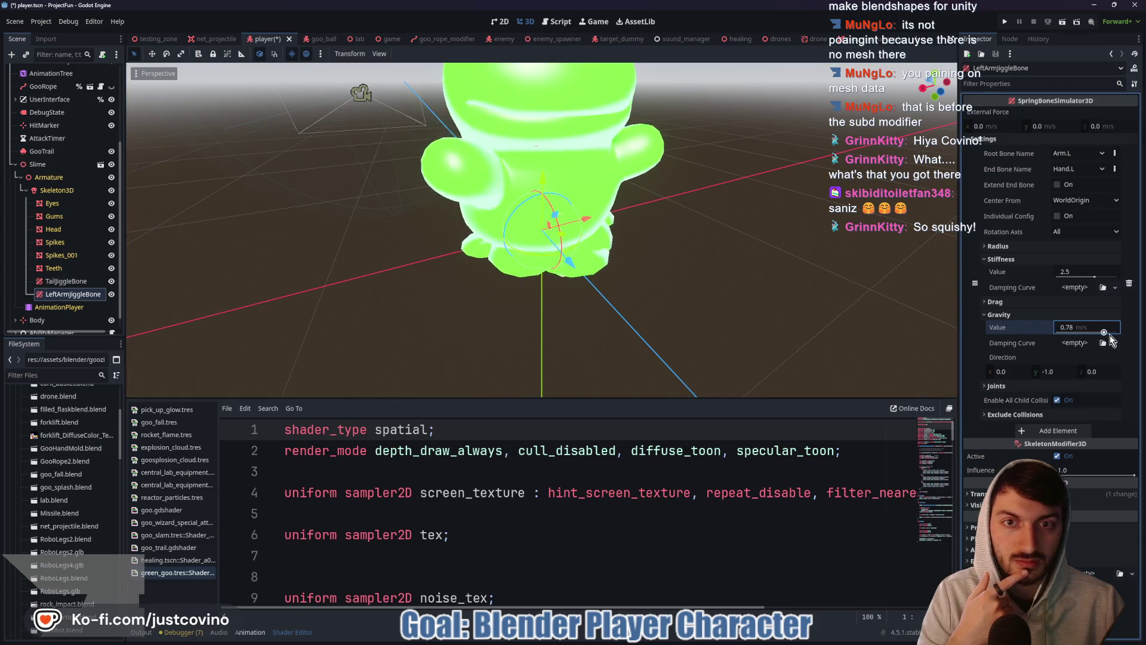
mouse_move(858, 295)
mouse_down()
mouse_move(761, 283)
mouse_move(866, 292)
mouse_up()
scroll(865, 293, down, 2)
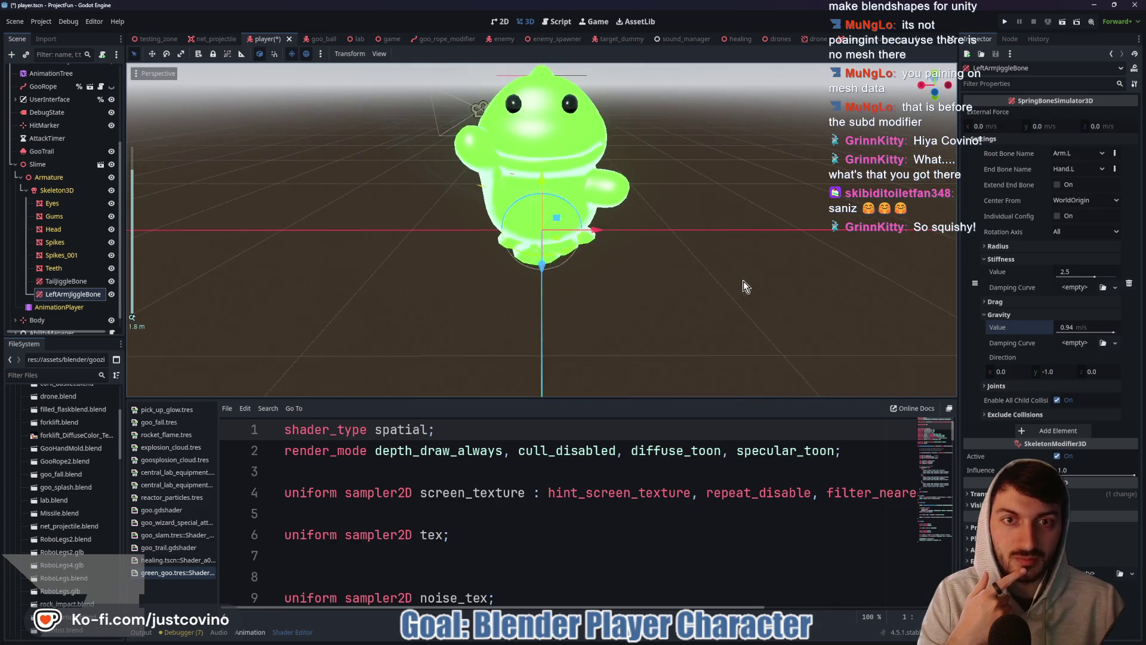
drag(1112, 331, 1126, 331)
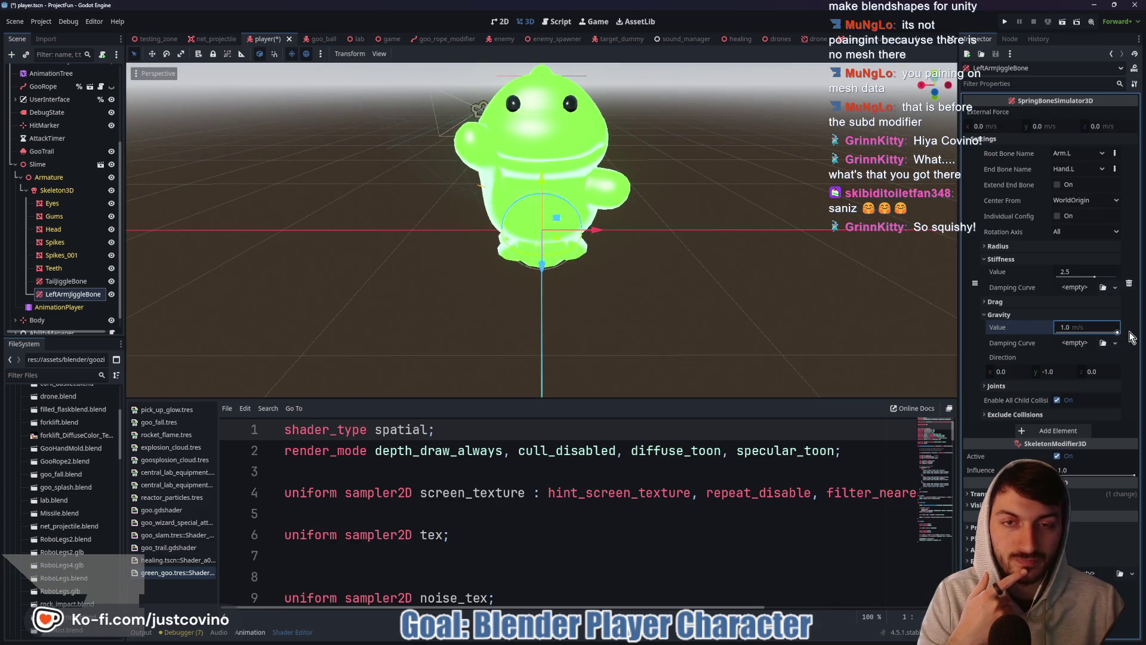
Drop the gravity strength back to 0.0 and set gravity direction Y to -1.0.
click(1057, 372)
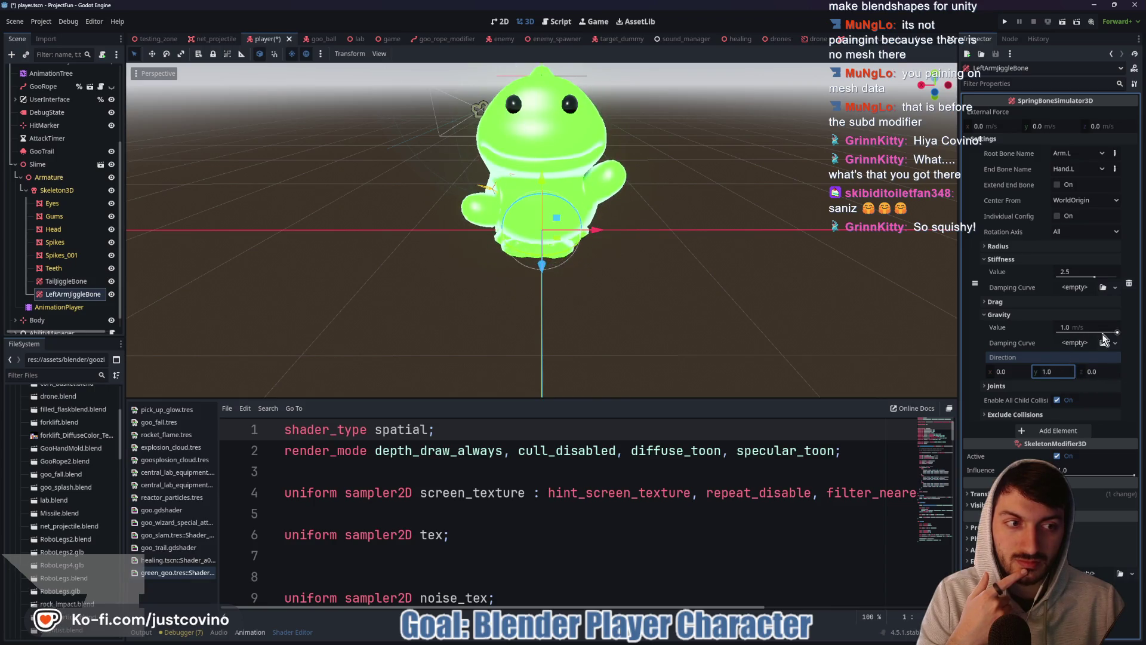
drag(1102, 334, 1064, 337)
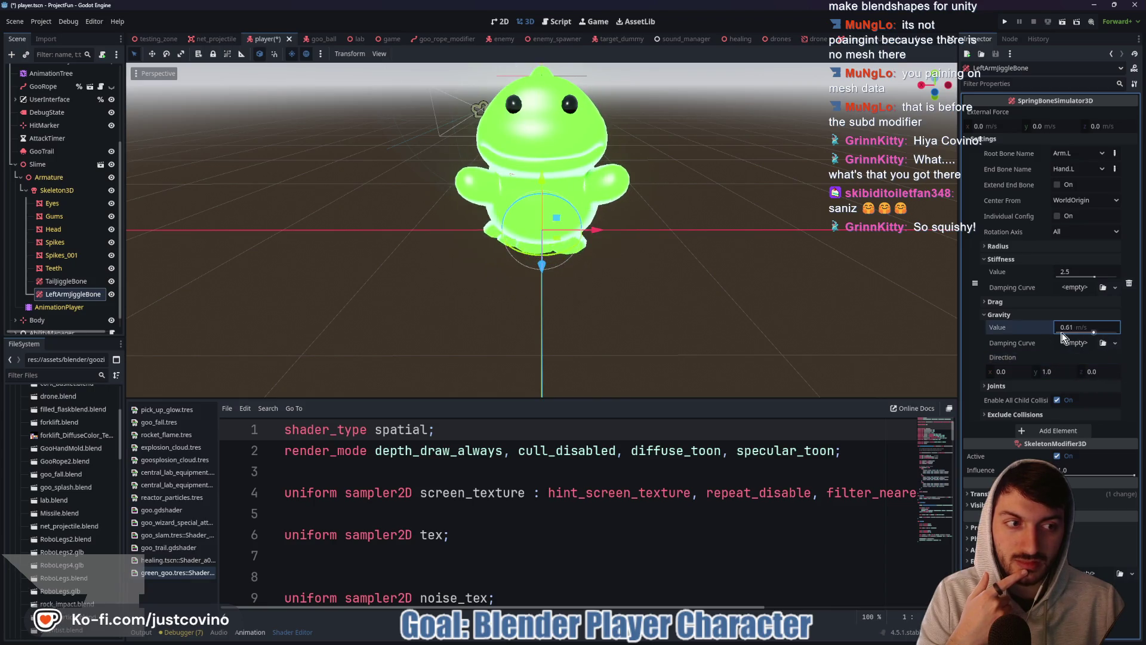
click(1056, 371)
text(-1)
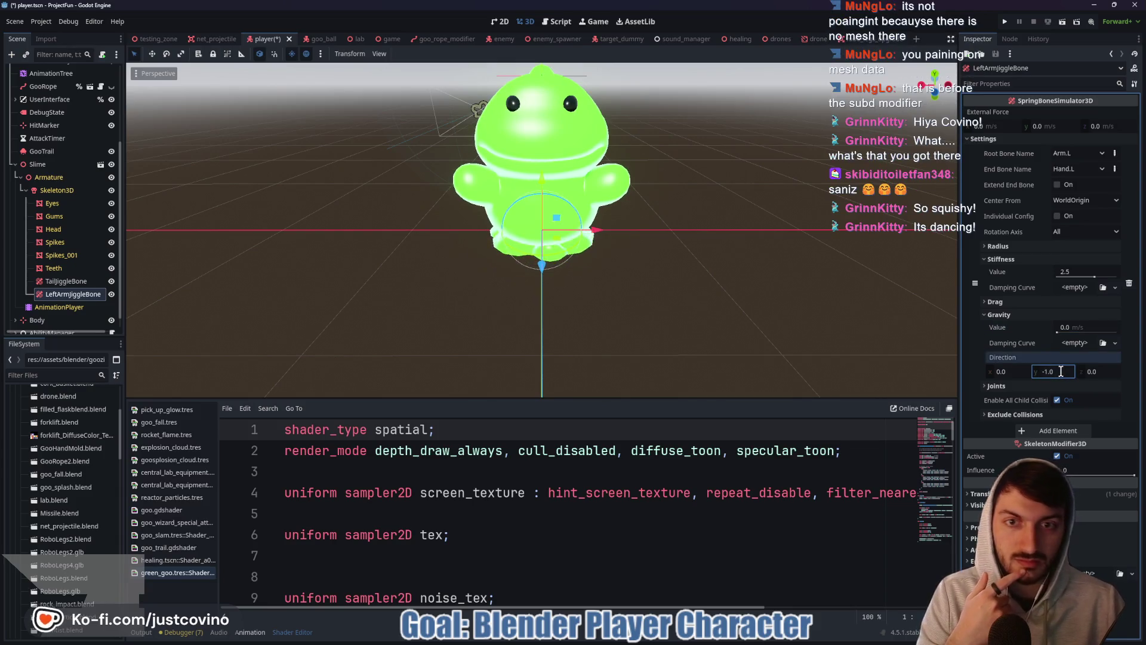
key(Return)
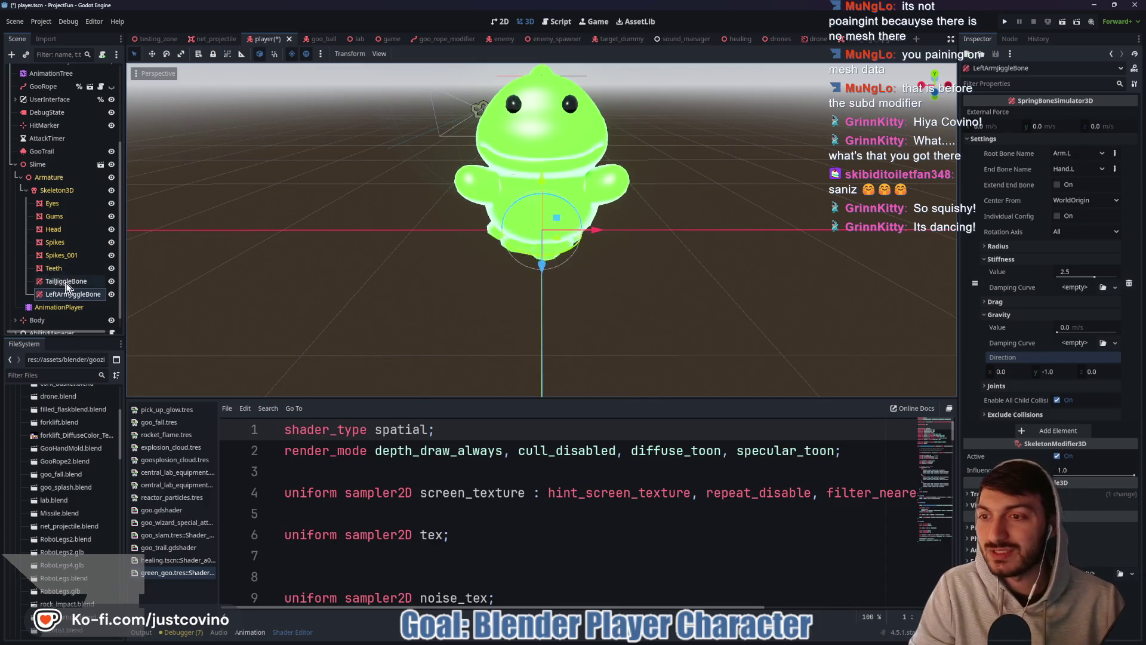
click(57, 190)
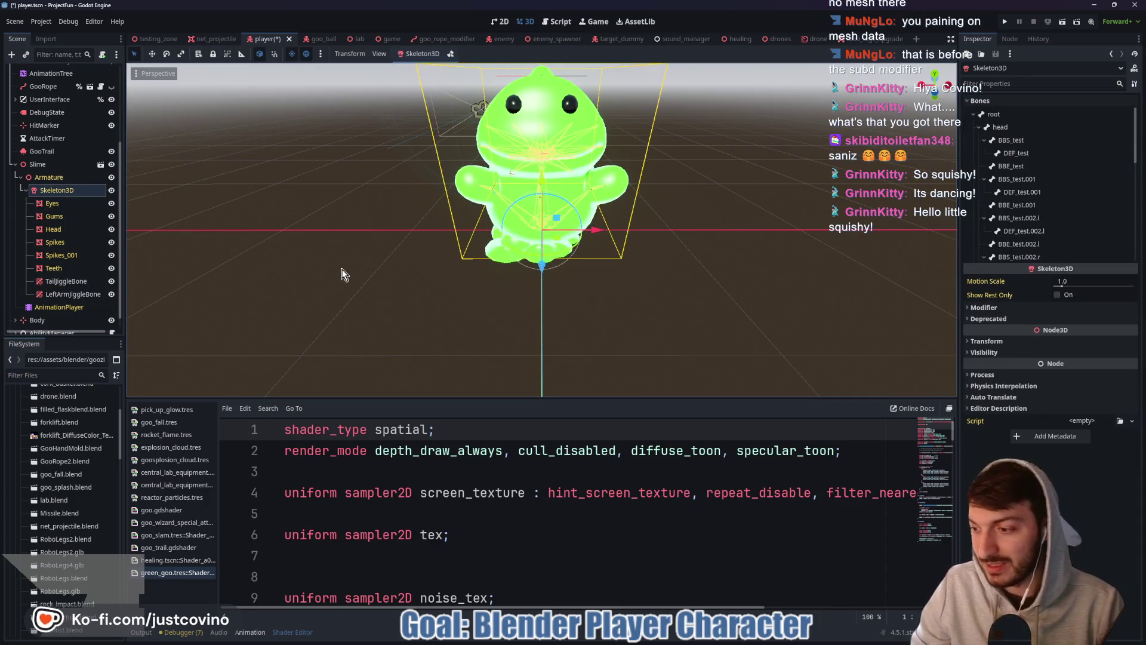
Add a SpringBoneSimulator3D under Skeleton3D and name it RightArmJiggleBone.
key(ctrl+a)
text(springbone)
key(Return)
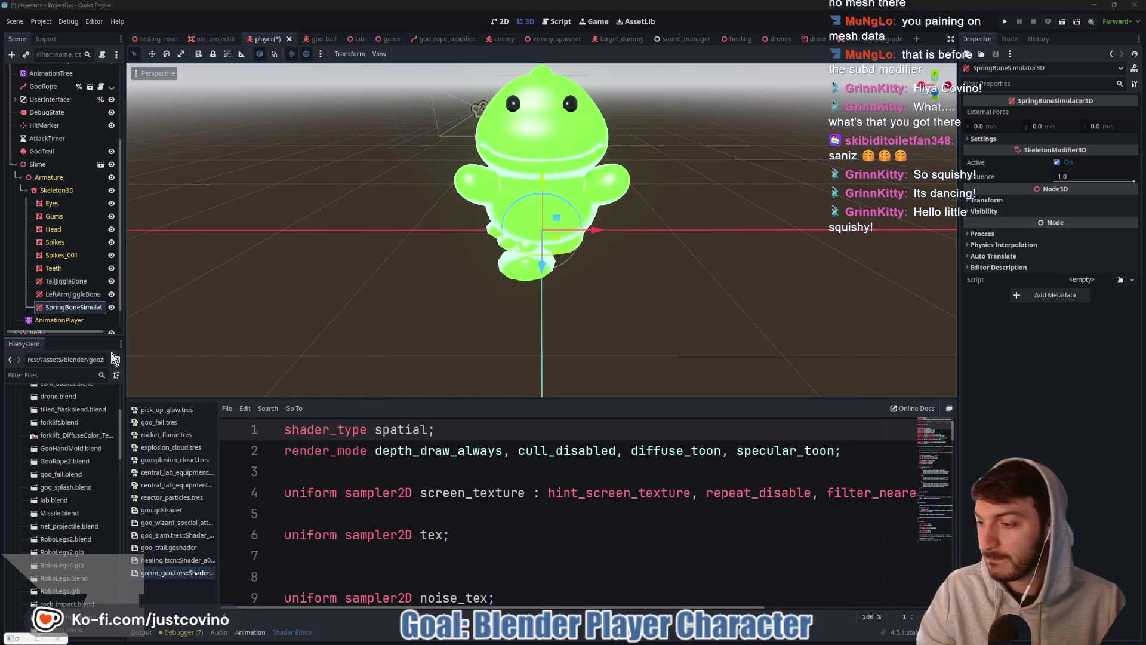
click(76, 307)
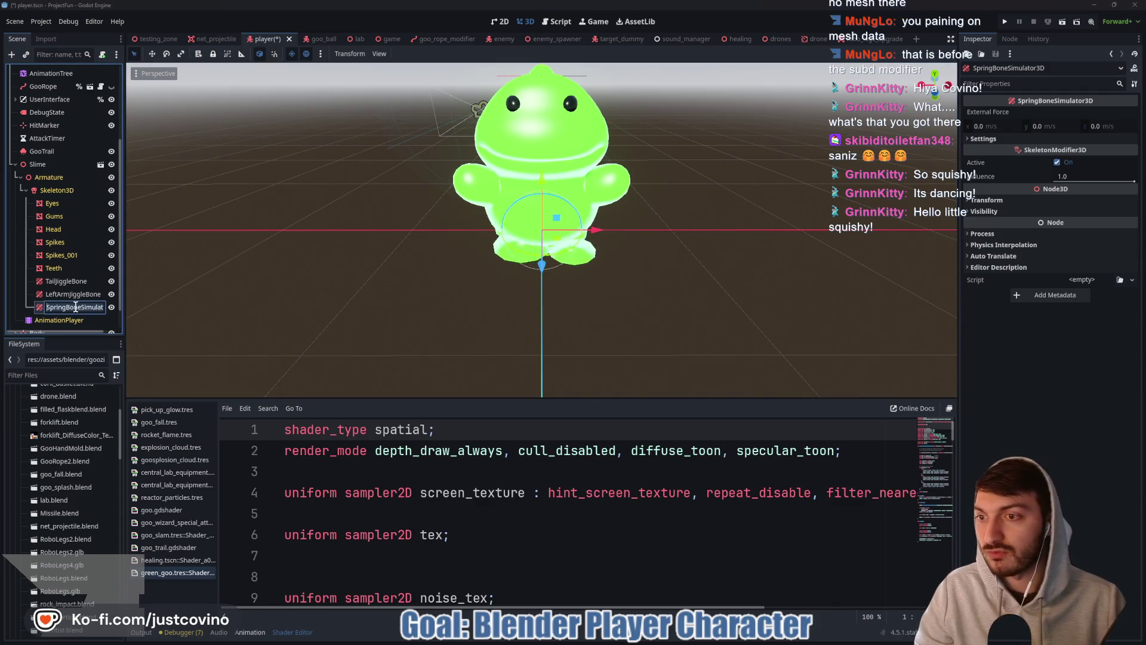
text(RightArm)
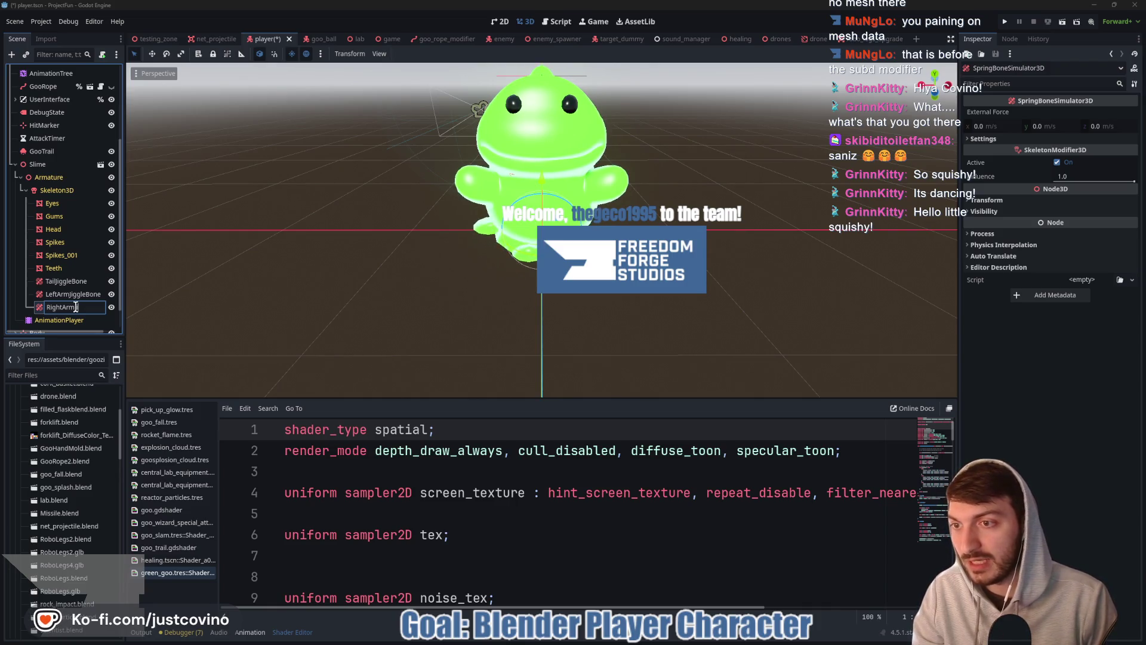
key(Return)
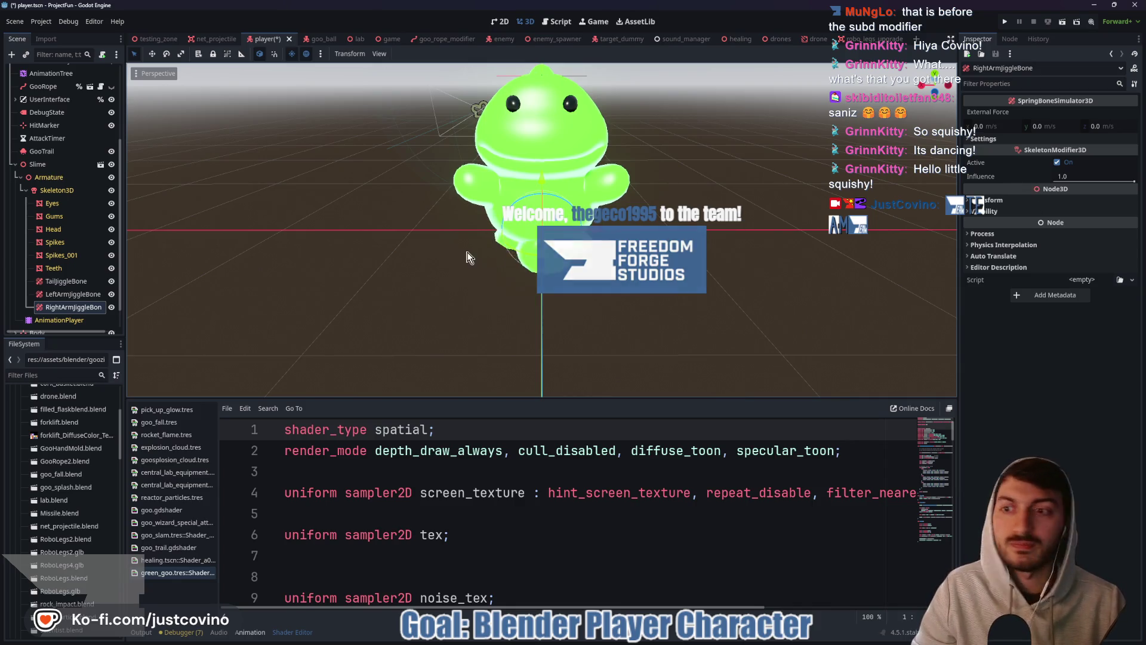
Set the right arm chain's root bone to Arm.R and end bone to Hand.R.
click(983, 138)
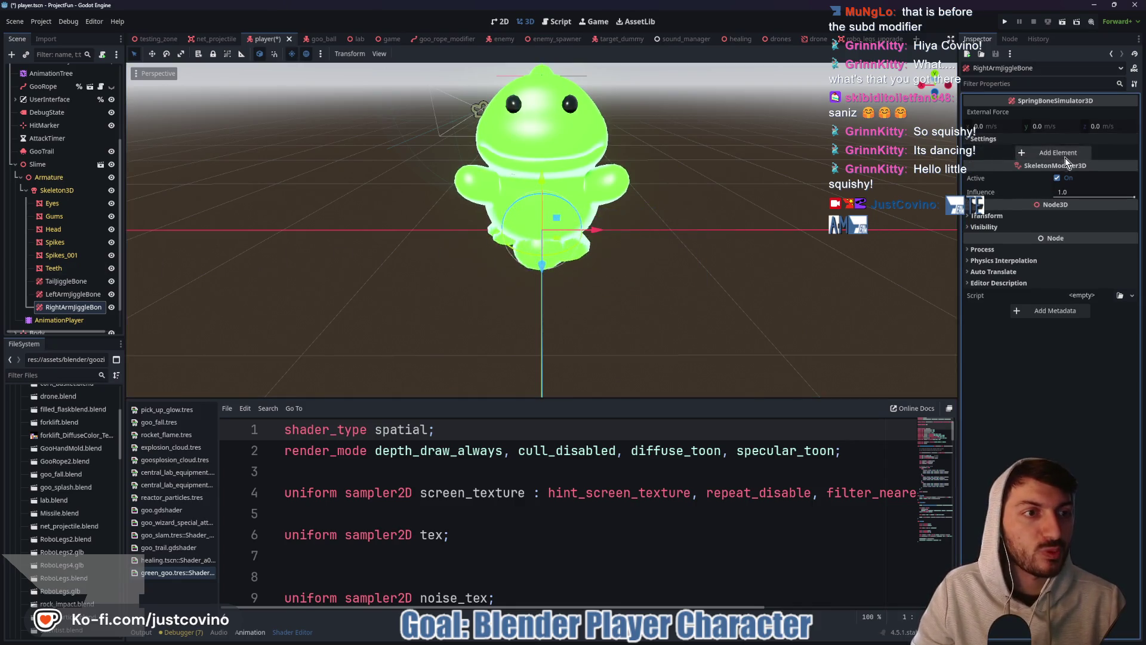
click(1074, 154)
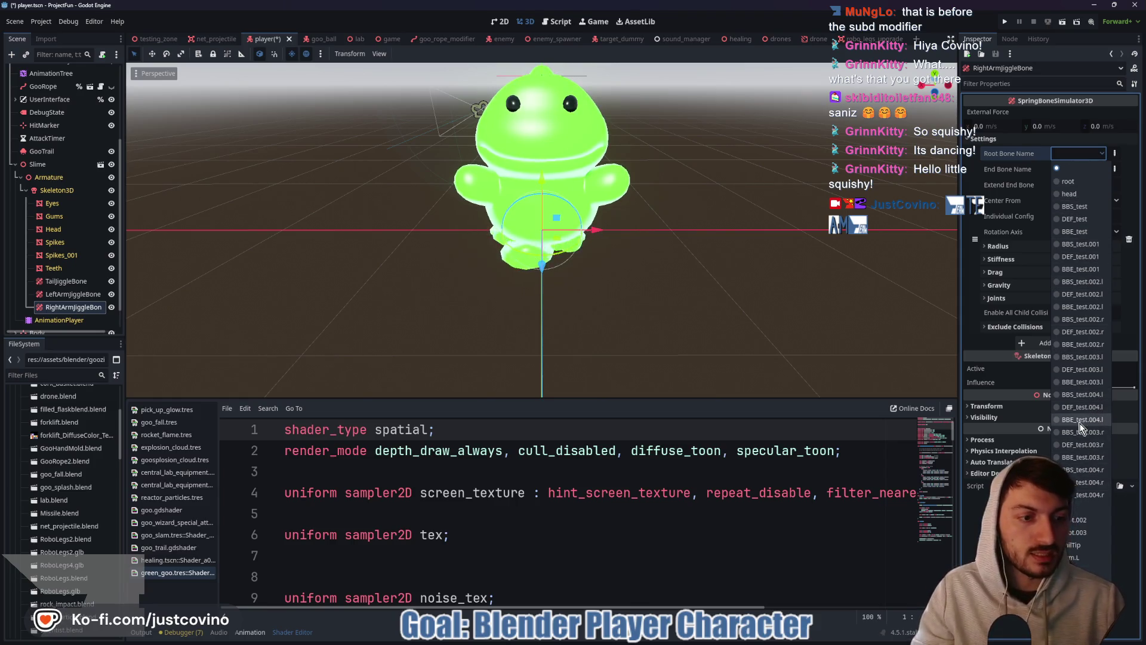
click(1068, 570)
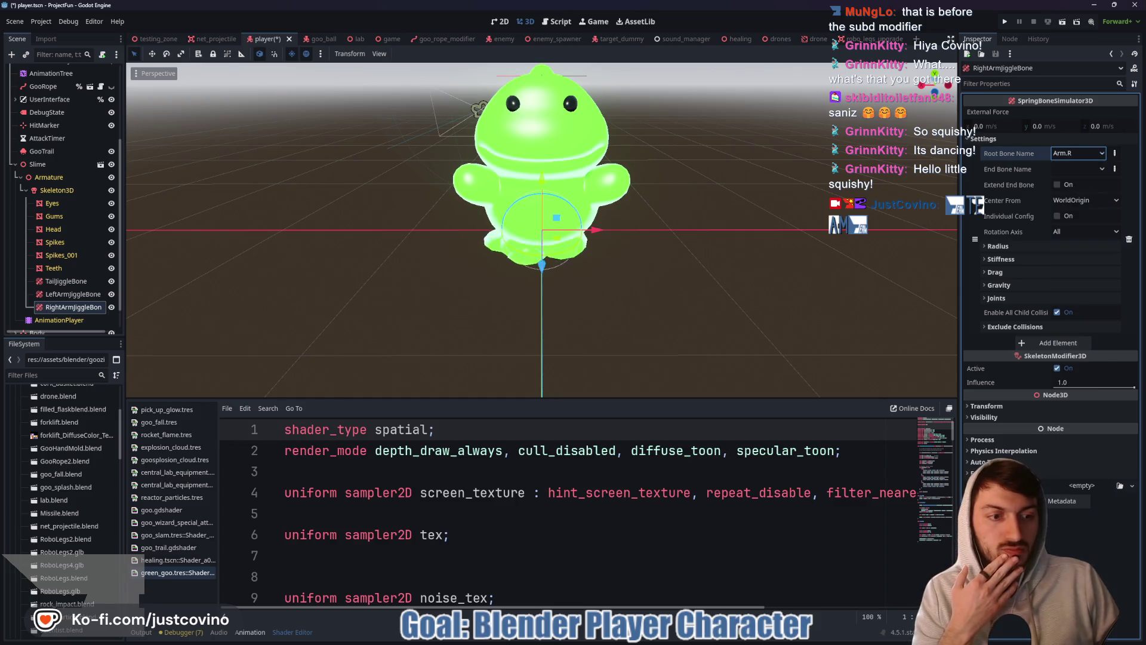
click(1078, 169)
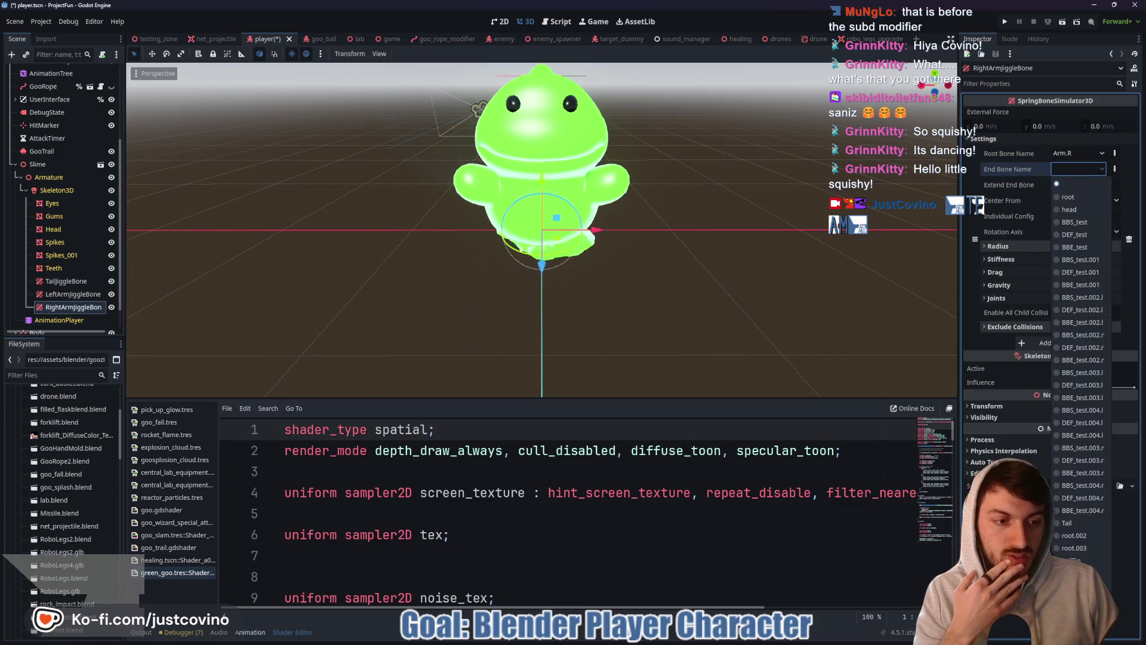
click(1069, 598)
Set the right arm chain's stiffness to 2.5 and save the player scene.
click(1003, 261)
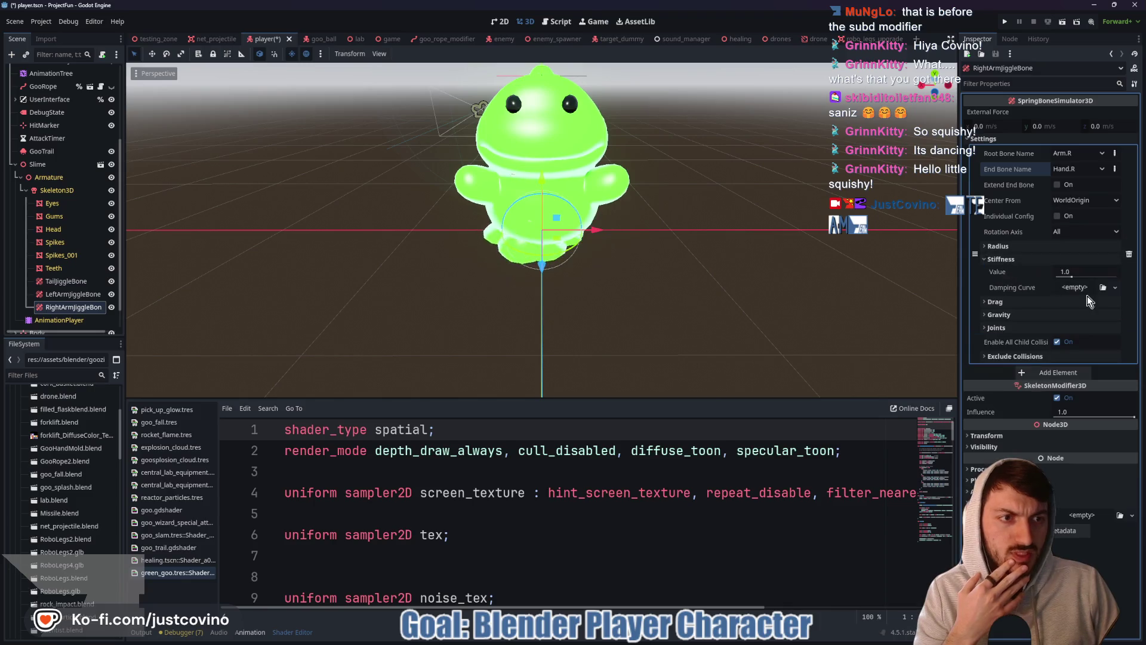
click(1076, 271)
text(2.5)
key(Return)
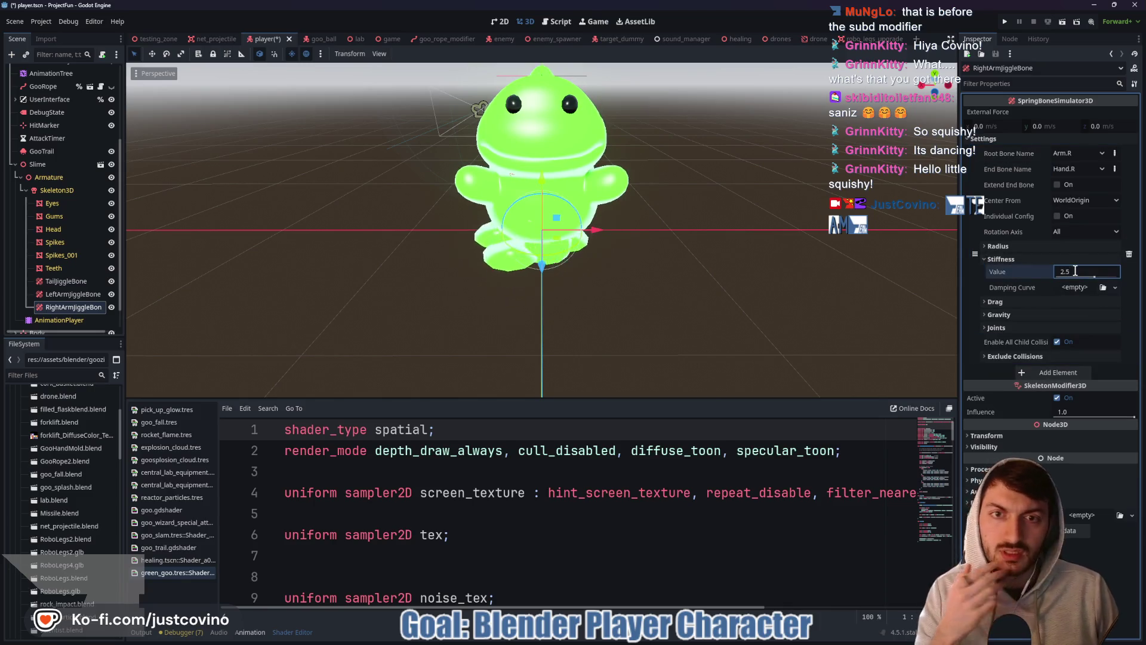
key(ctrl+s)
drag(733, 267, 667, 240)
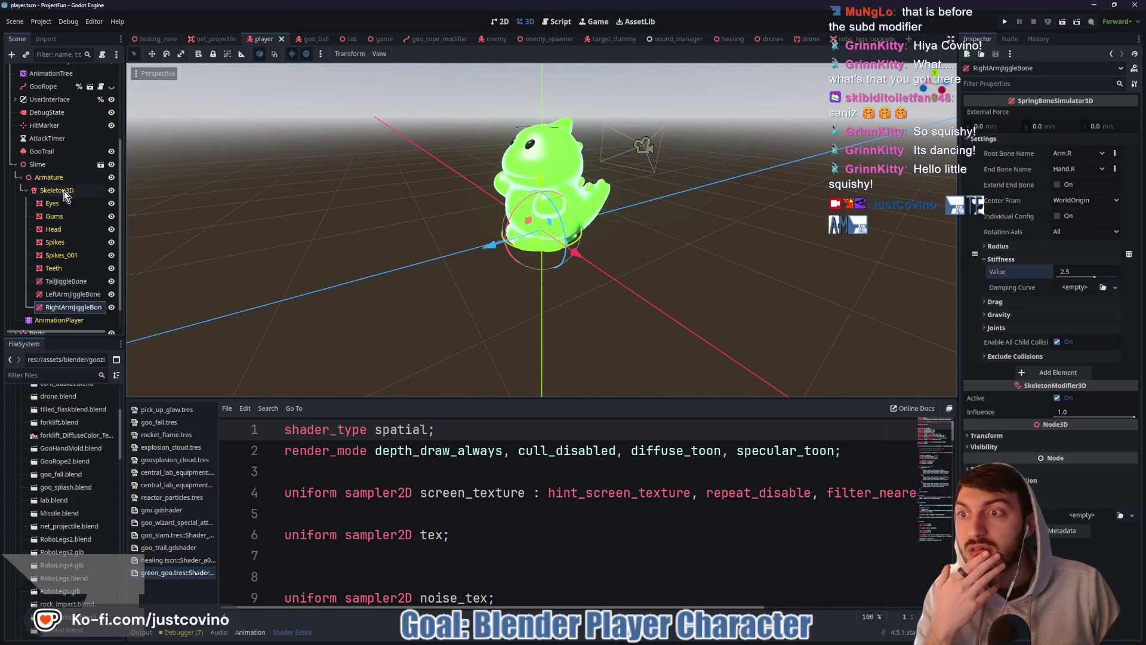
click(14, 168)
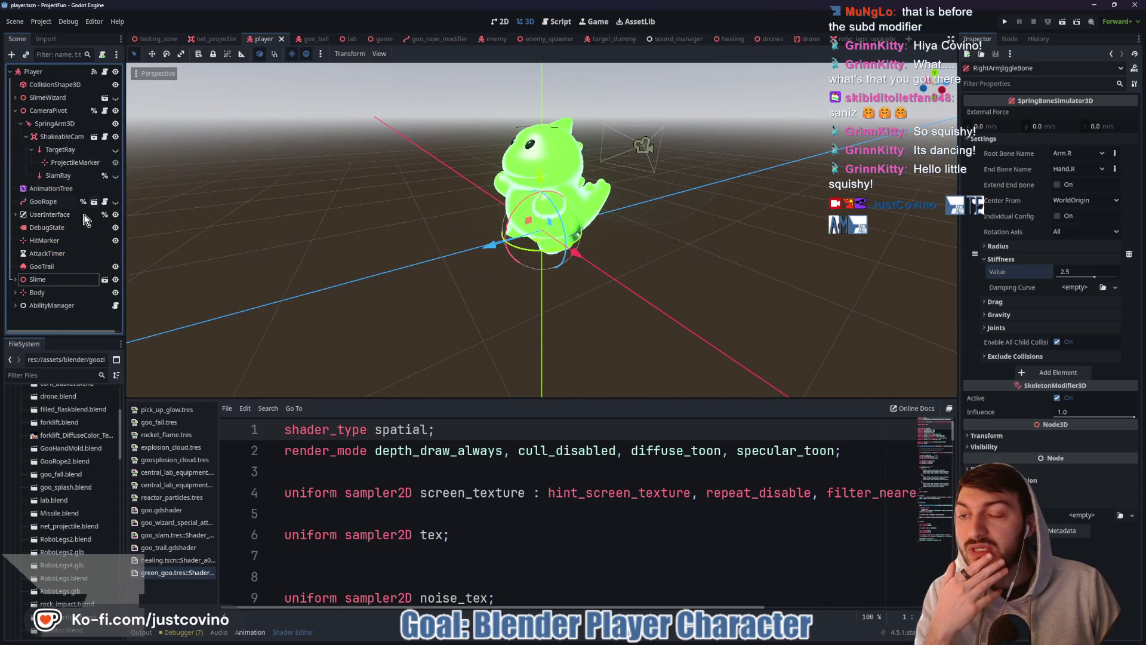
Drag the SpringArm3D up to about Y 1.041 m, then open the testing_zone scene.
click(49, 111)
drag(641, 242, 624, 241)
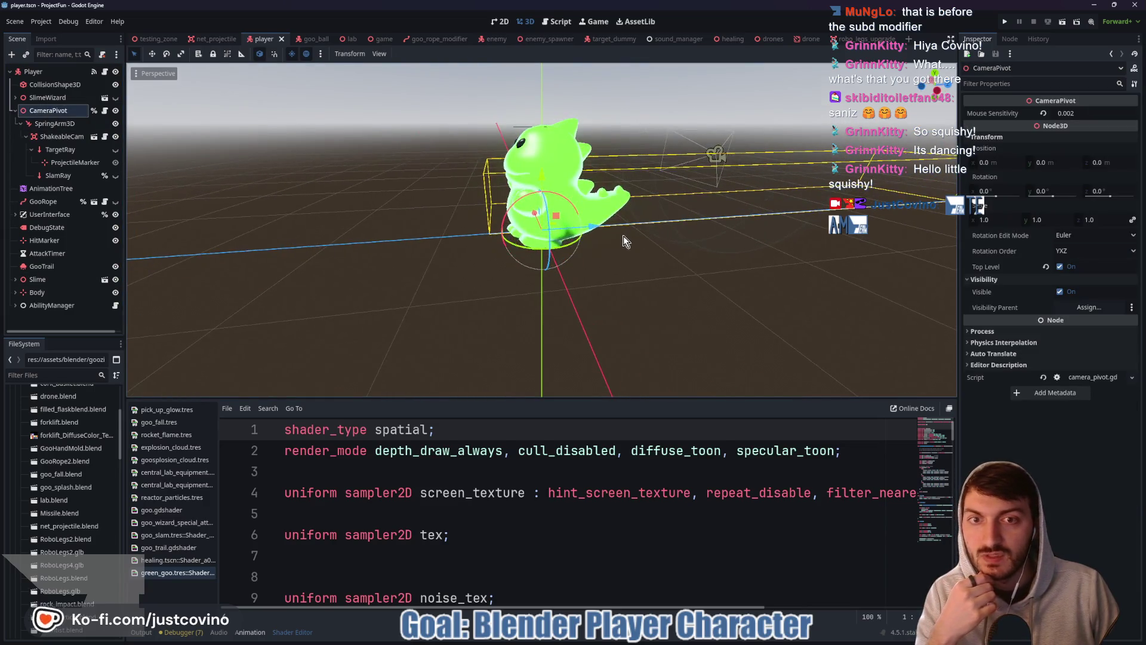
click(53, 124)
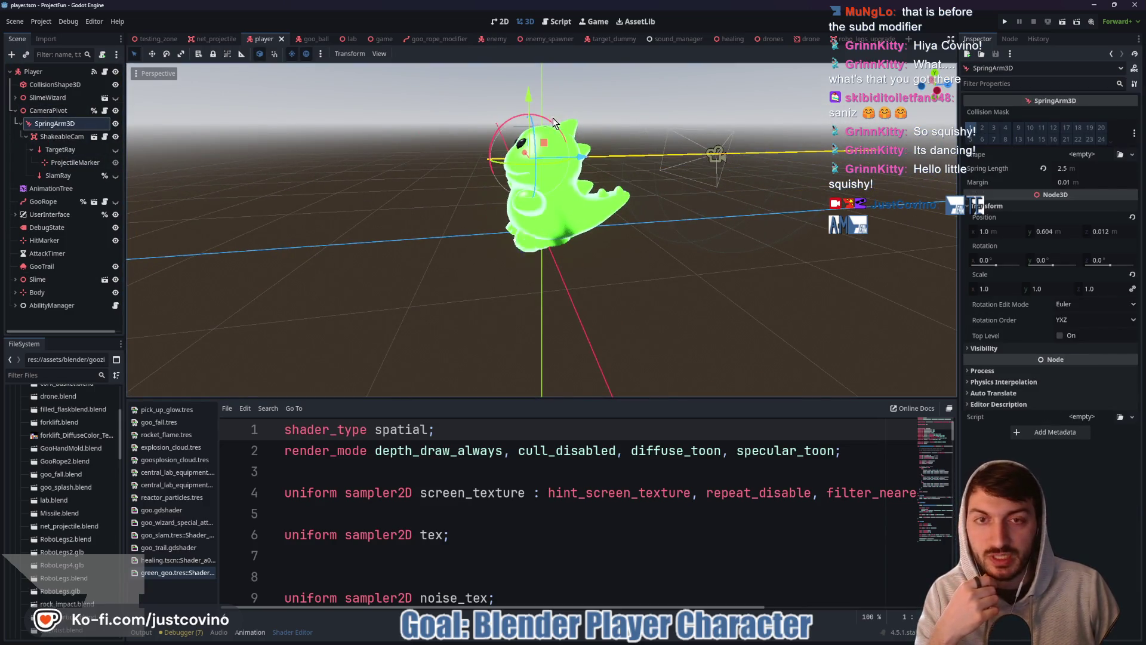
mouse_move(696, 156)
mouse_down()
mouse_move(511, 178)
mouse_move(486, 160)
mouse_up()
scroll(692, 224, up, 2)
drag(691, 225, 645, 197)
drag(628, 138, 628, 92)
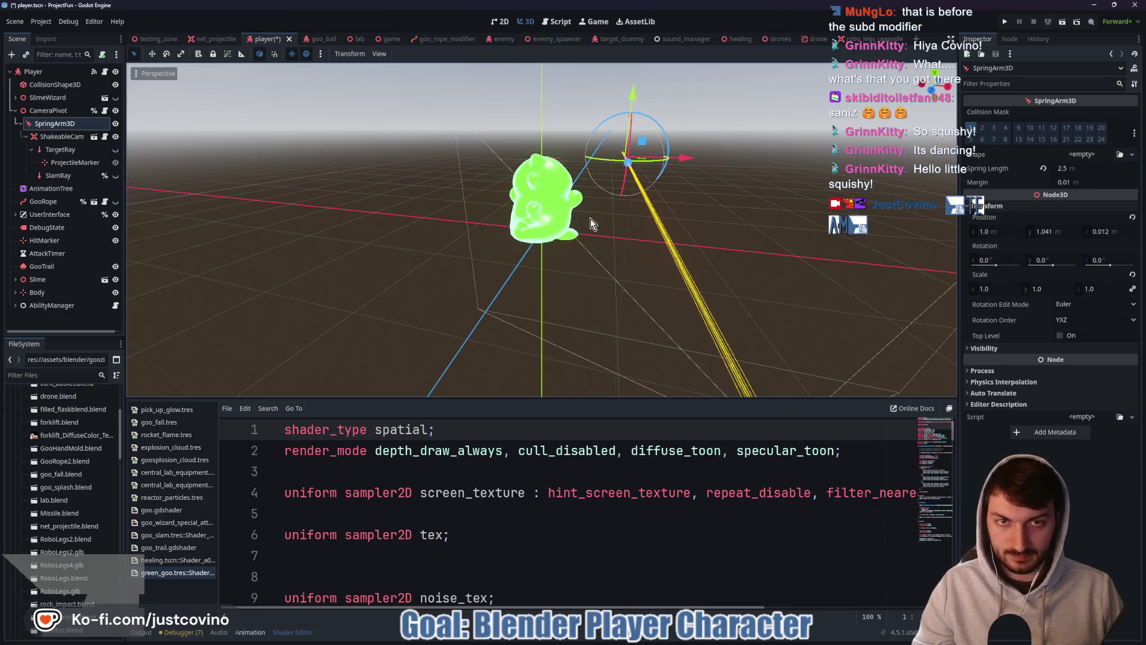
click(163, 41)
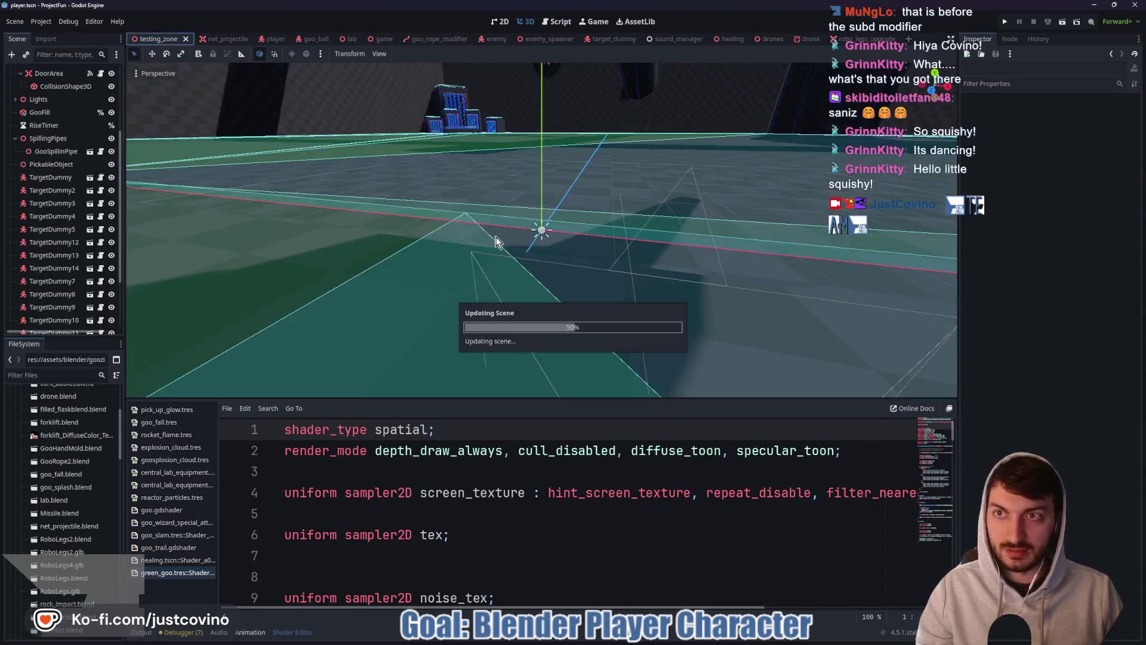
Run the game with F6 and walk the slime forward toward the robot legs.
key(F6)
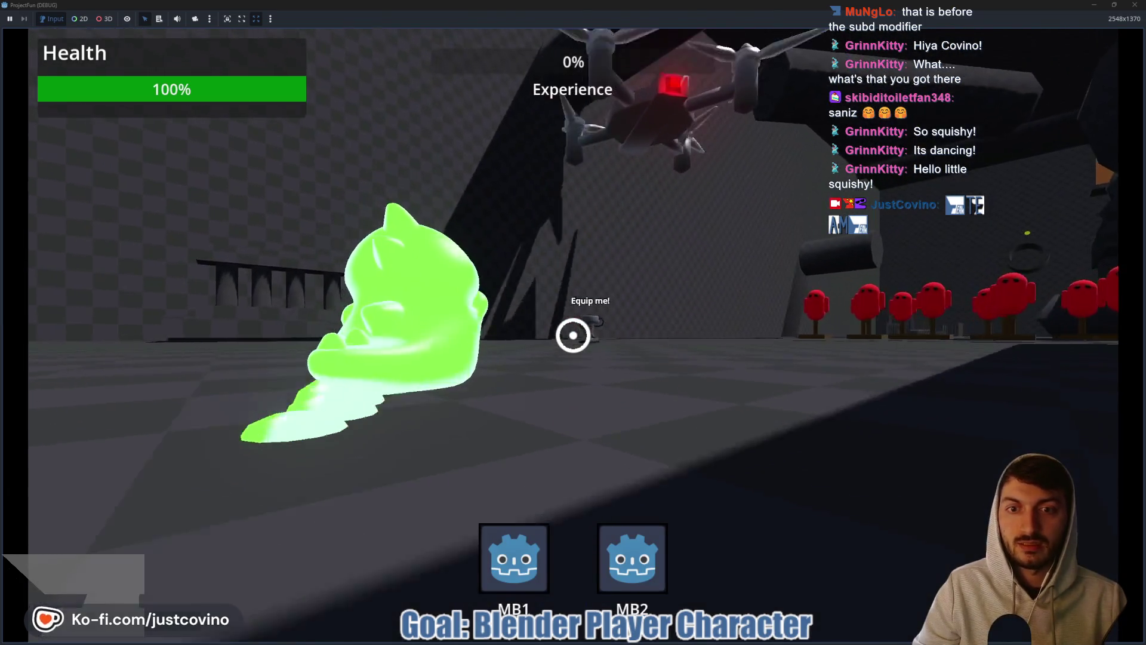
key(w)
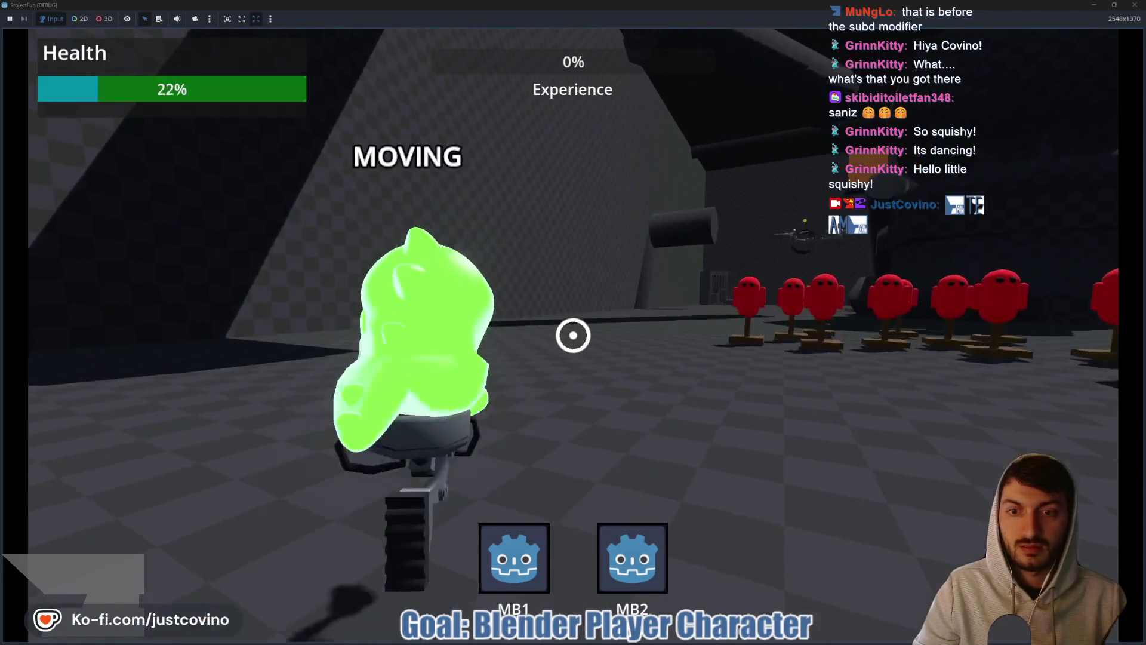
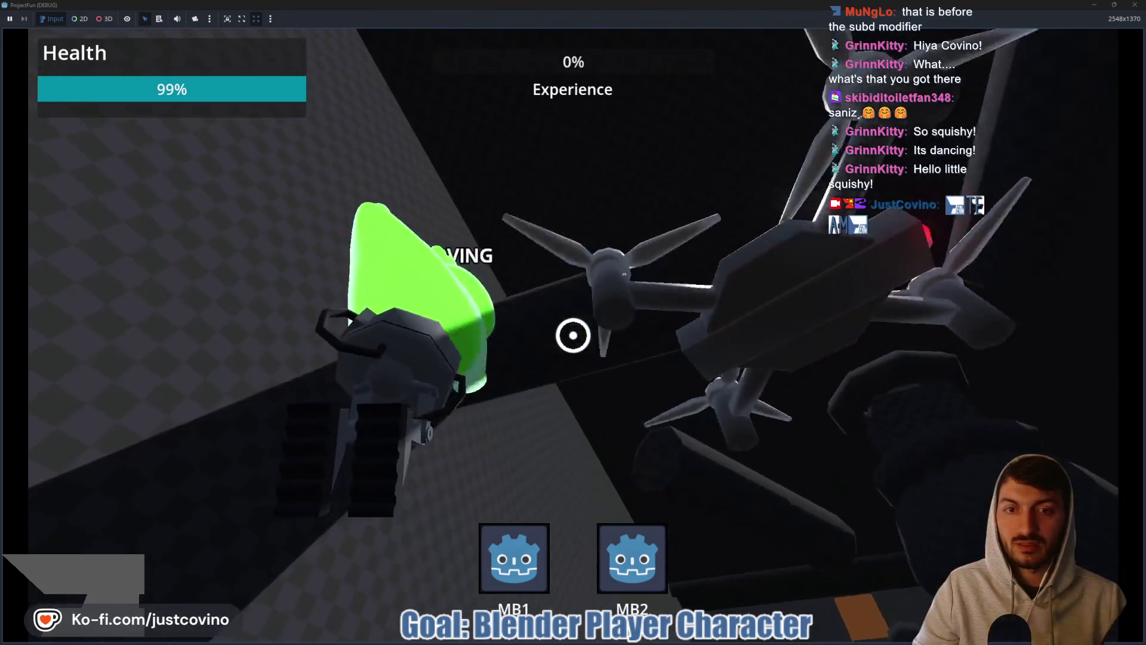
Swing, slam, and swing the slime again on the robo legs, then stop the debug run.
click(573, 335)
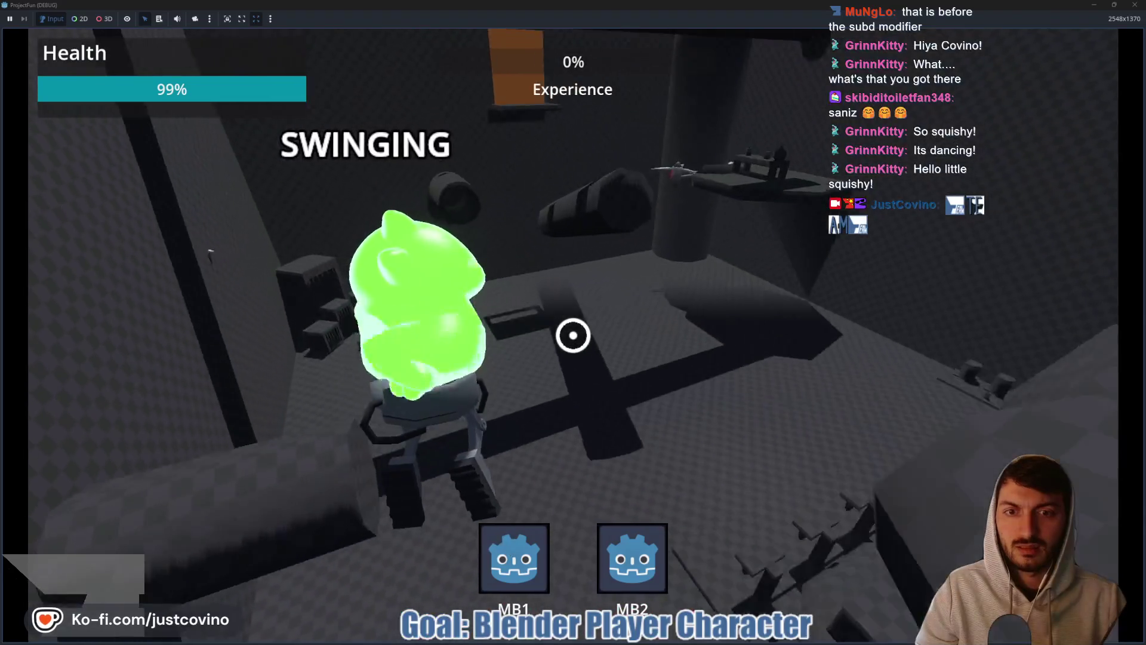
click(573, 335)
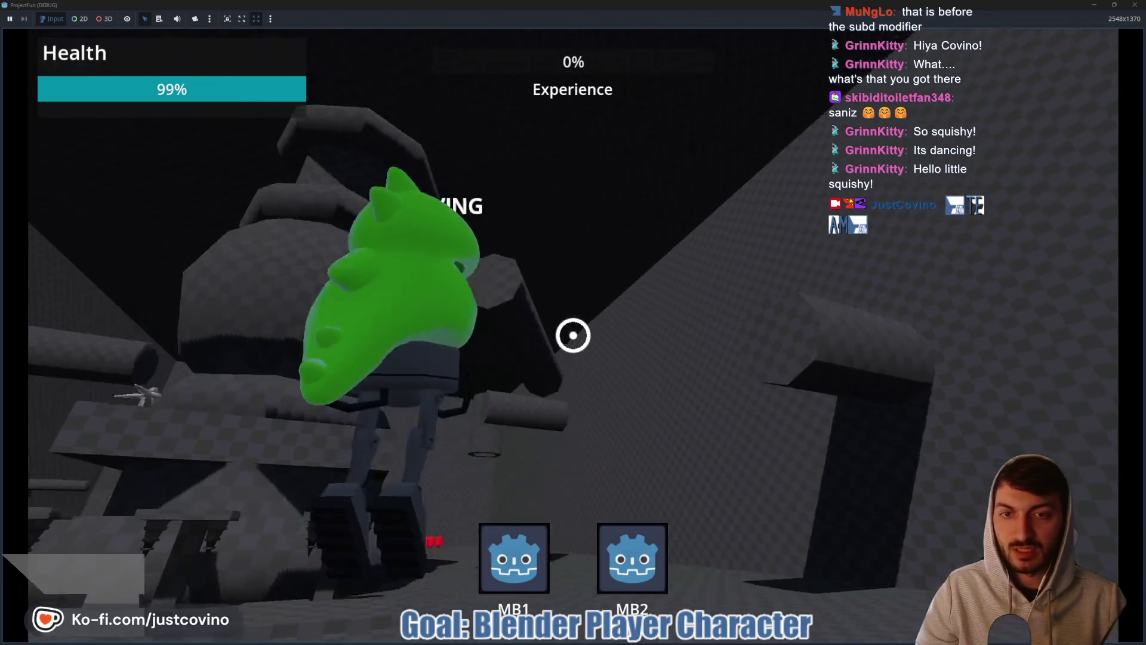
click(573, 334)
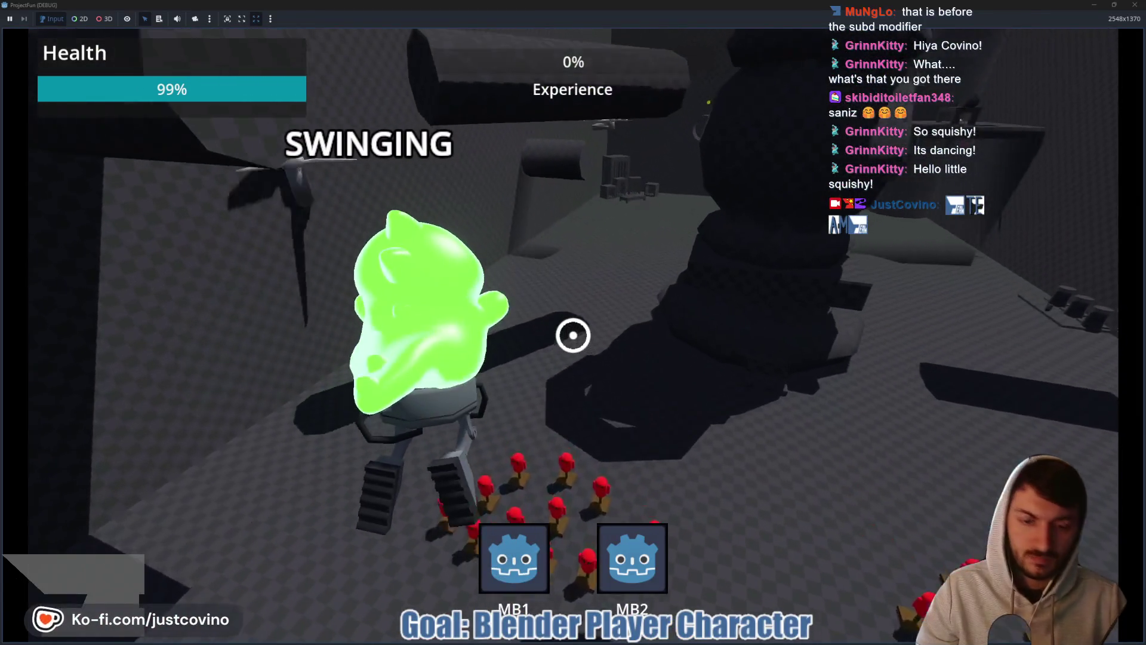
key(F8)
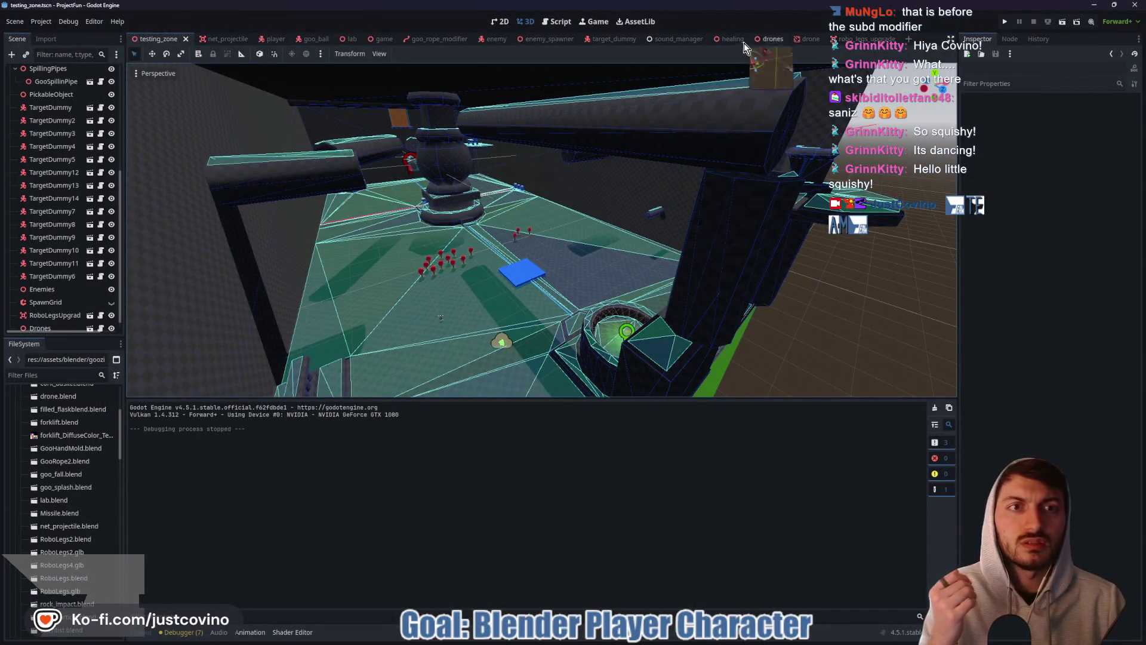
In the player scene, raise LeftArmJiggleBone and RightArmJiggleBone stiffness to 4.0 and save.
click(276, 39)
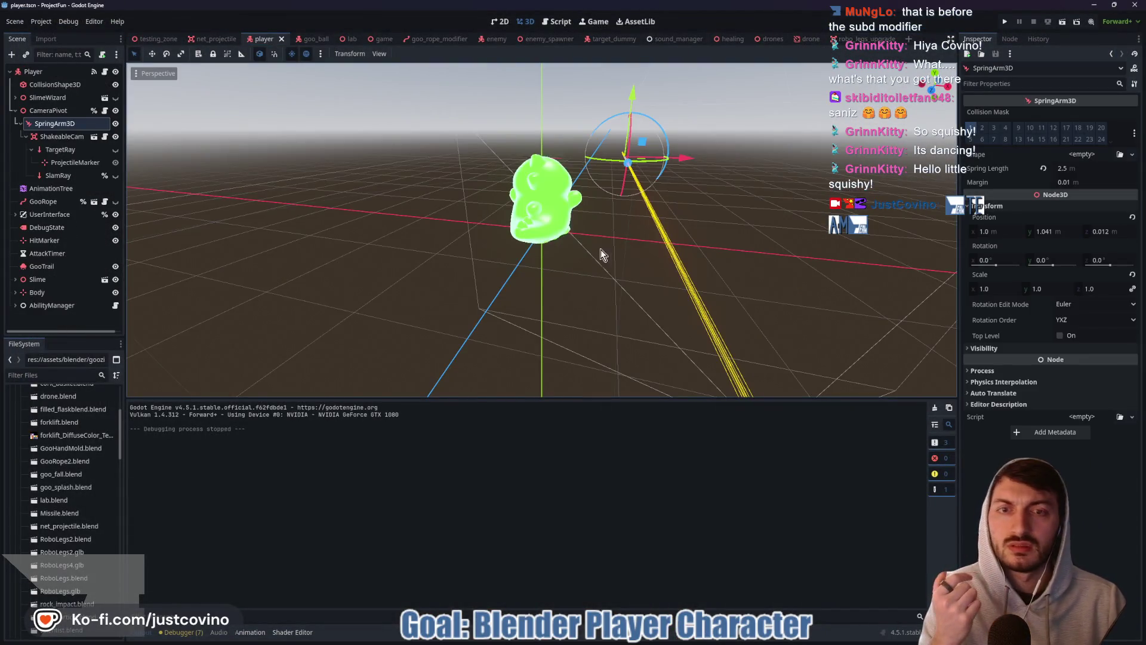
scroll(583, 239, up, 5)
drag(615, 228, 496, 231)
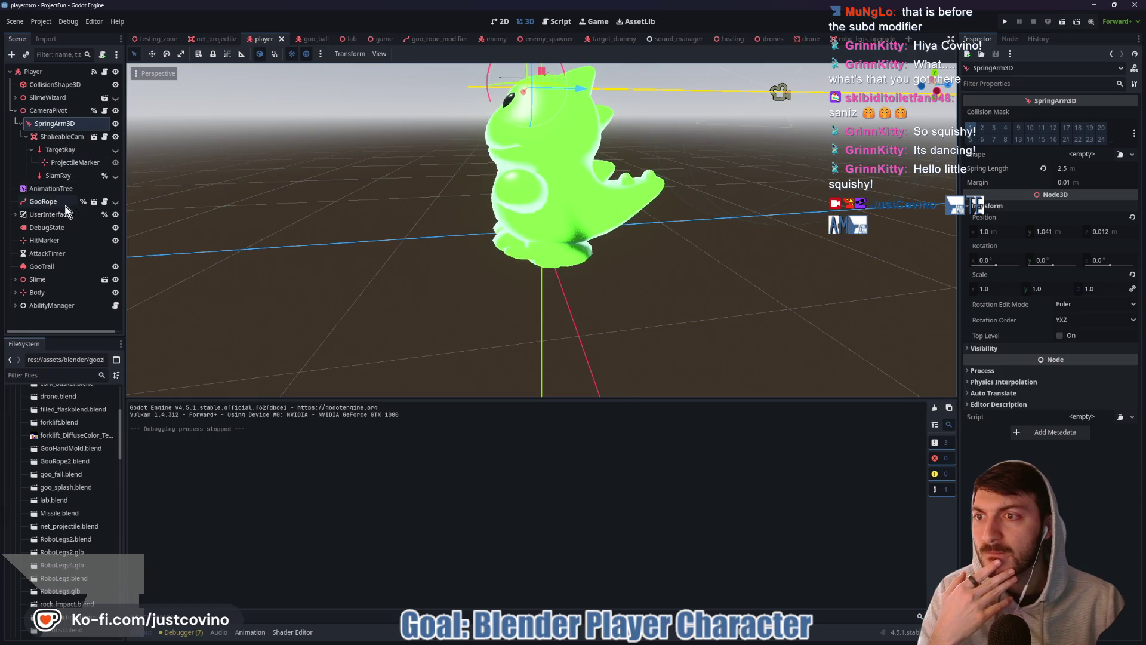
click(37, 280)
click(15, 279)
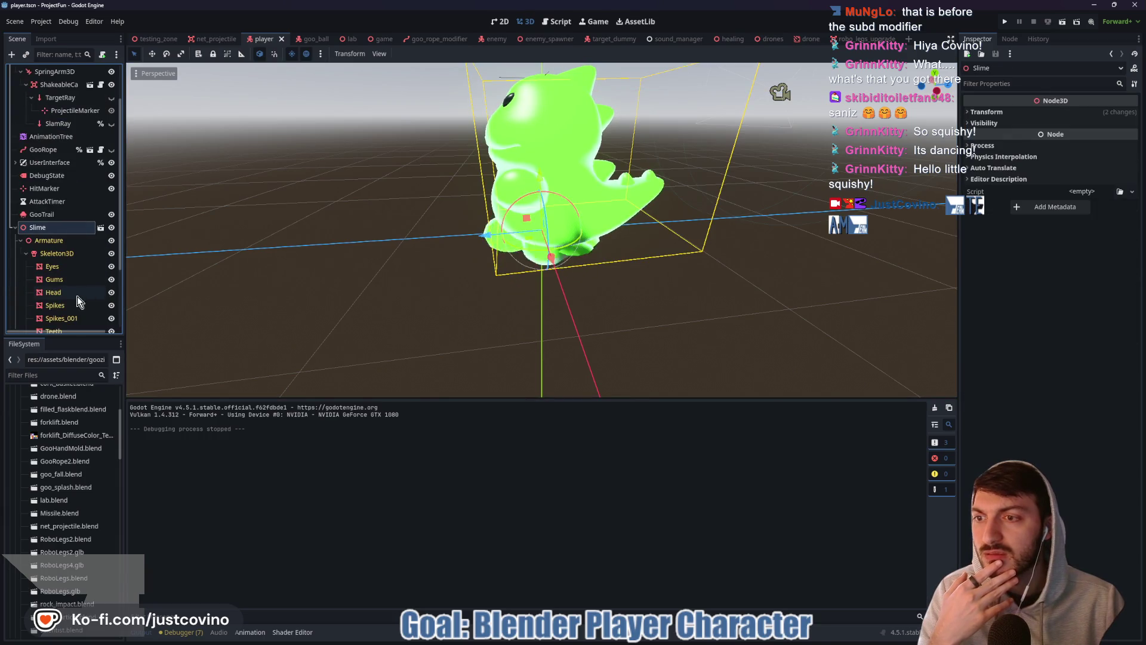
click(72, 269)
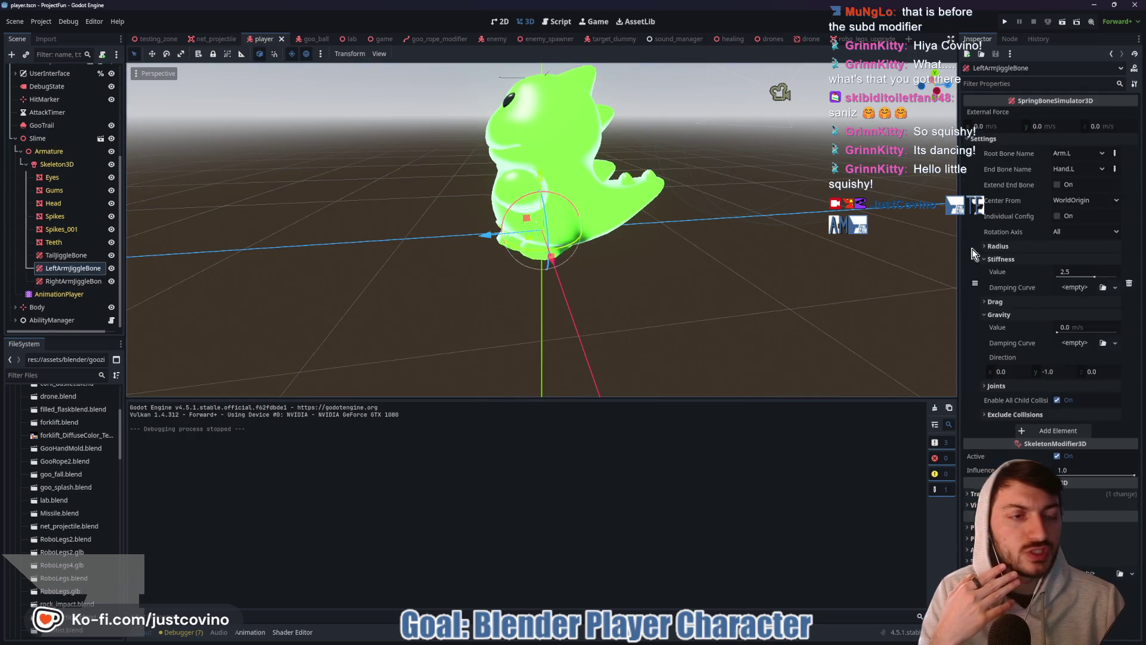
drag(1095, 277, 1119, 277)
mouse_move(517, 296)
mouse_down()
mouse_move(540, 320)
mouse_move(466, 303)
mouse_up()
click(62, 281)
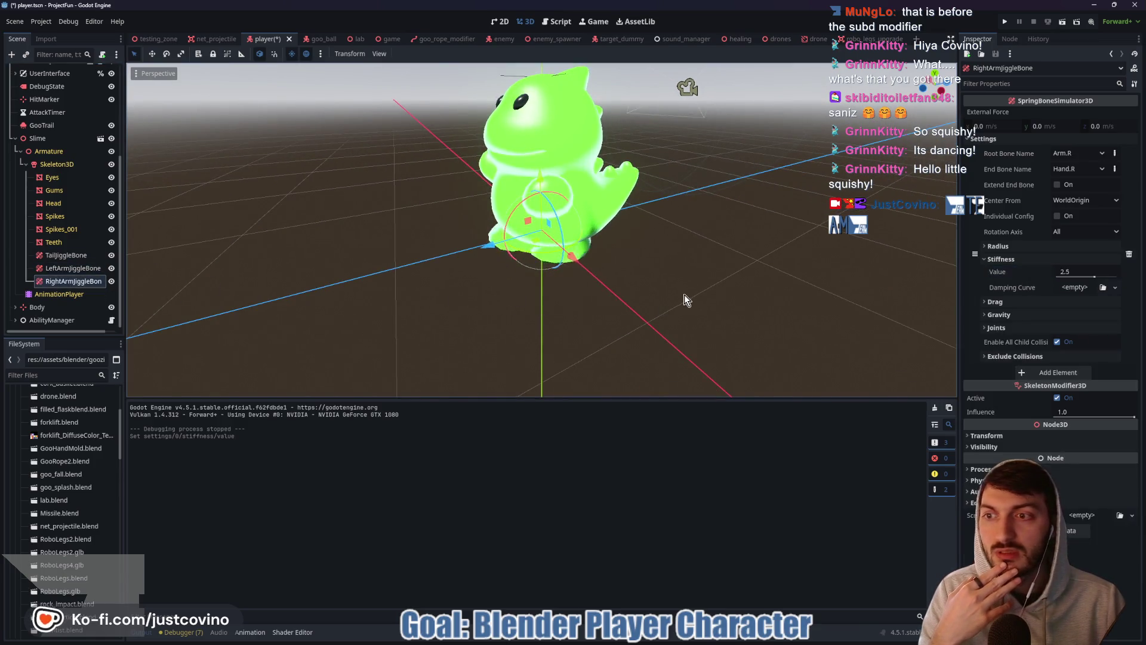
drag(1095, 277, 1118, 281)
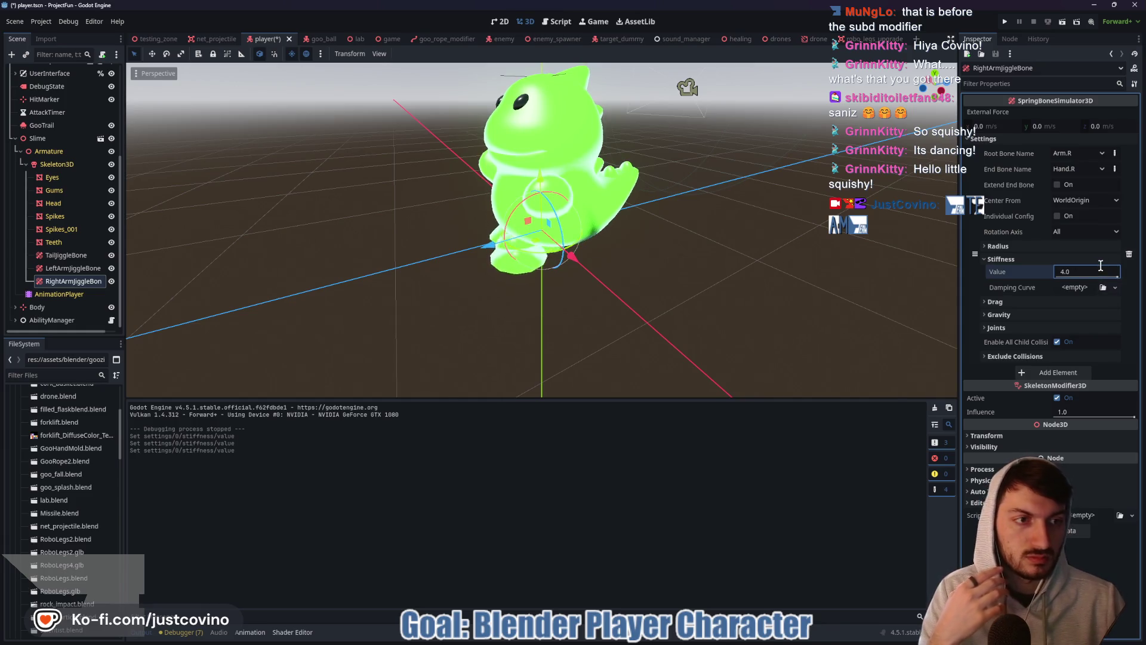
key(ctrl+s)
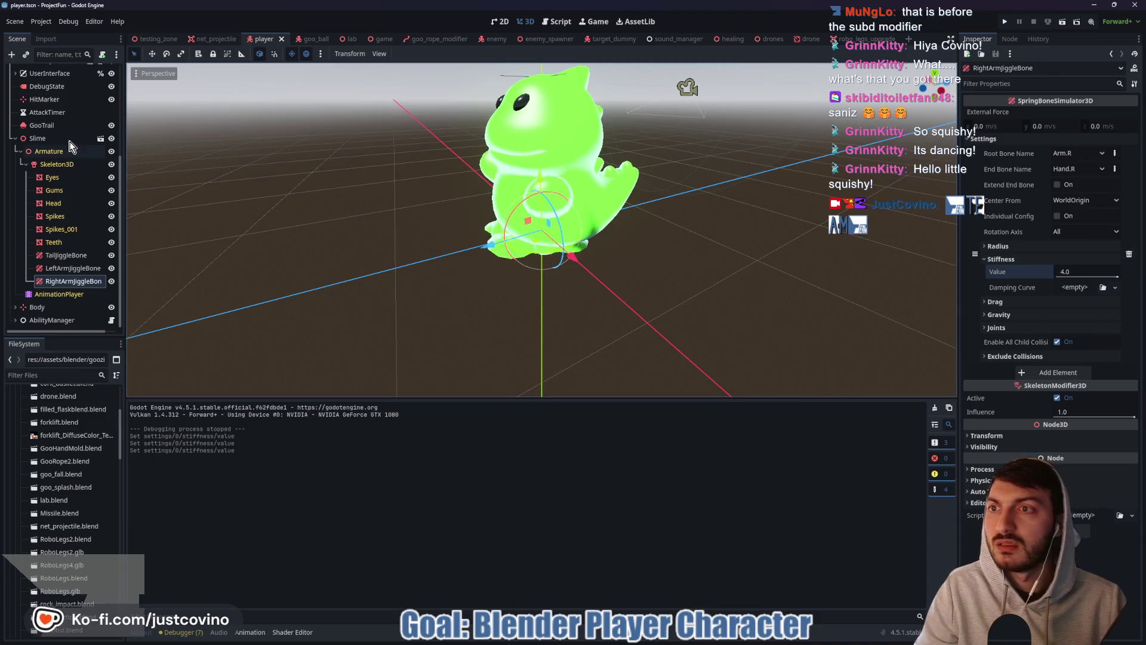
Try lifting the Player root upward, cancel each move, then switch over to Blender.
scroll(72, 146, up, 5)
click(34, 71)
mouse_move(540, 179)
mouse_down()
mouse_move(536, 124)
mouse_move(554, 145)
mouse_move(569, 126)
mouse_up()
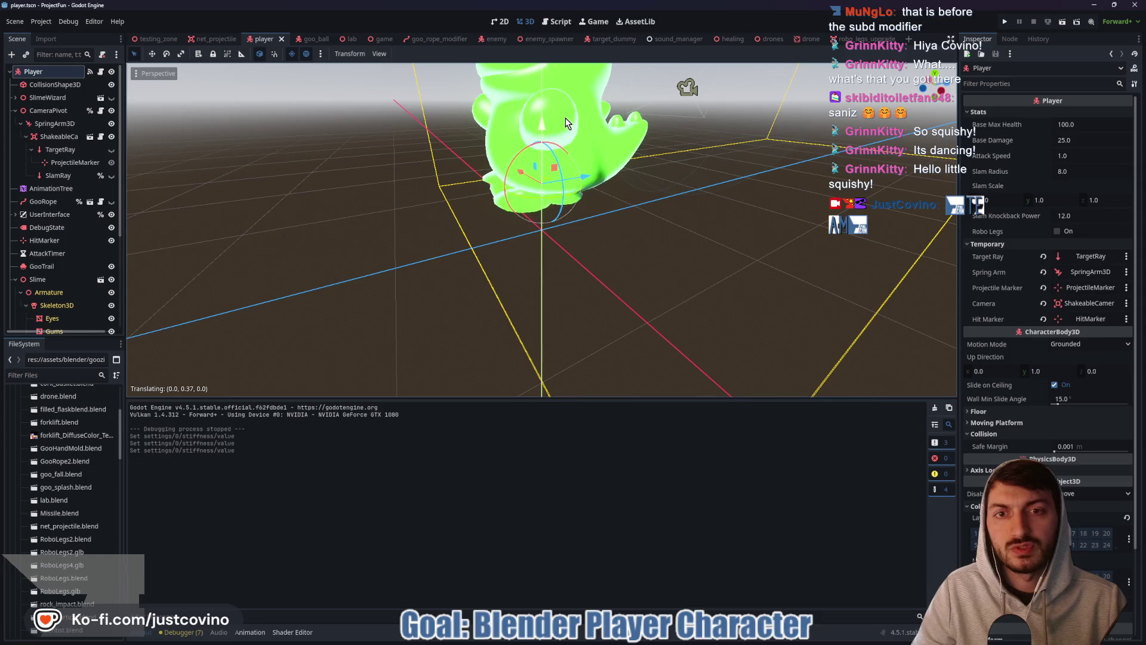
key(Escape)
scroll(401, 217, down, 2)
mouse_move(496, 223)
mouse_down()
mouse_move(550, 222)
mouse_move(504, 242)
mouse_move(518, 244)
mouse_up()
key(Escape)
drag(544, 178, 548, 153)
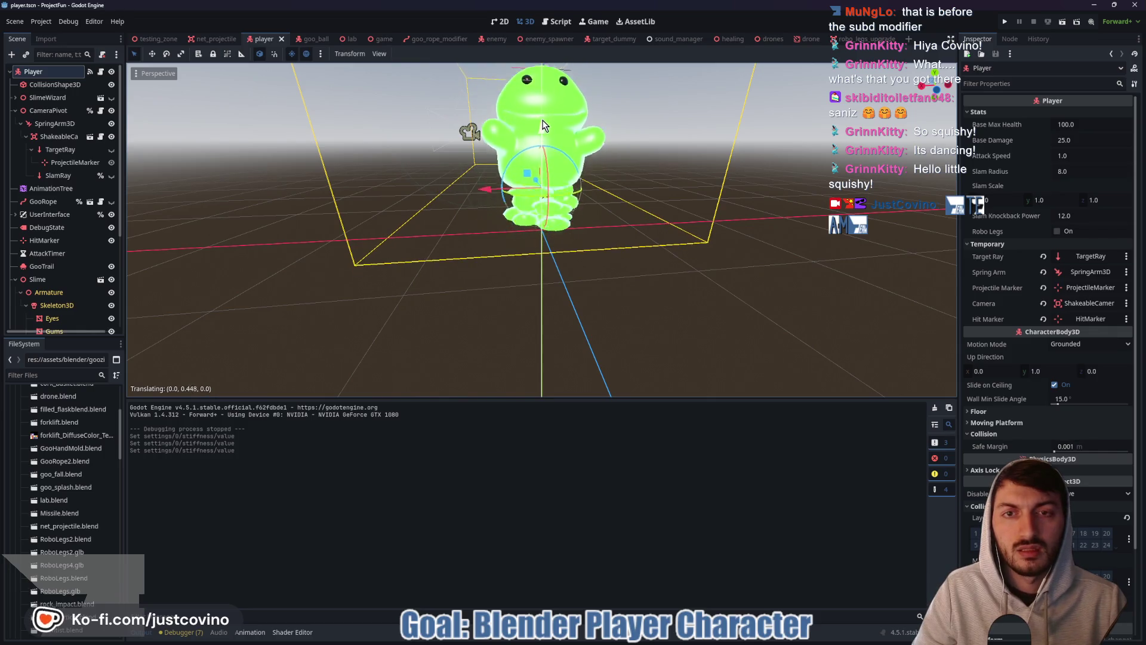
key(Escape)
click(683, 641)
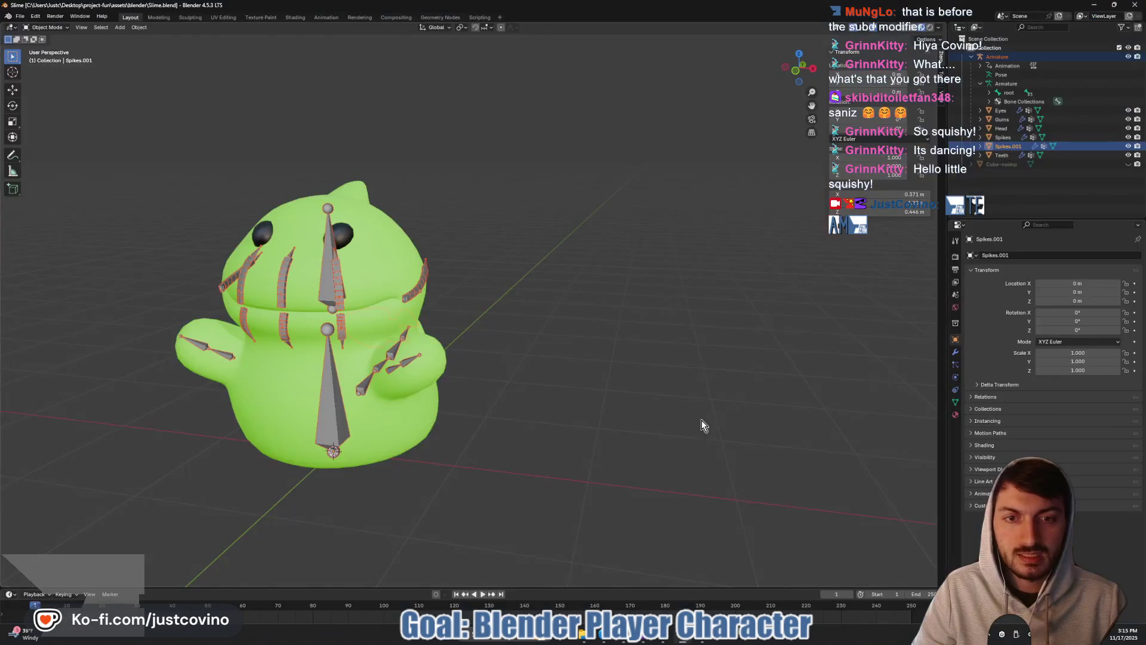
Put the Head mesh in Weight Paint mode and view the Hand.L and Hand.R bone weights from the front.
click(393, 425)
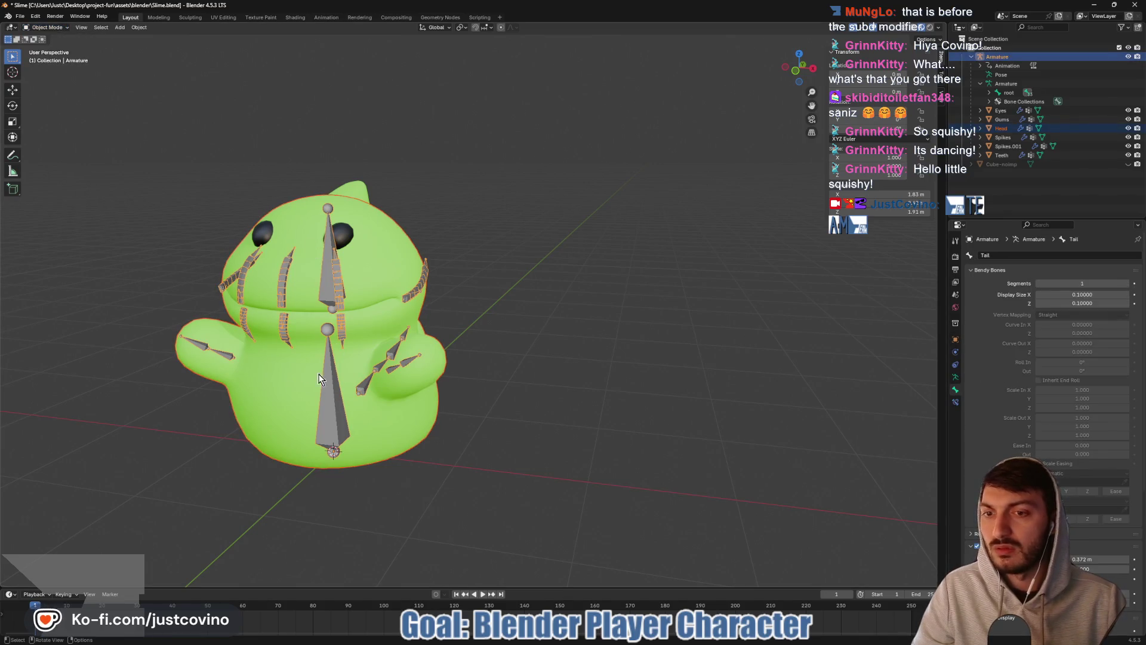
click(331, 385)
click(66, 28)
click(60, 78)
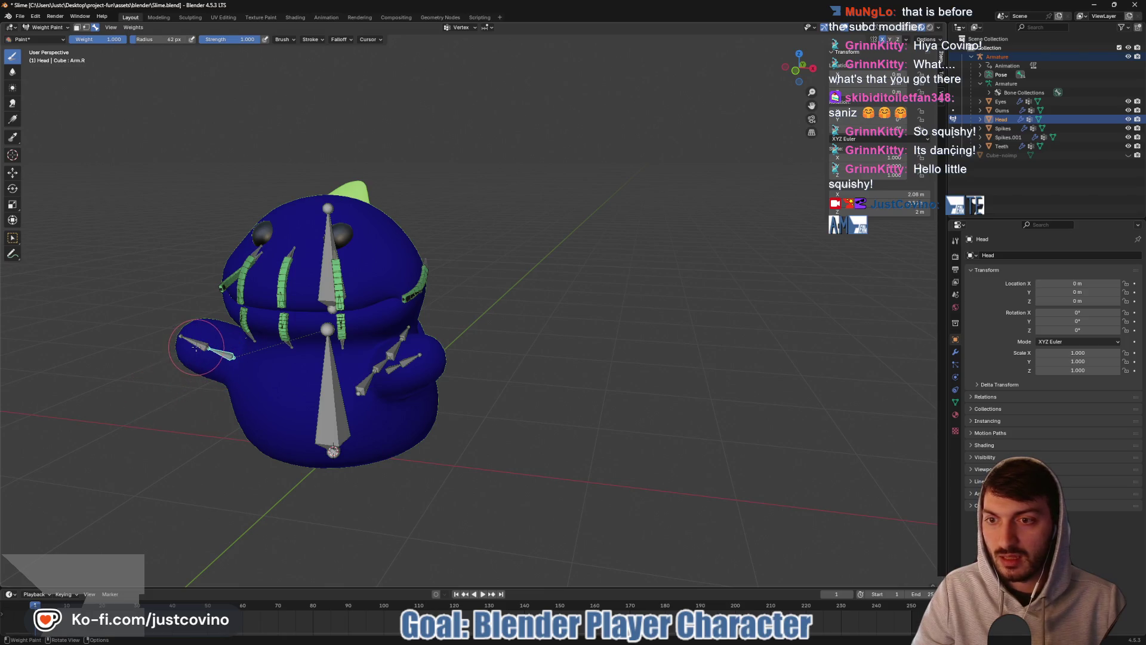
click(404, 361)
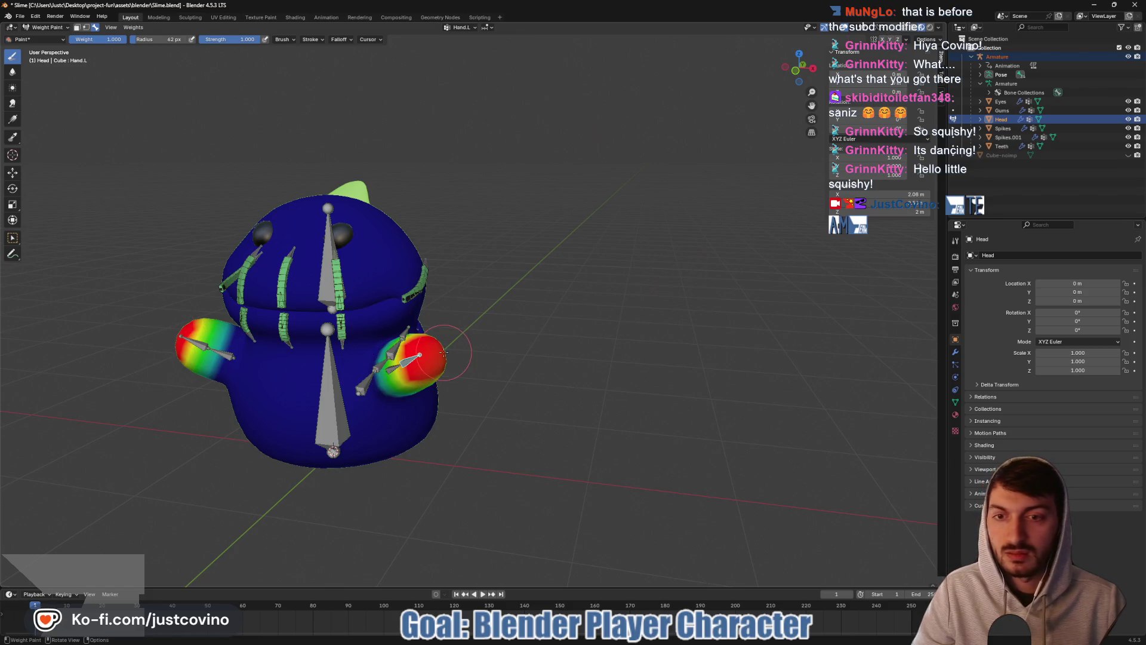
key(KP_1)
ctrl+click(187, 353)
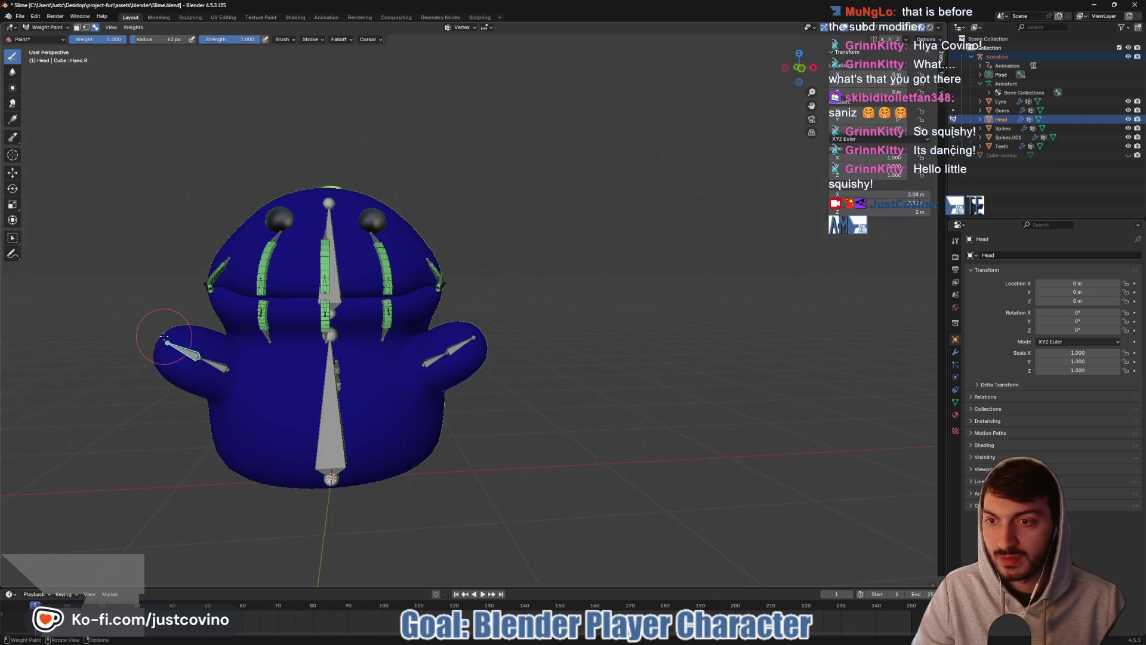
ctrl+click(464, 347)
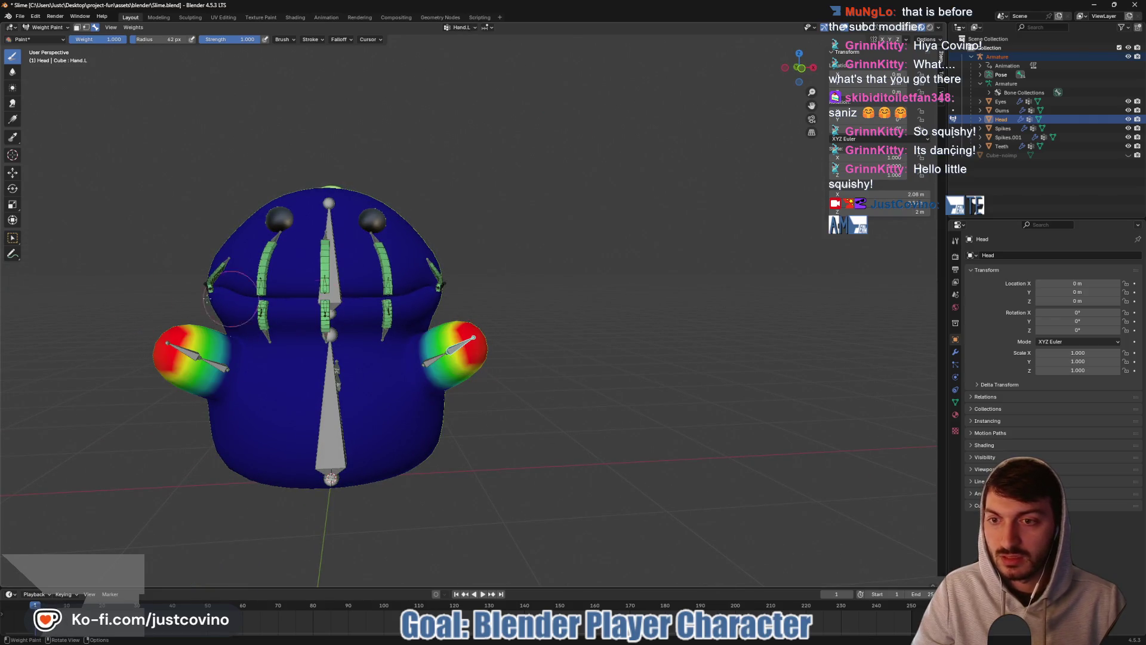
Set the brush blend mode to Subtract and hide the body's subdivision smoothing.
click(279, 41)
click(315, 58)
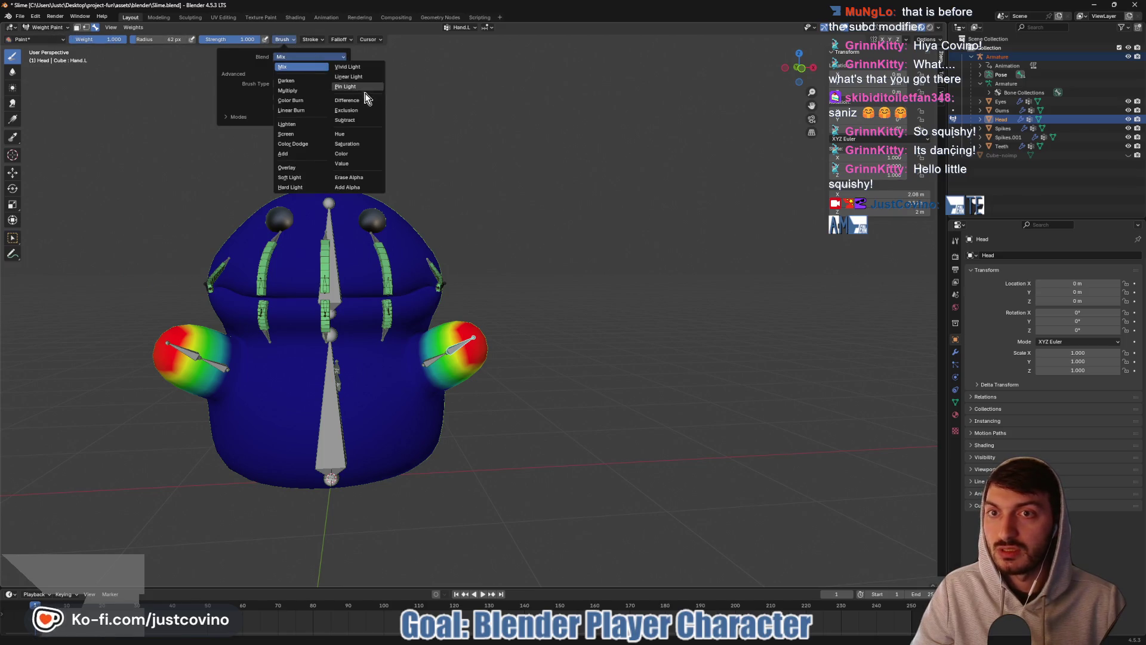
click(358, 120)
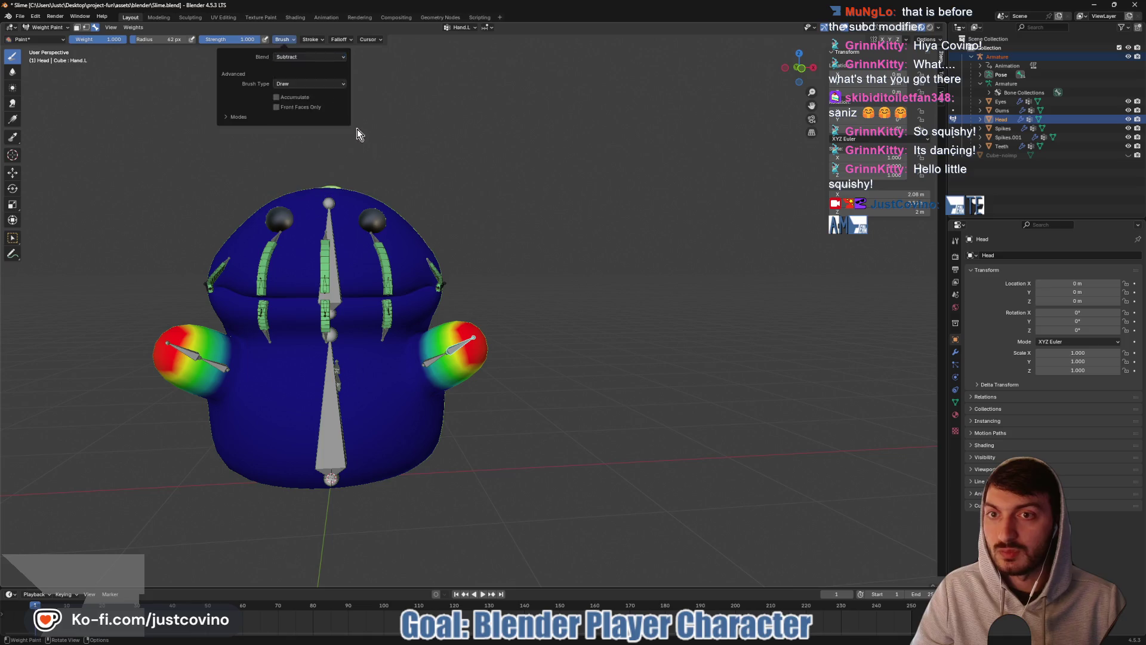
click(907, 35)
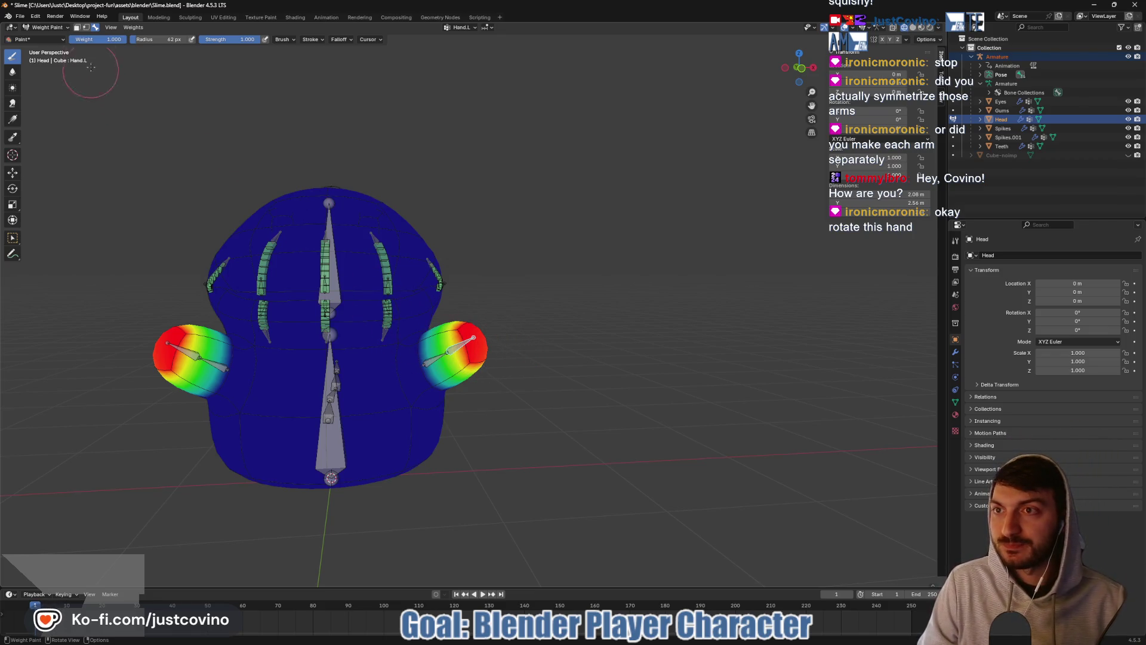
click(46, 27)
Return to Object Mode with solid shading and put the armature into Pose Mode.
click(41, 37)
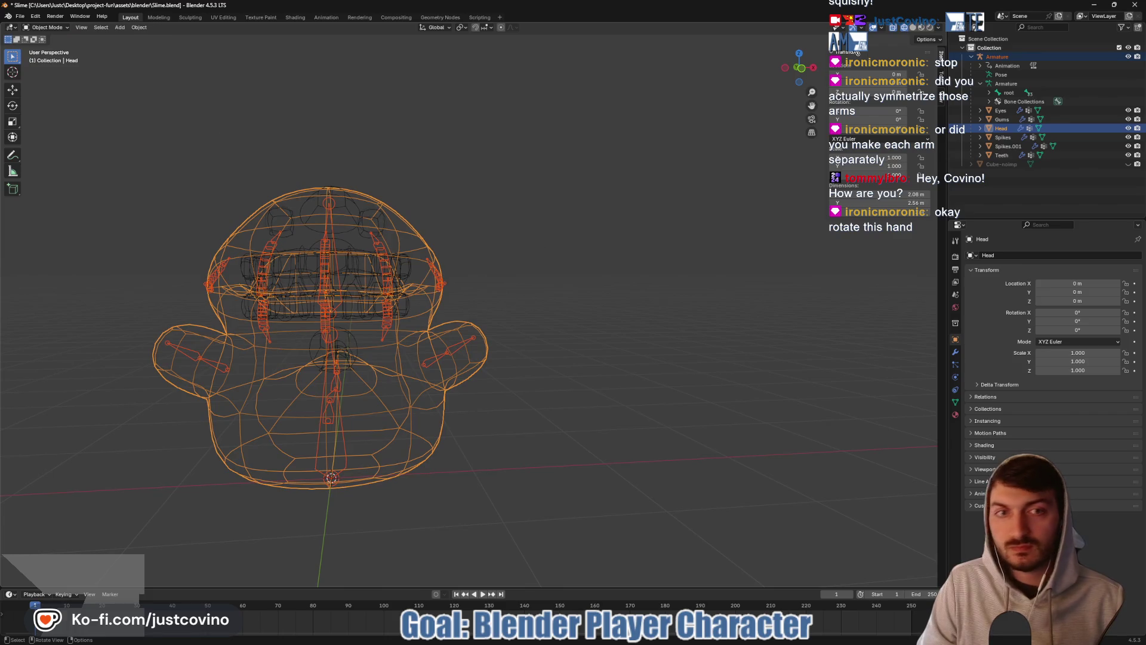
click(912, 27)
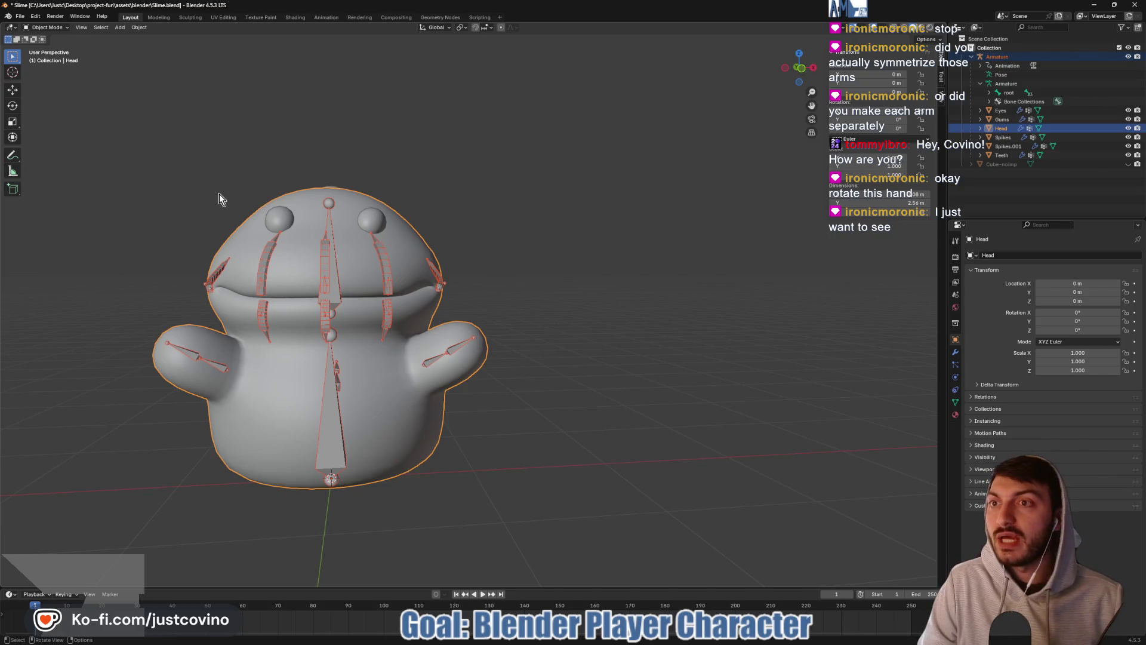
shift+click(332, 396)
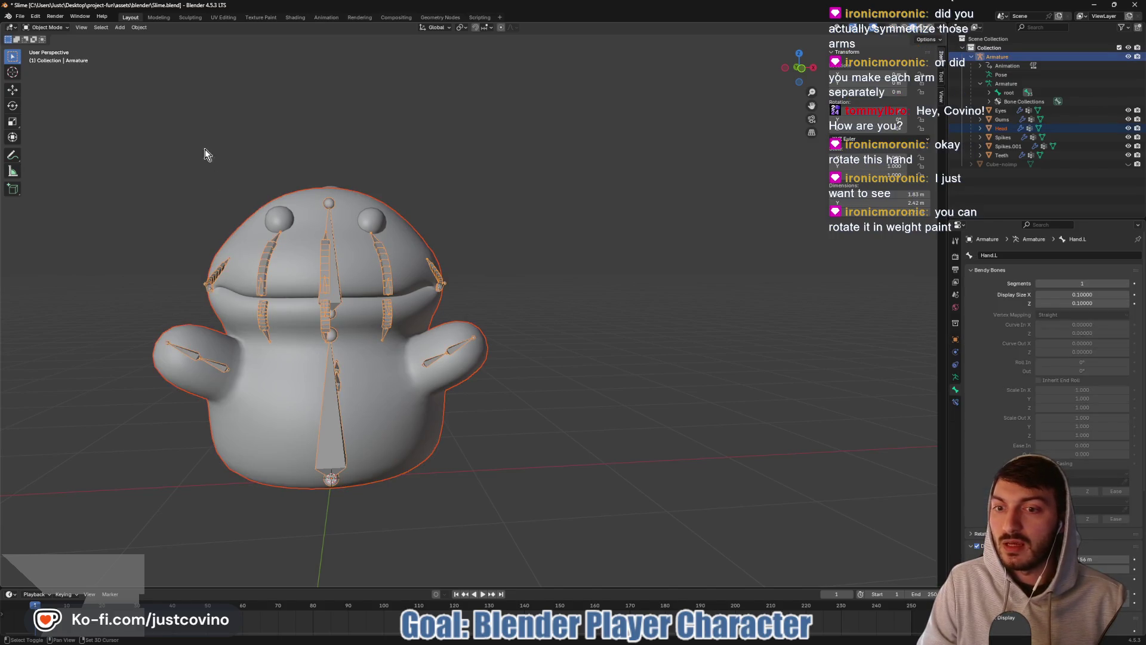
click(64, 28)
click(48, 58)
Test-rotate the Hand.L bone, then cancel to restore its rest pose.
click(469, 353)
key(r)
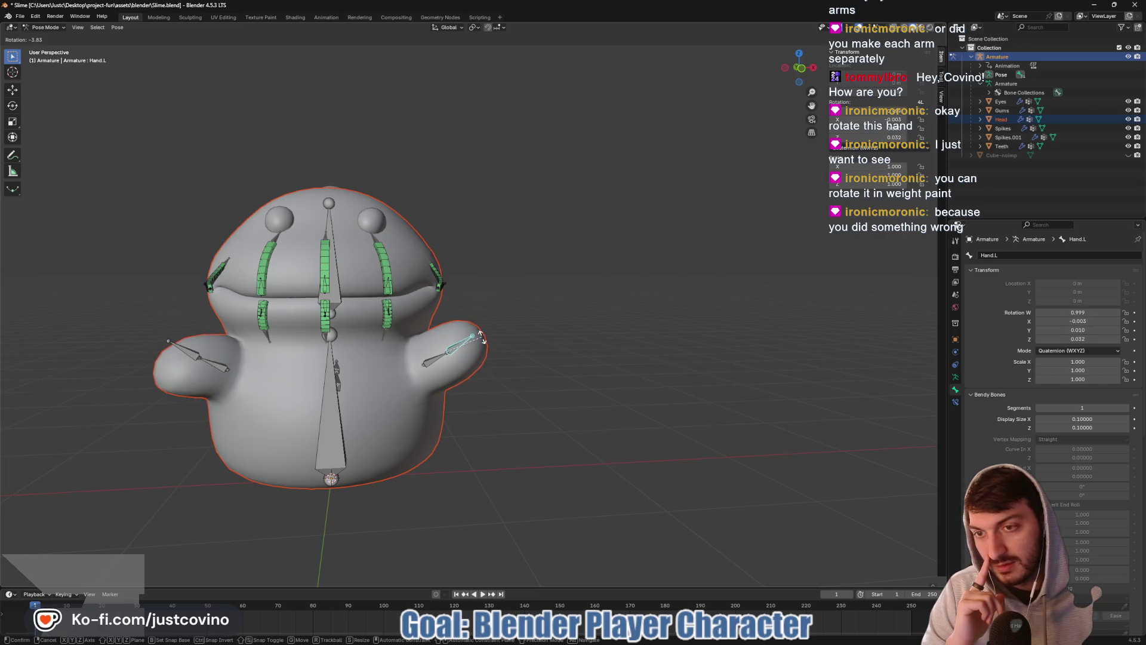
right_click(483, 335)
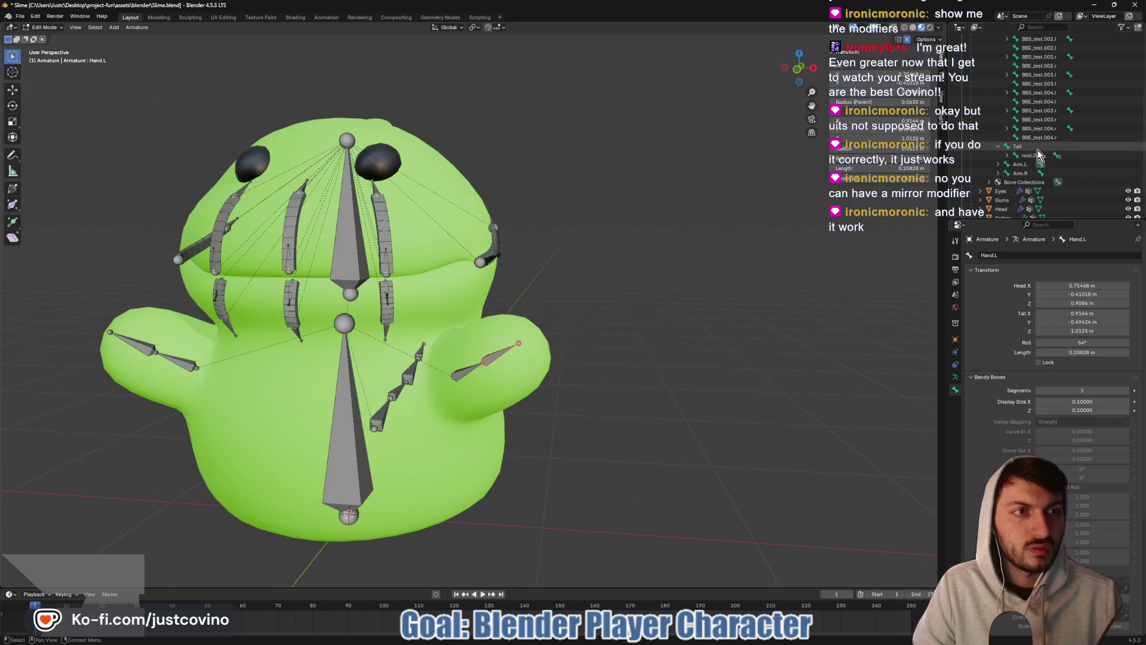
Delete the Arm.R and Hand.R bones together, then undo the deletion.
click(1018, 177)
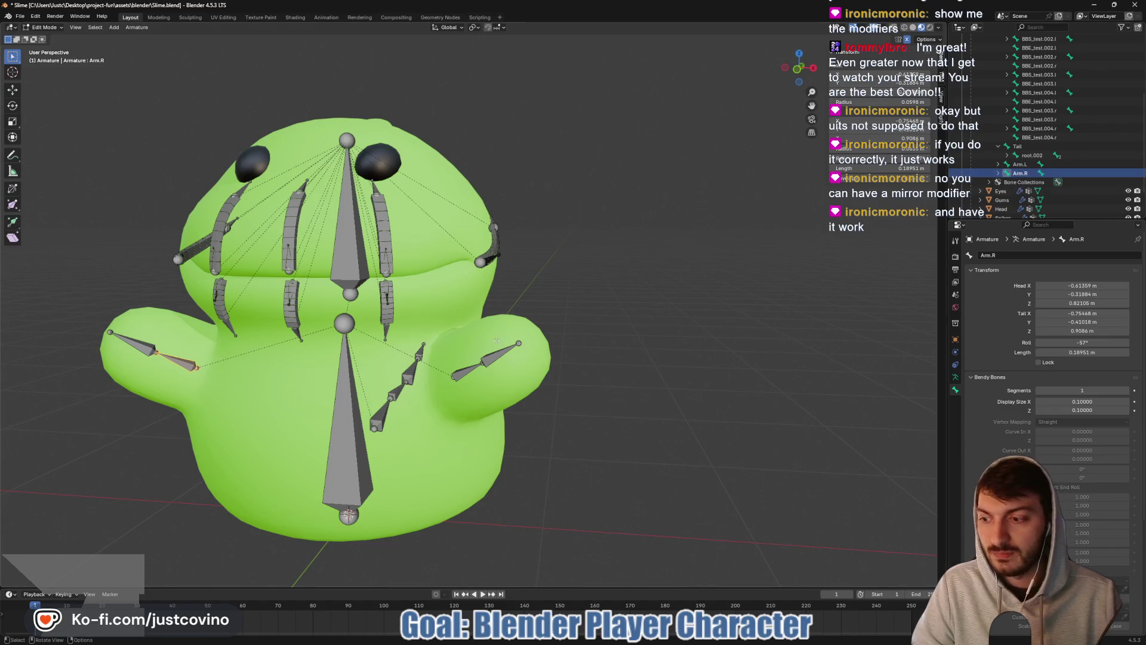
drag(268, 442, 305, 400)
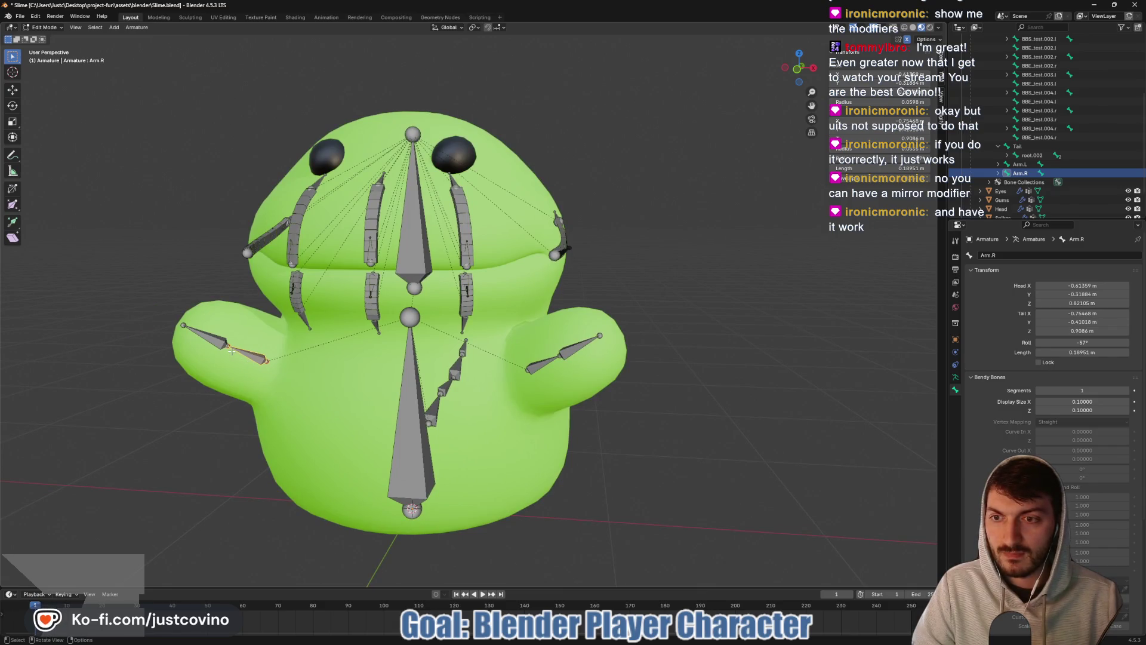
click(219, 342)
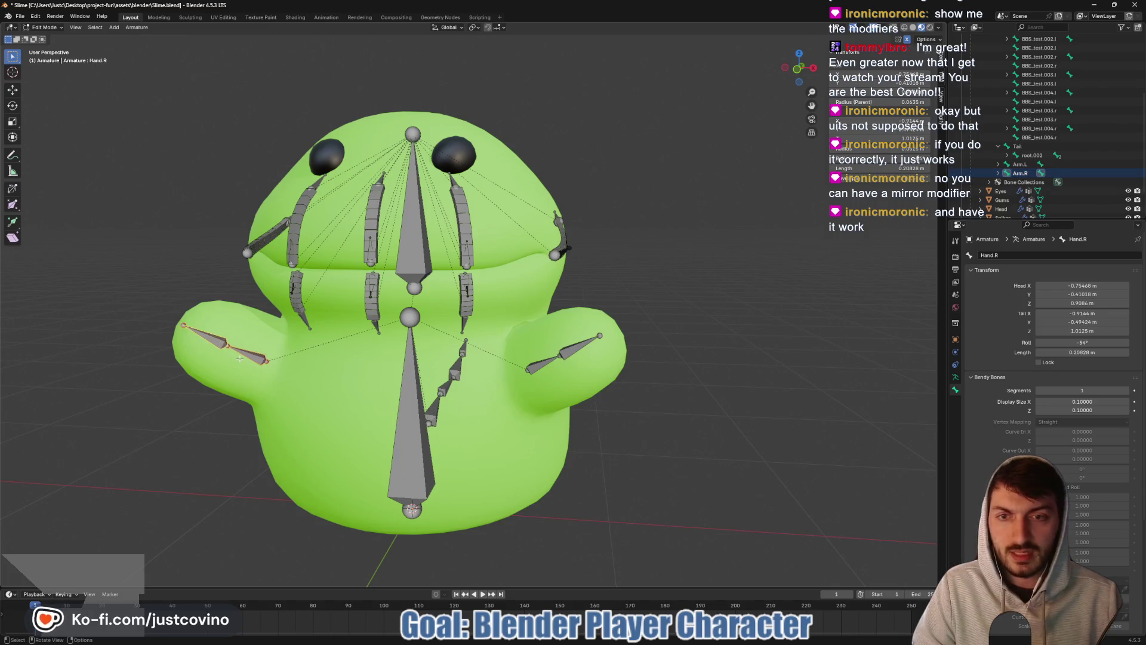
key(x)
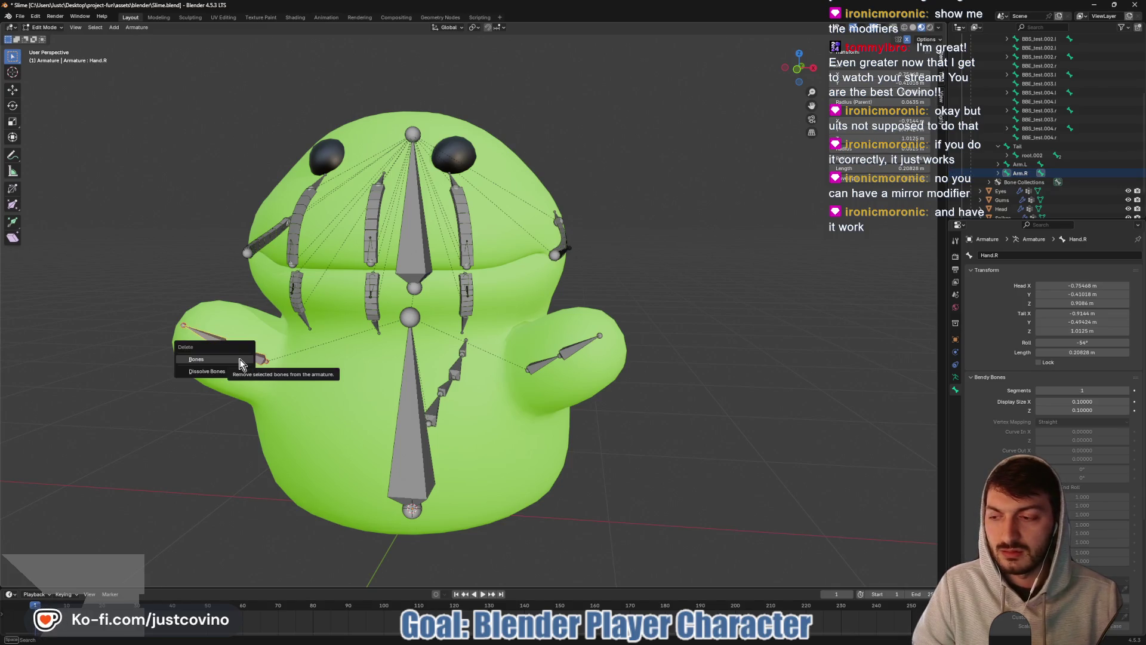
click(241, 361)
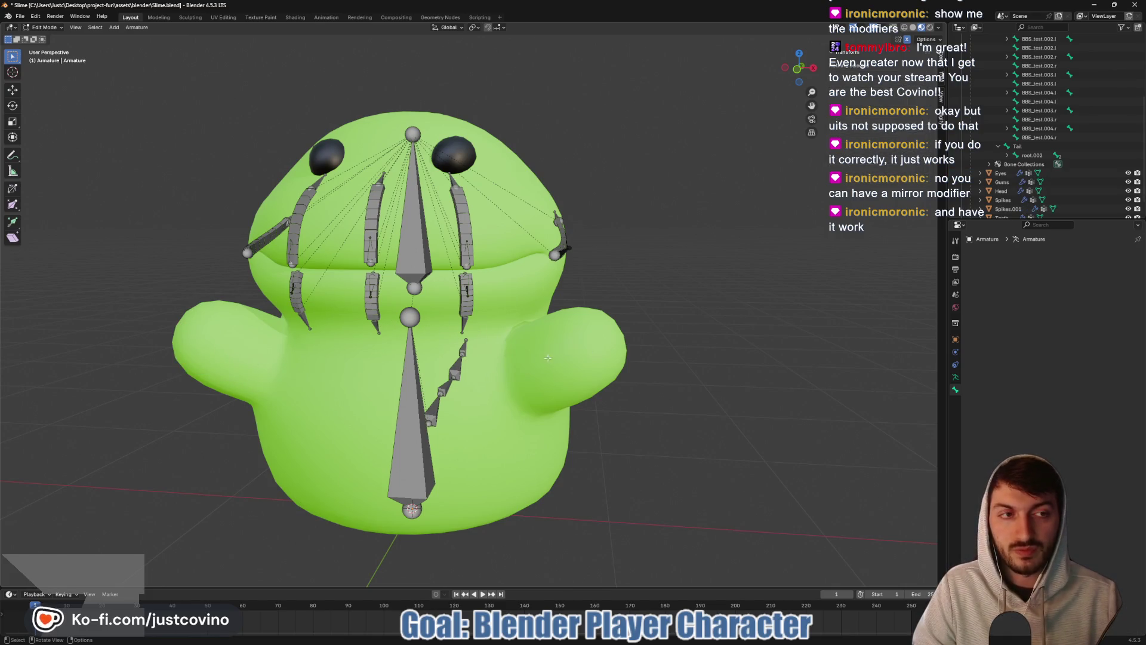
key(ctrl+z)
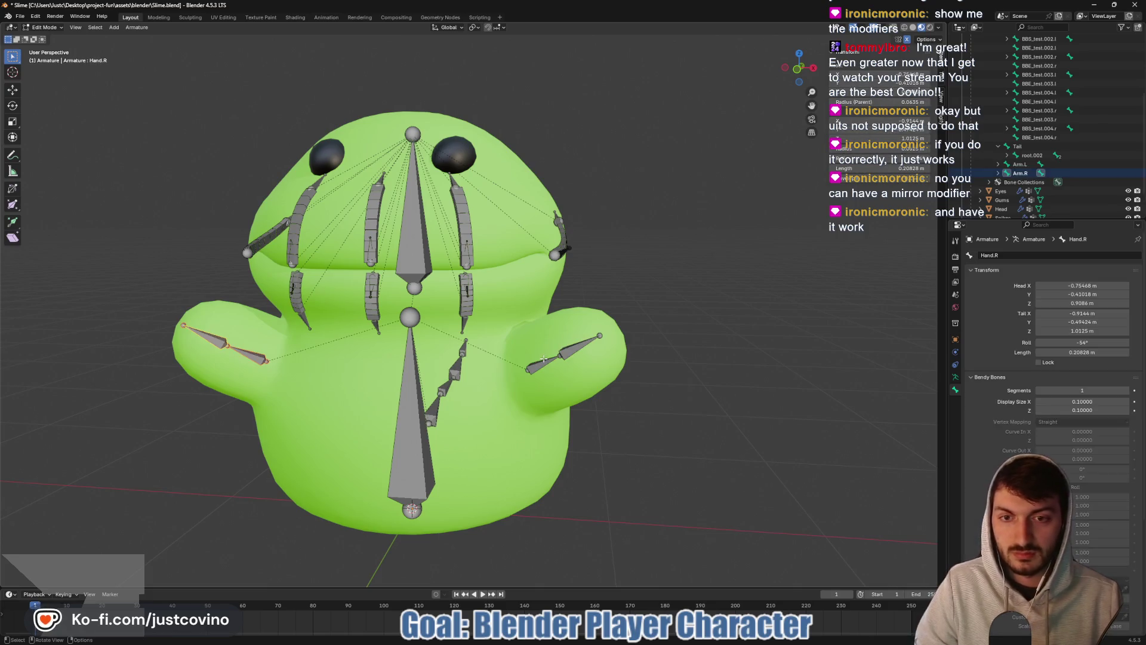
Delete the Arm.R and Hand.R bones one at a time.
click(1021, 172)
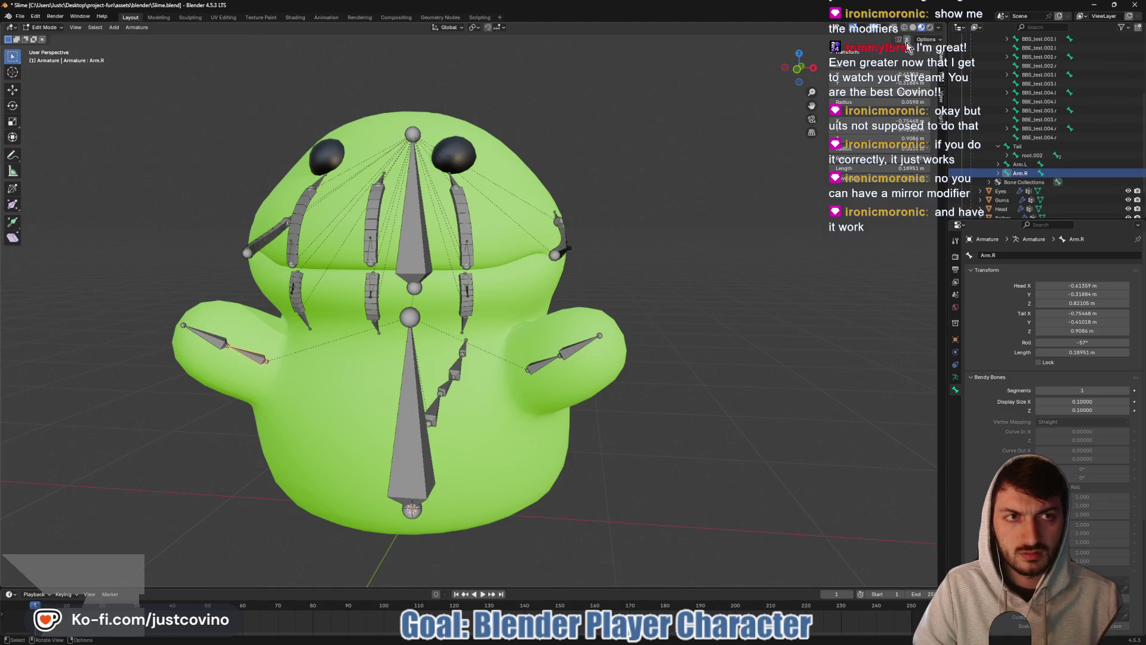
key(x)
click(255, 358)
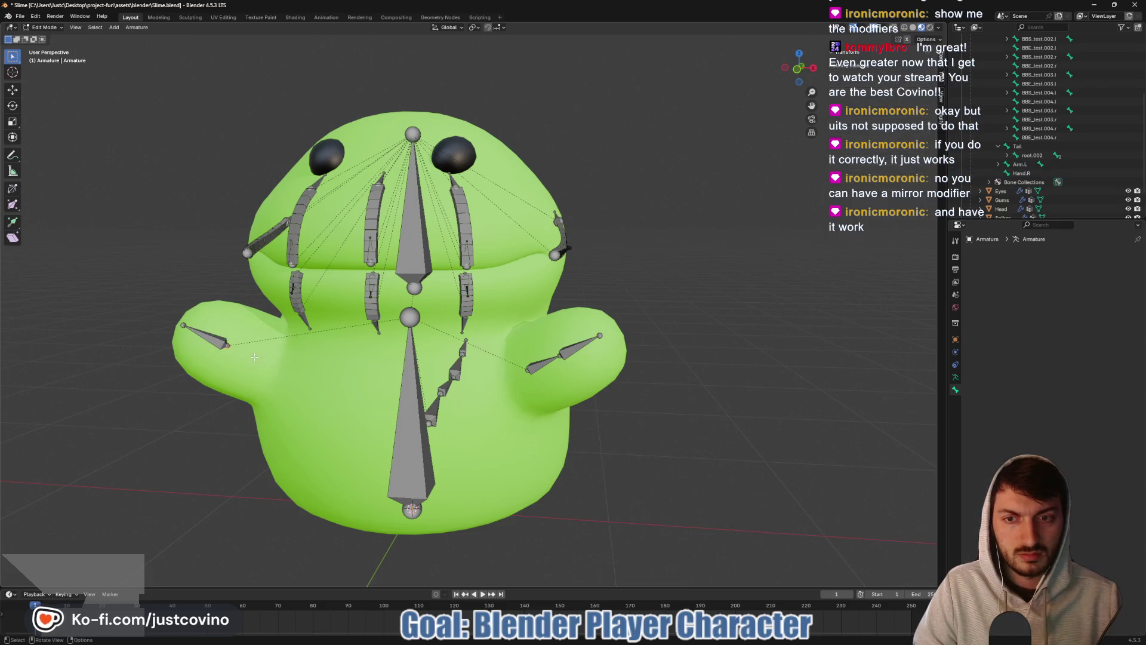
click(219, 344)
key(x)
click(222, 346)
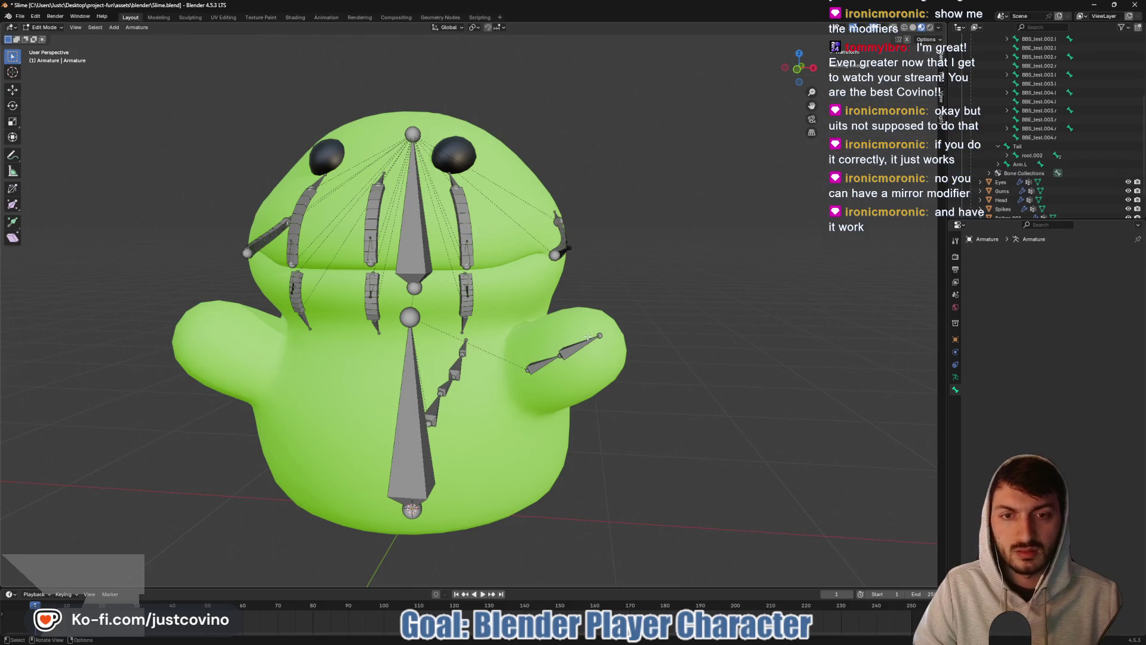
Symmetrize Arm.L and Hand.L to recreate the right arm bones, then deselect all.
click(574, 351)
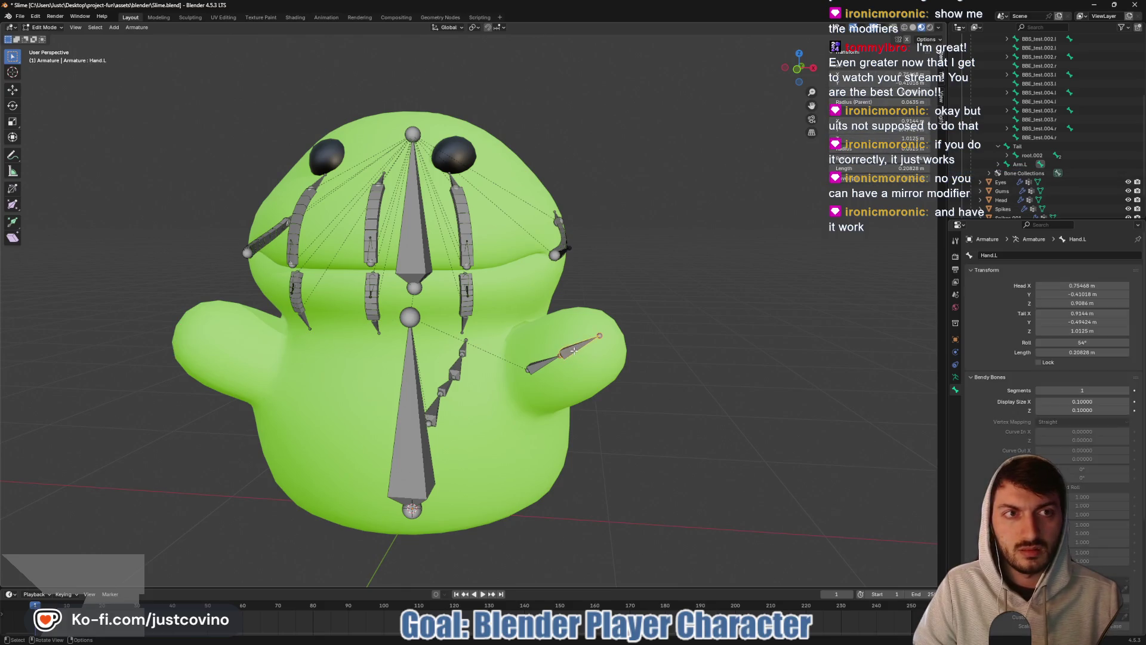
click(542, 366)
right_click(544, 368)
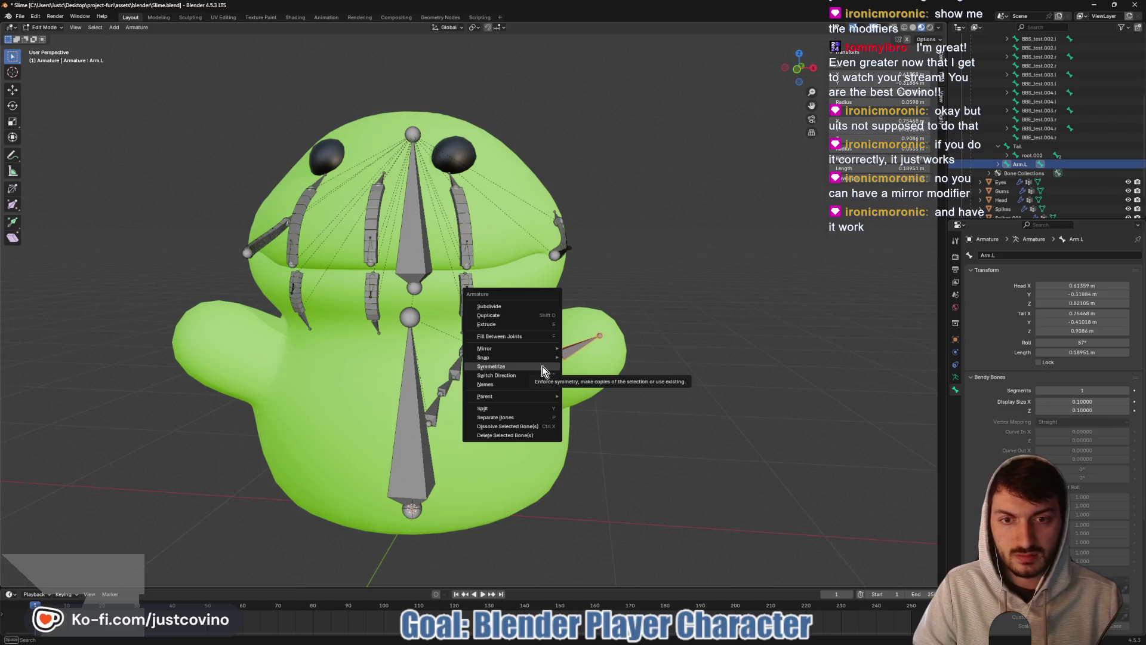
click(543, 366)
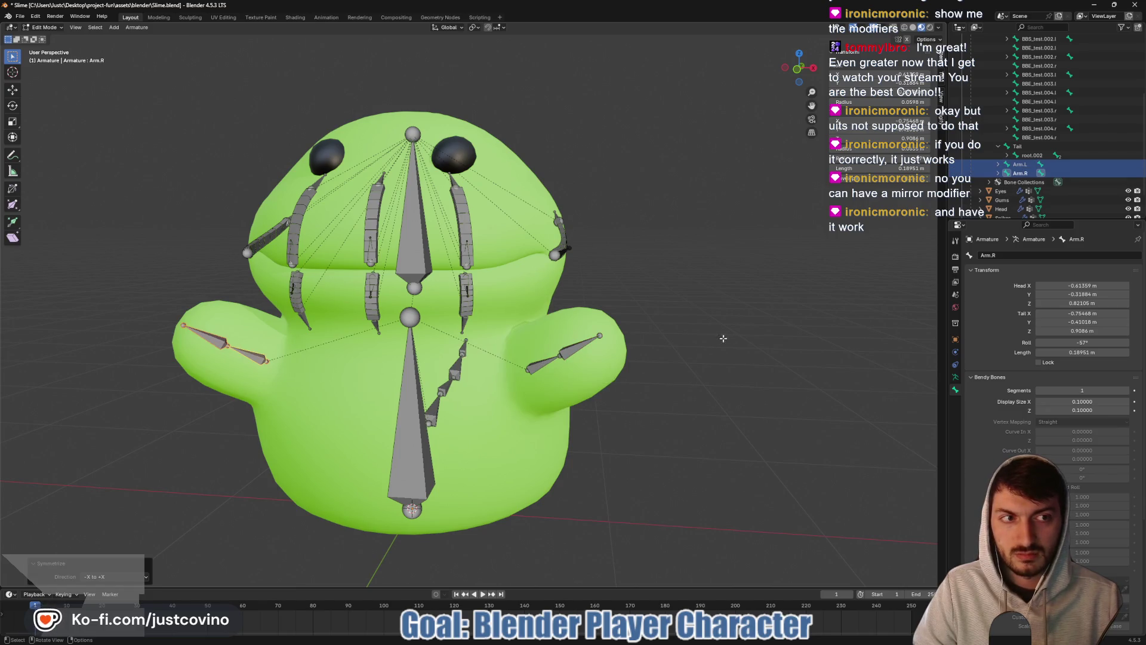
click(768, 305)
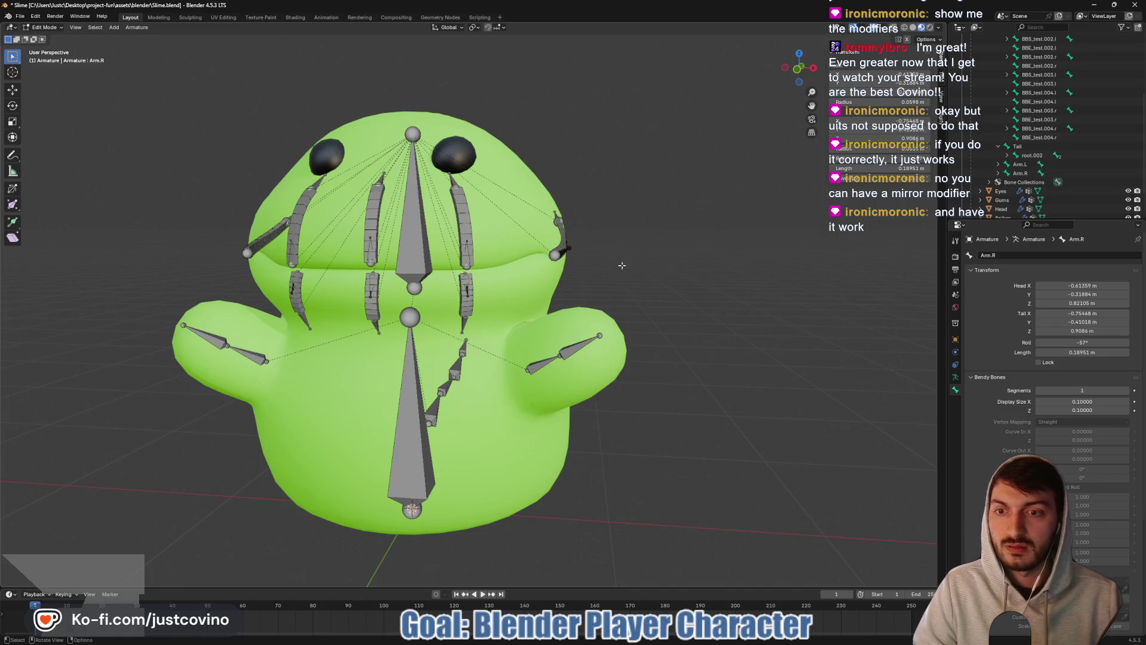
In Object Mode, select the armature with the Head mesh active and switch Head to Weight Paint.
key(Tab)
click(437, 412)
shift+click(465, 346)
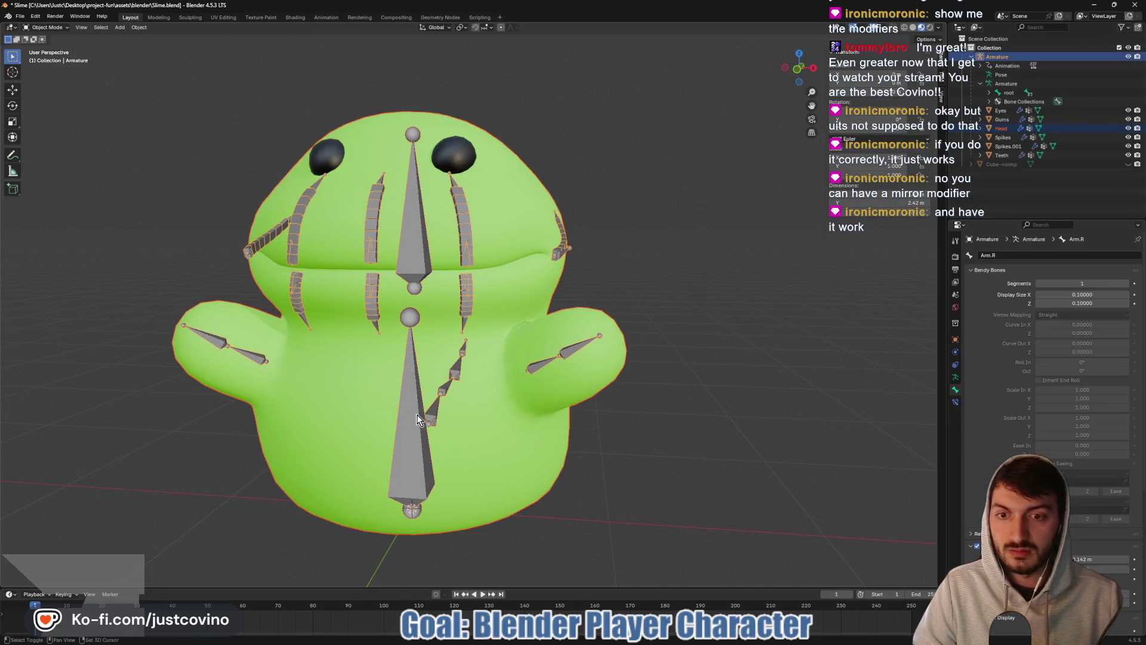
click(47, 27)
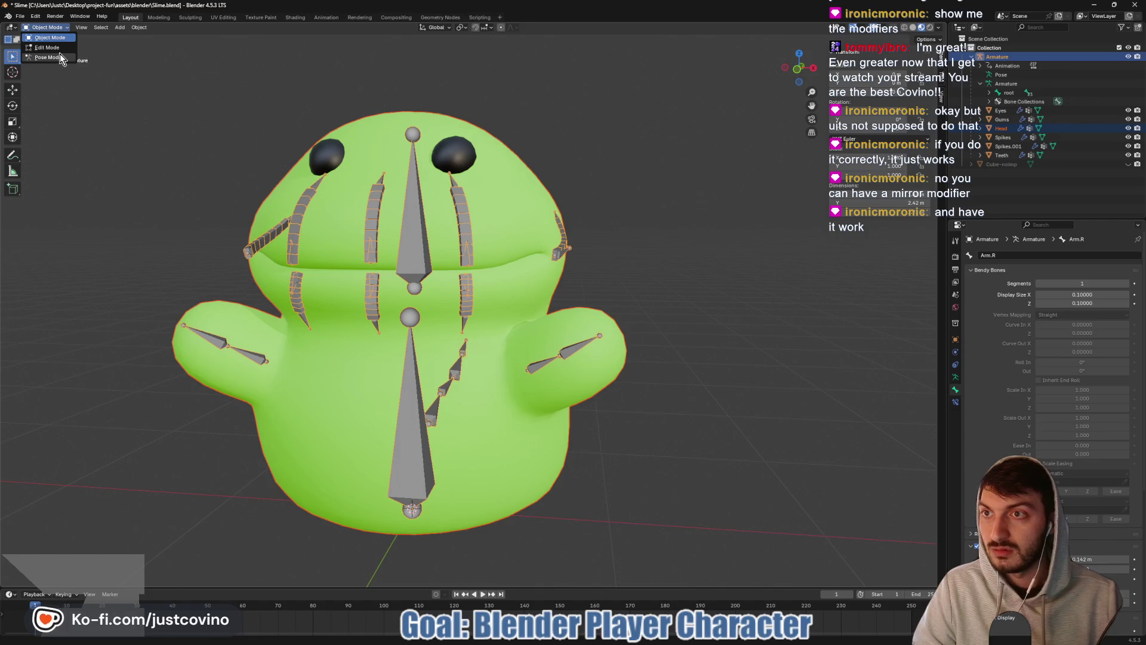
click(134, 220)
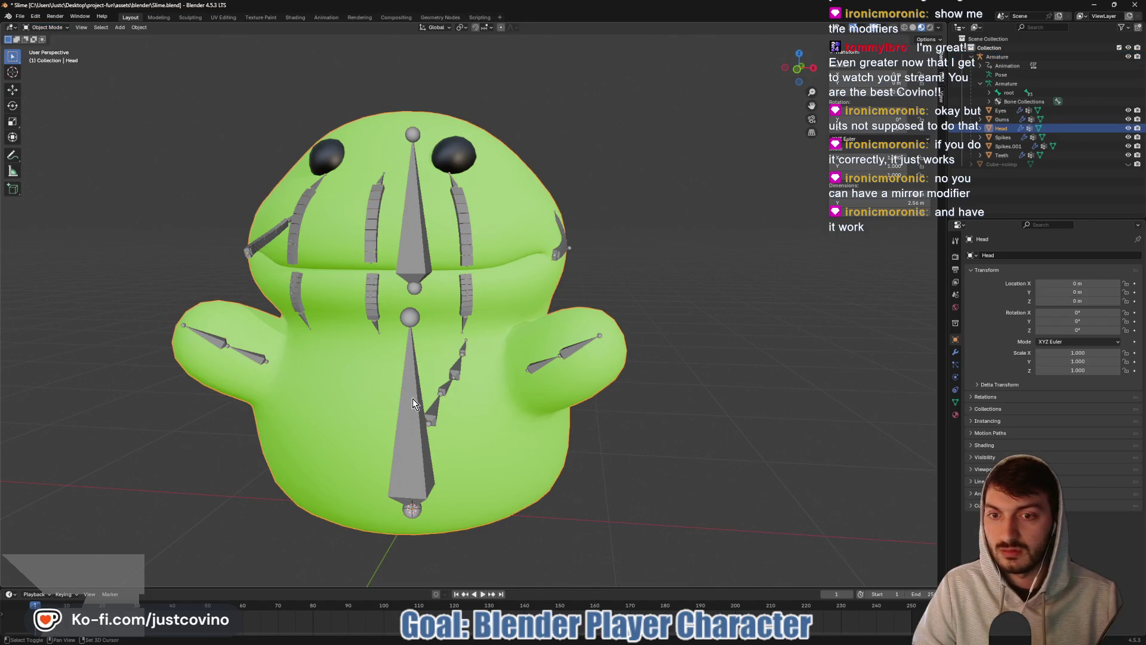
key(ctrl+z)
click(62, 32)
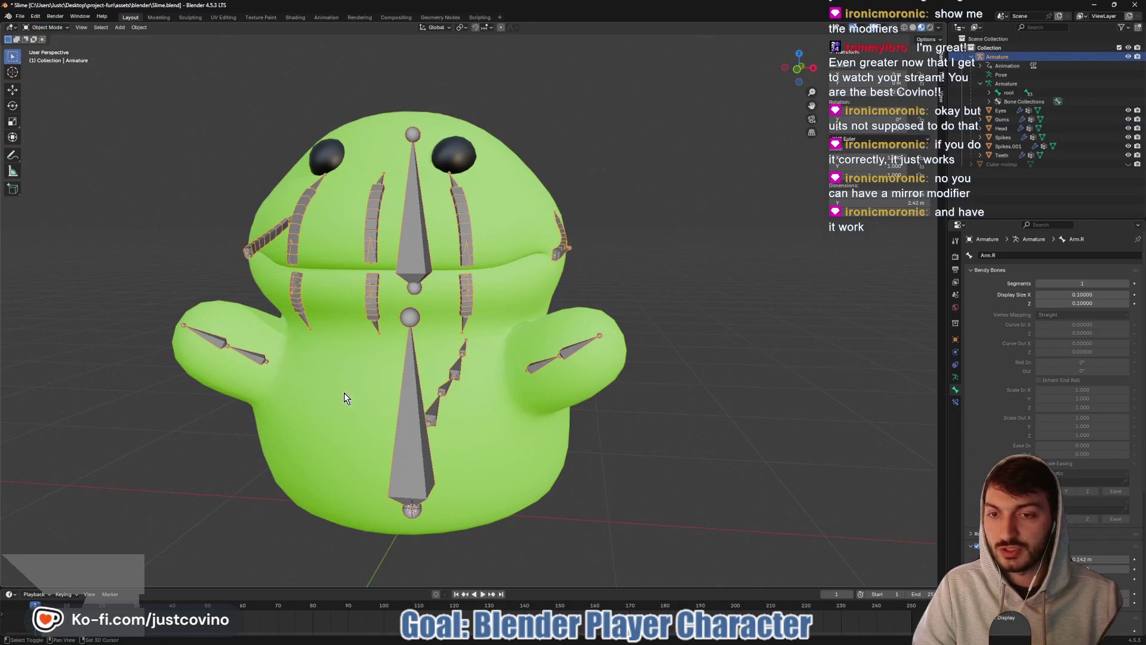
click(344, 392)
click(46, 27)
click(47, 82)
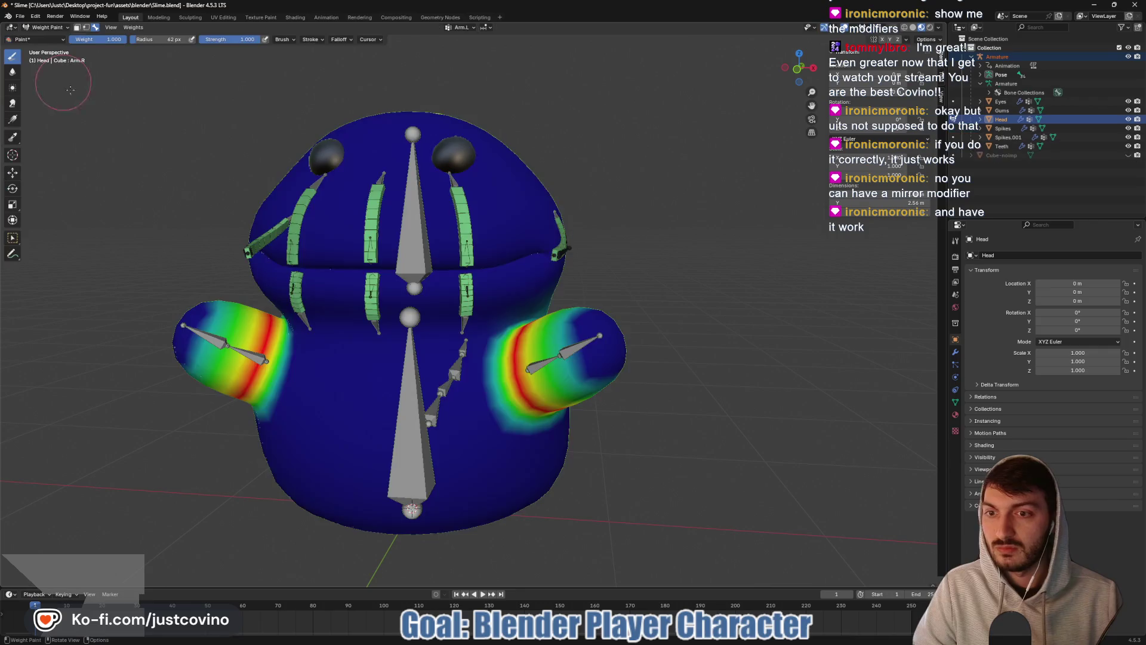
Show Hand.L weights with X-ray on, checking blend modes and undoing/redoing the arm-tip weight change.
ctrl+click(571, 351)
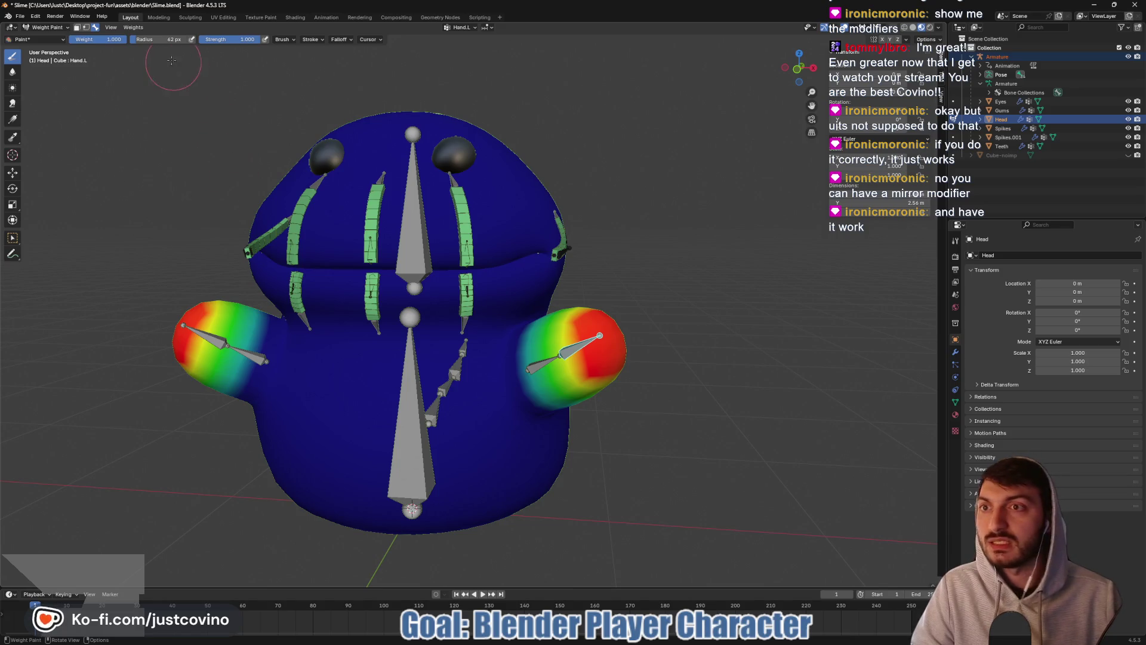
click(288, 39)
click(325, 56)
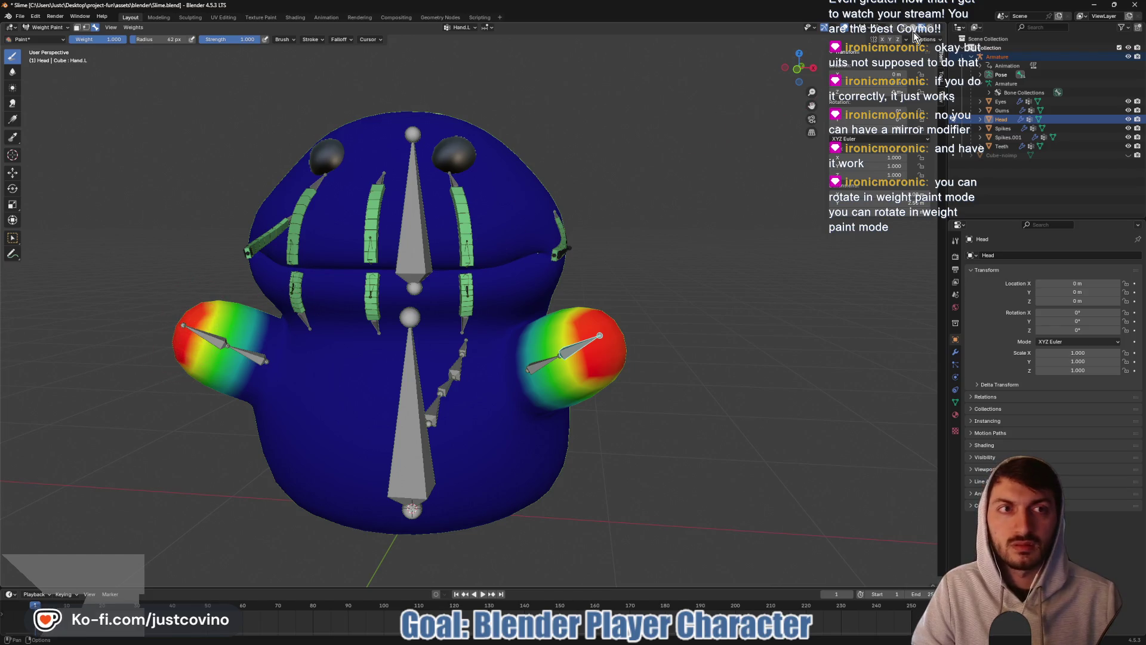
key(KP_Divide)
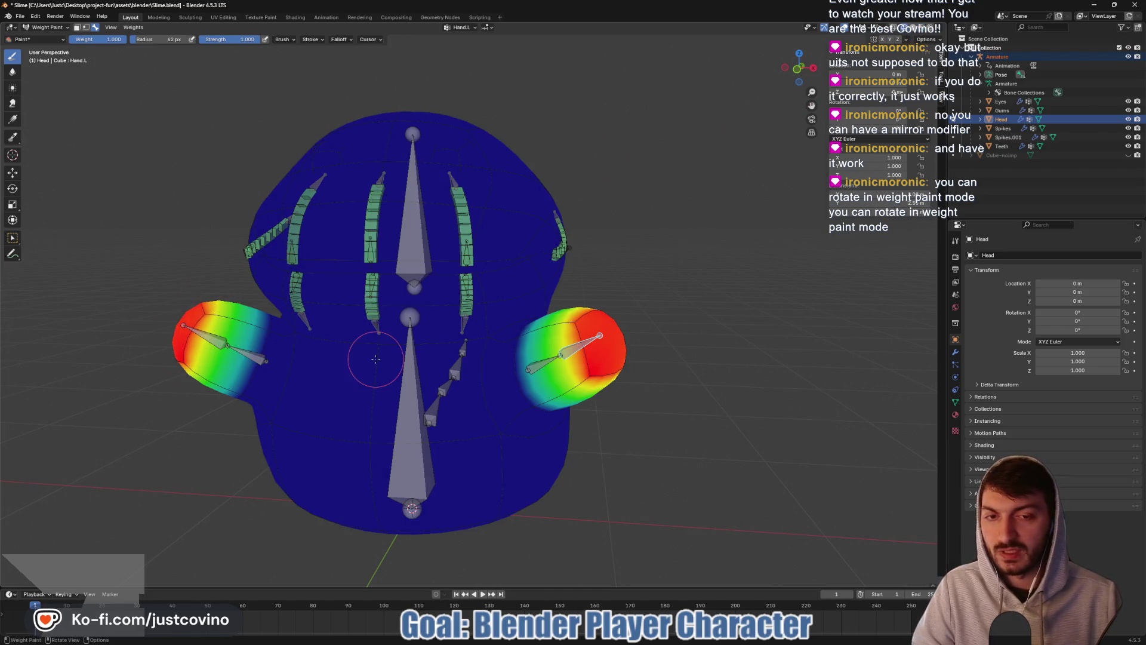
key(ctrl+z)
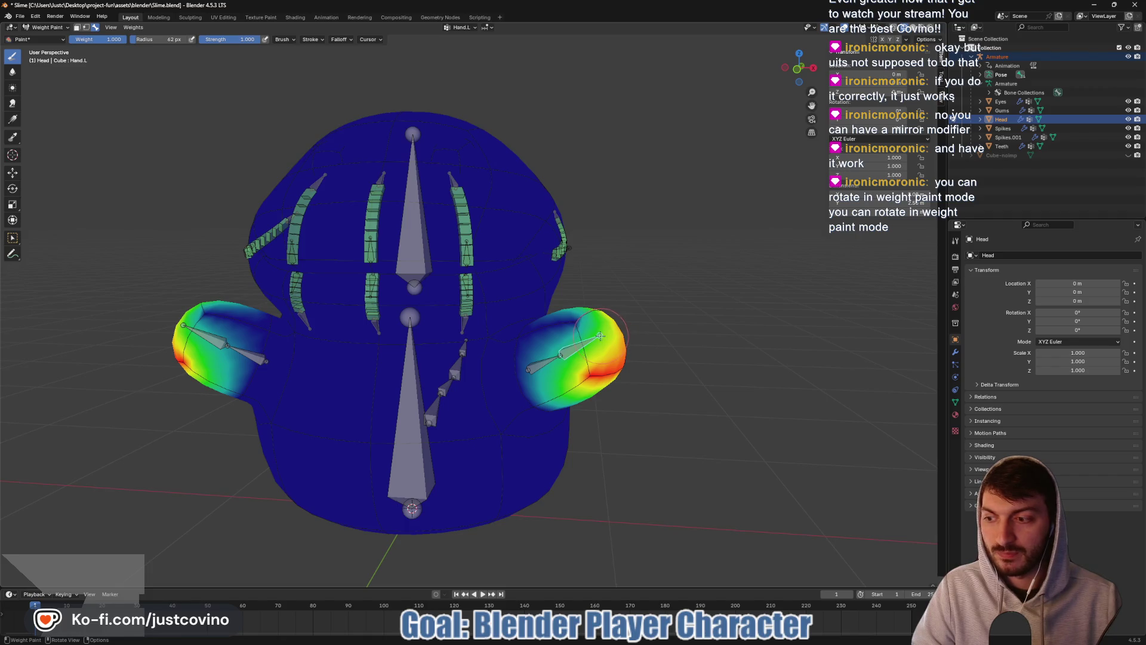
key(ctrl+z)
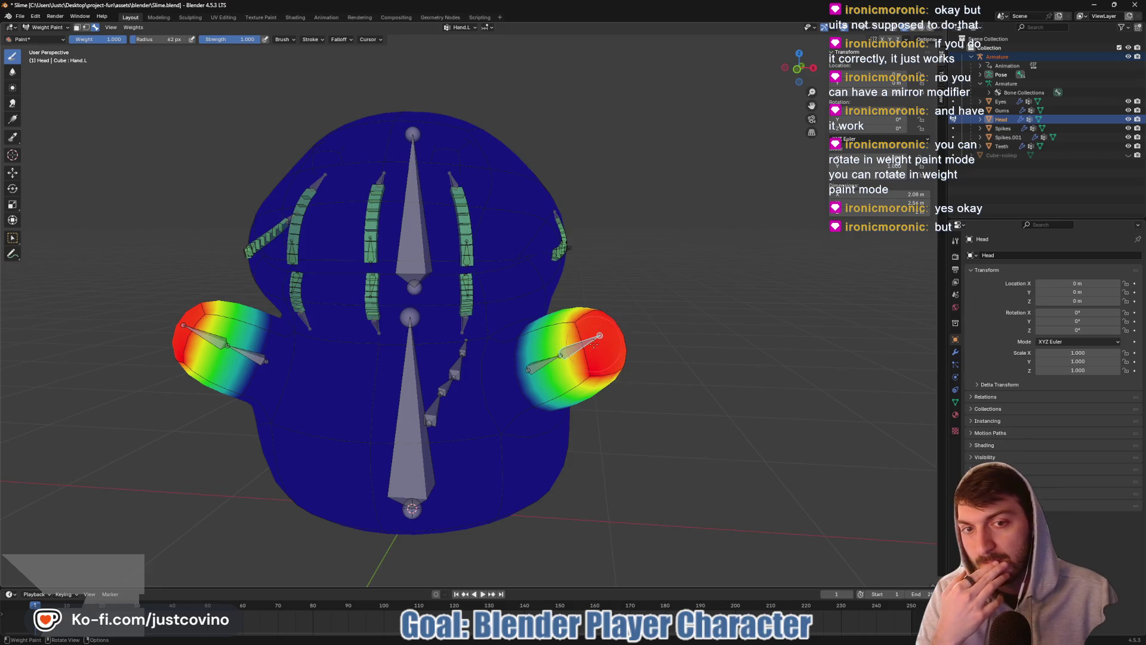
Test-bend the hand bone, cancel the rotation, and view the slime from the side.
key(r)
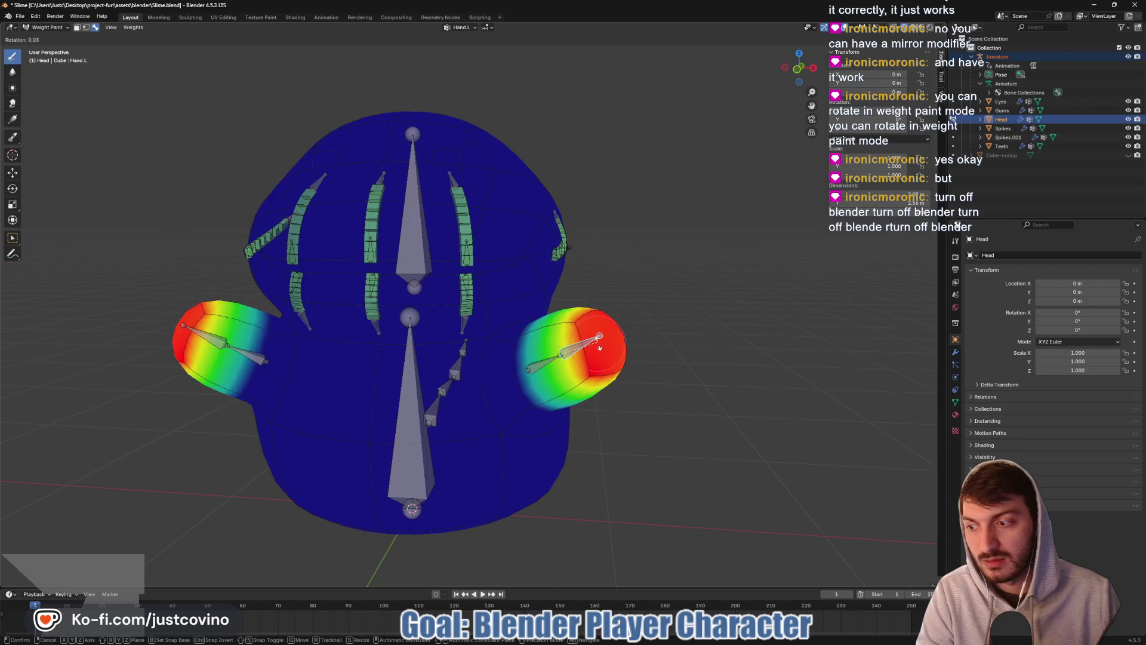
right_click(599, 344)
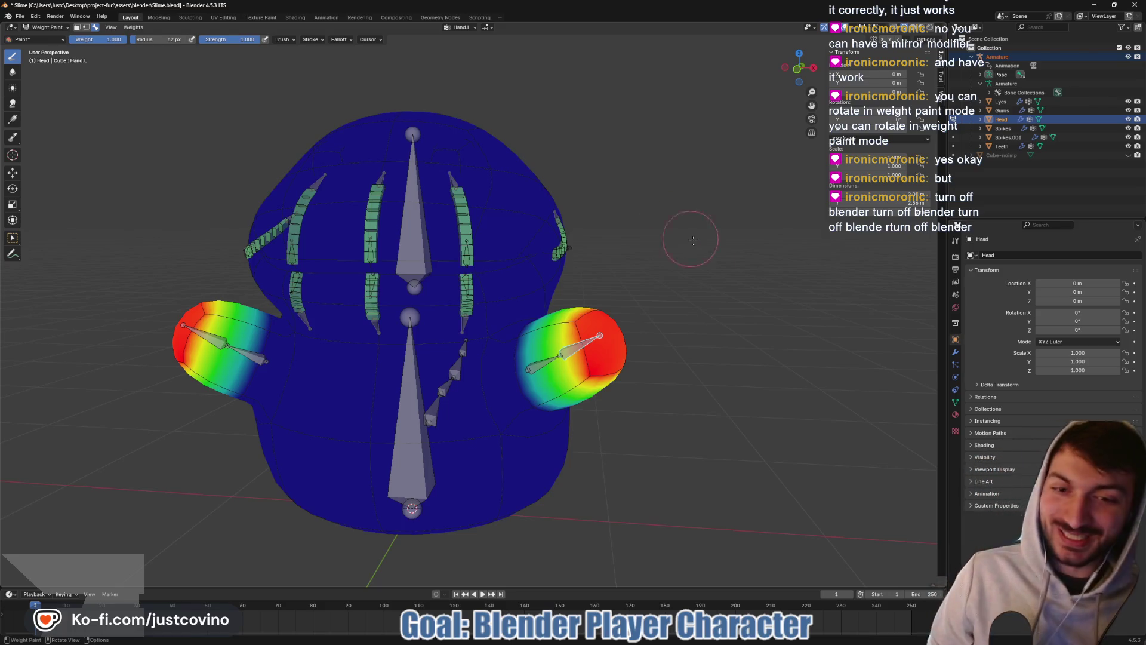
drag(723, 249, 650, 265)
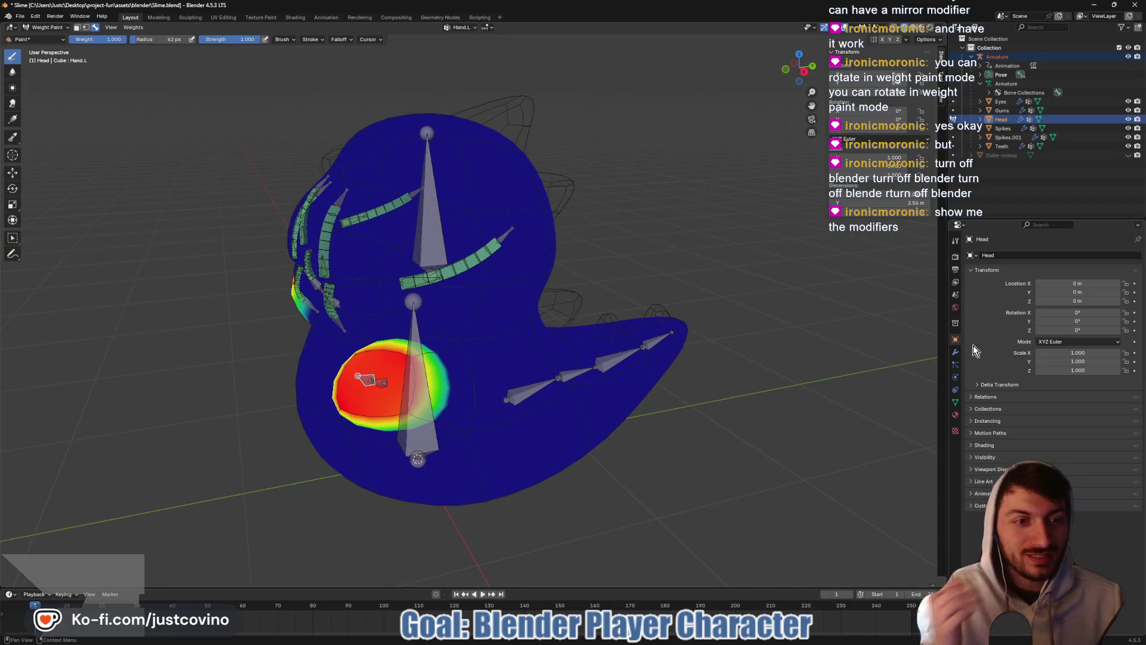
Show the Head's Mirror, Subdivision and Armature modifiers, expand Bone Collections, and return to Object Mode.
click(956, 352)
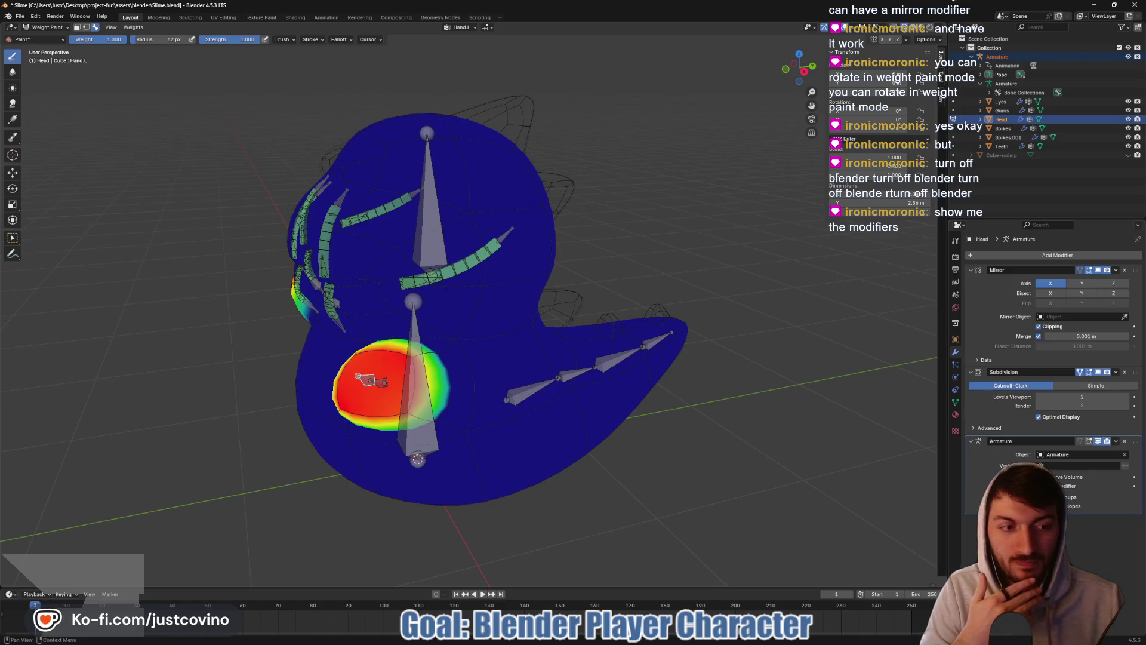
mouse_move(641, 463)
mouse_down()
mouse_move(607, 459)
mouse_move(634, 461)
mouse_up()
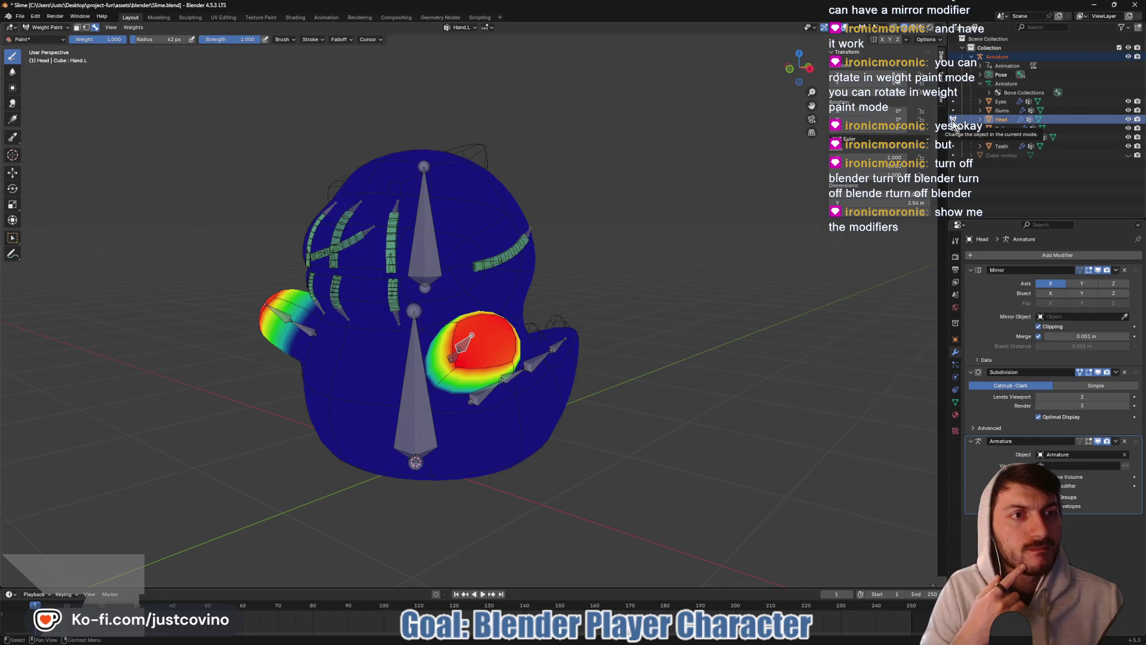
click(989, 93)
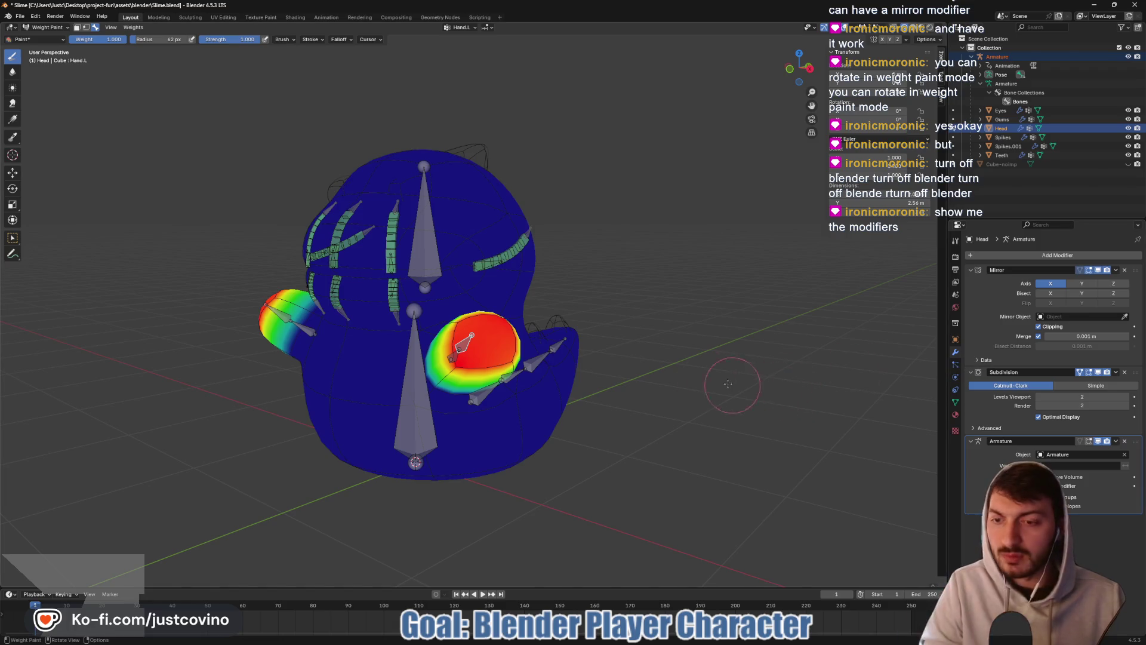
click(46, 26)
click(41, 37)
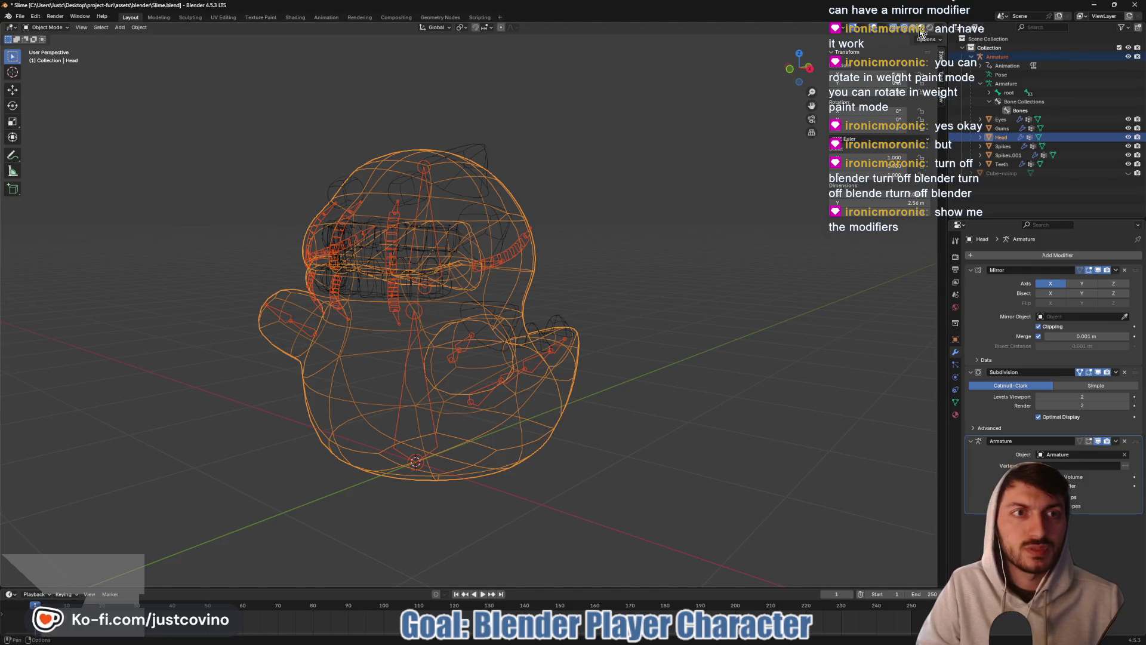
Restore solid shading, inspect the armature and Hand.L bone properties, then show the Head mesh's modifiers.
key(shift+z)
click(486, 405)
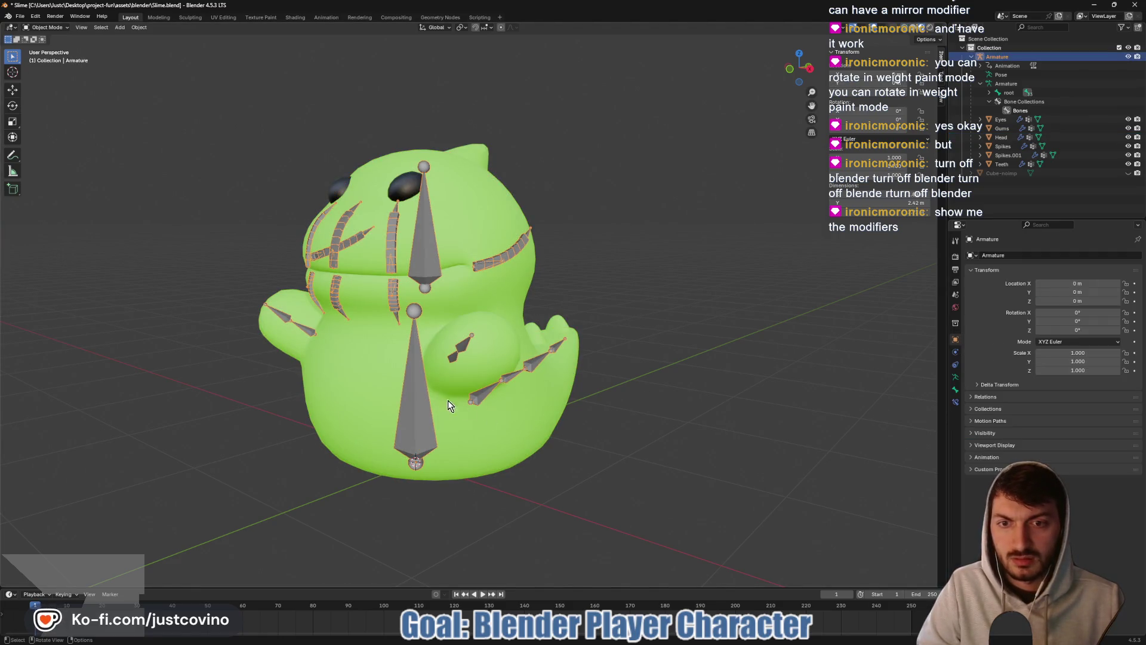
click(955, 390)
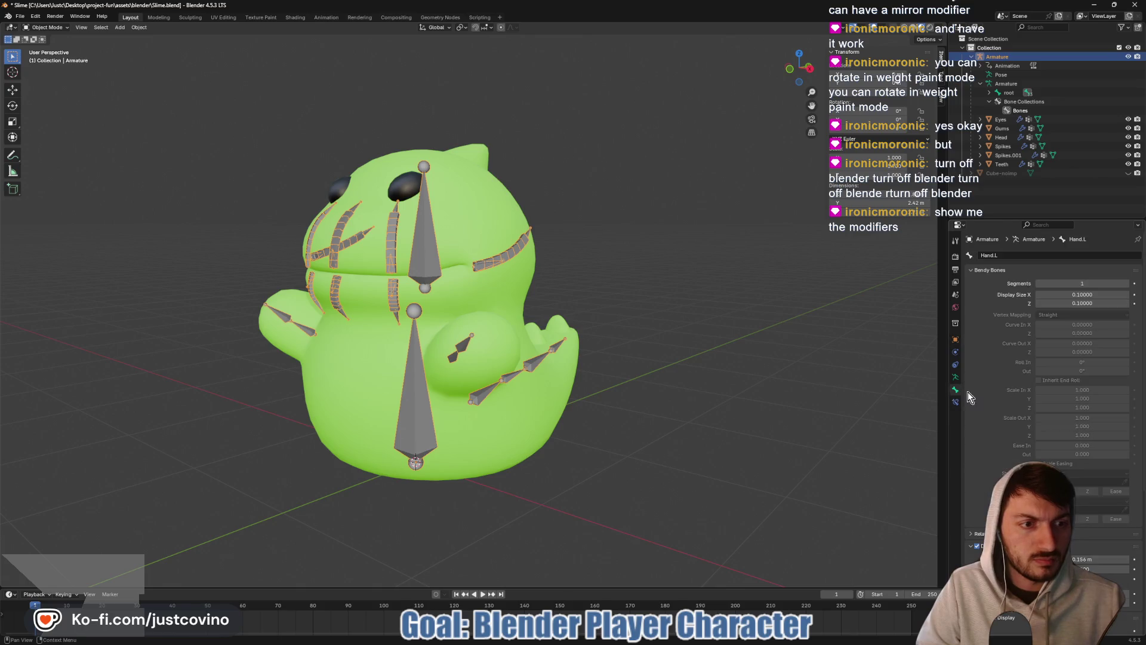
click(955, 377)
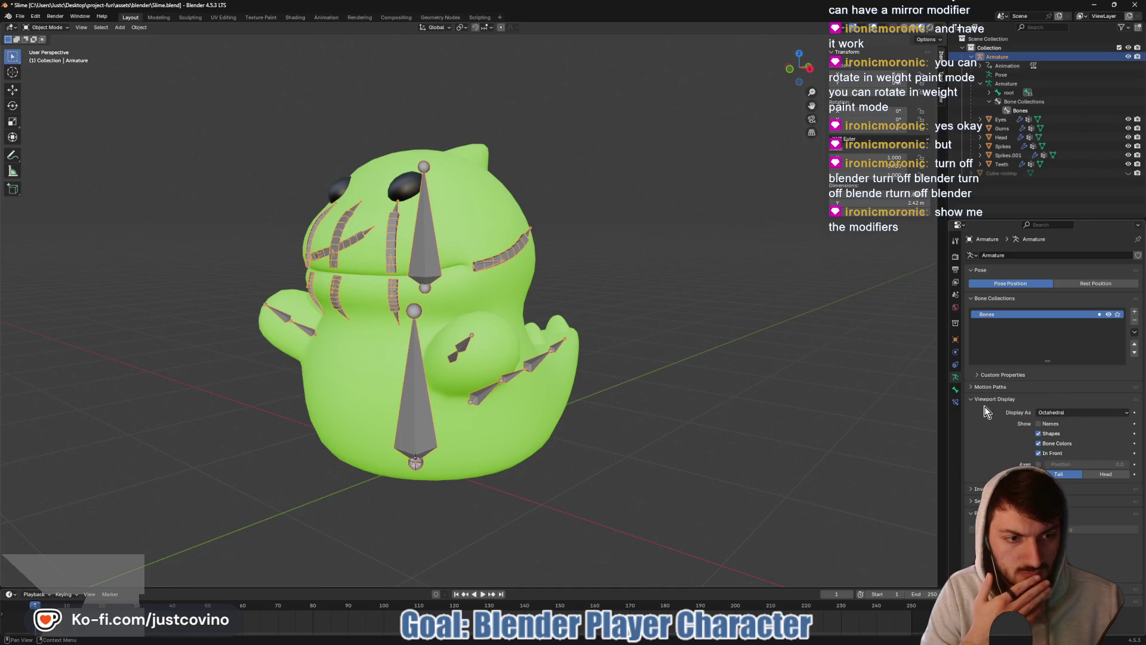
click(971, 514)
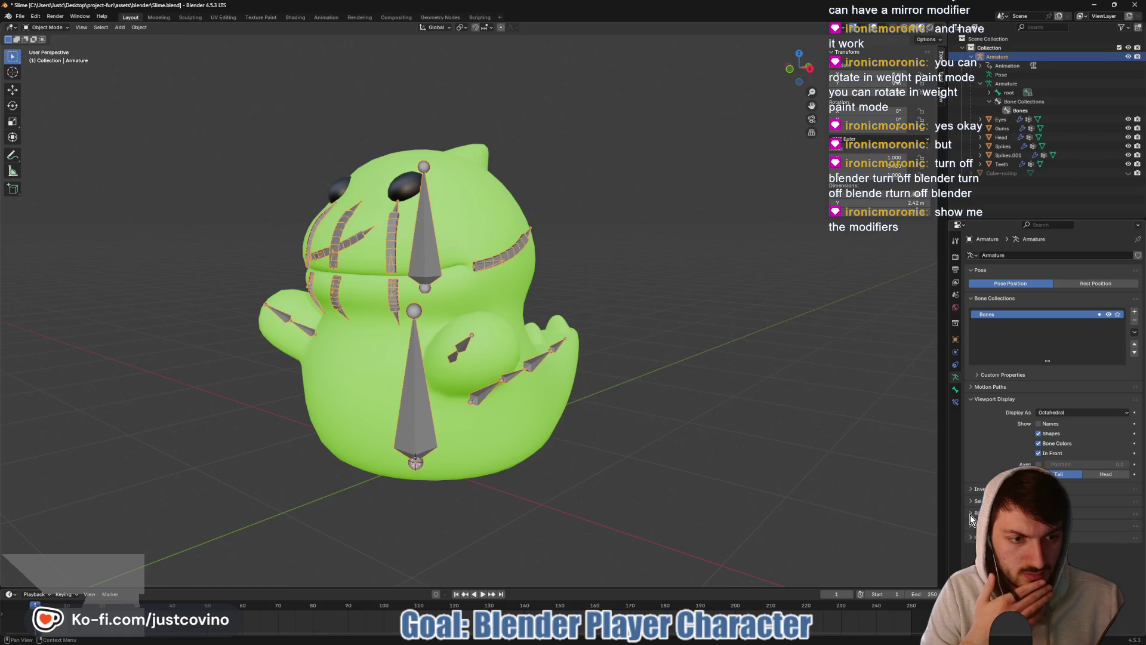
click(956, 389)
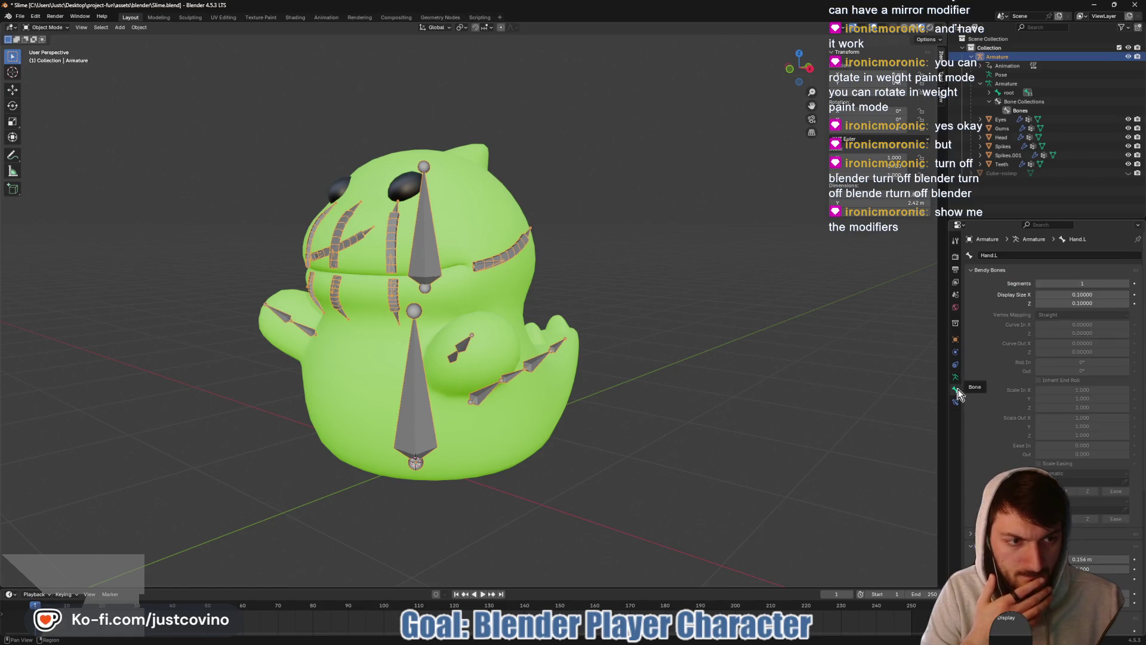
click(973, 273)
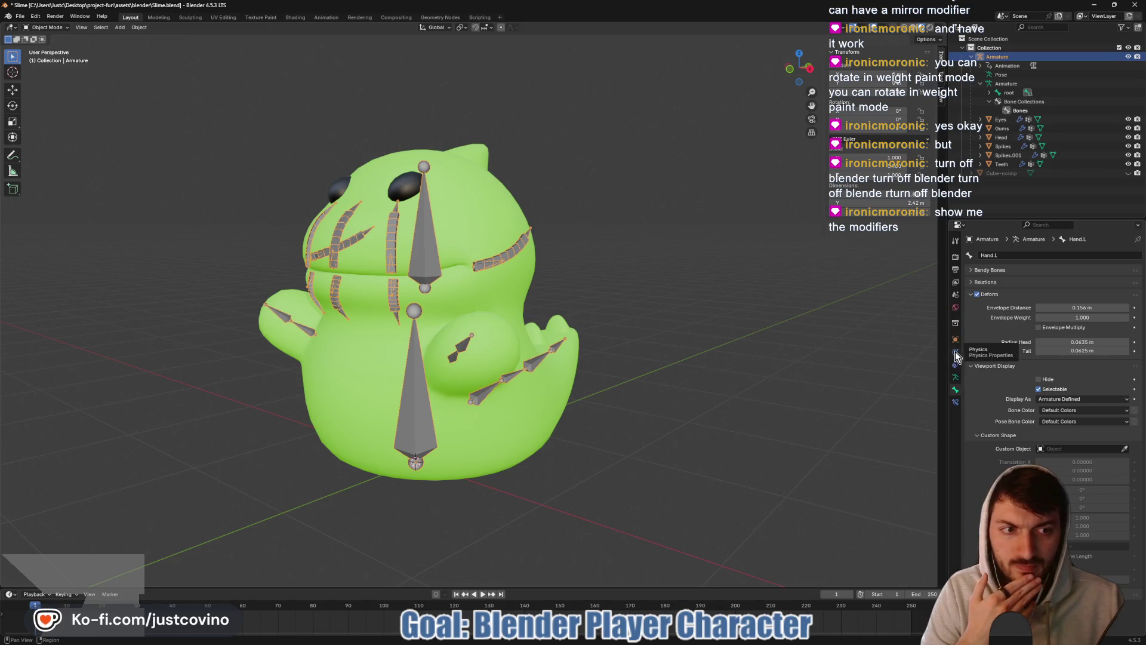
click(518, 292)
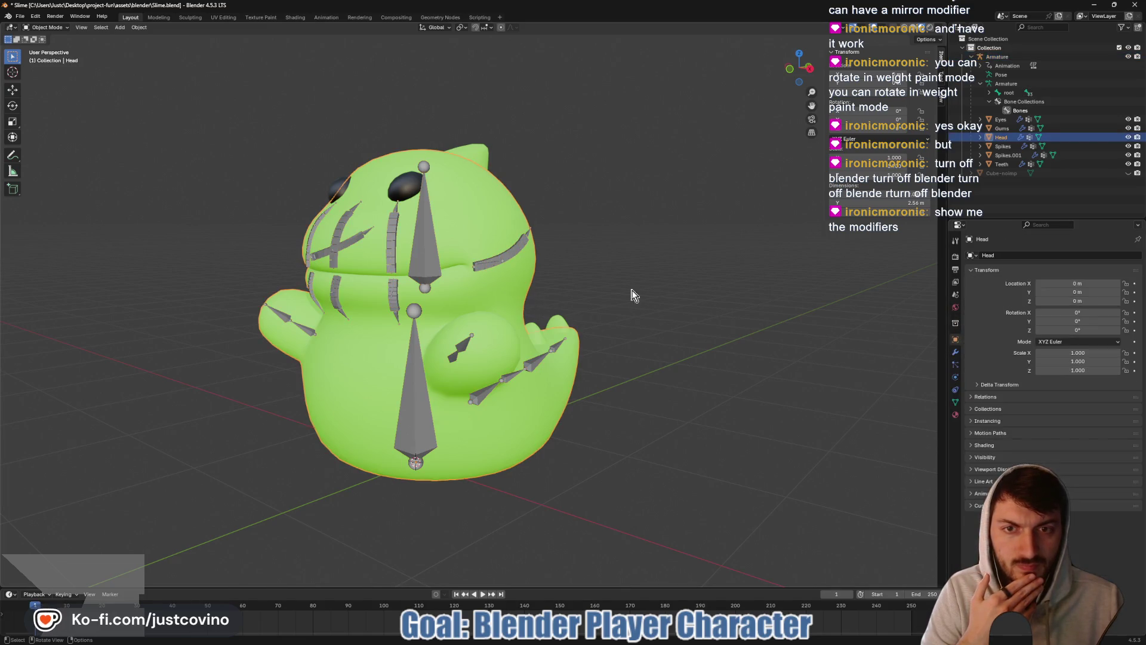
click(955, 353)
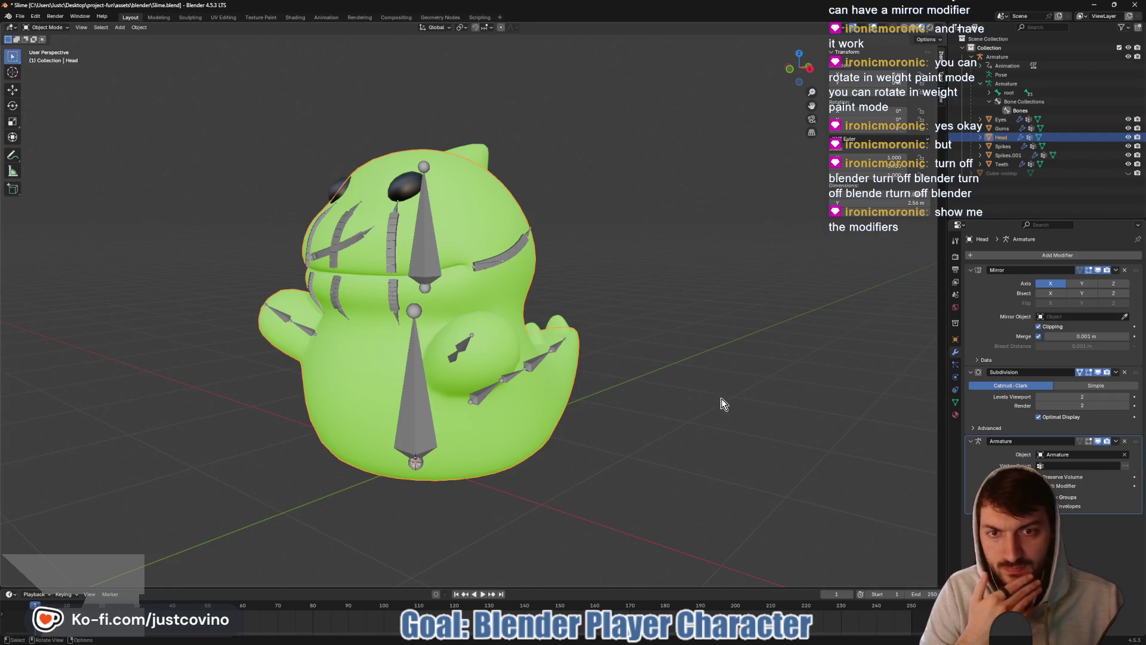
Show the Head's materials: Slime (Principled BSDF, 0.500 roughness, 1.450 IOR) and Eyes.
drag(690, 404, 646, 405)
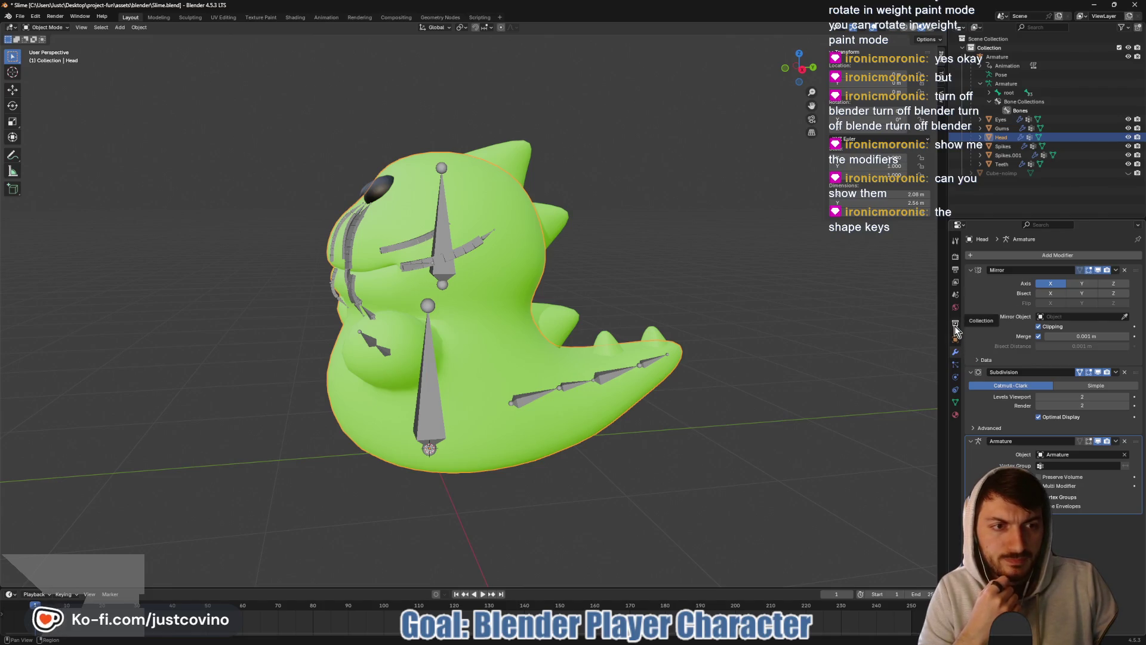
click(955, 325)
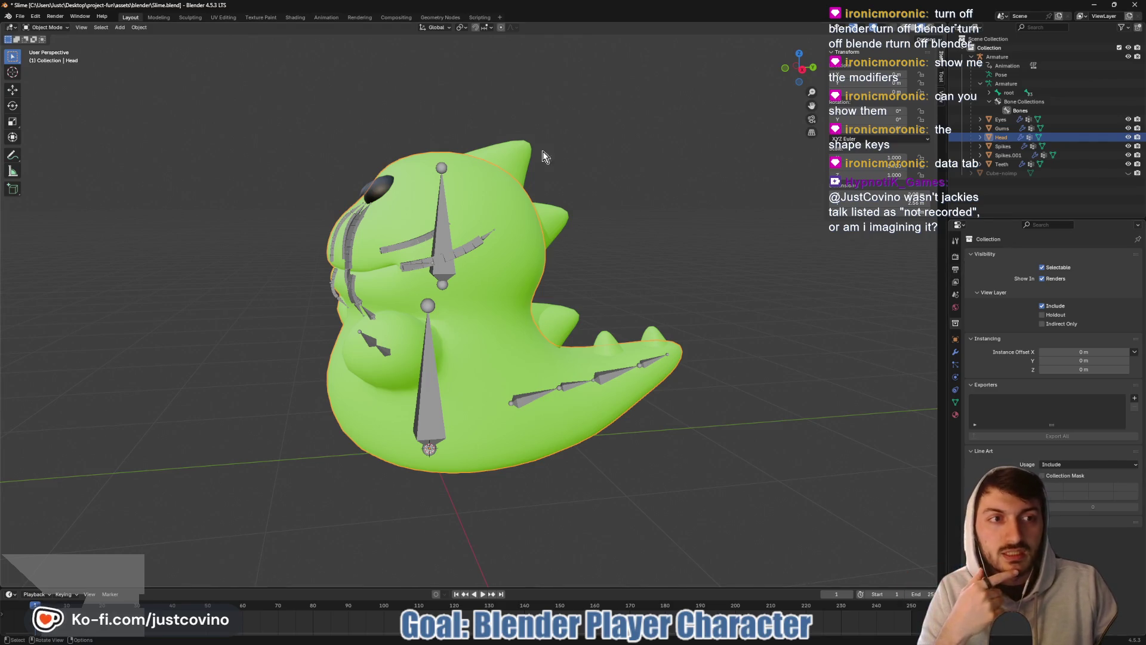
click(955, 415)
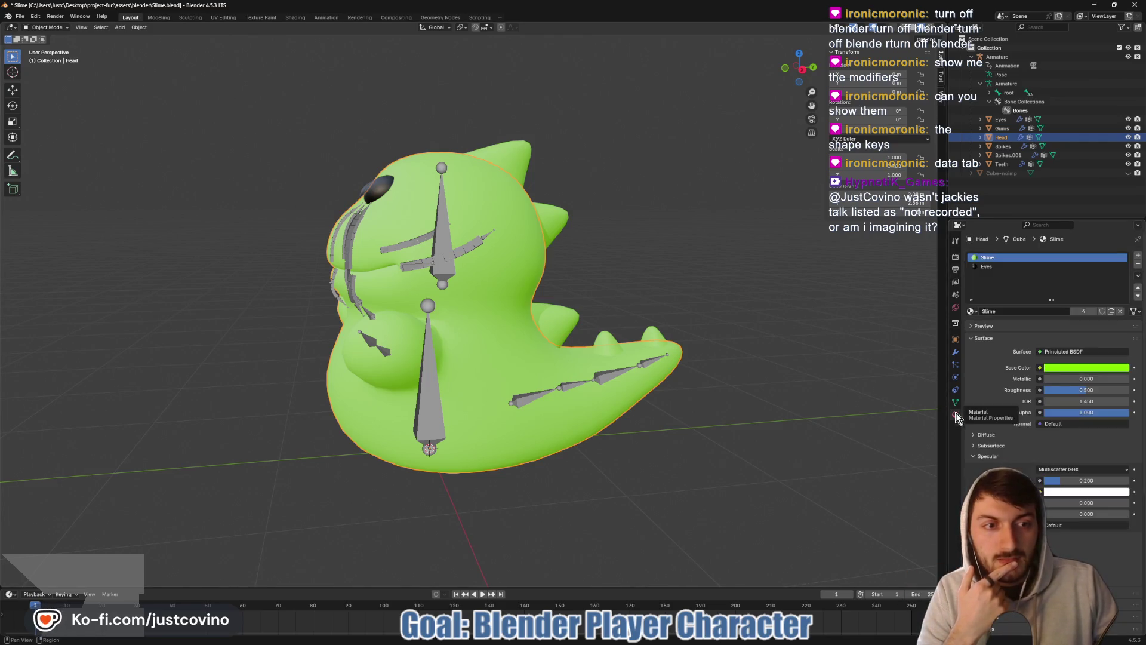
List the Head mesh's vertex groups (Tail, Hand.L, Arm.L), enlarge the list, and make Arm.L active.
click(955, 401)
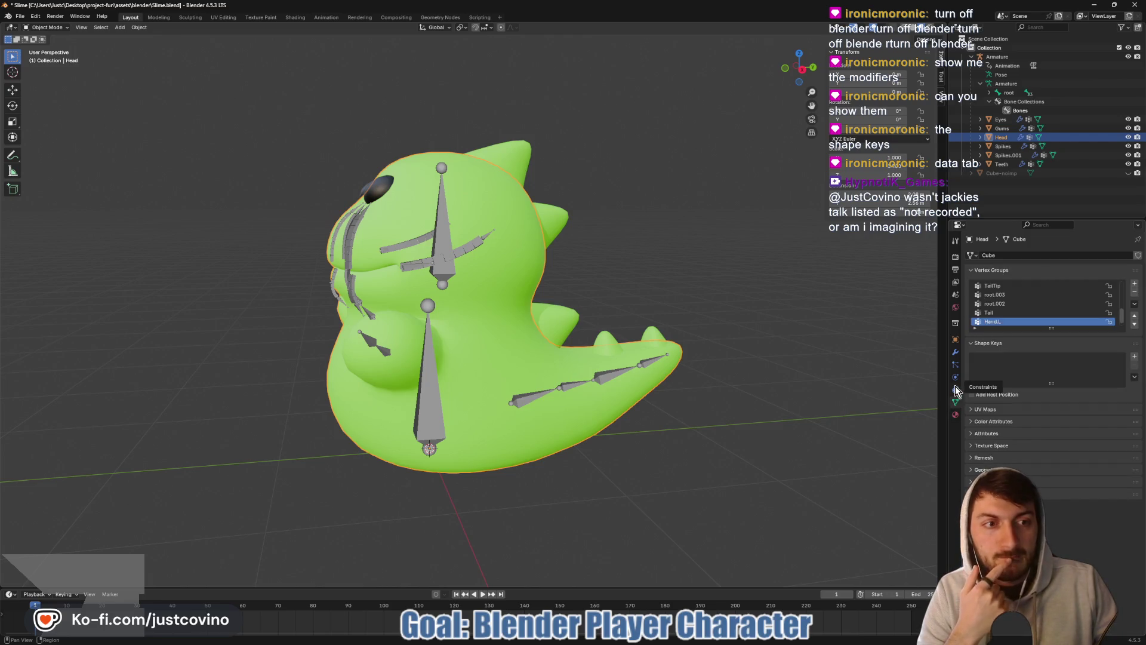
scroll(1066, 311, down, 1)
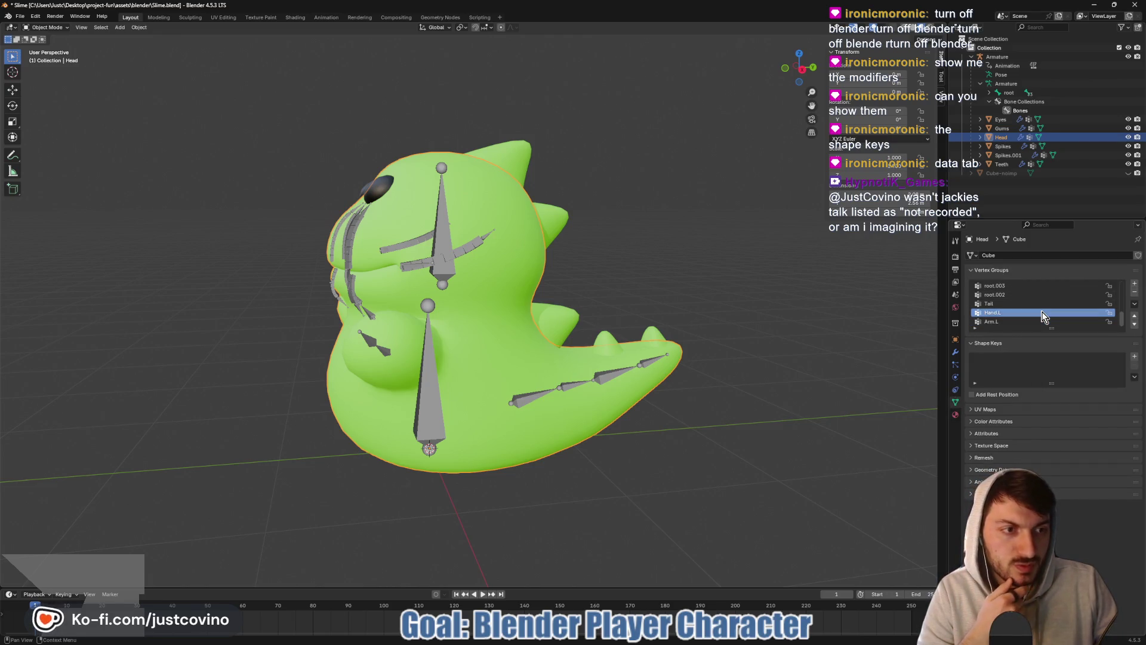
scroll(1040, 324, up, 10)
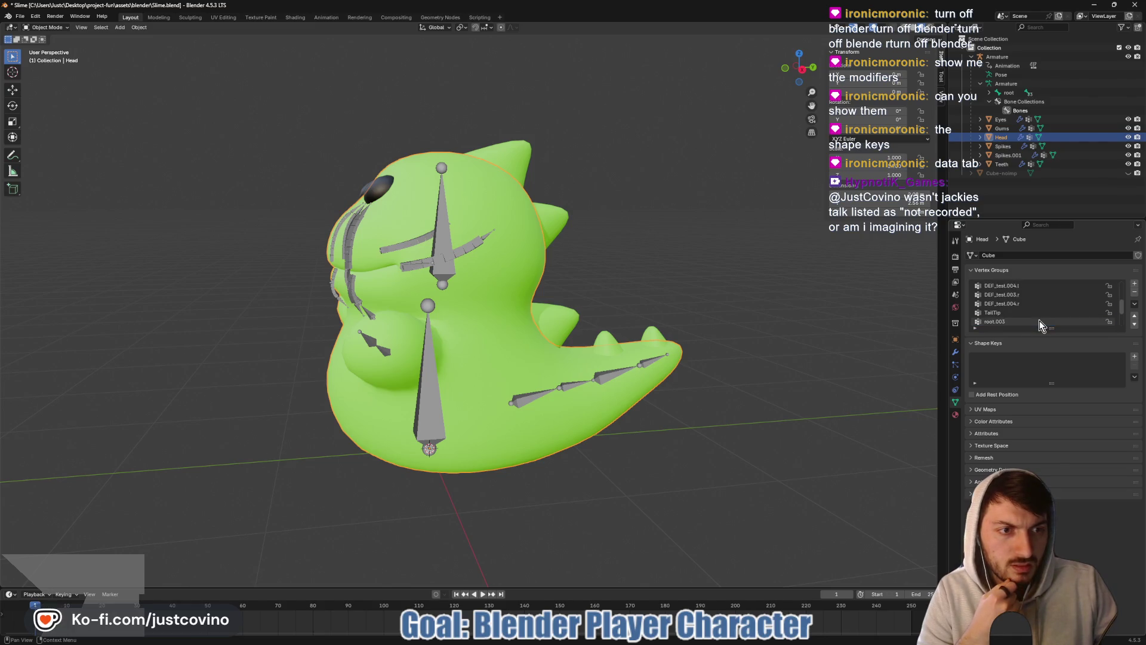
scroll(1040, 320, down, 6)
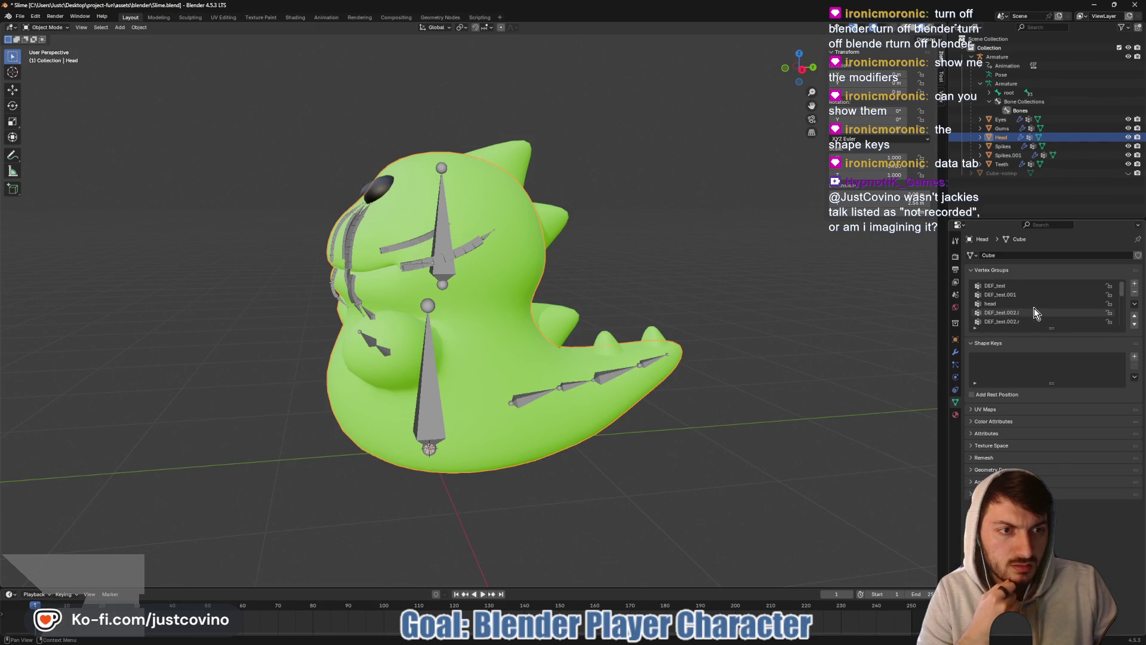
scroll(1034, 308, down, 3)
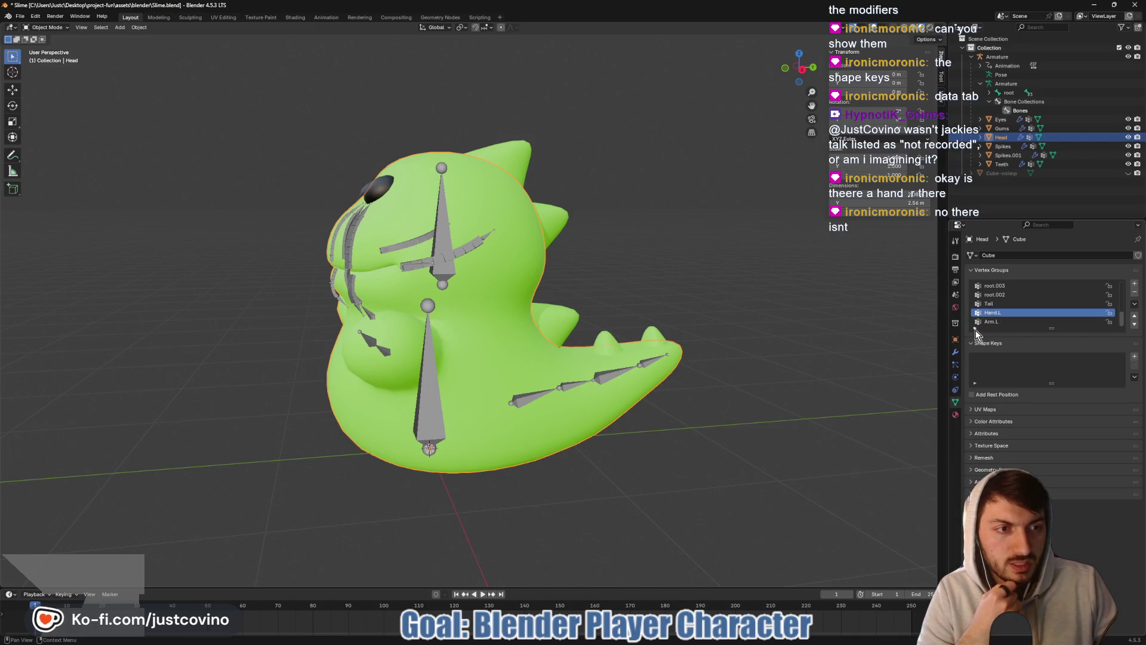
drag(1051, 328, 1051, 400)
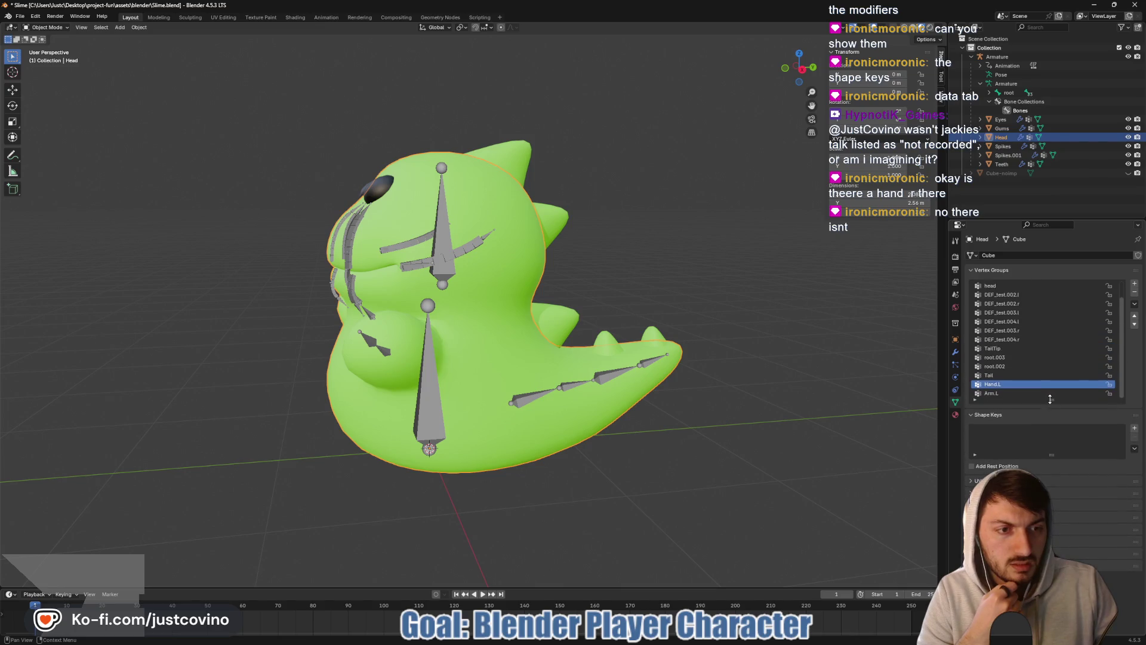
scroll(1015, 382, up, 2)
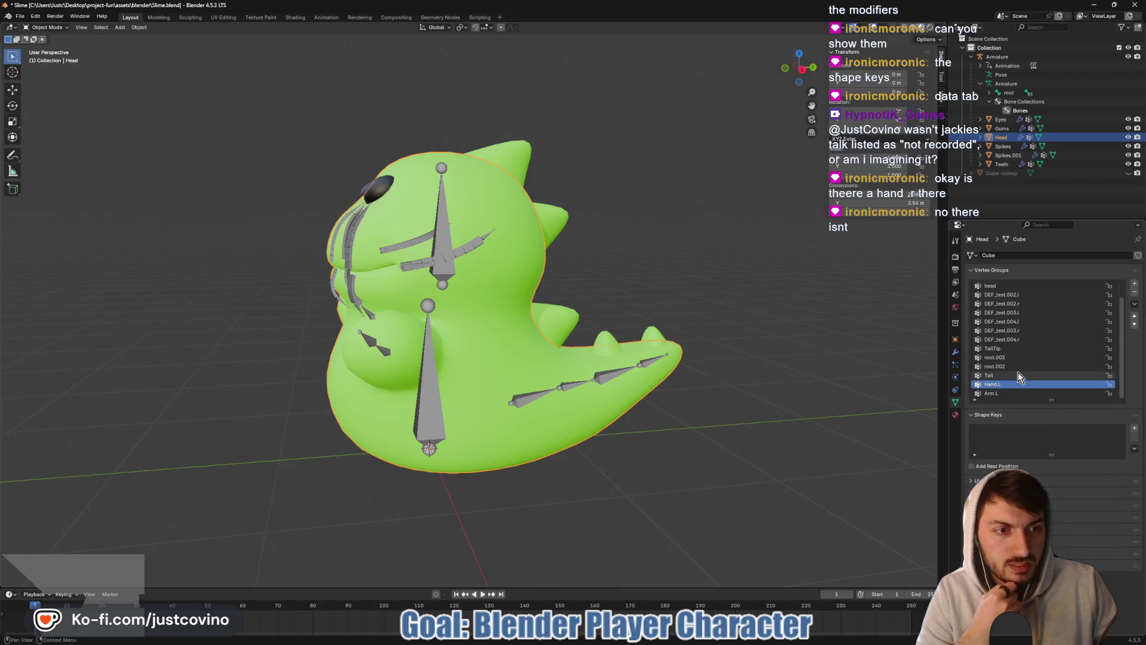
scroll(1017, 371, down, 1)
scroll(1018, 369, down, 1)
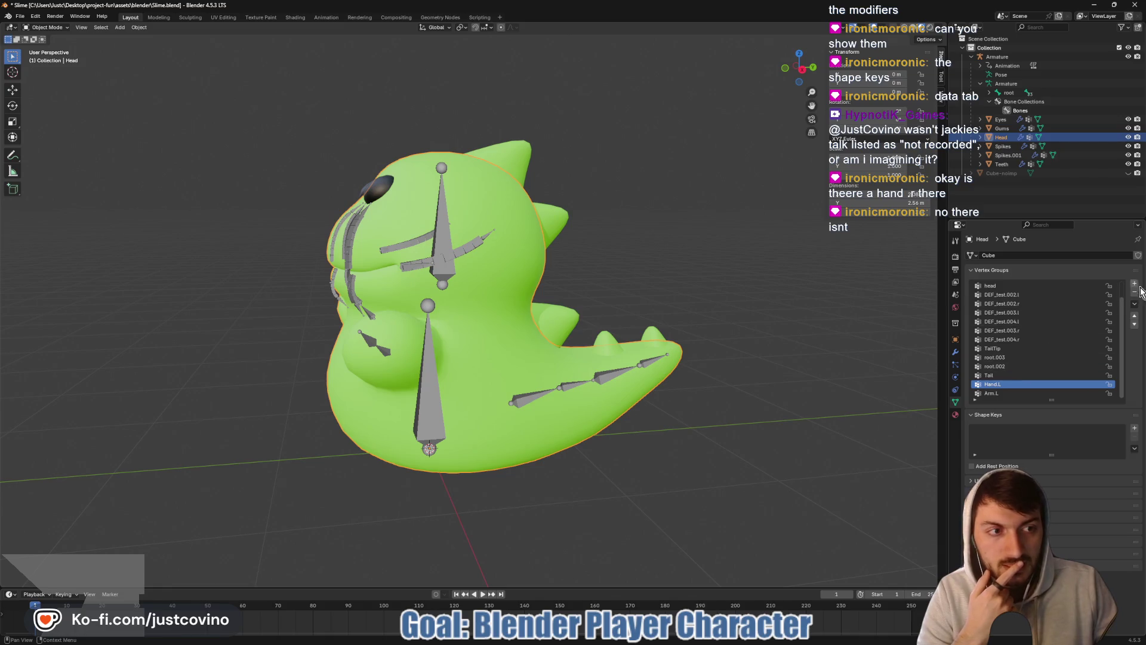
click(1101, 393)
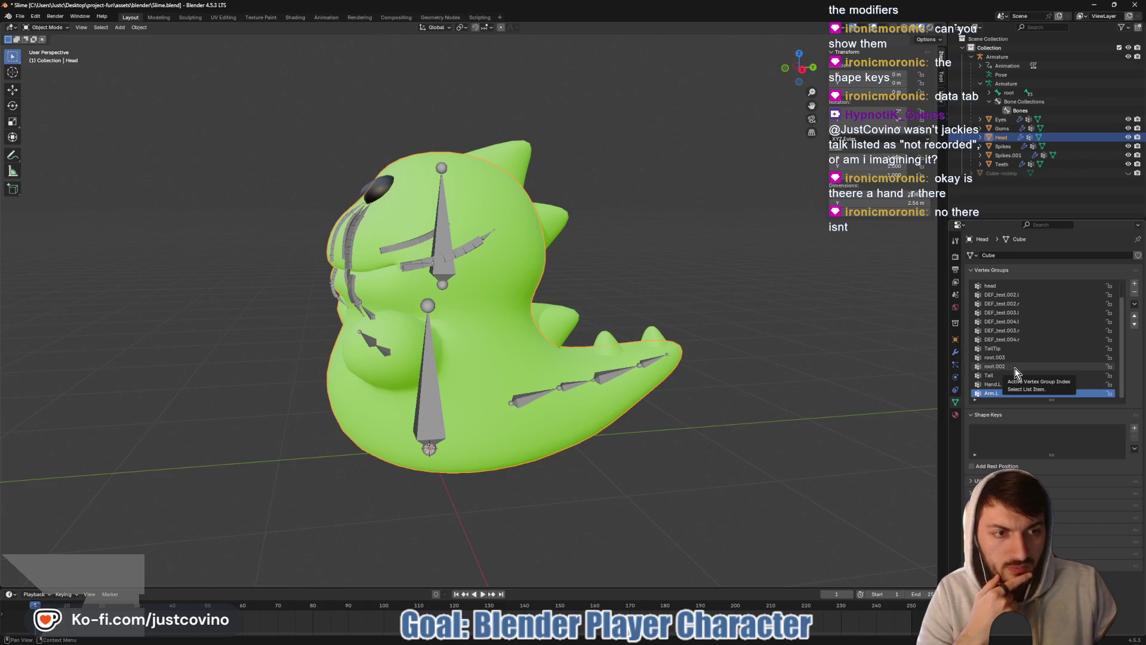
scroll(1025, 355, up, 2)
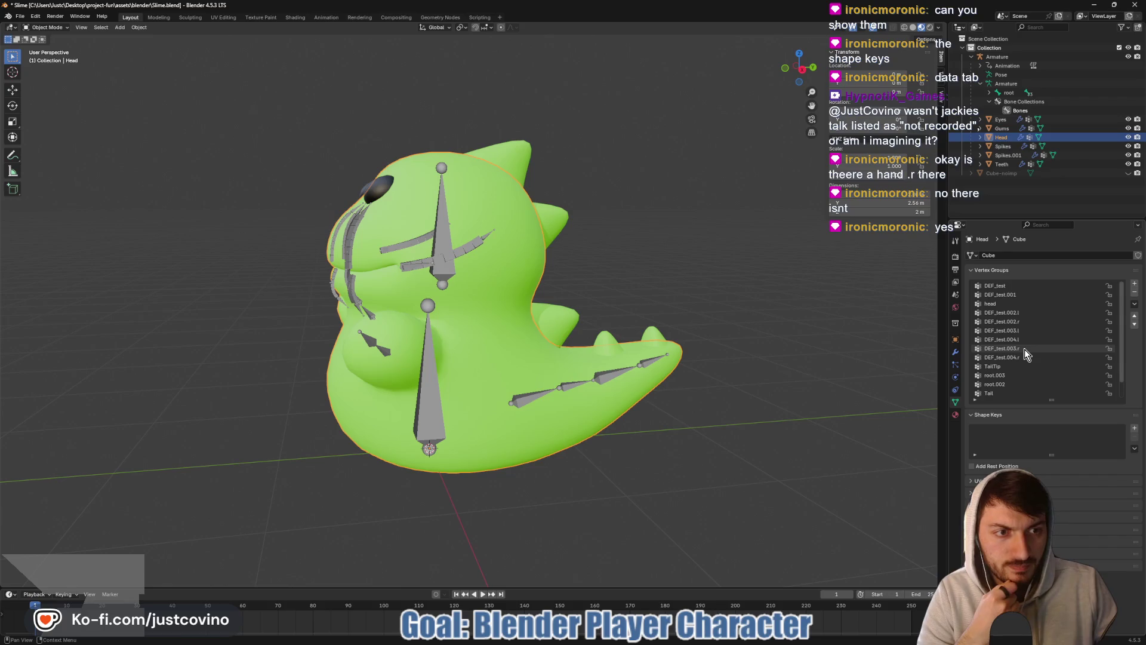
scroll(1025, 354, down, 2)
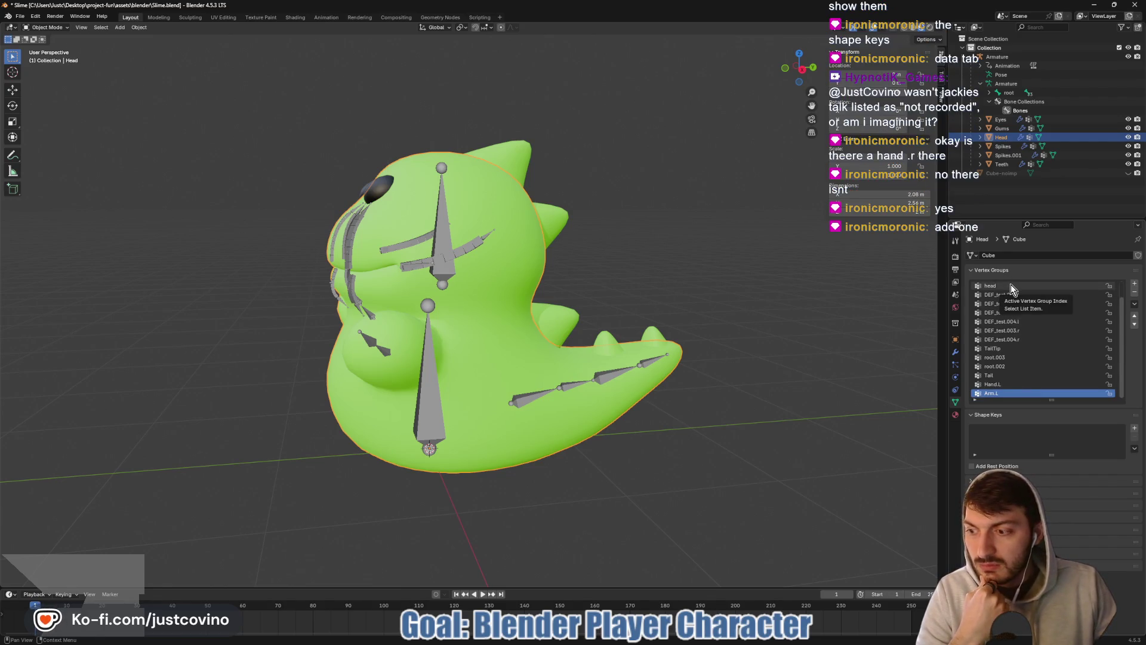
Add a new vertex group named Hand.R to the Head mesh.
click(1135, 286)
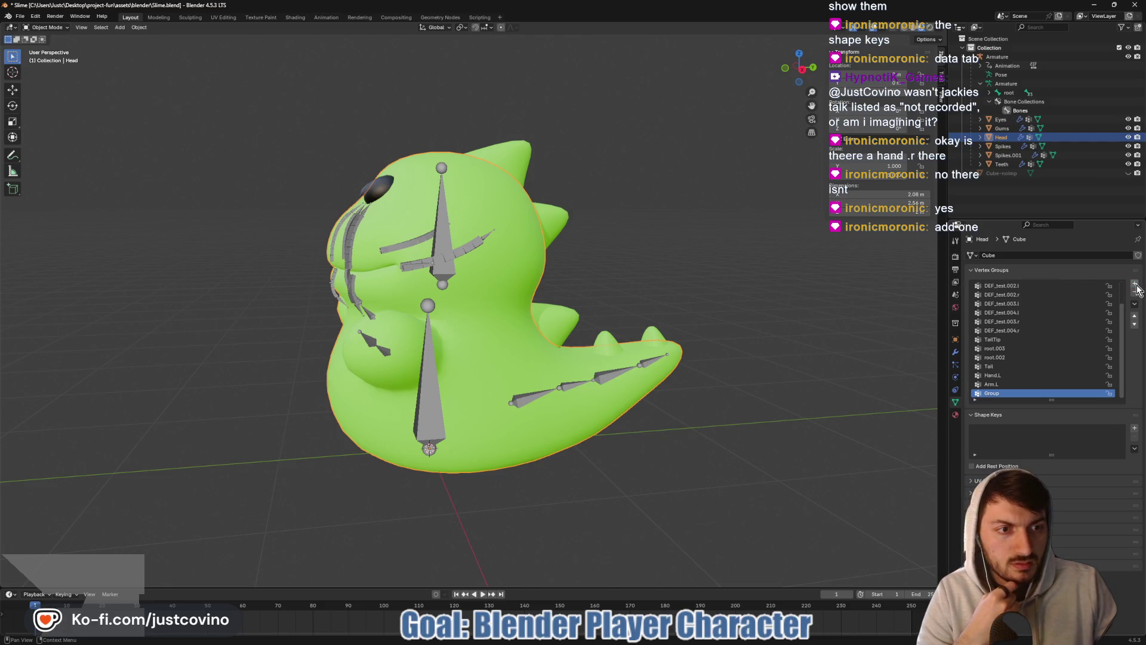
double_click(1002, 392)
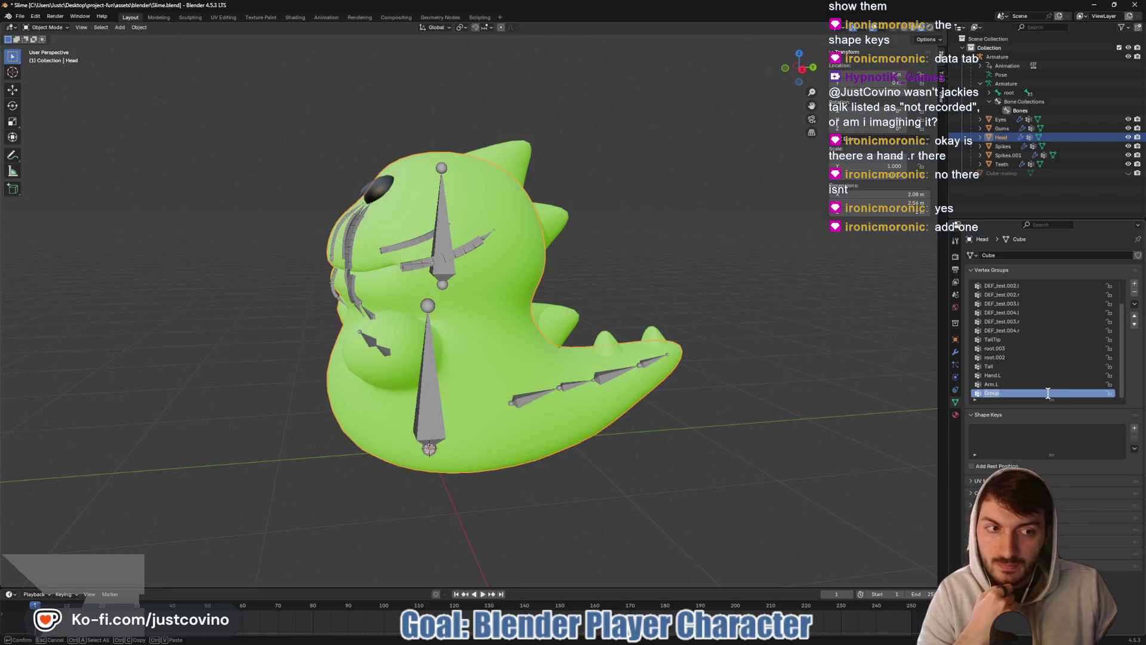
text(Handl)
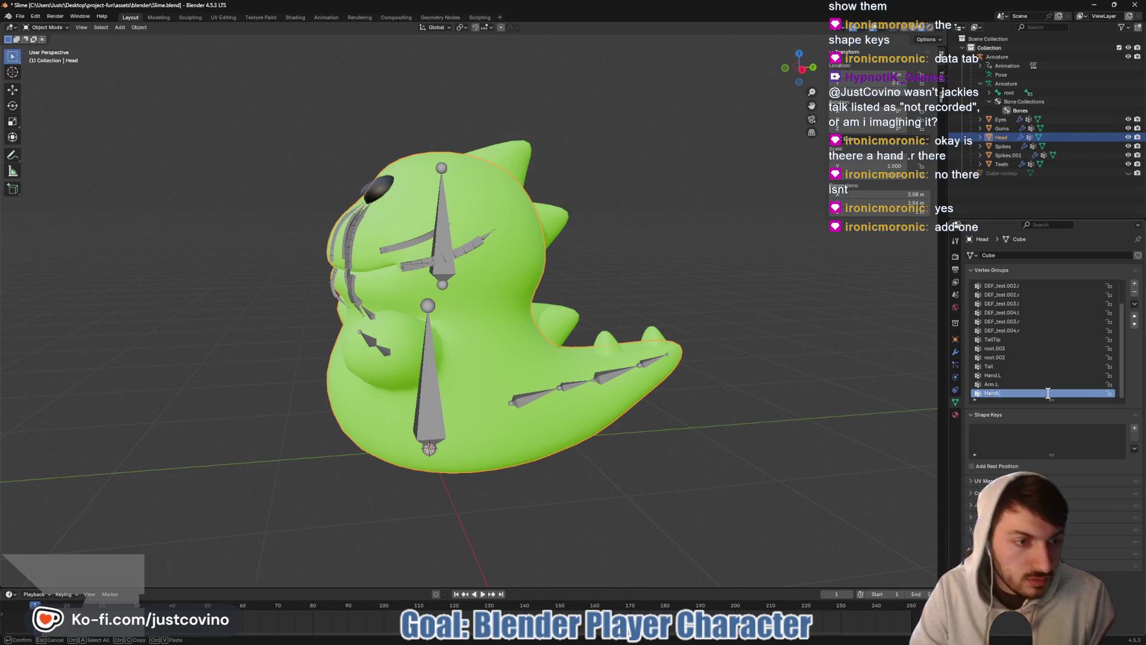
key(BackSpace)
text(.R)
key(Return)
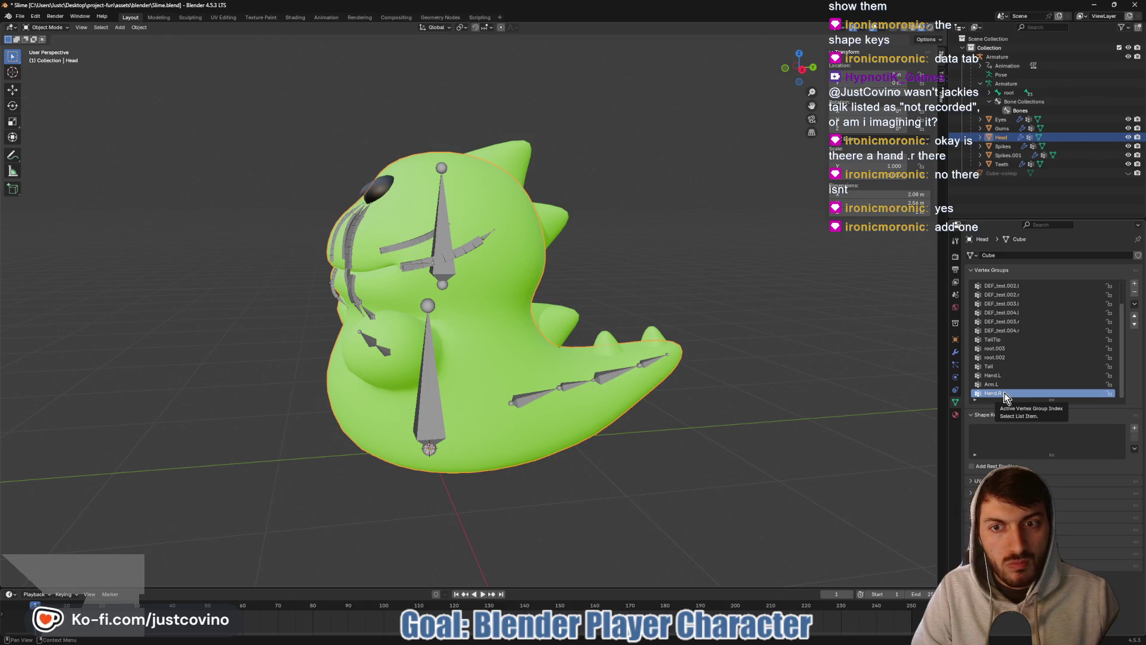
Add a second vertex group named Arm.R and save the blend file.
click(1135, 285)
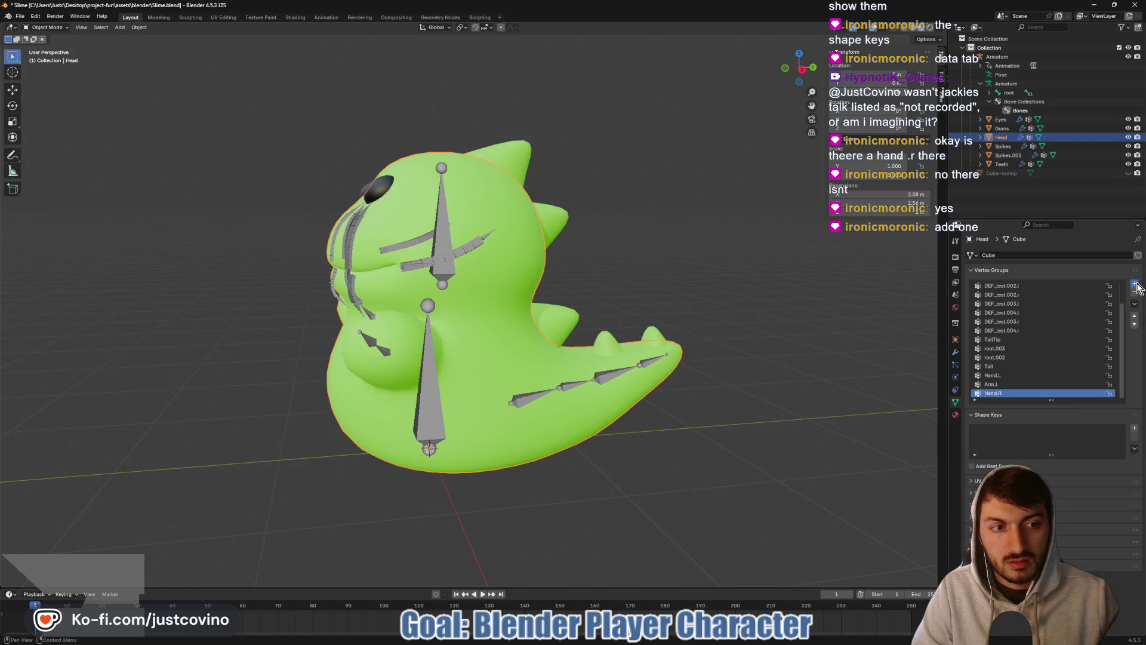
double_click(1001, 395)
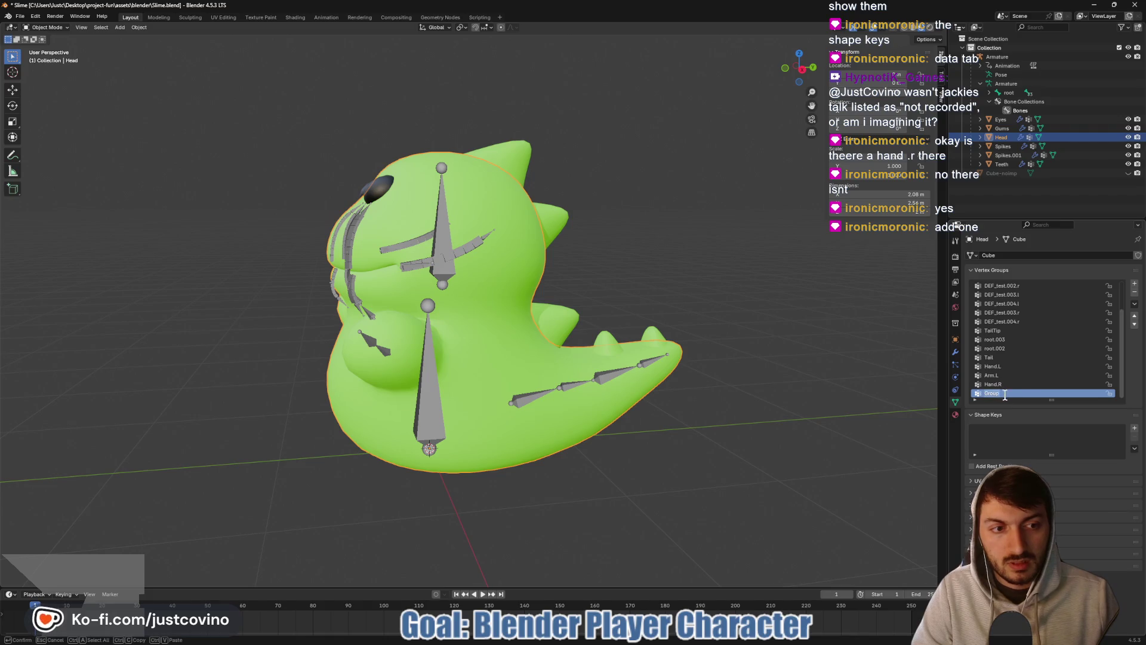
text(Arm.R)
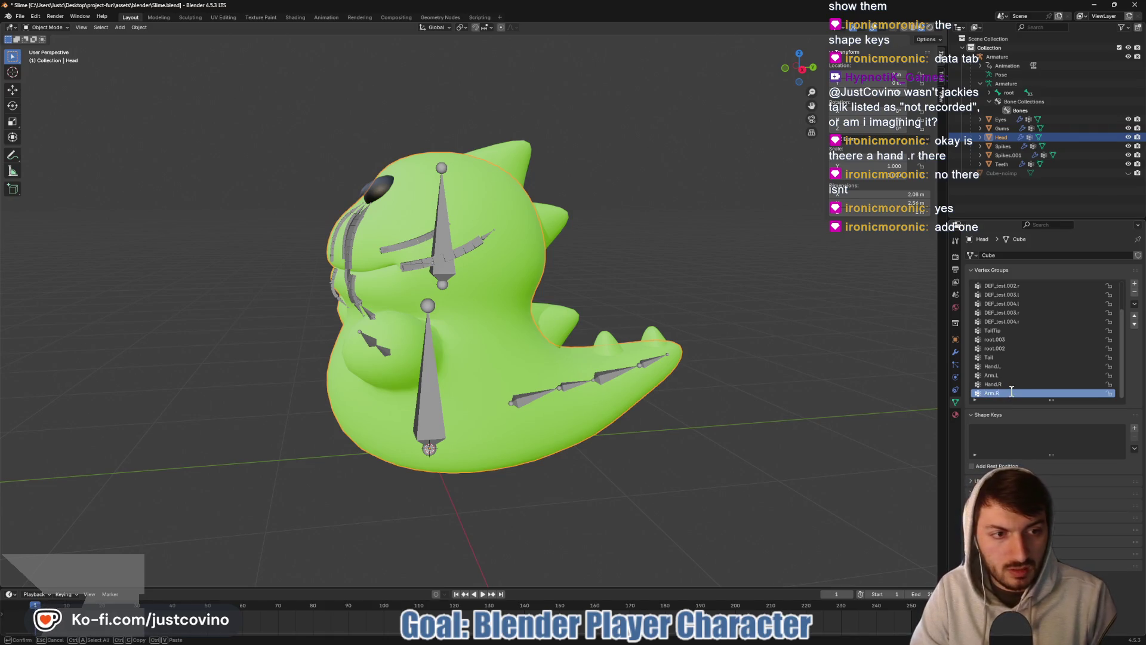
key(Return)
key(ctrl+s)
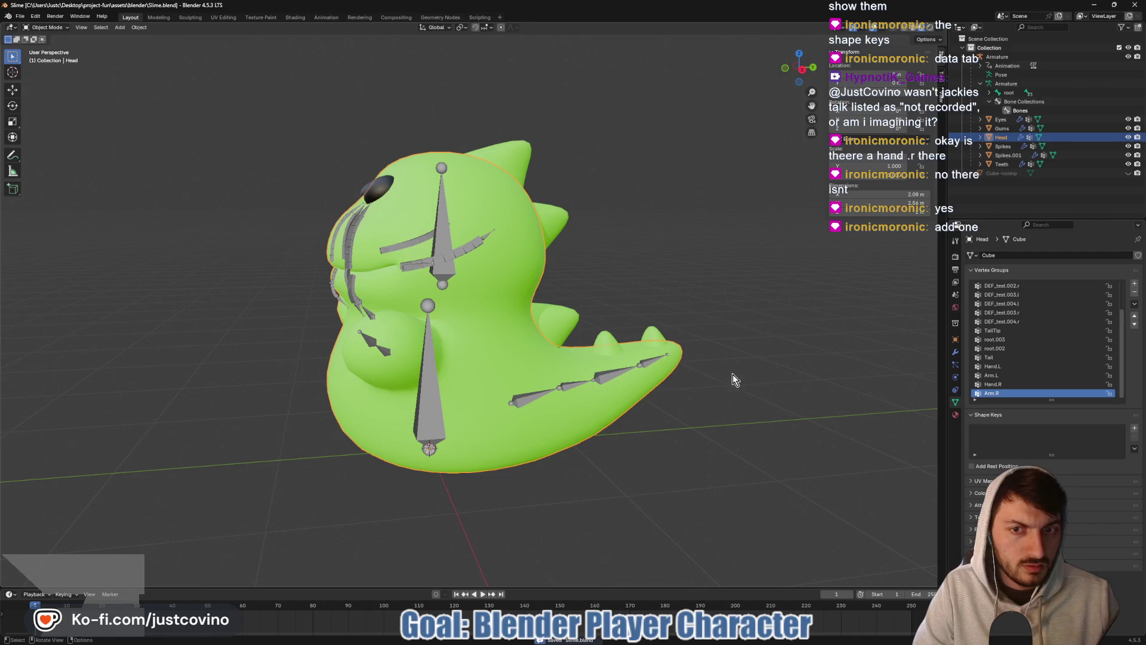
In Pose Mode, test-rotate the Hand.L and Arm.L bones to check the arm deformation.
click(488, 319)
shift+click(422, 410)
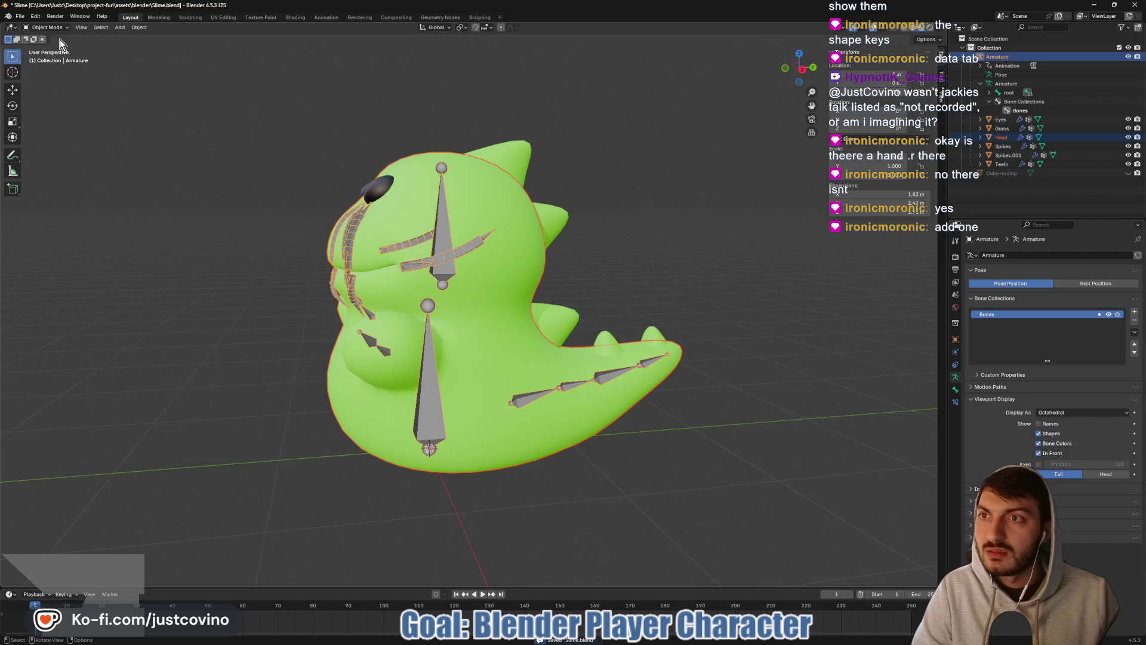
click(47, 57)
click(580, 357)
key(r)
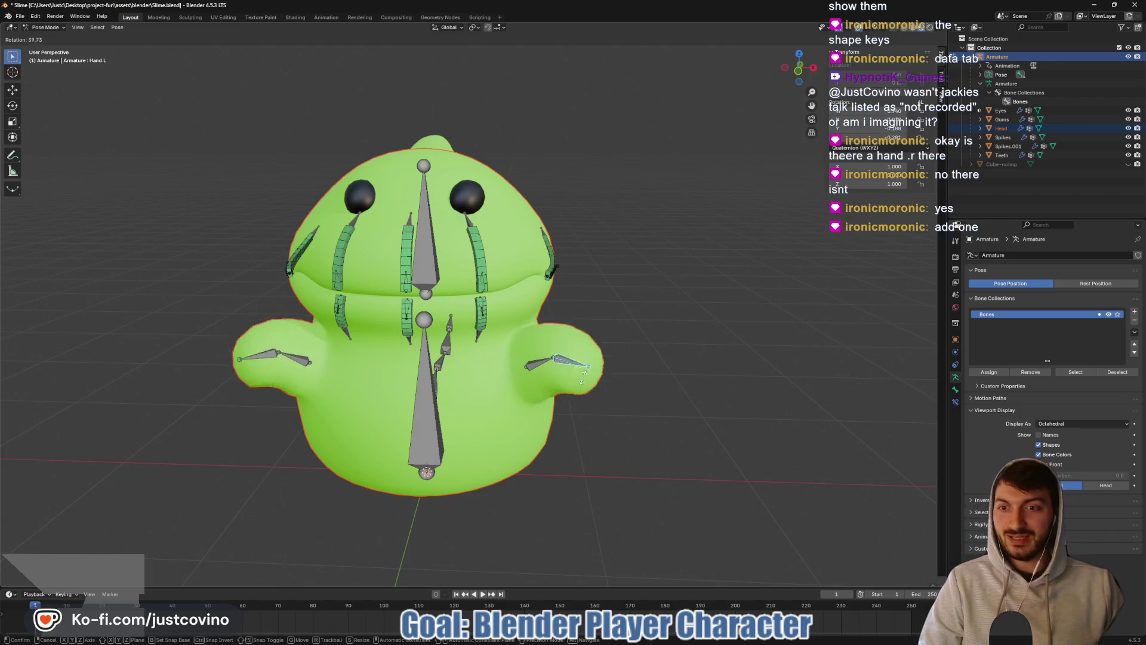
key(Escape)
click(538, 363)
key(r)
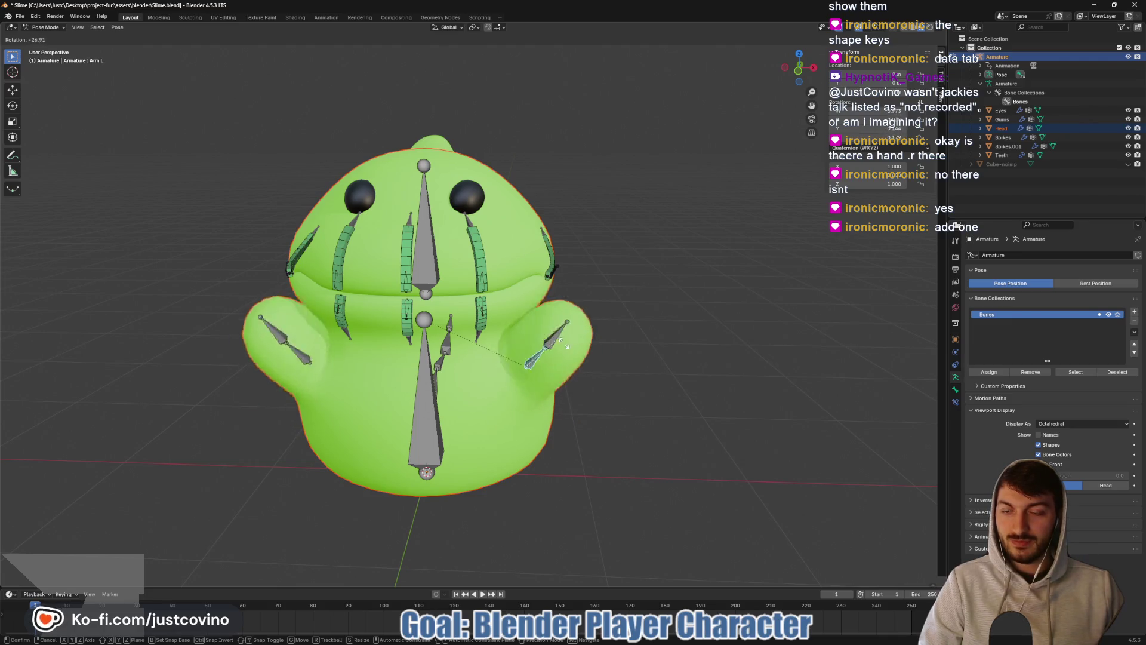
click(558, 338)
Test-bend the tail bones around X, cancel back to rest, and return to Object Mode.
mouse_move(701, 323)
mouse_down()
mouse_move(558, 336)
mouse_move(614, 367)
mouse_up()
click(557, 413)
drag(562, 412, 587, 379)
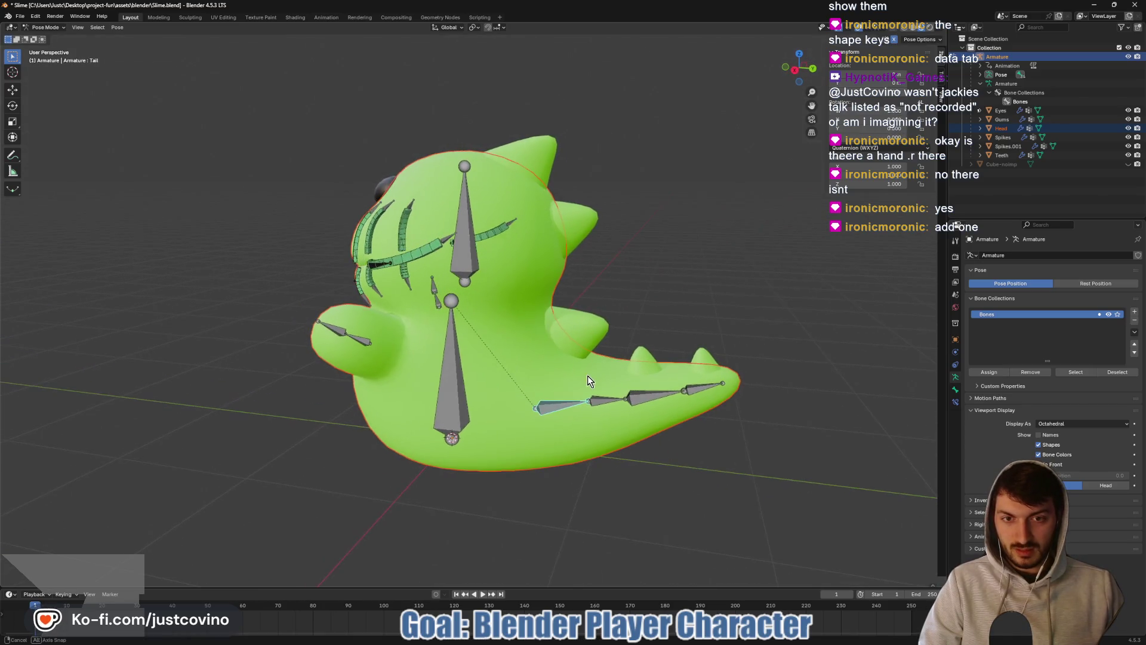
key(r)
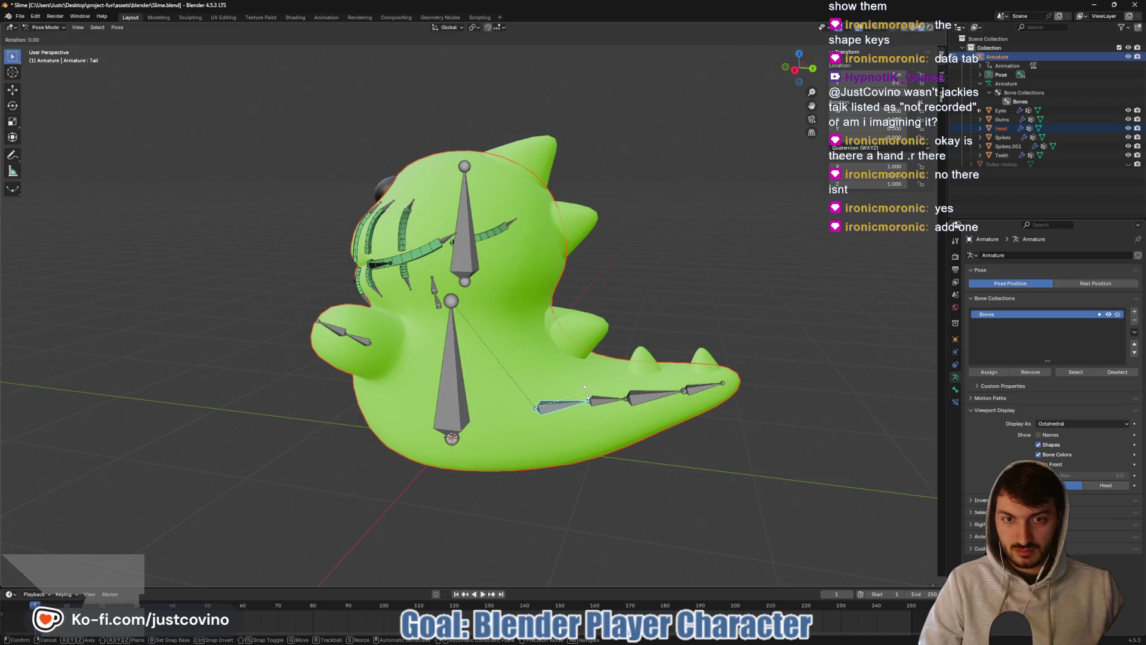
key(x)
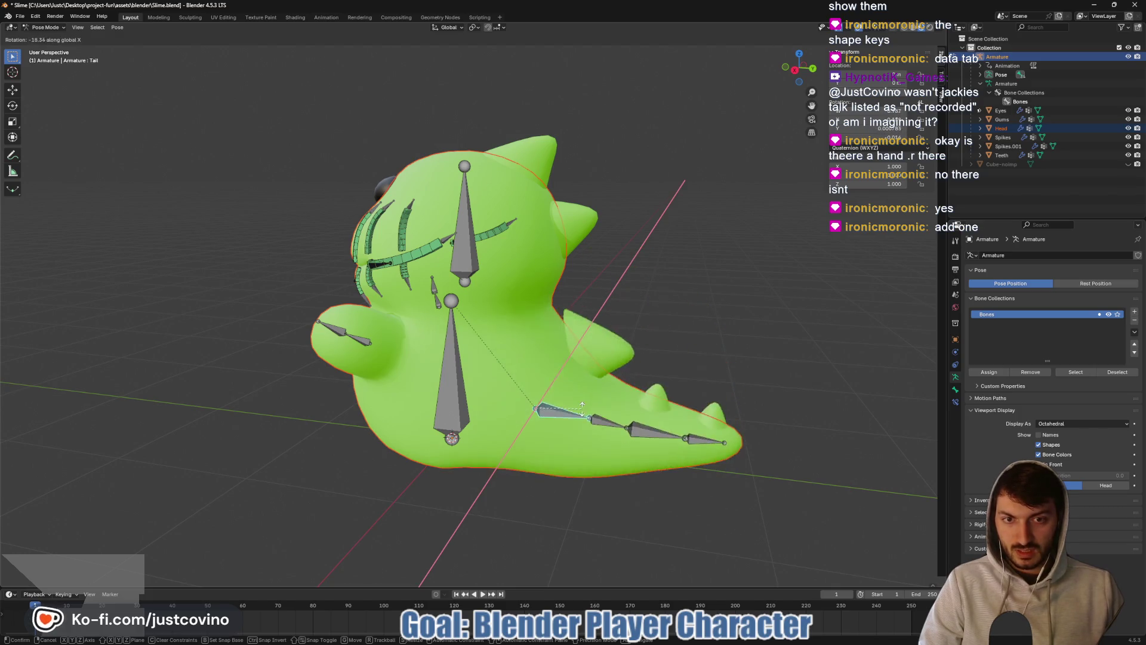
key(Escape)
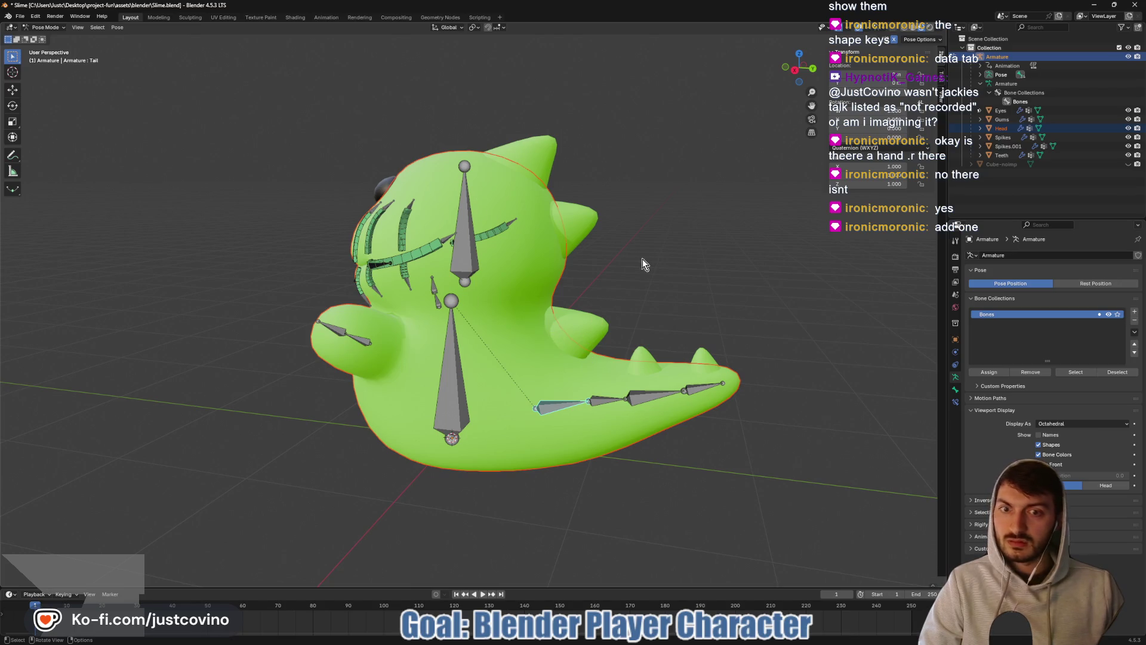
key(Tab)
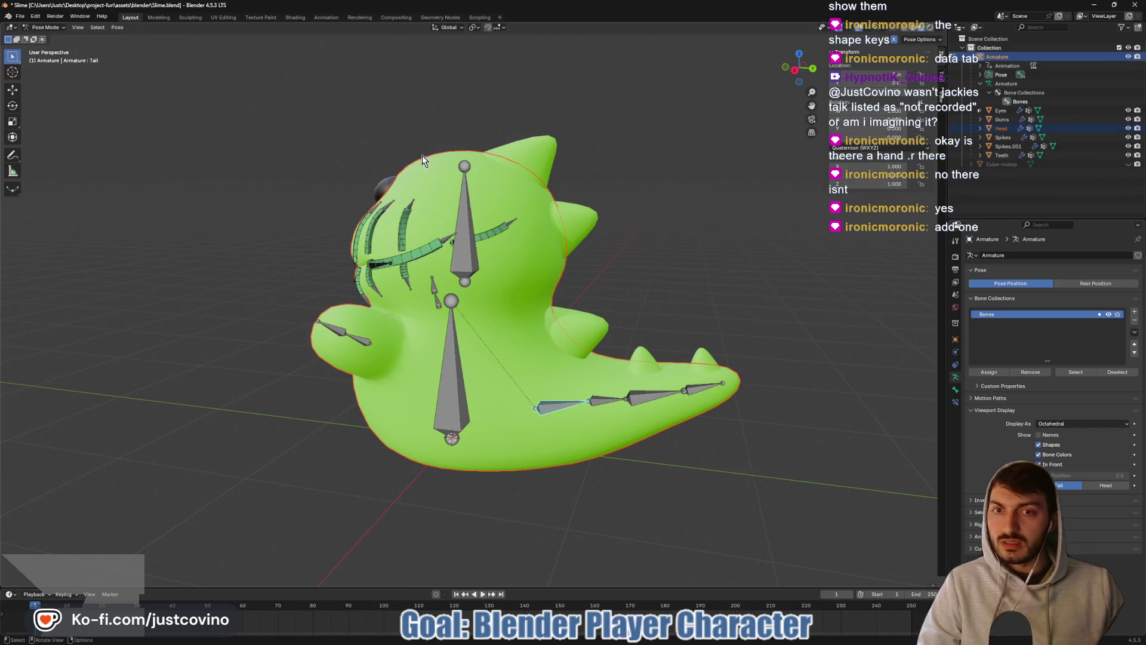
click(45, 27)
Put the Head mesh and armature into Weight Paint mode, then go back to Object Mode.
click(48, 38)
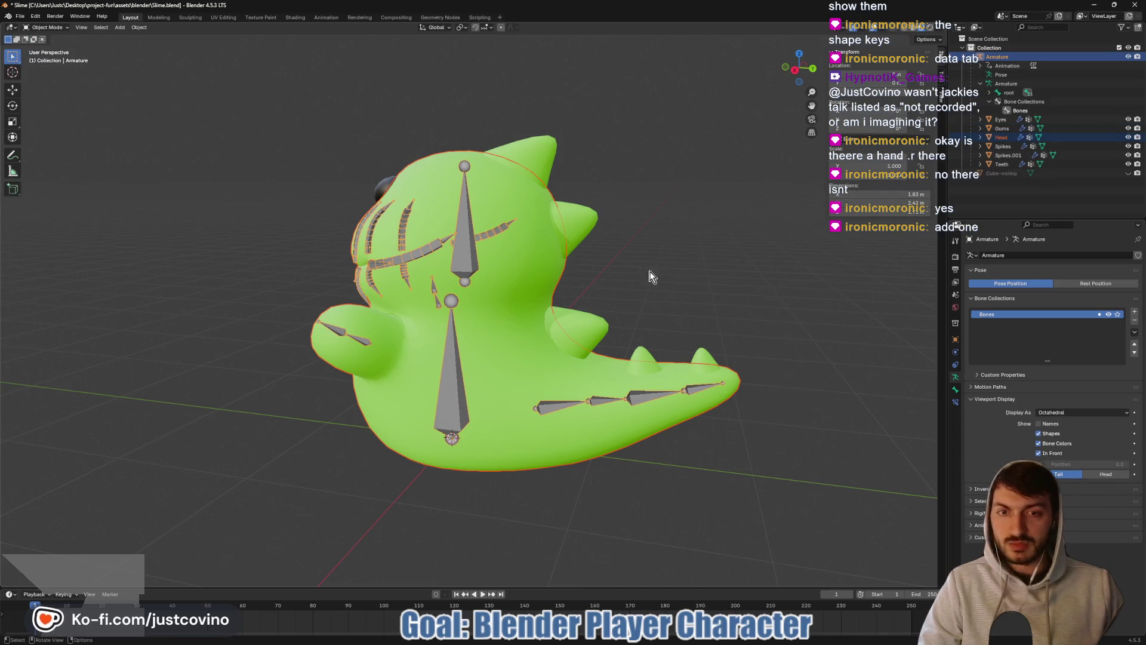
click(521, 400)
shift+click(455, 407)
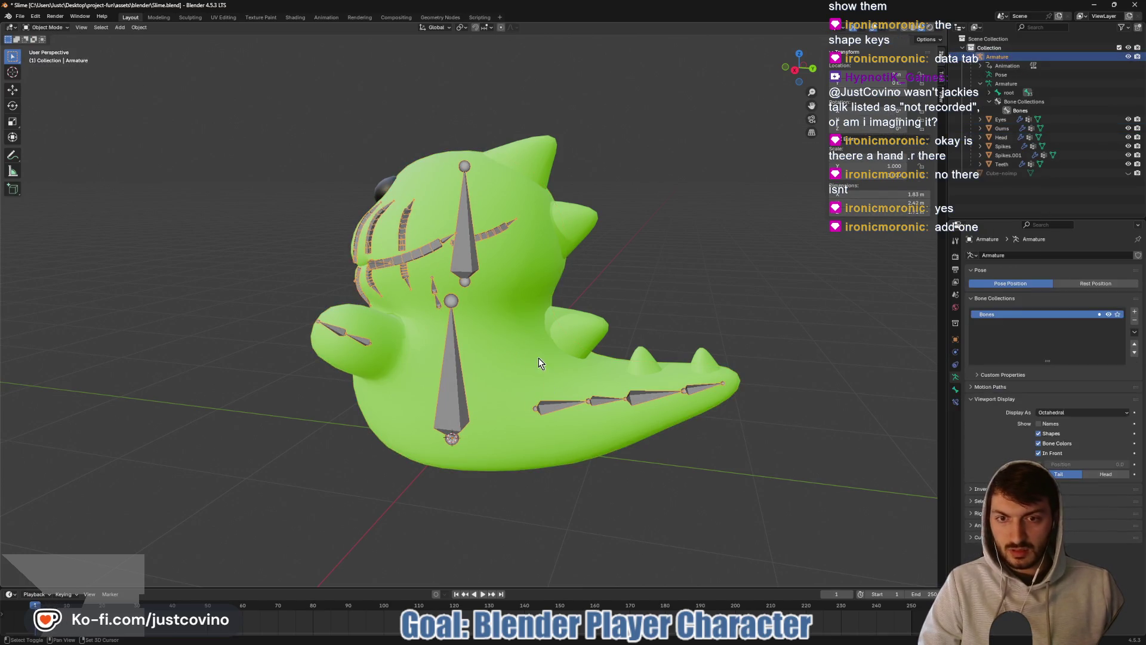
click(47, 27)
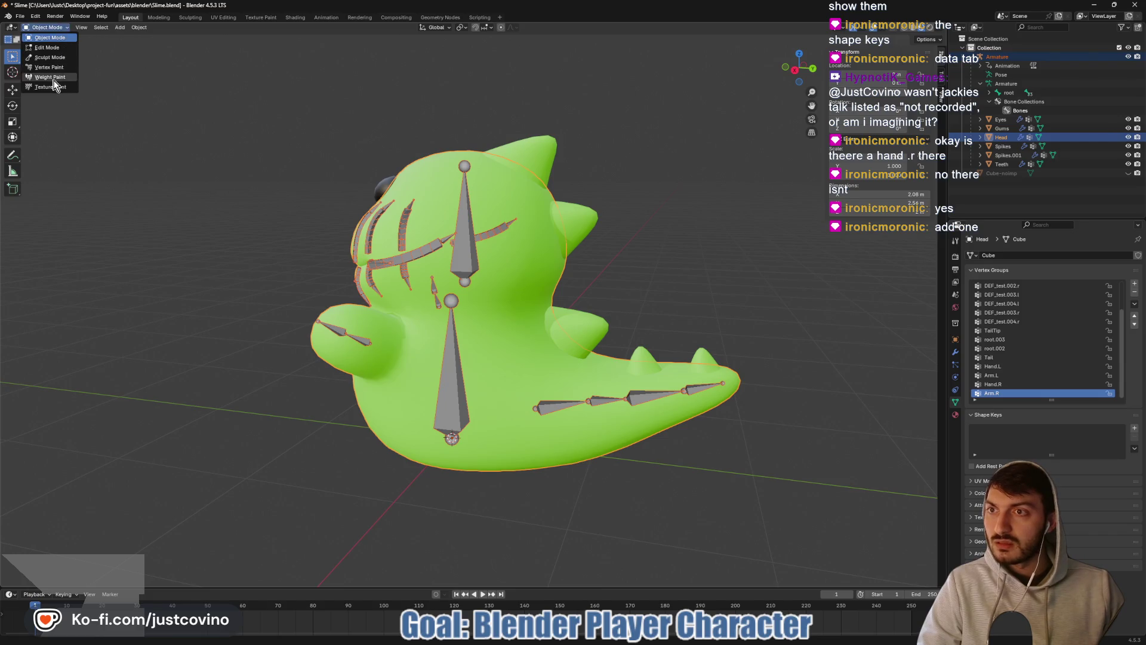
click(45, 84)
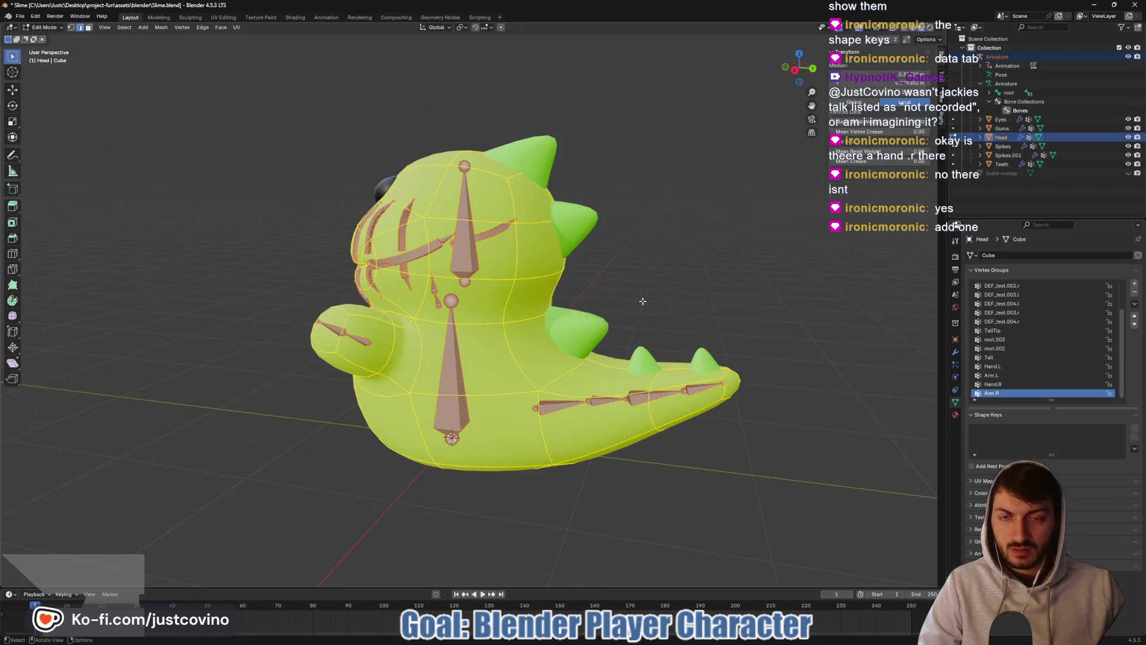
click(45, 27)
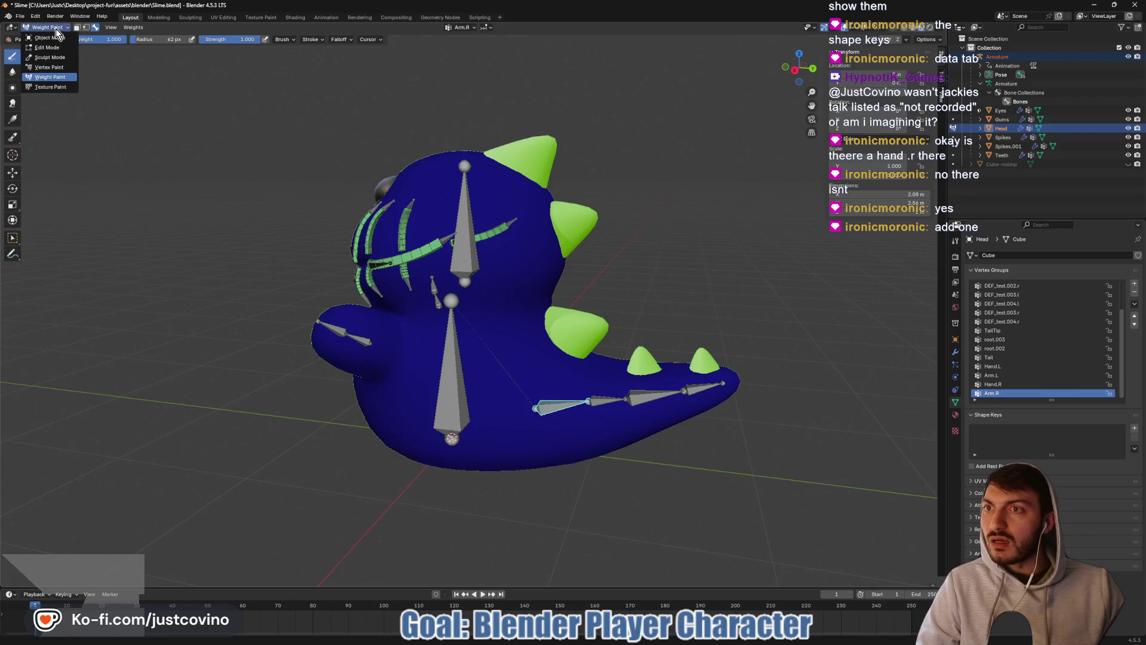
click(56, 38)
Select Spikes.001 with the armature and enter Weight Paint mode on the tail spikes.
click(571, 370)
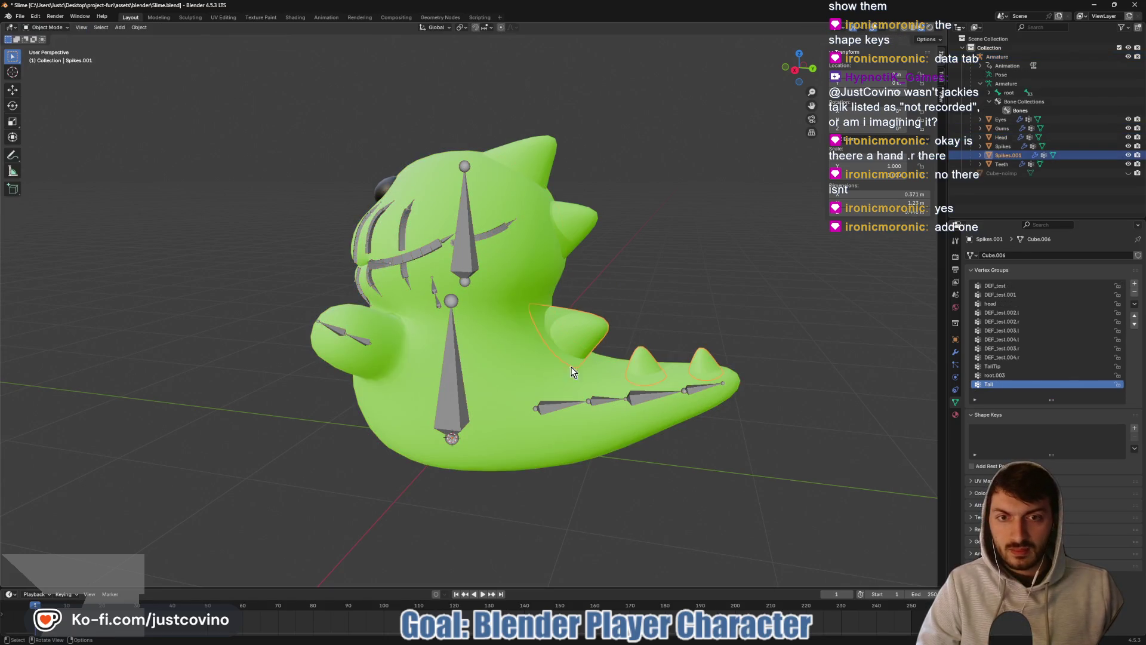
click(453, 384)
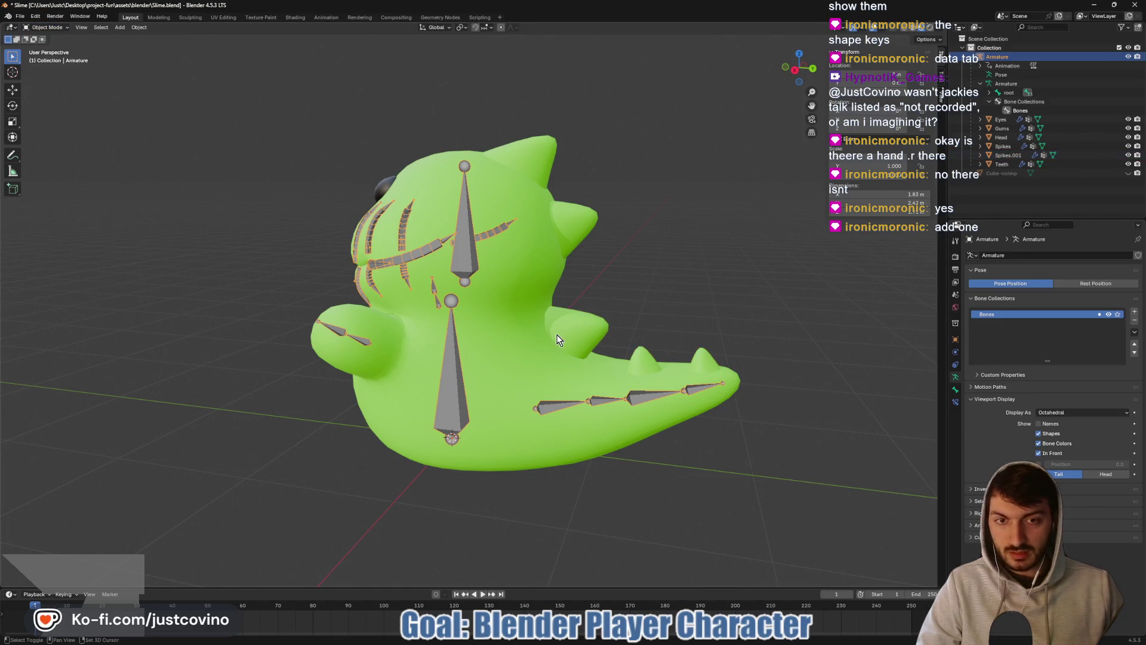
click(582, 359)
click(47, 28)
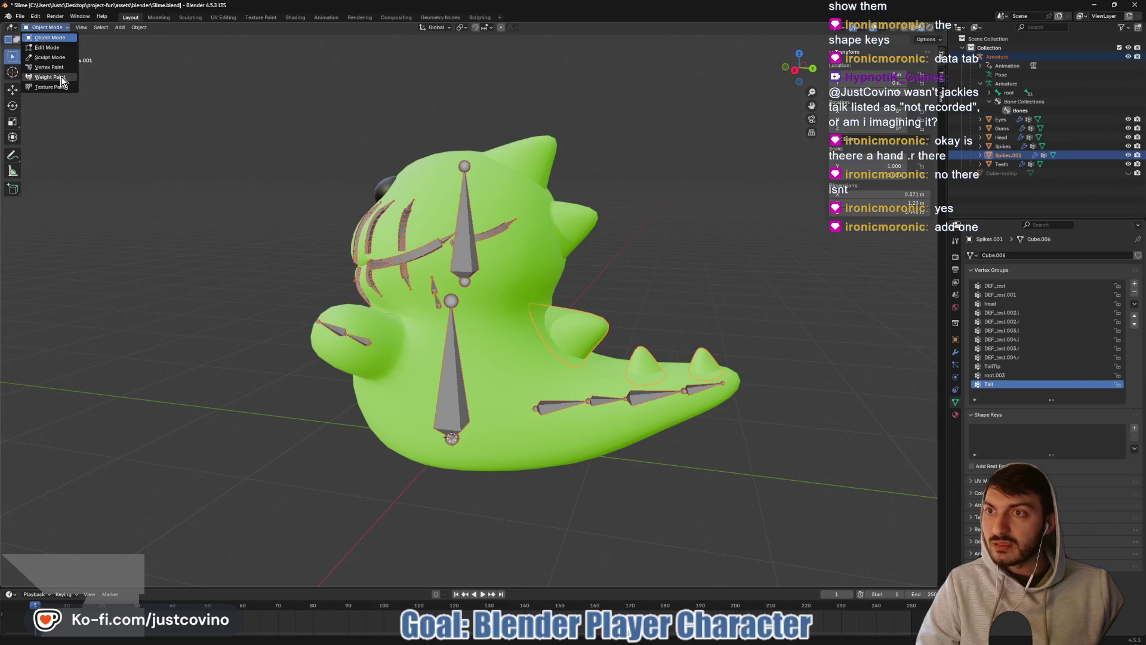
click(47, 83)
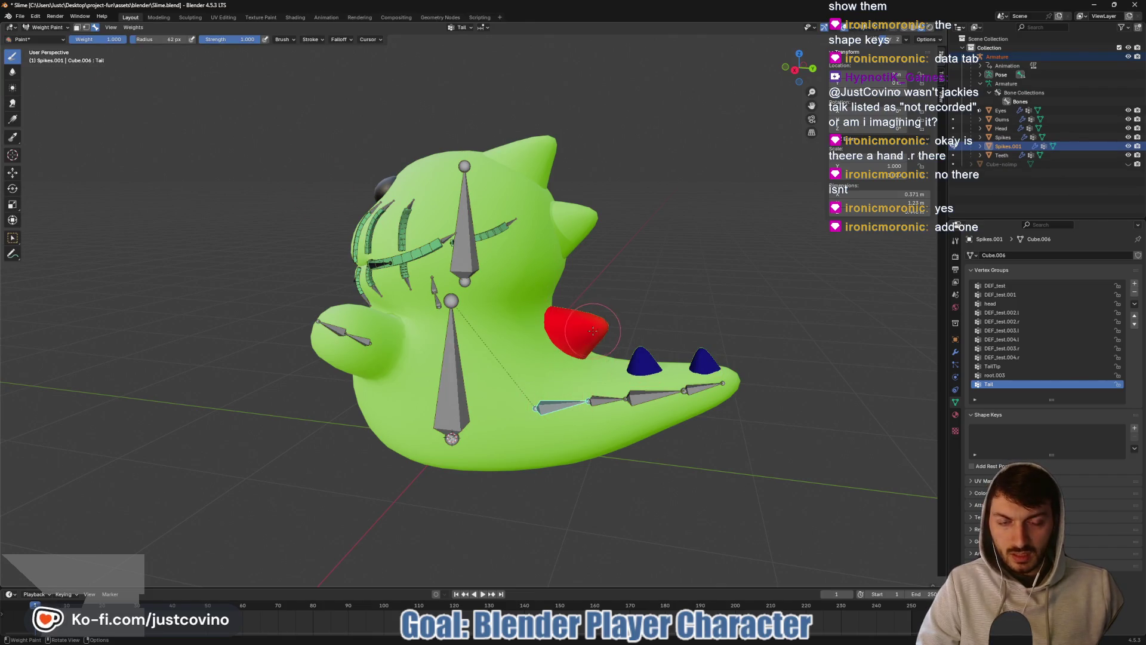
Turn on wireframe, pick the root bone's weights, and change the brush blend mode.
key(shift+z)
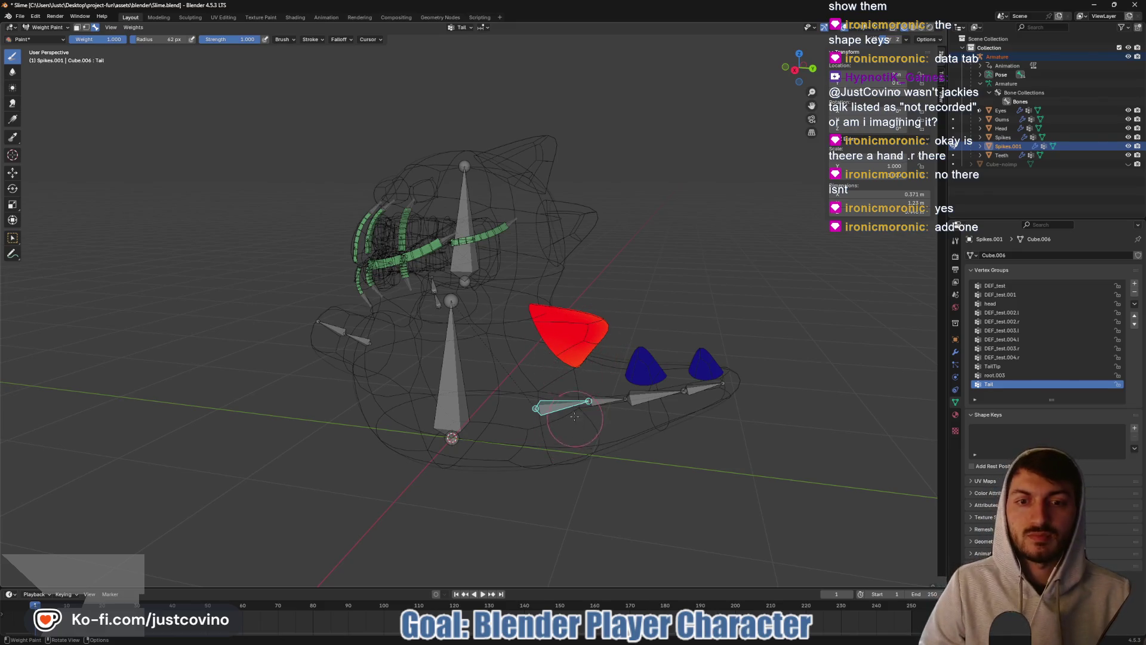
mouse_move(540, 319)
mouse_down()
mouse_move(573, 332)
mouse_move(584, 322)
mouse_move(567, 335)
mouse_move(574, 305)
mouse_move(579, 346)
mouse_move(562, 358)
mouse_up()
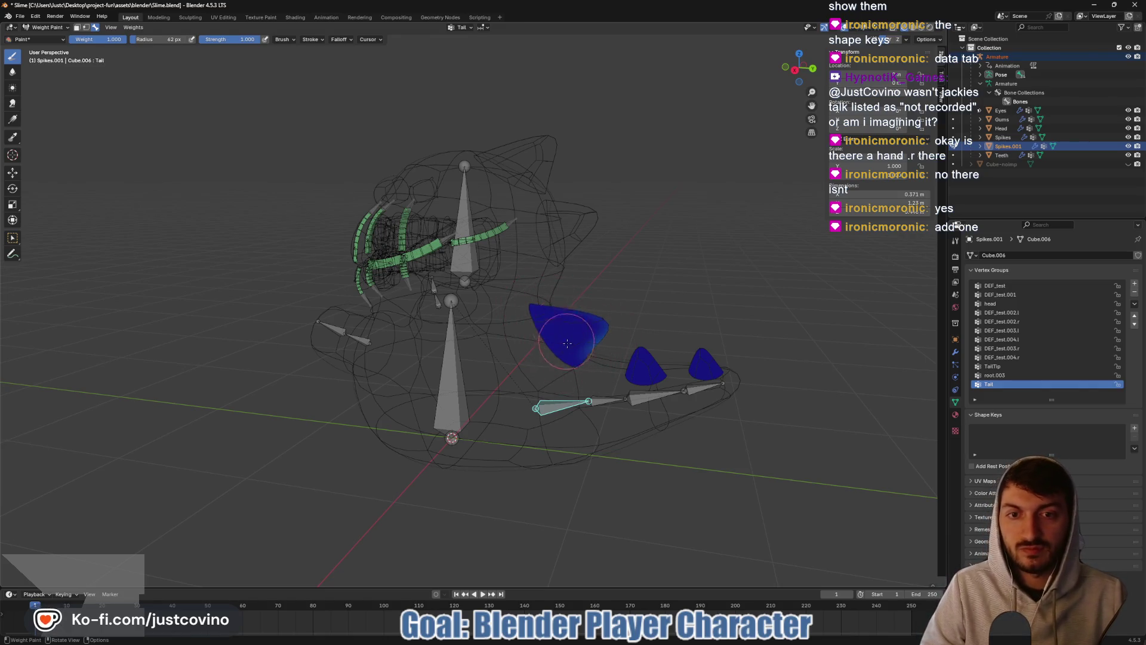
mouse_move(615, 290)
mouse_down()
mouse_move(430, 352)
mouse_move(534, 331)
mouse_move(501, 349)
mouse_move(439, 358)
mouse_up()
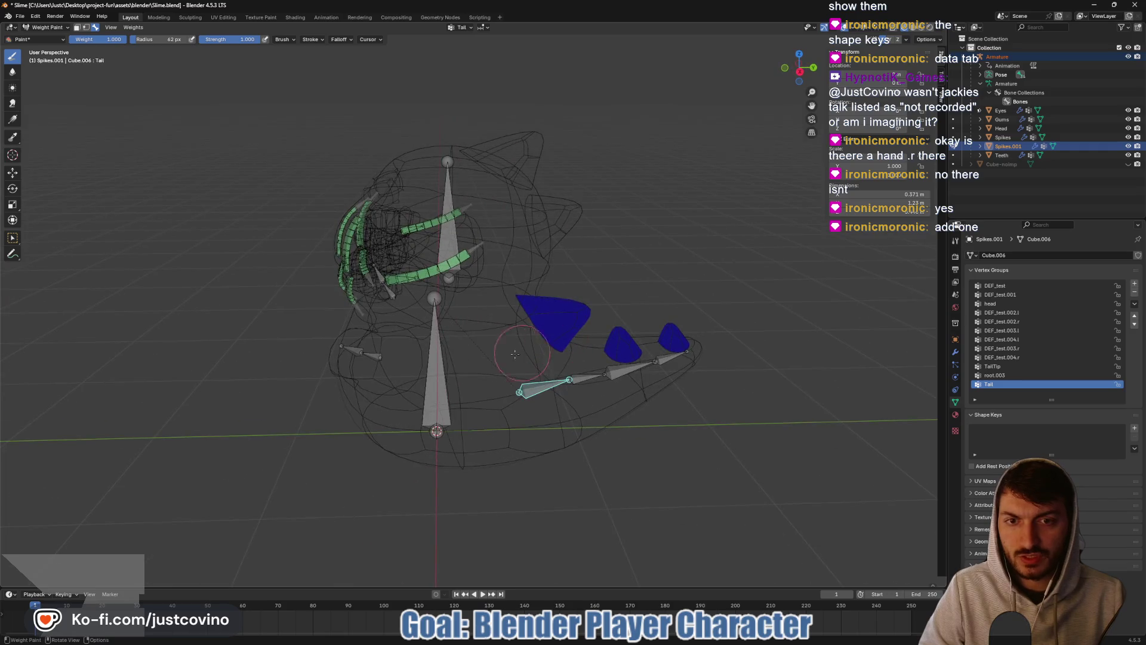
ctrl+click(440, 365)
click(293, 39)
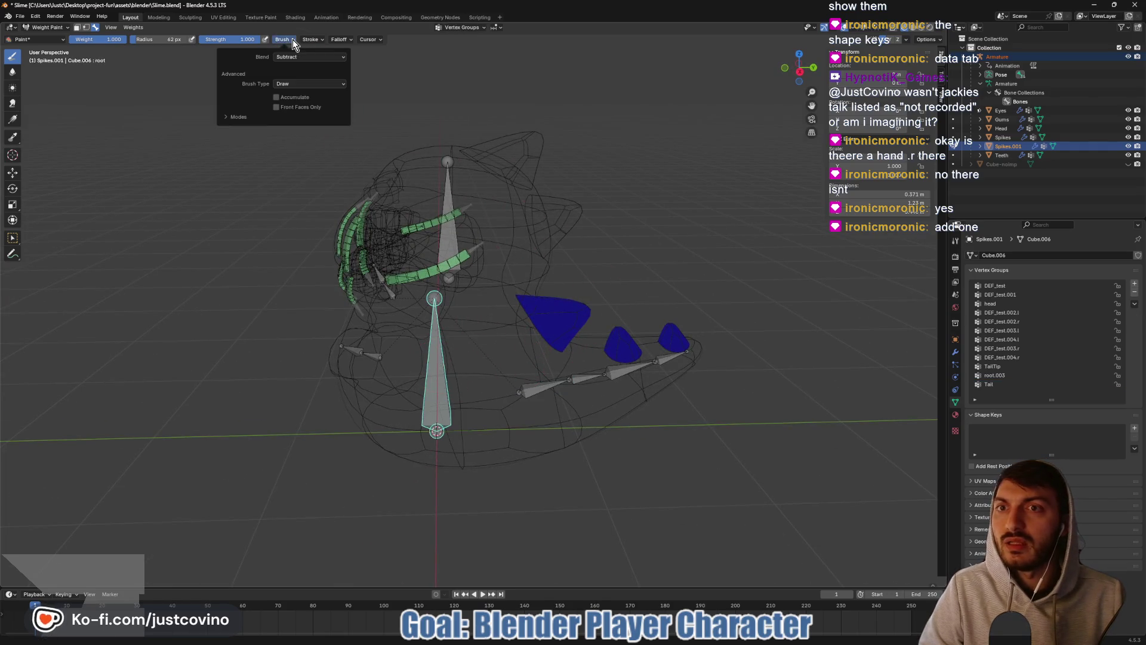
click(310, 56)
click(323, 69)
click(546, 327)
Paint root weight over the front spike until it is red up to its tip.
mouse_move(546, 327)
mouse_down()
mouse_move(566, 292)
mouse_move(538, 332)
mouse_move(560, 371)
mouse_up()
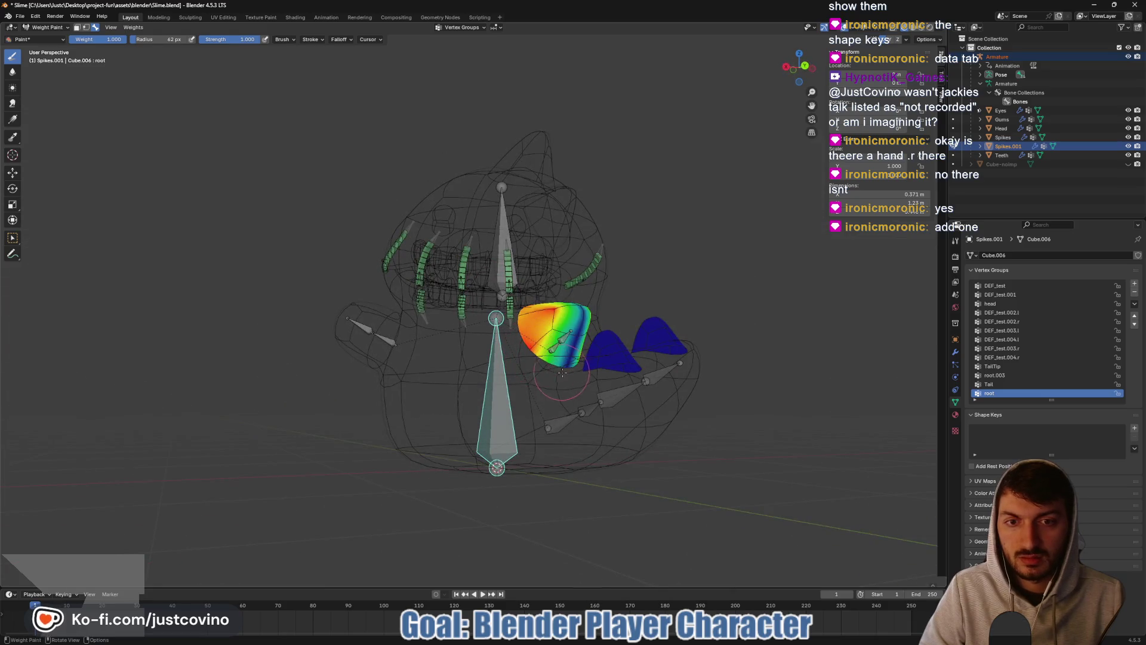
drag(568, 361, 475, 371)
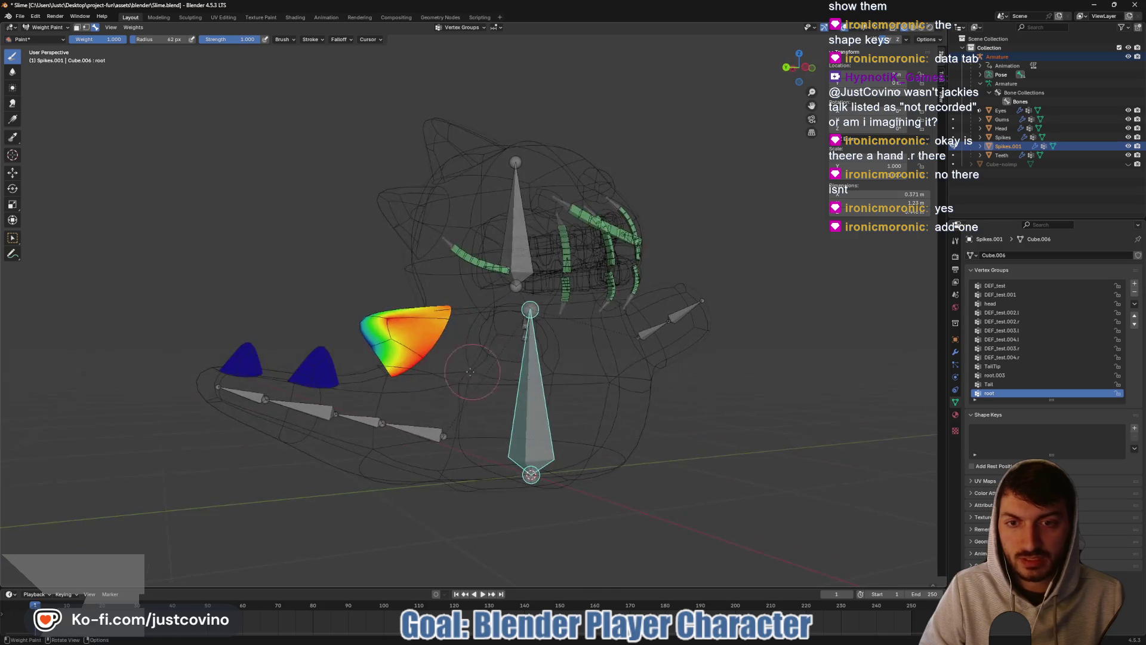
drag(397, 373, 421, 375)
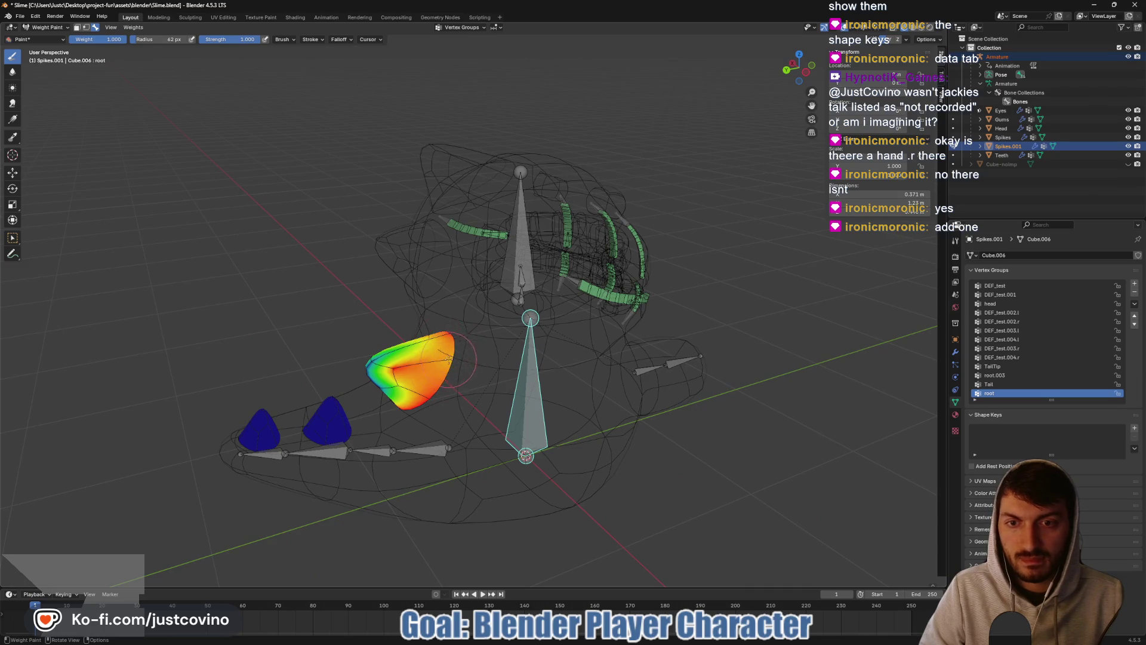
scroll(458, 353, up, 5)
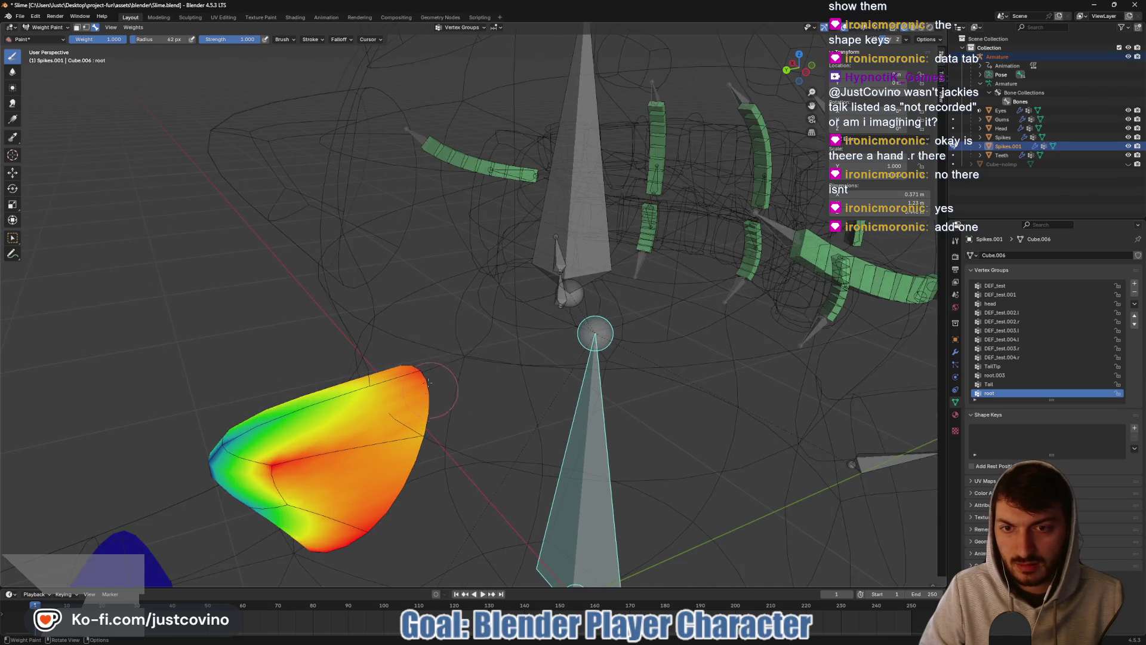
drag(453, 436, 397, 415)
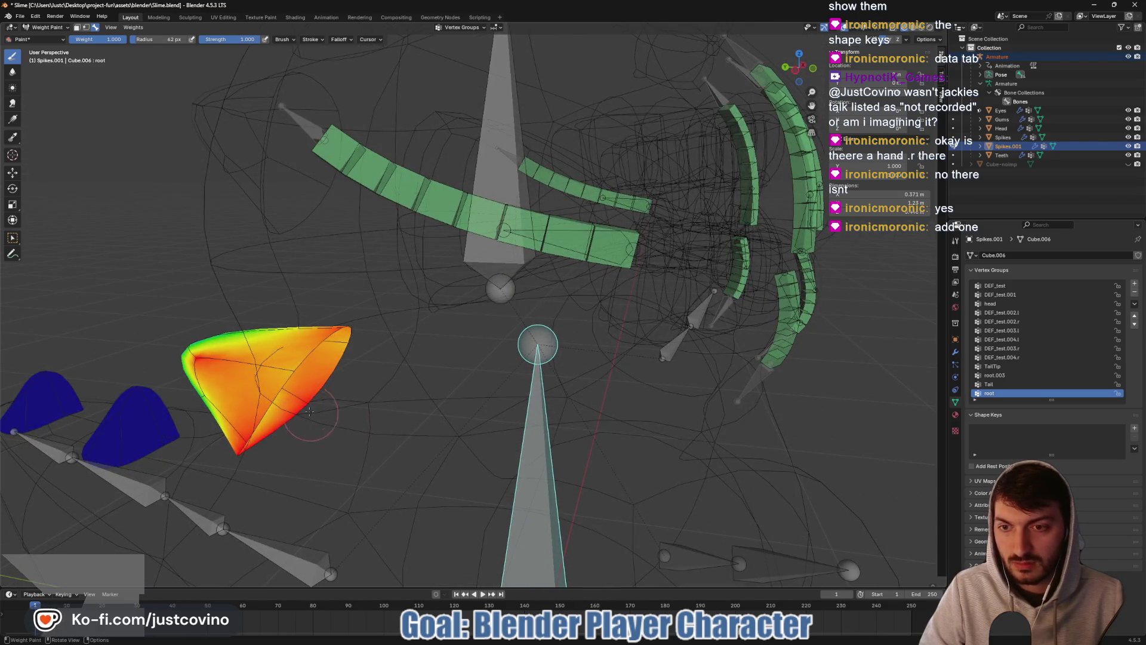
drag(342, 351, 344, 321)
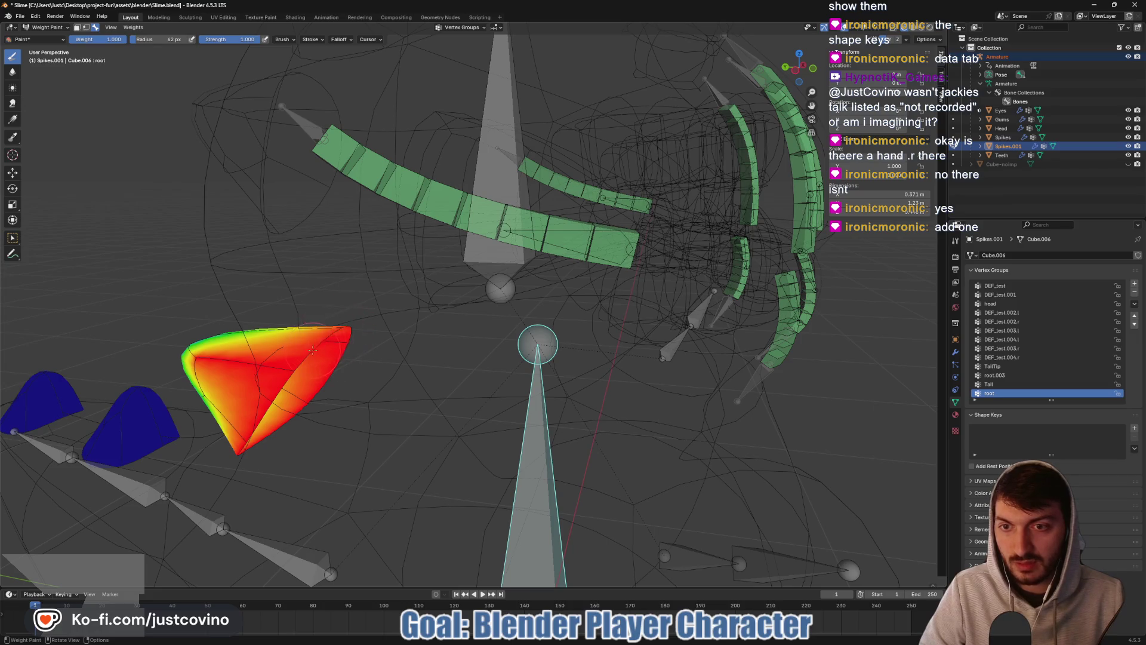
mouse_move(239, 454)
mouse_down()
mouse_move(310, 438)
mouse_move(439, 380)
mouse_up()
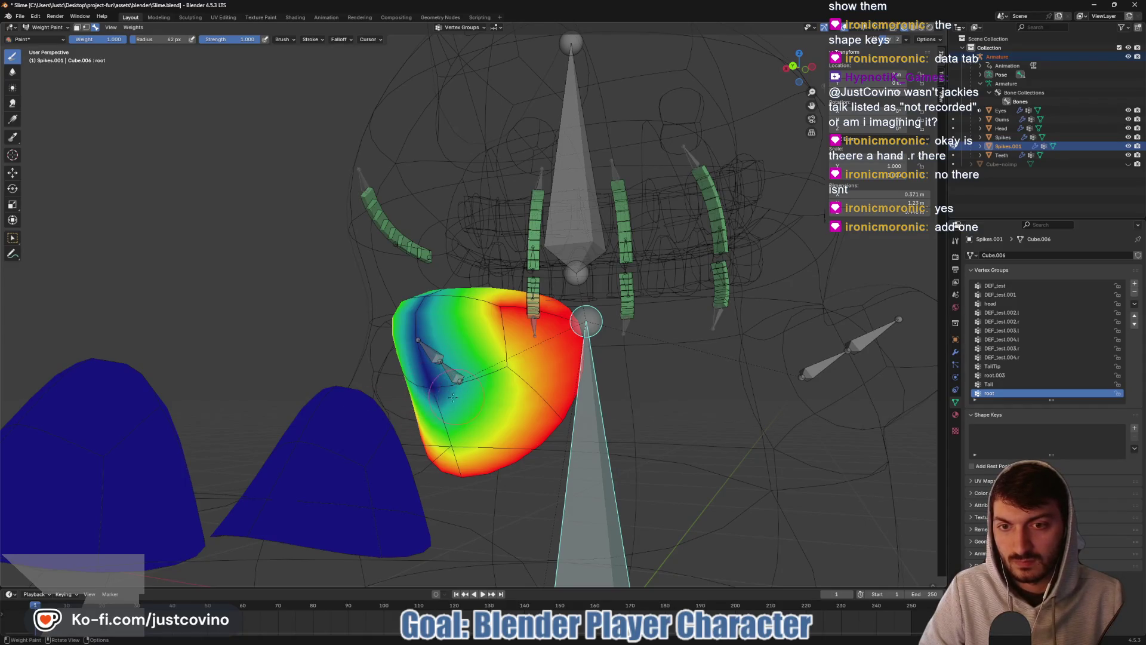
drag(459, 395, 579, 421)
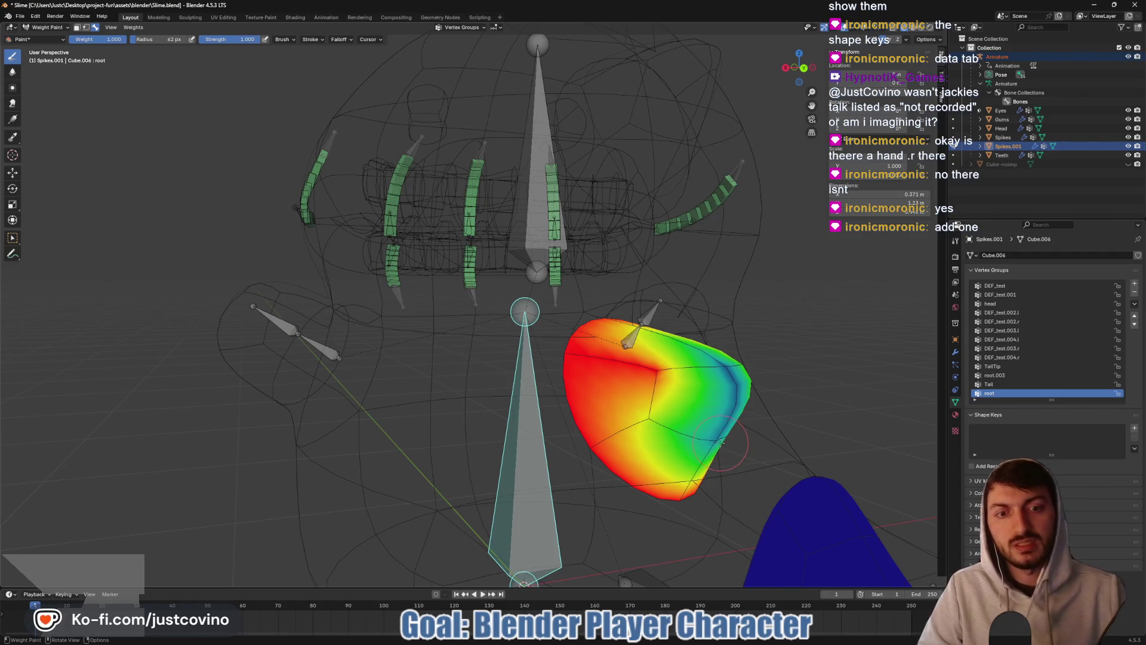
mouse_move(712, 441)
mouse_down()
mouse_move(674, 459)
mouse_move(633, 418)
mouse_move(641, 405)
mouse_up()
mouse_move(590, 336)
mouse_down()
mouse_move(645, 338)
mouse_move(597, 346)
mouse_move(597, 406)
mouse_move(647, 546)
mouse_move(637, 442)
mouse_move(640, 457)
mouse_up()
alt+click(648, 546)
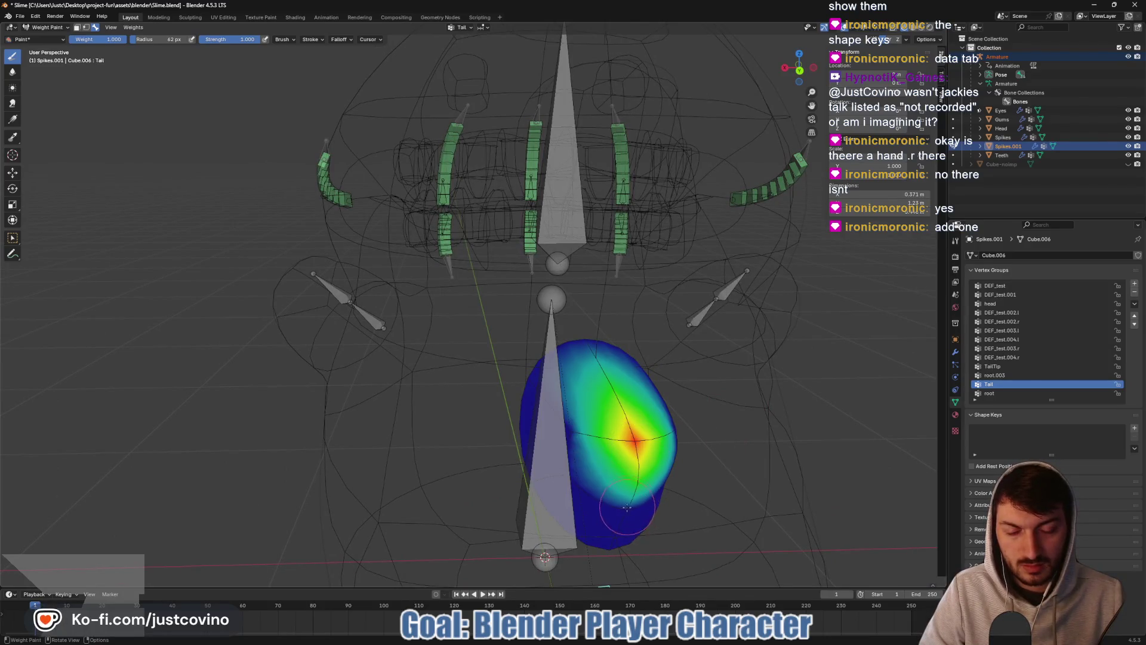
Lower the brush strength to 0.281 and paint softer Tail group weights on the upper tail.
drag(681, 478, 687, 453)
mouse_move(691, 413)
mouse_down()
mouse_move(695, 396)
mouse_move(699, 412)
mouse_up()
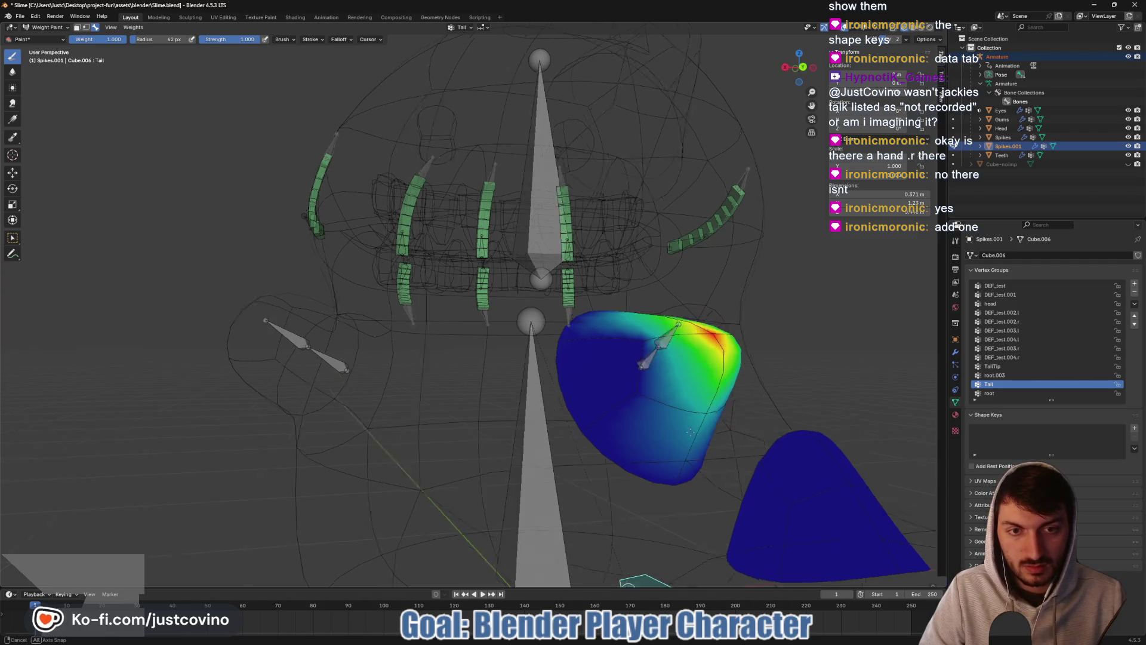
middle_click(663, 413)
drag(686, 364, 719, 383)
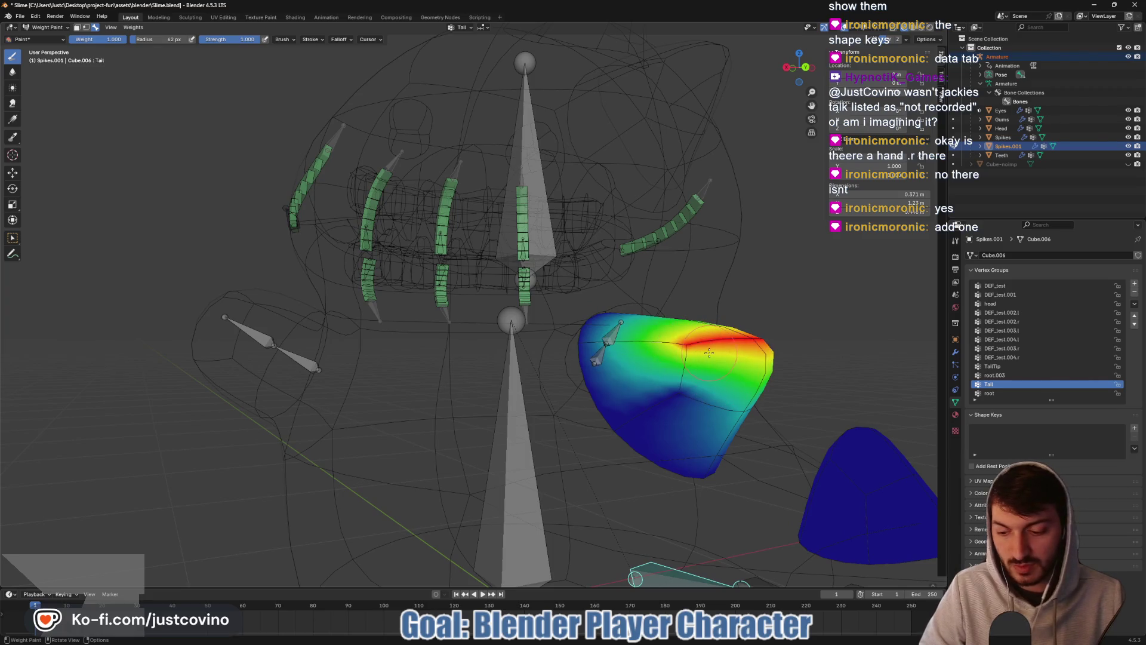
key(ctrl+z)
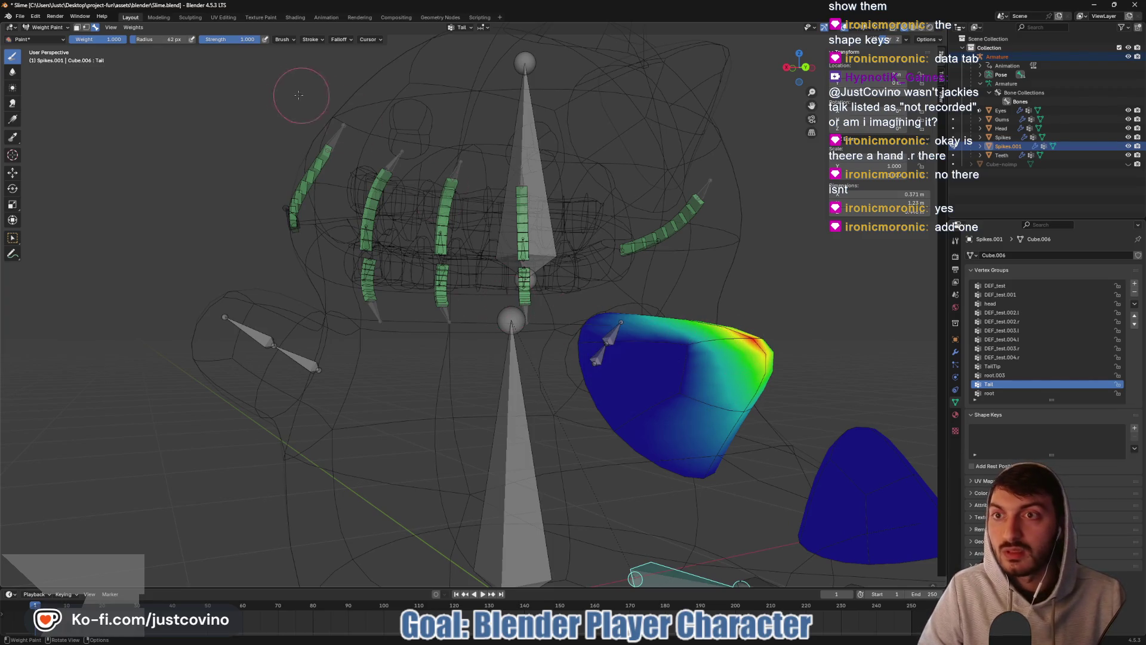
drag(244, 40, 221, 39)
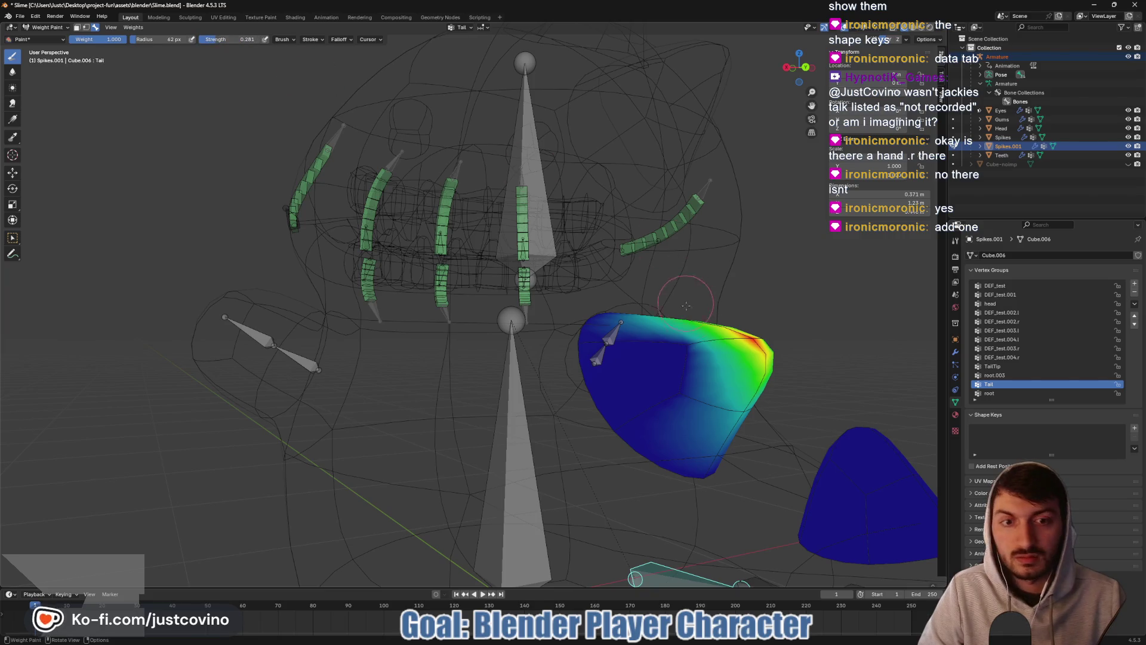
drag(681, 359, 687, 382)
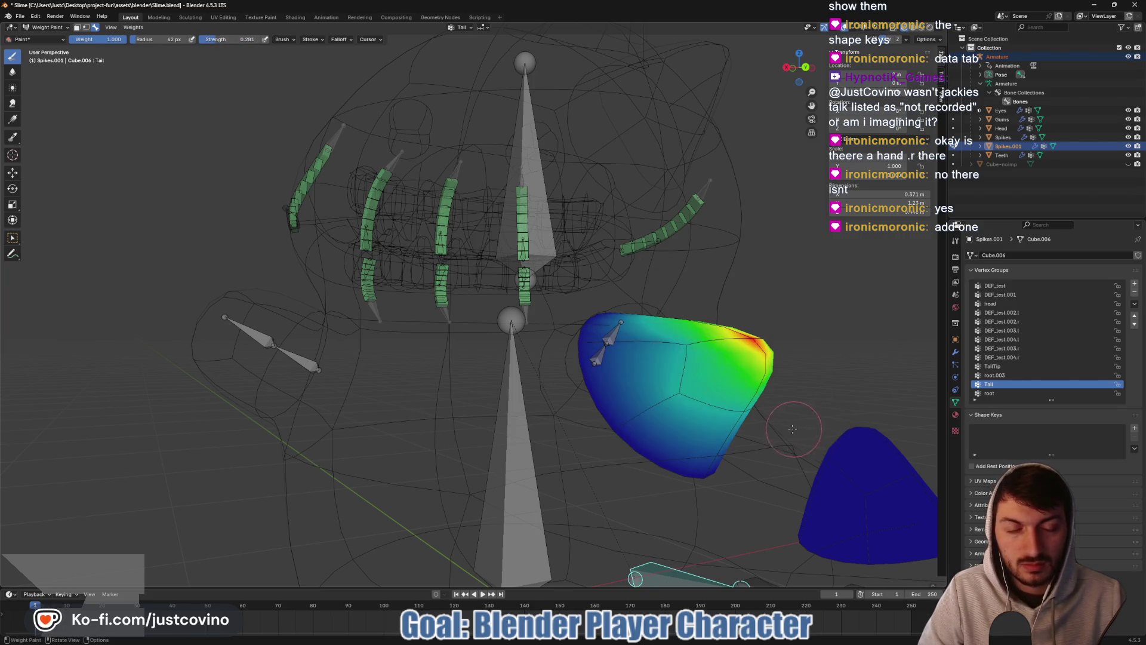
Switch to Solid shading and Object Mode and save Slime.blend.
drag(785, 420, 717, 423)
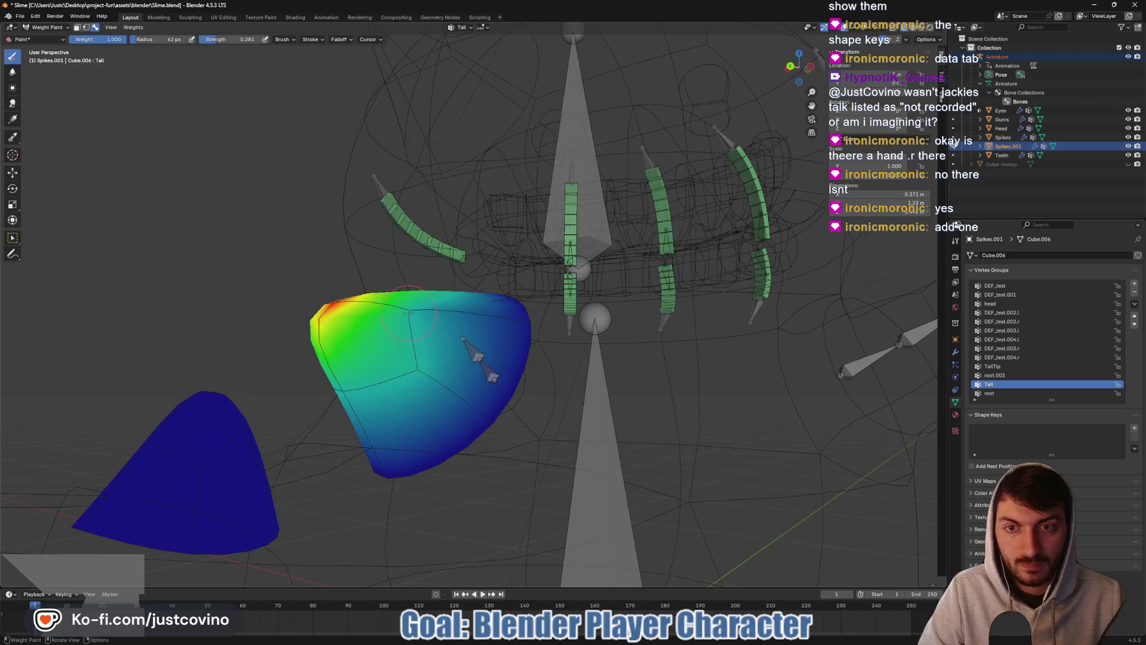
mouse_move(383, 474)
mouse_down()
mouse_move(670, 423)
mouse_move(555, 346)
mouse_up()
key(ctrl+s)
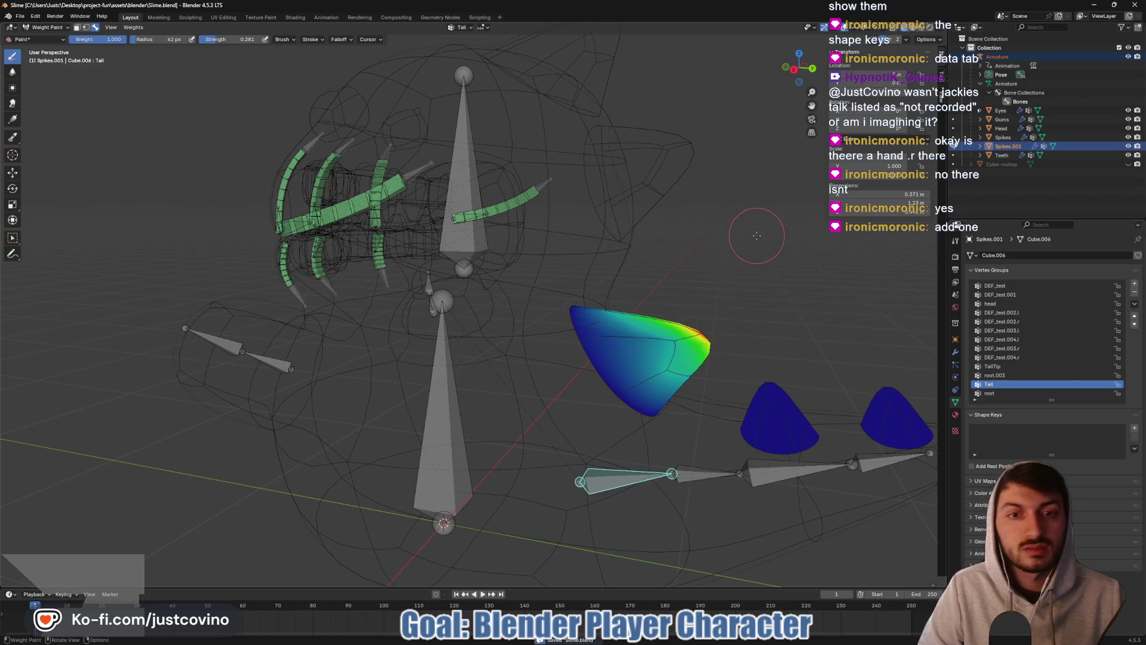
click(917, 30)
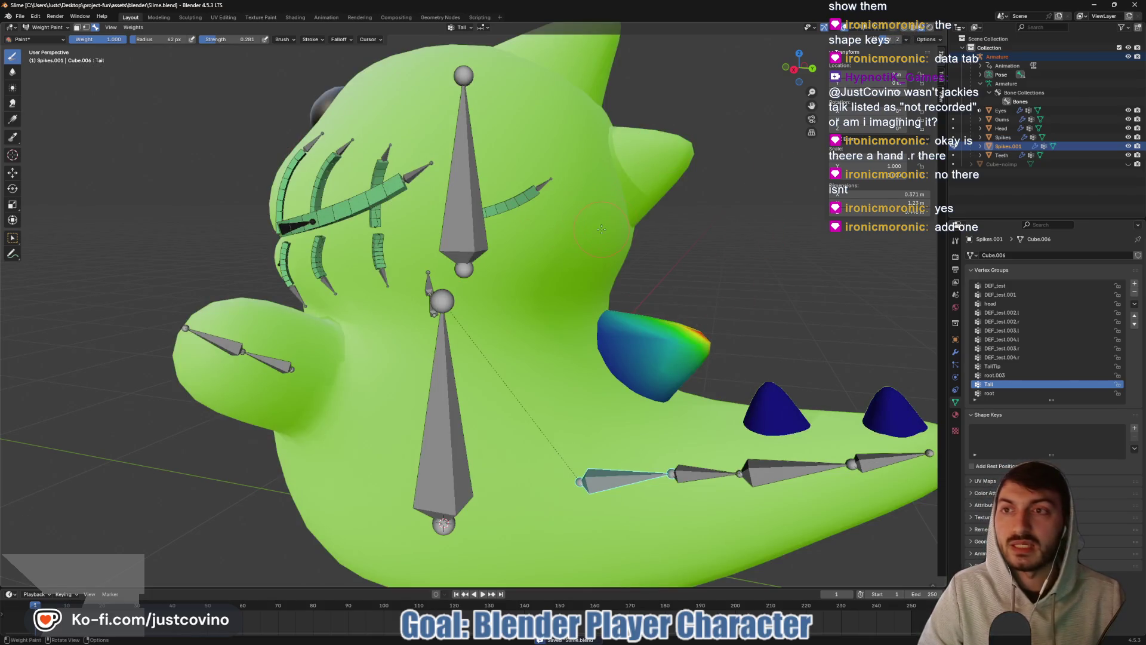
click(46, 27)
click(45, 37)
drag(197, 257, 216, 274)
scroll(216, 273, down, 6)
key(ctrl+s)
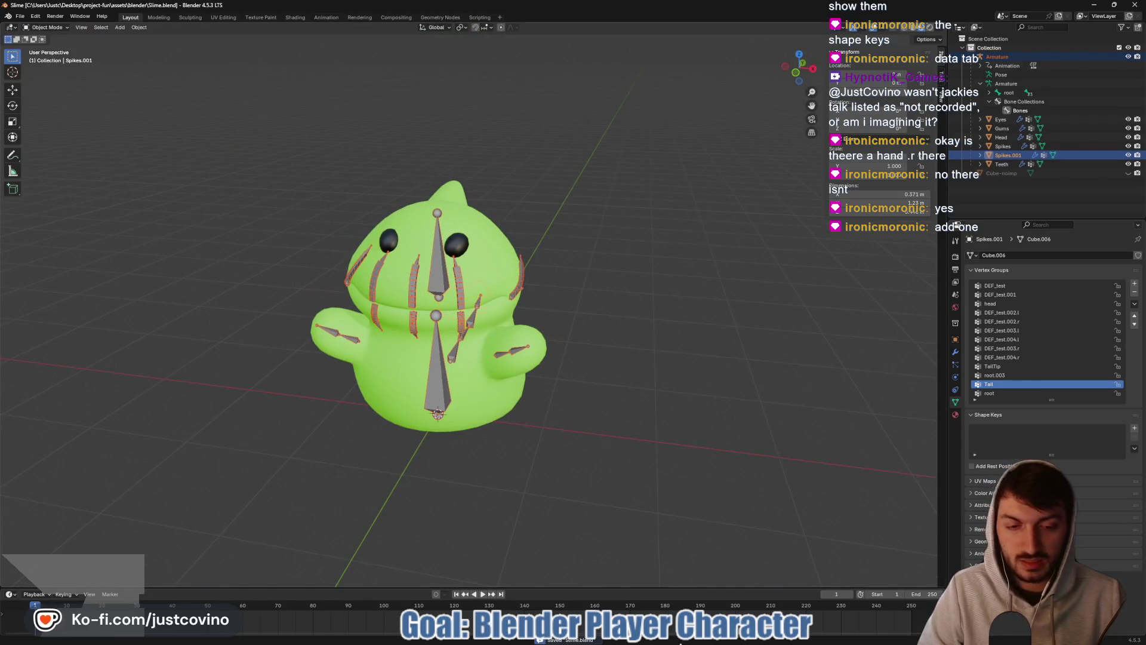
In Godot, set RightArmJiggleBone's stiffness to 2.5.
mouse_move(671, 641)
click(635, 641)
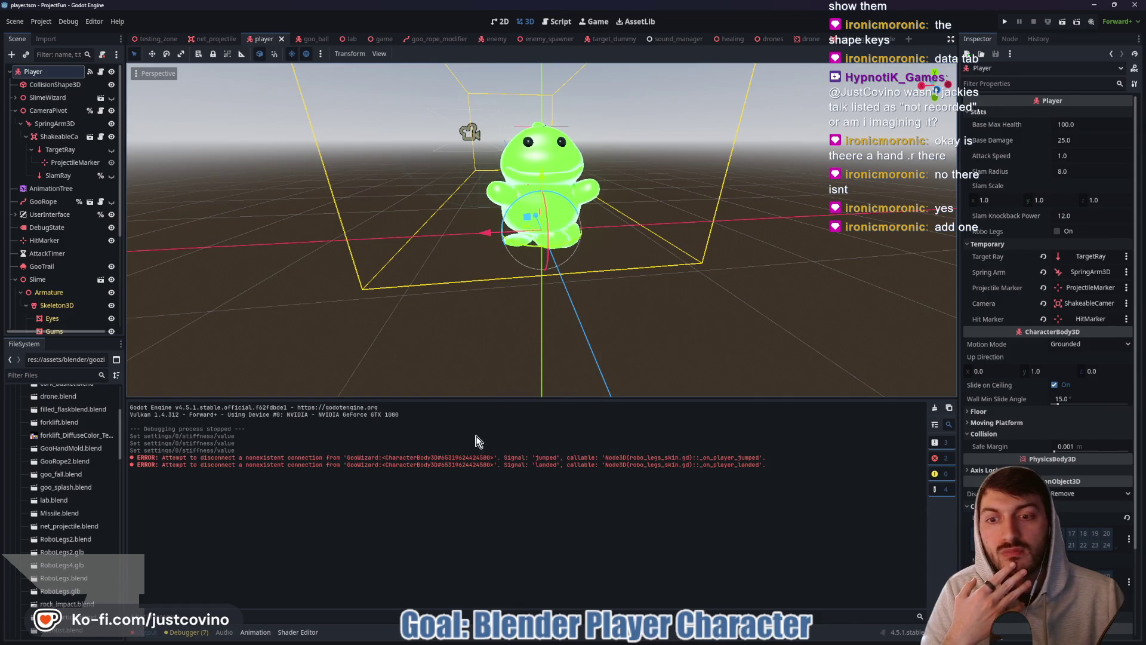
key(ctrl+j)
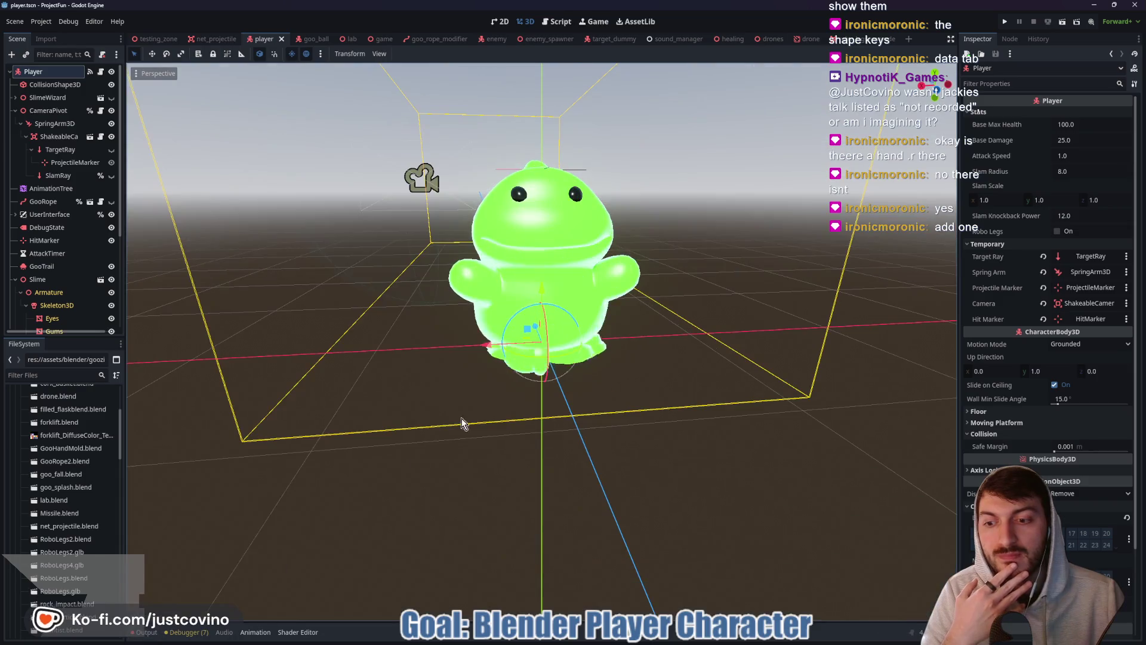
scroll(66, 239, down, 5)
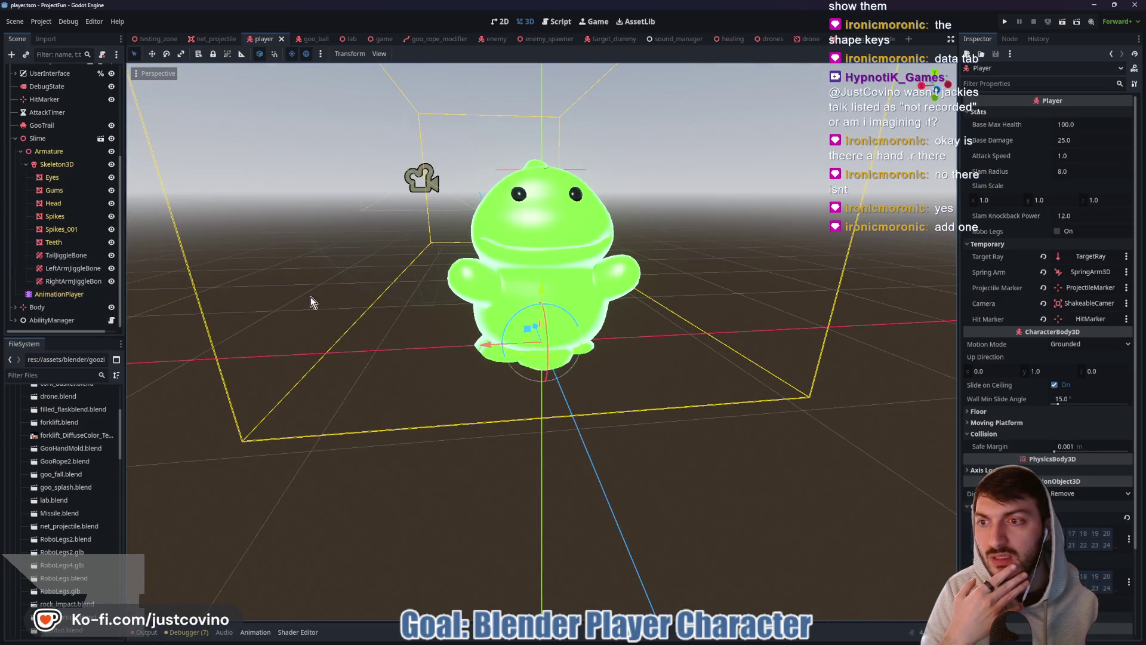
scroll(37, 75, up, 5)
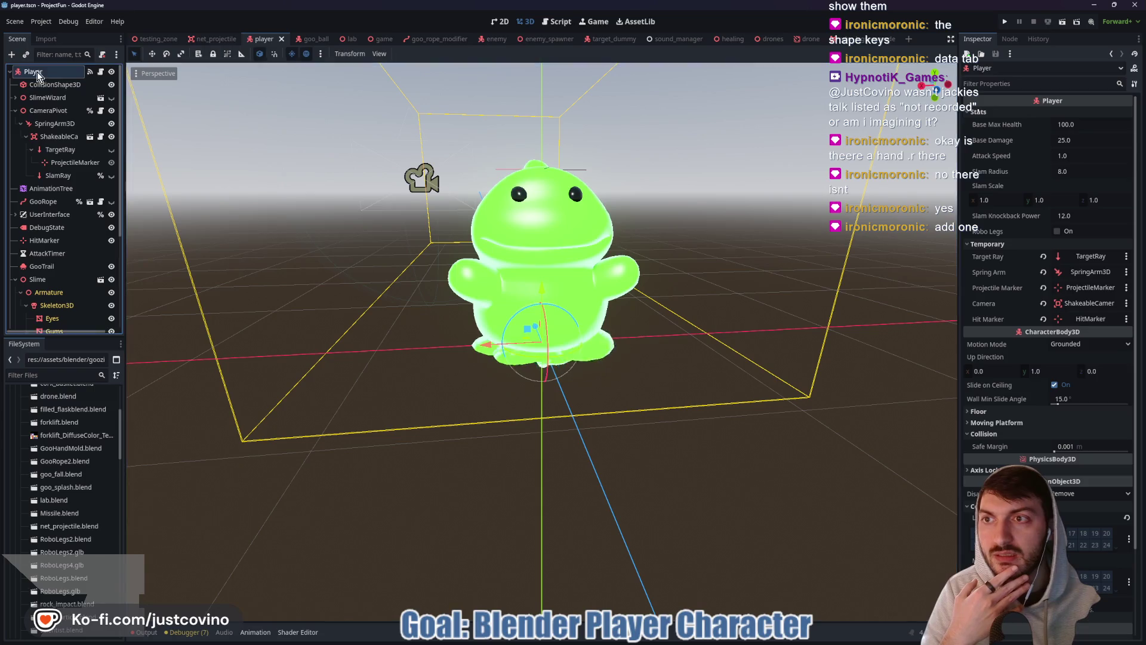
scroll(37, 75, down, 5)
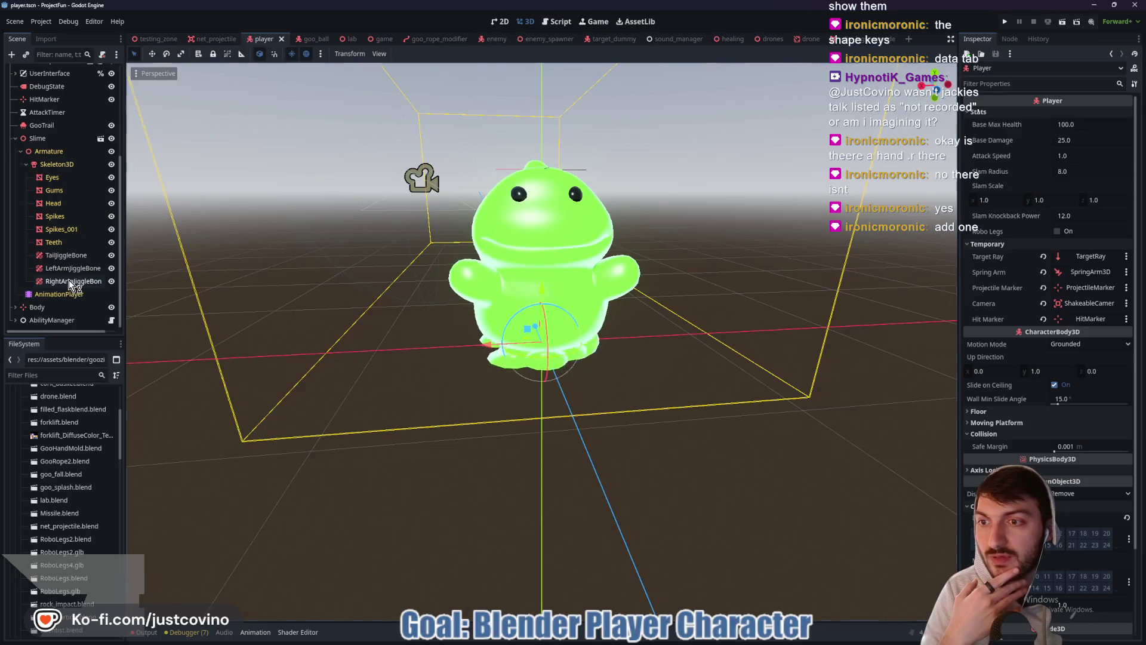
click(72, 281)
click(1078, 272)
text(2.5)
key(Return)
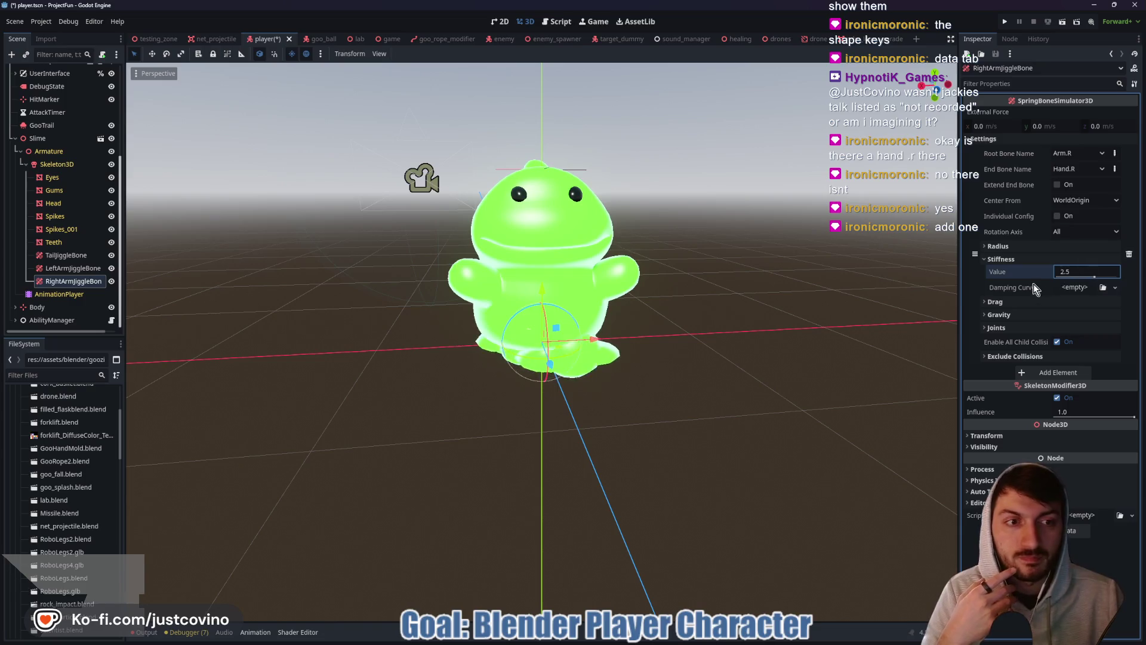
Set LeftArmJiggleBone's stiffness to 2.5 and begin adjusting its gravity and drag.
click(71, 268)
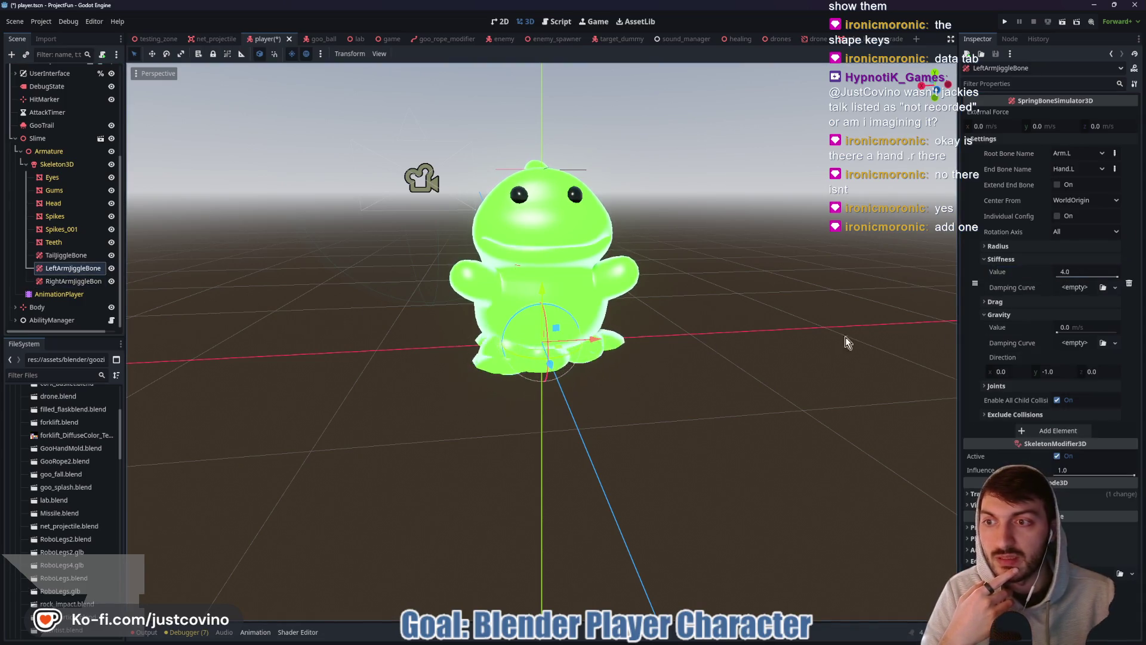
click(1075, 274)
key(Return)
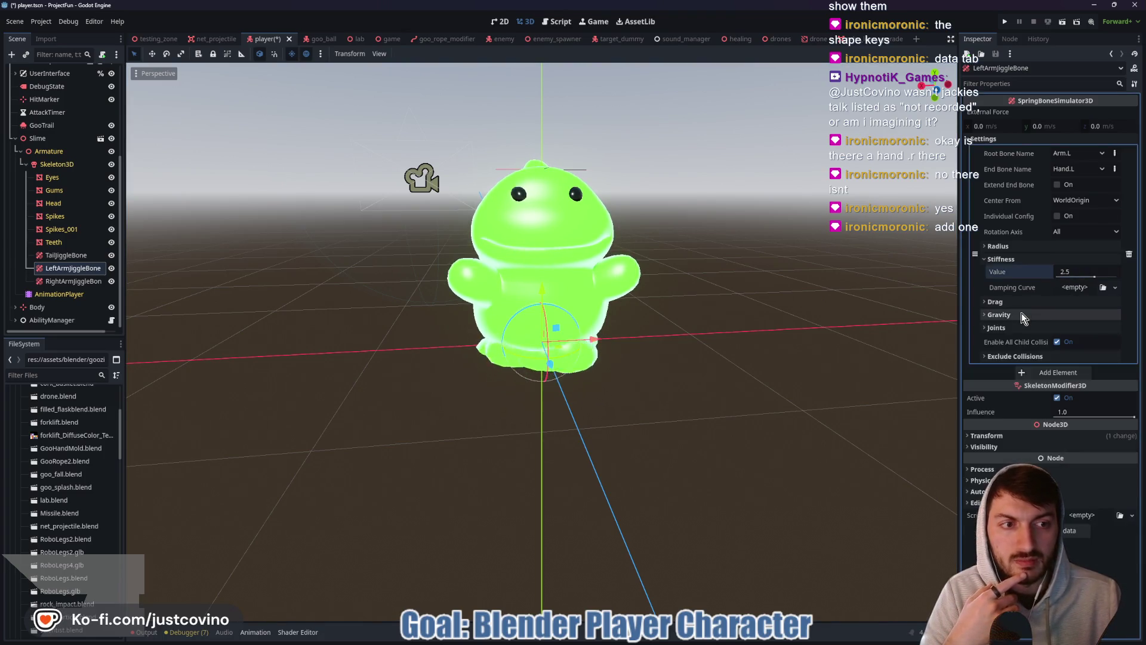
click(1058, 332)
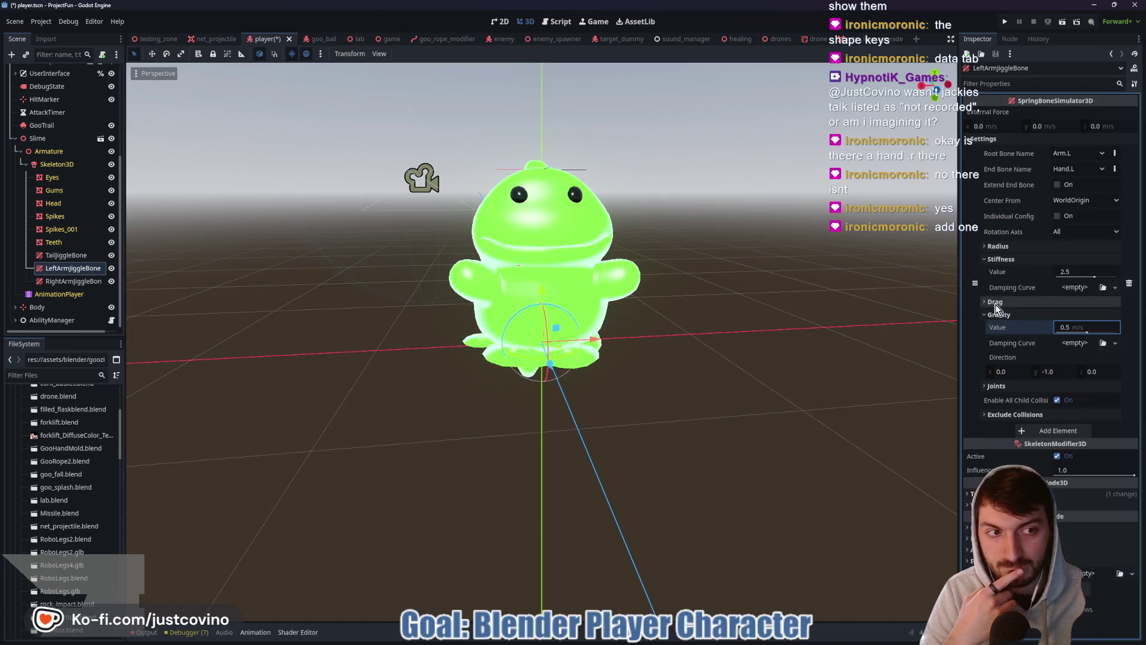
click(1069, 302)
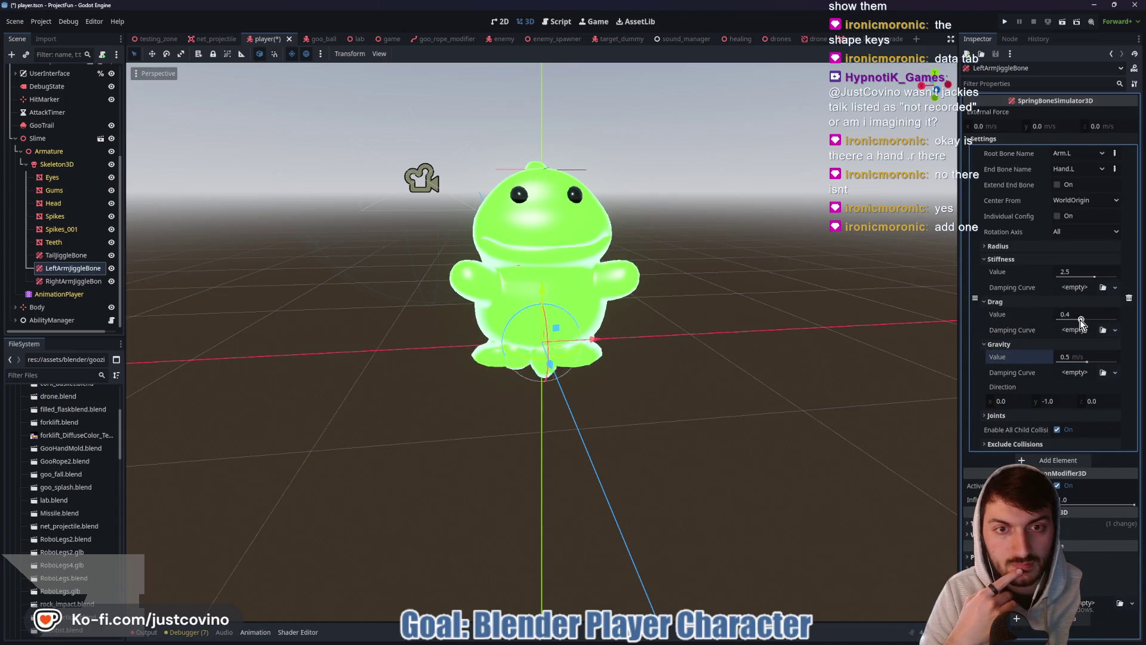
drag(1081, 323, 1084, 325)
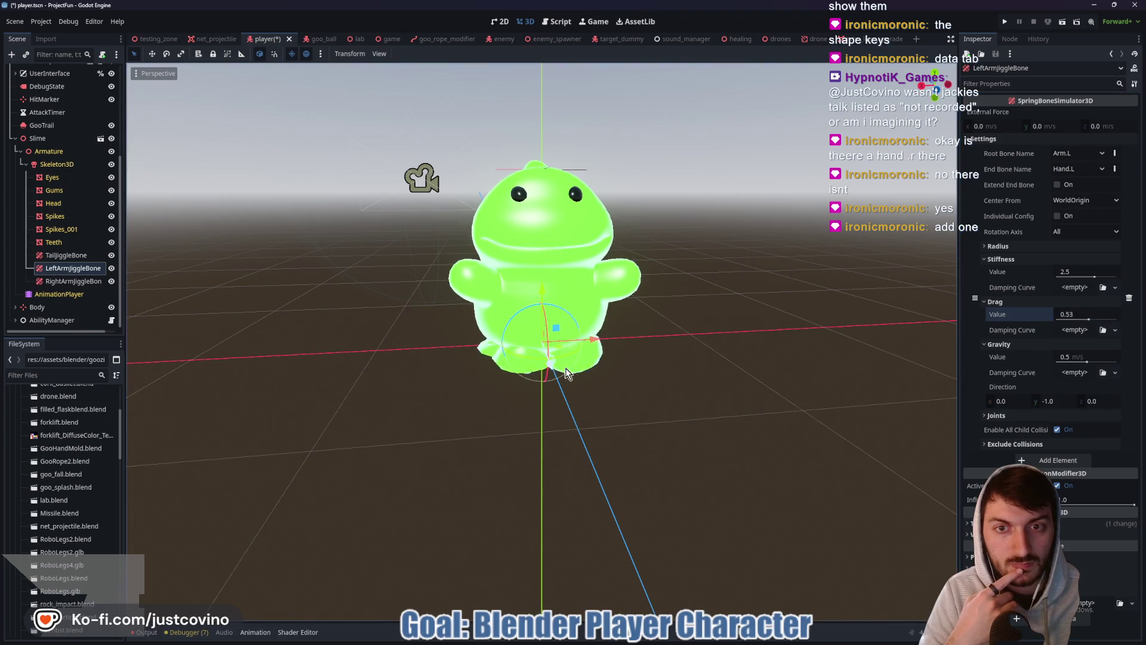
Set RightArmJiggleBone's drag to 0.5 and gravity to 0.5.
click(606, 350)
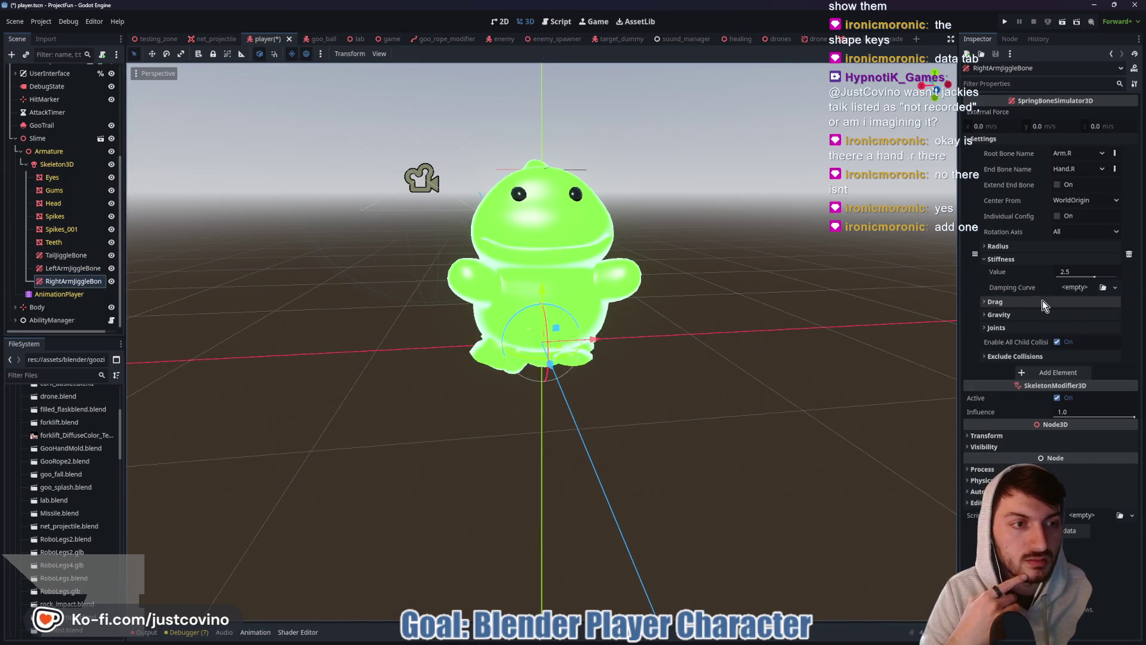
click(1003, 301)
drag(1083, 323, 1081, 314)
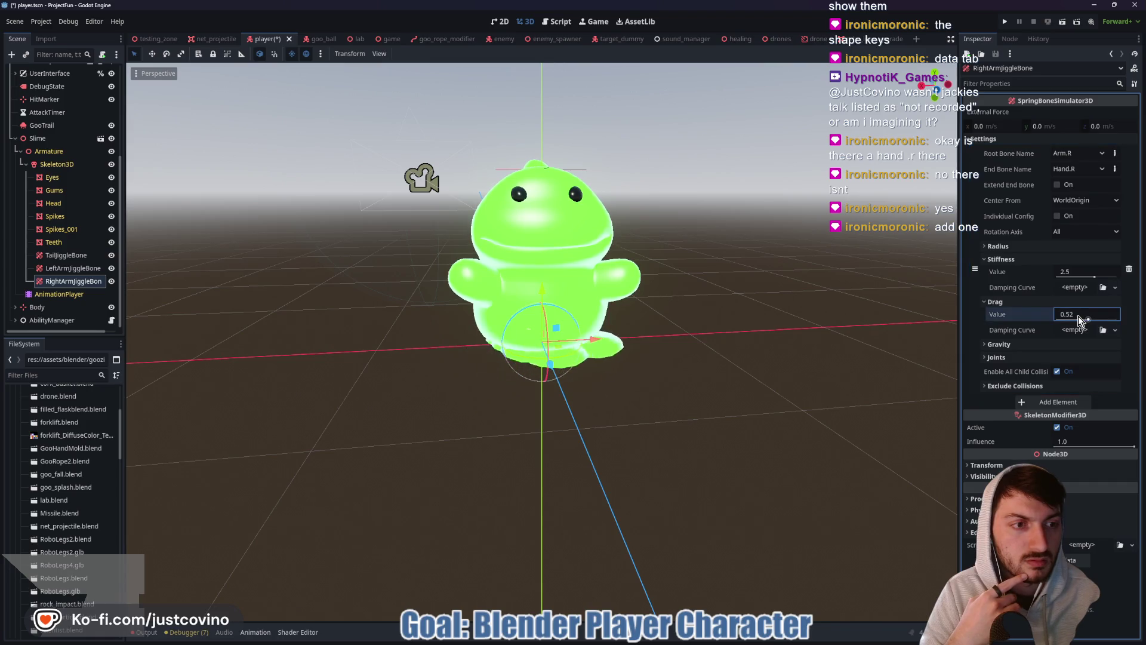
key(BackSpace)
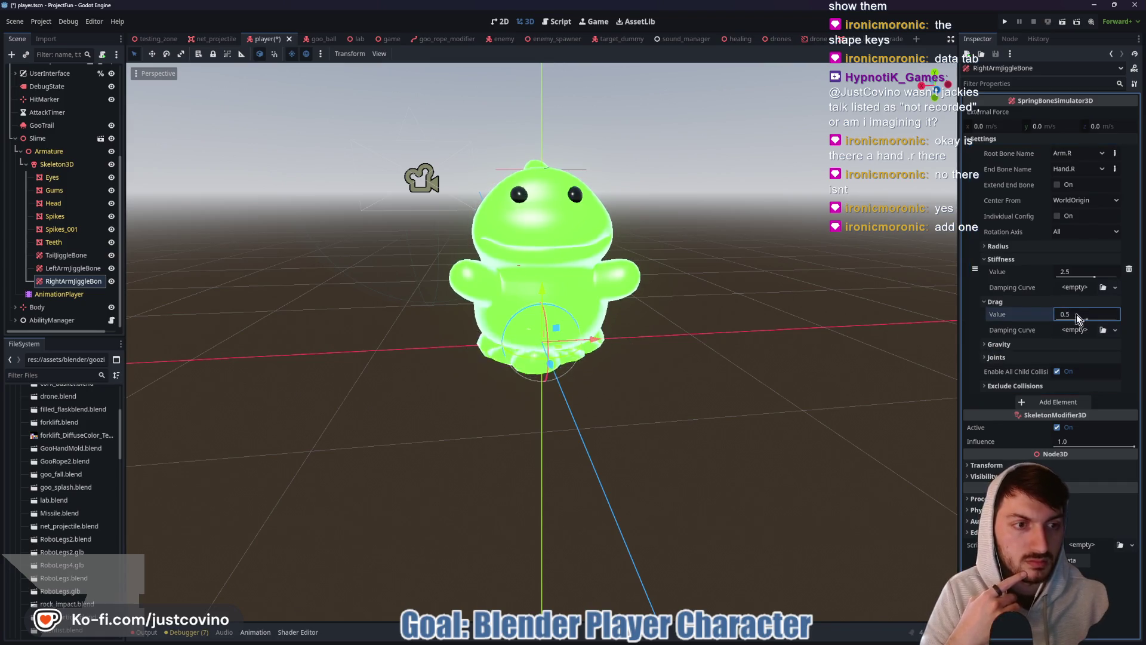
click(1082, 344)
click(1082, 356)
text(0.5)
key(Return)
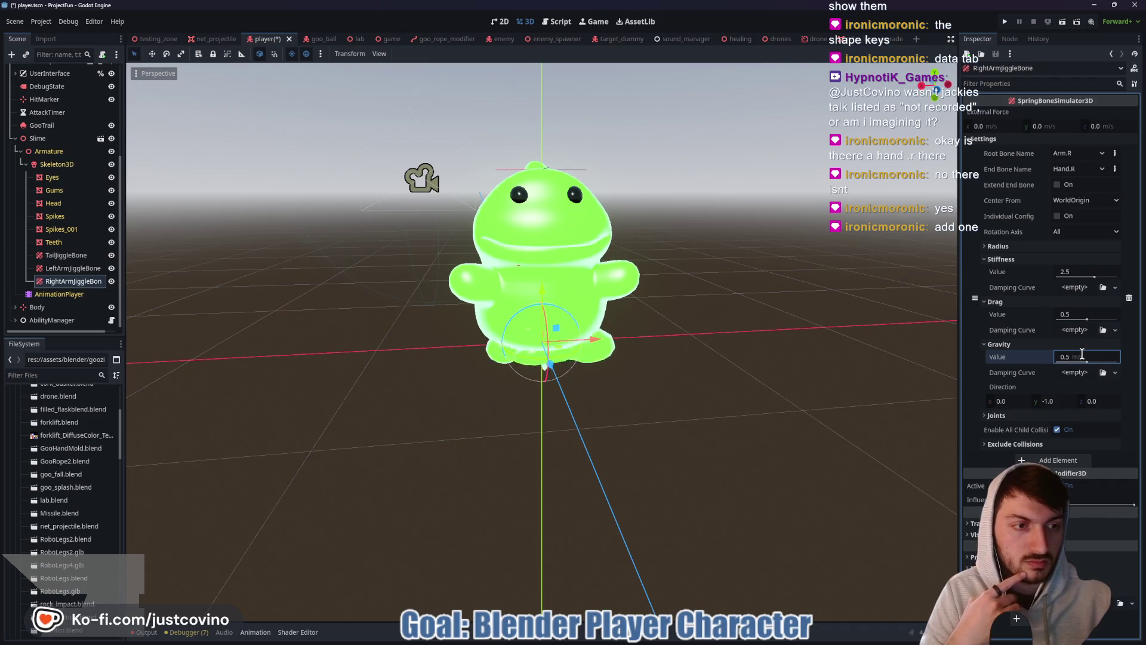
Set LeftArmJiggleBone's drag to 0.5 and save the player scene.
click(66, 270)
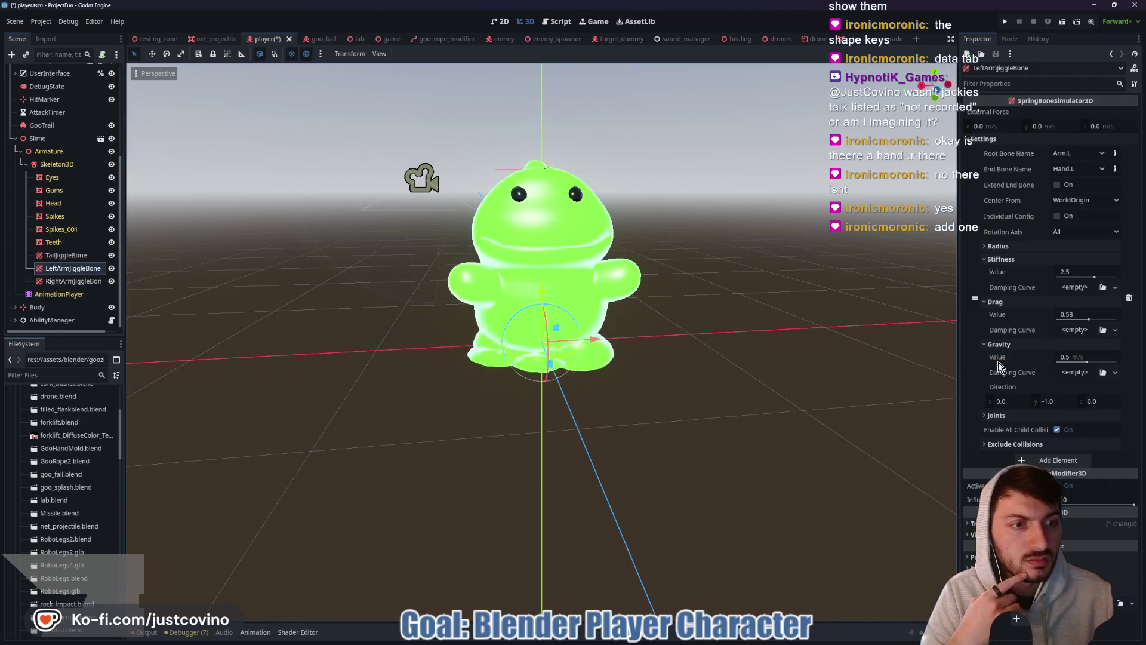
click(1080, 314)
key(BackSpace)
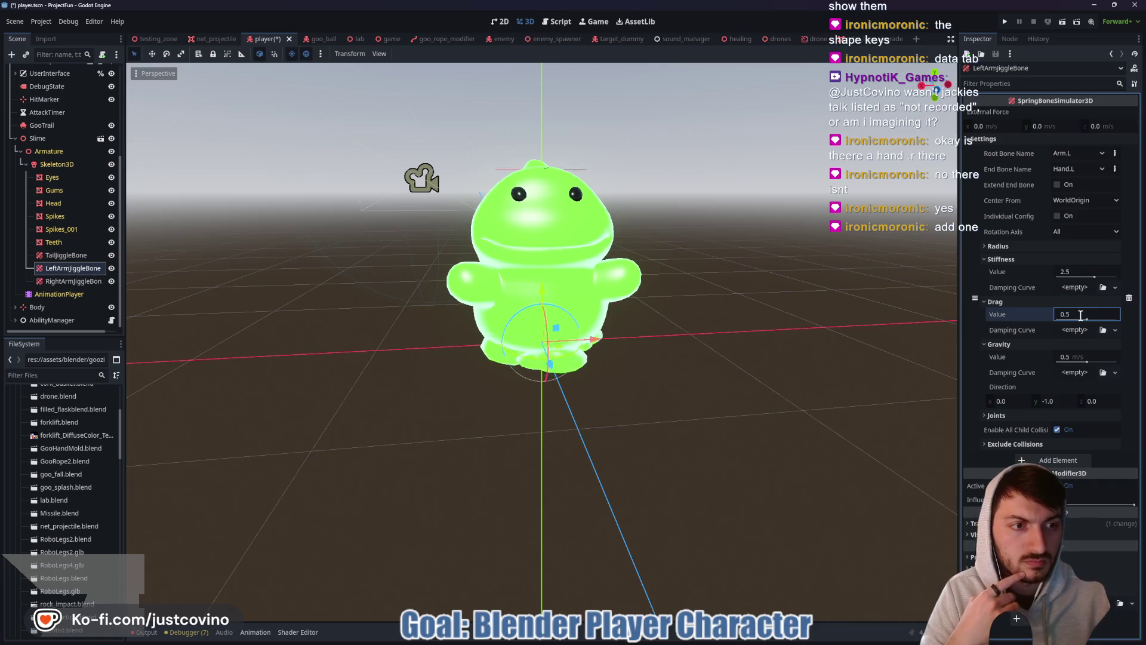
key(Return)
key(ctrl+s)
drag(719, 319, 531, 328)
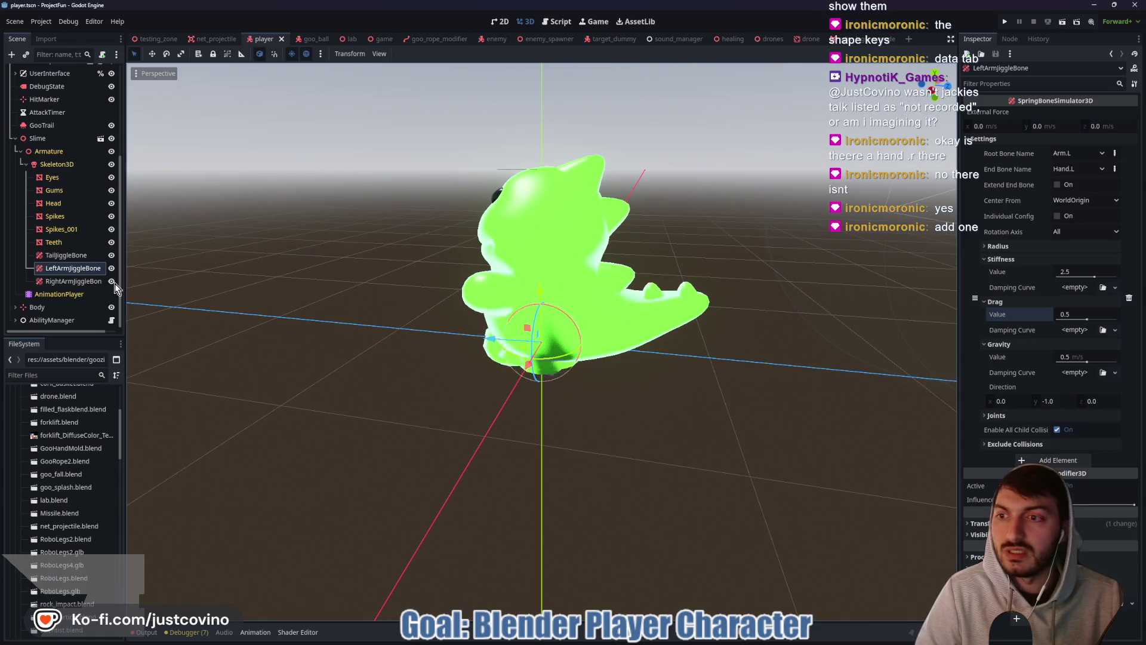
click(62, 256)
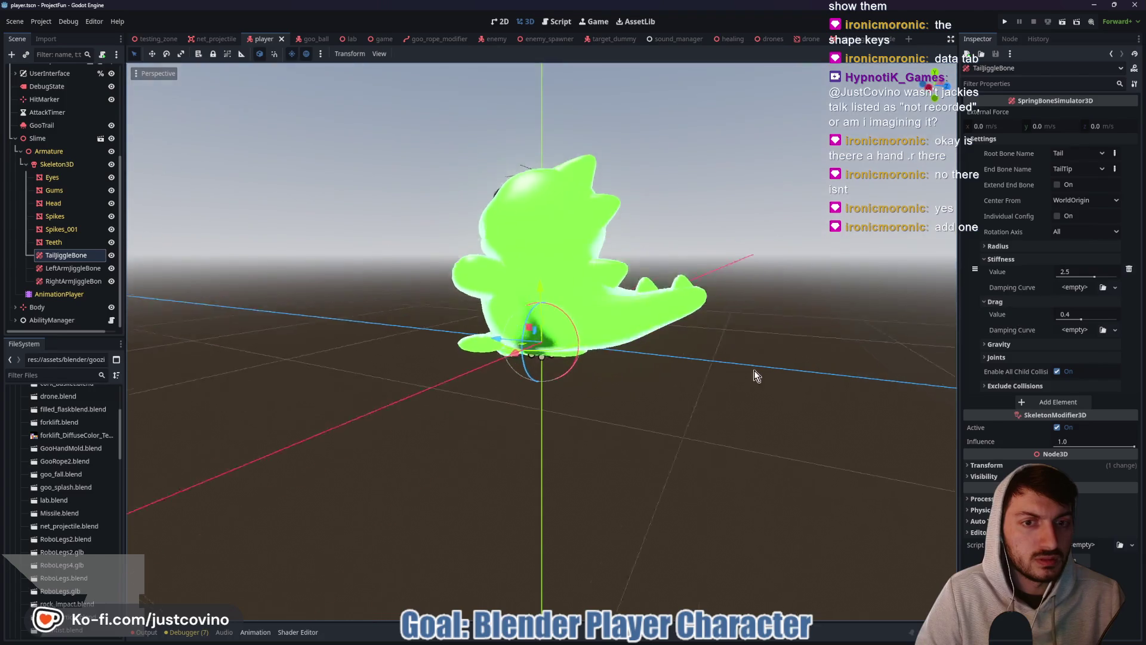
Set TailJiggleBone's gravity to 0.2 and save the player scene.
click(999, 344)
mouse_move(1069, 357)
mouse_down()
mouse_move(1130, 376)
mouse_move(1071, 362)
mouse_up()
click(1075, 356)
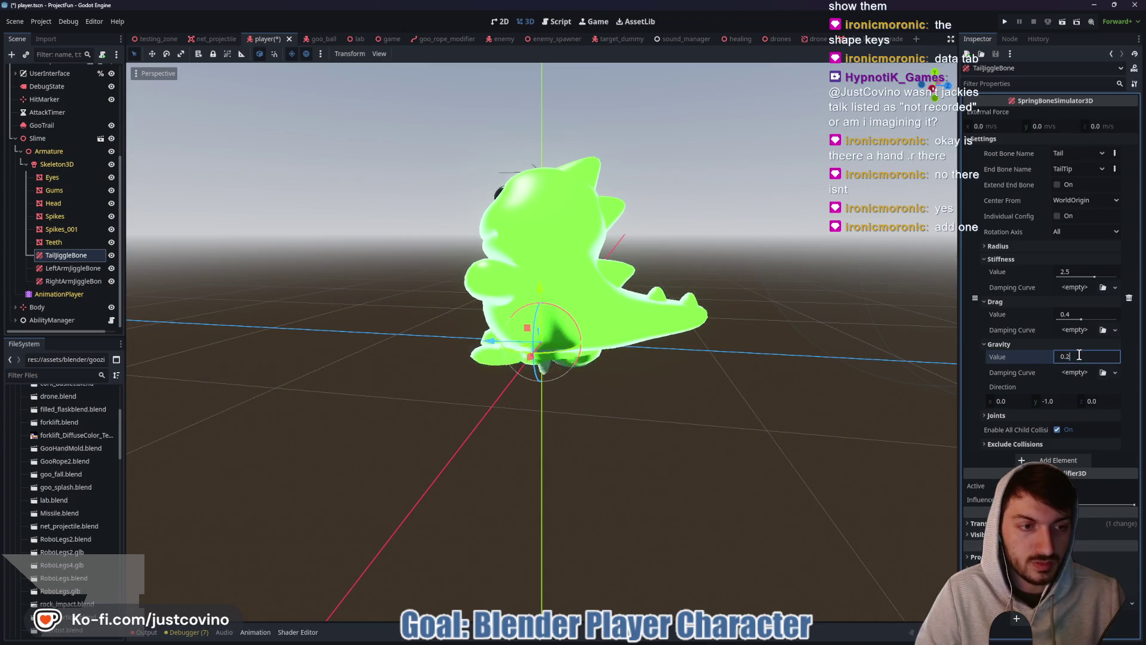
text(0.2)
key(Return)
key(ctrl+s)
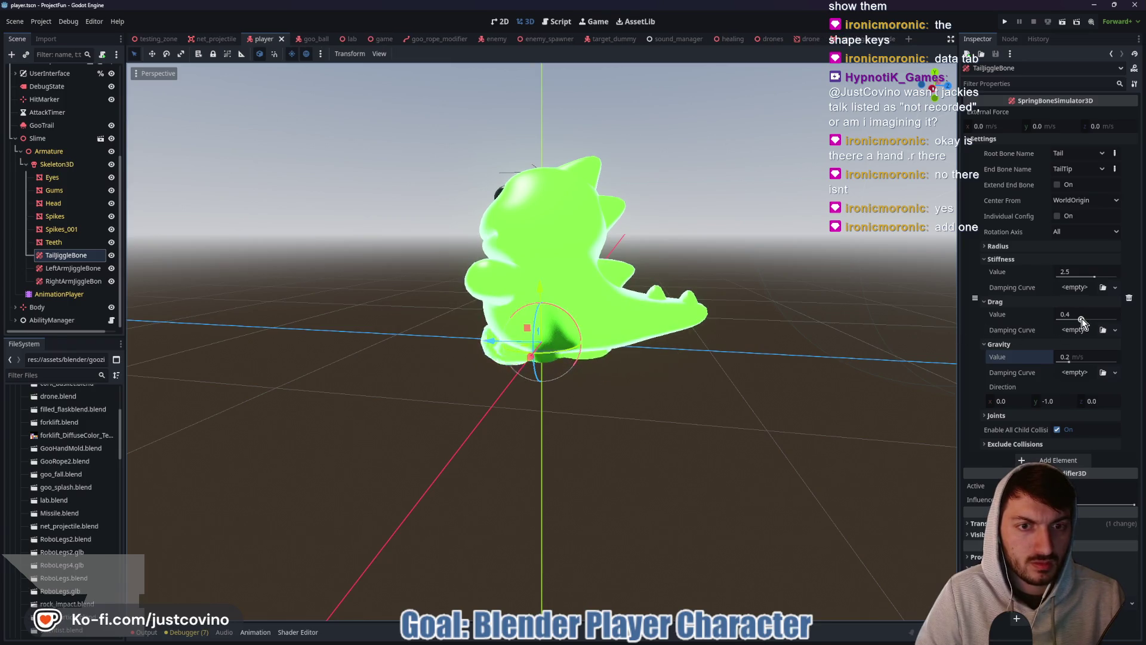
Raise the tail jiggle bone's drag to 1.0.
drag(1082, 317, 1118, 318)
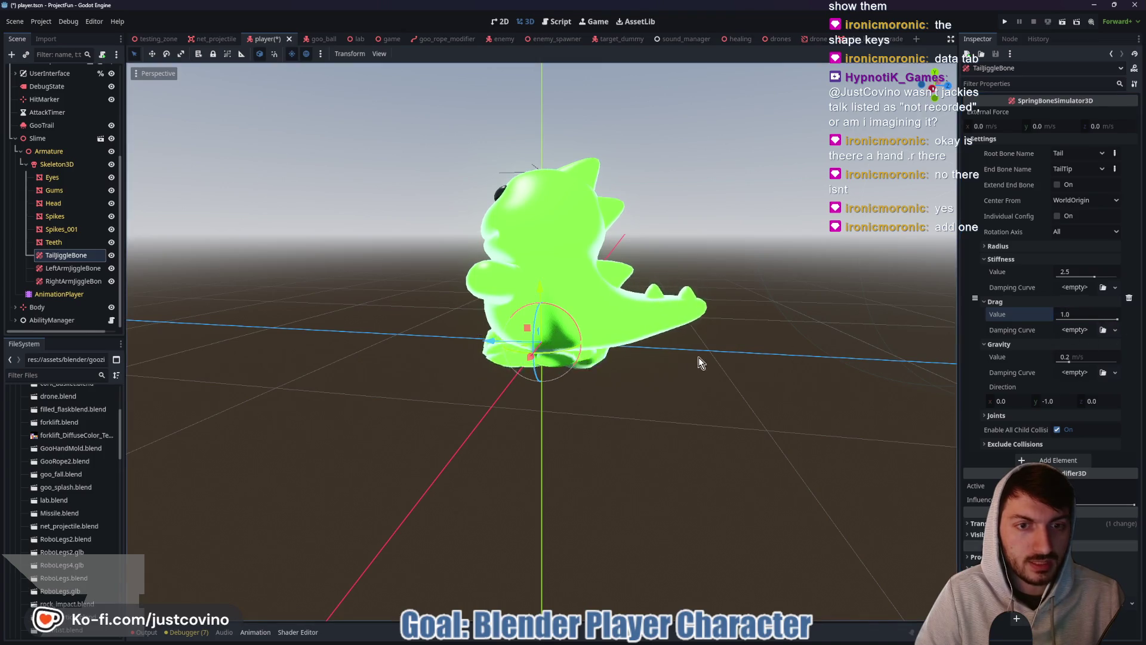
scroll(66, 163, up, 3)
scroll(66, 162, up, 2)
click(34, 73)
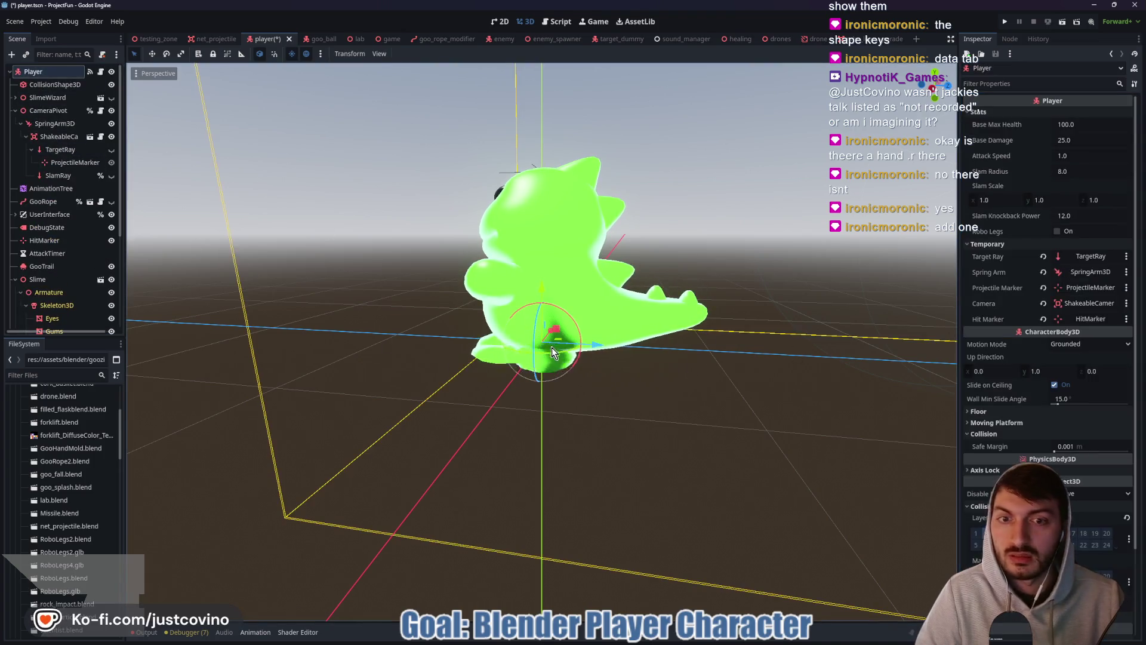
Save the player scene, look at testing_zone and goo_ball, then return to player.
mouse_move(547, 333)
mouse_down()
mouse_move(526, 356)
mouse_move(557, 299)
mouse_move(531, 340)
mouse_up()
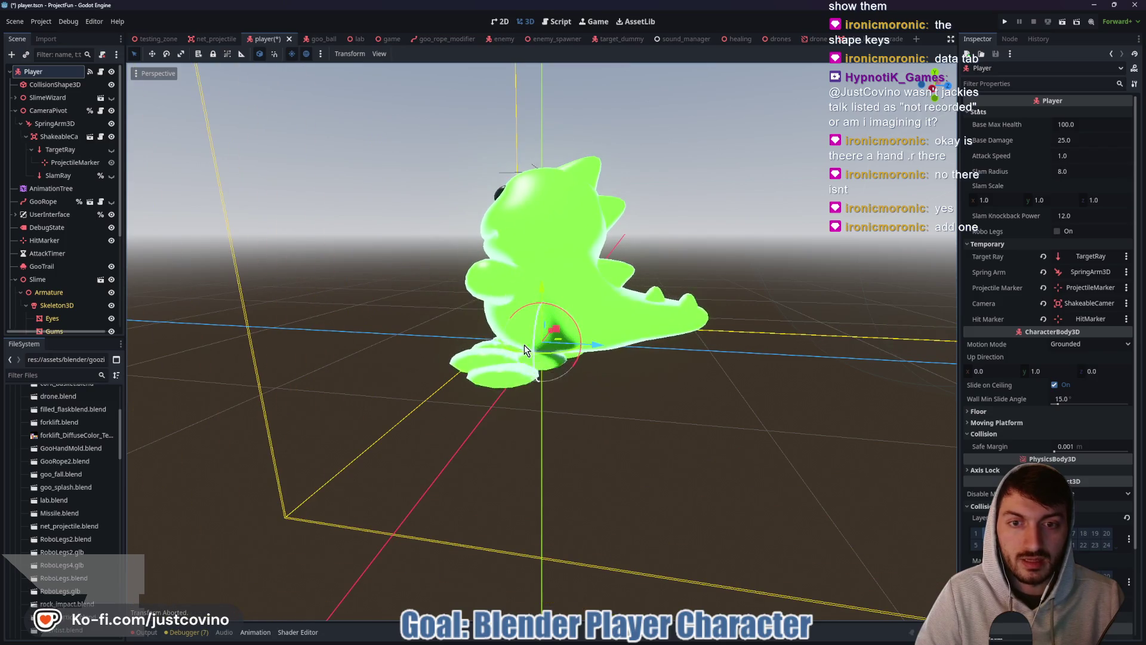
key(ctrl+s)
click(150, 39)
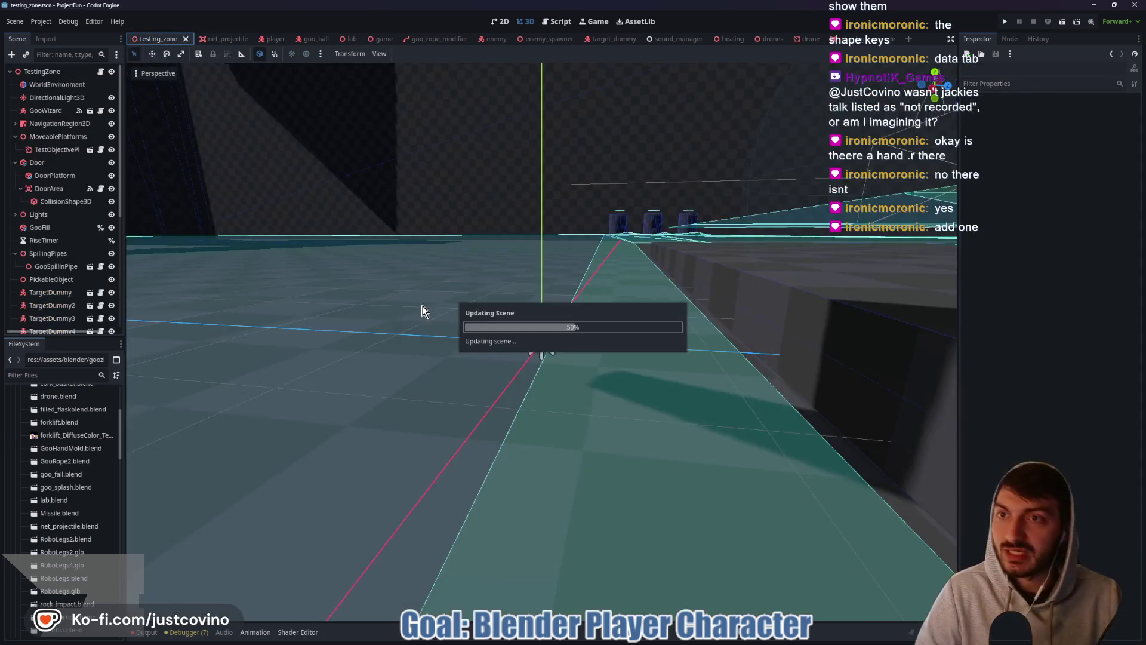
click(305, 39)
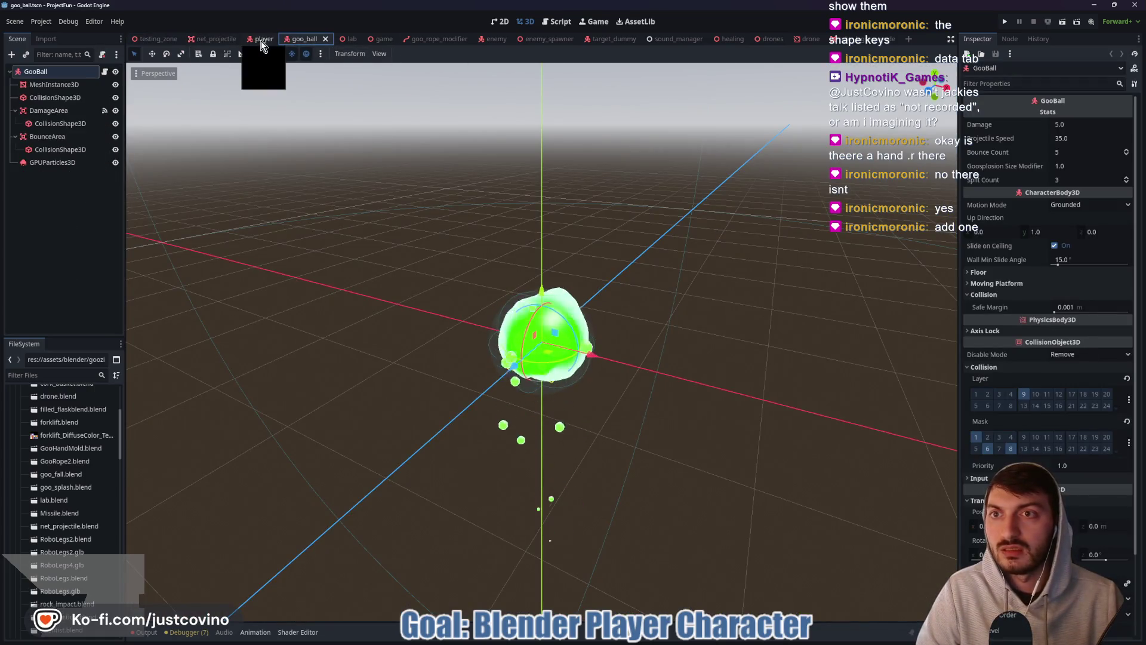
click(260, 39)
scroll(648, 166, down, 3)
mouse_move(647, 166)
mouse_down()
mouse_move(647, 208)
mouse_move(540, 213)
mouse_up()
scroll(169, 193, up, 2)
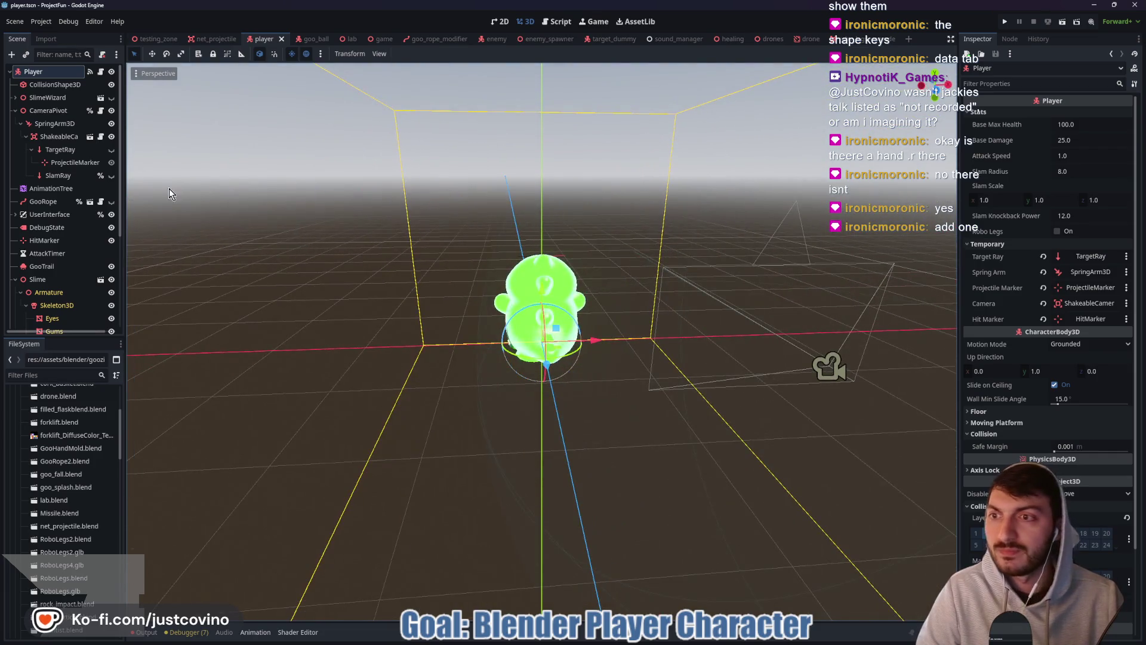
click(54, 124)
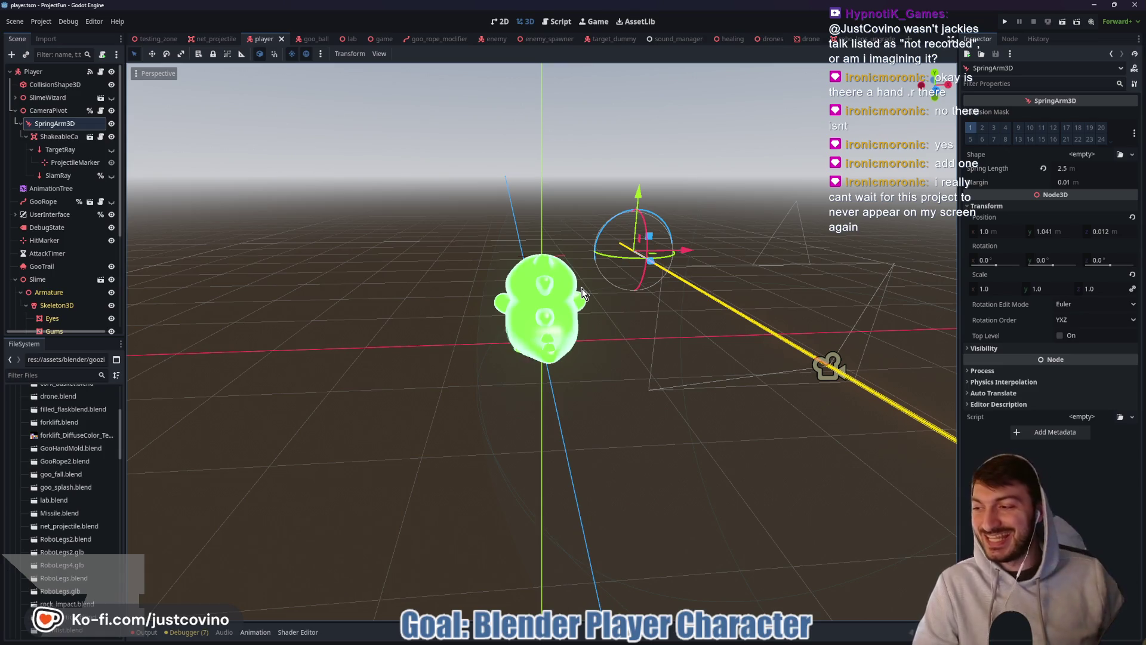
Drag the SpringArm3D up from a height of 1.041 to 1.719.
drag(631, 276, 599, 357)
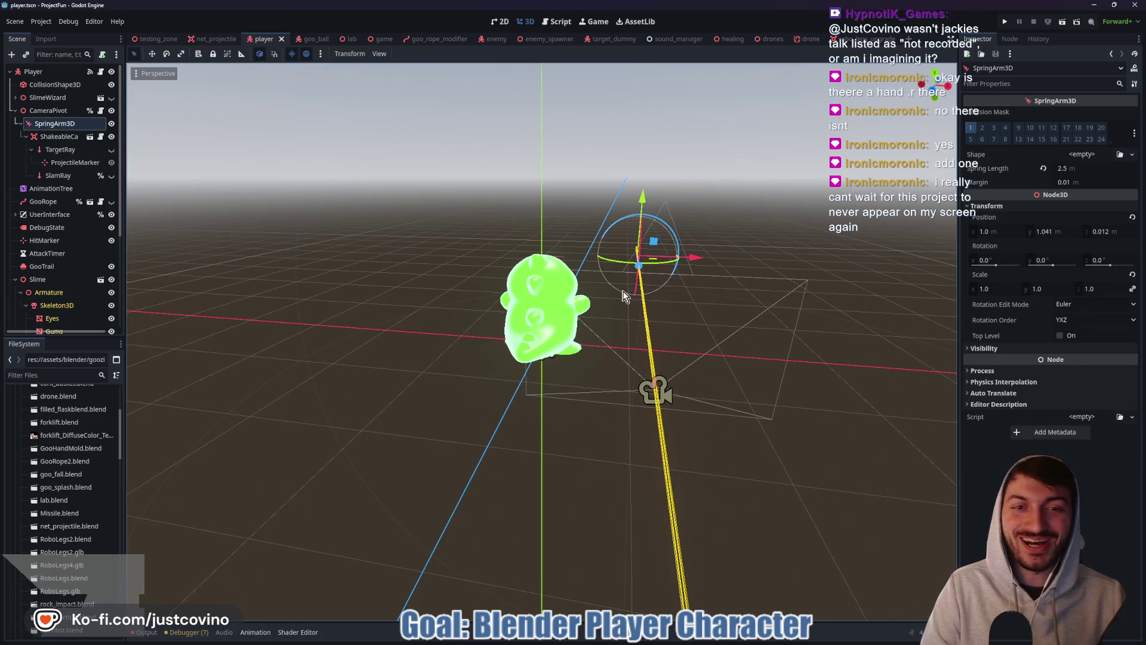
mouse_move(731, 256)
mouse_down()
mouse_move(646, 205)
mouse_move(725, 243)
mouse_move(738, 262)
mouse_up()
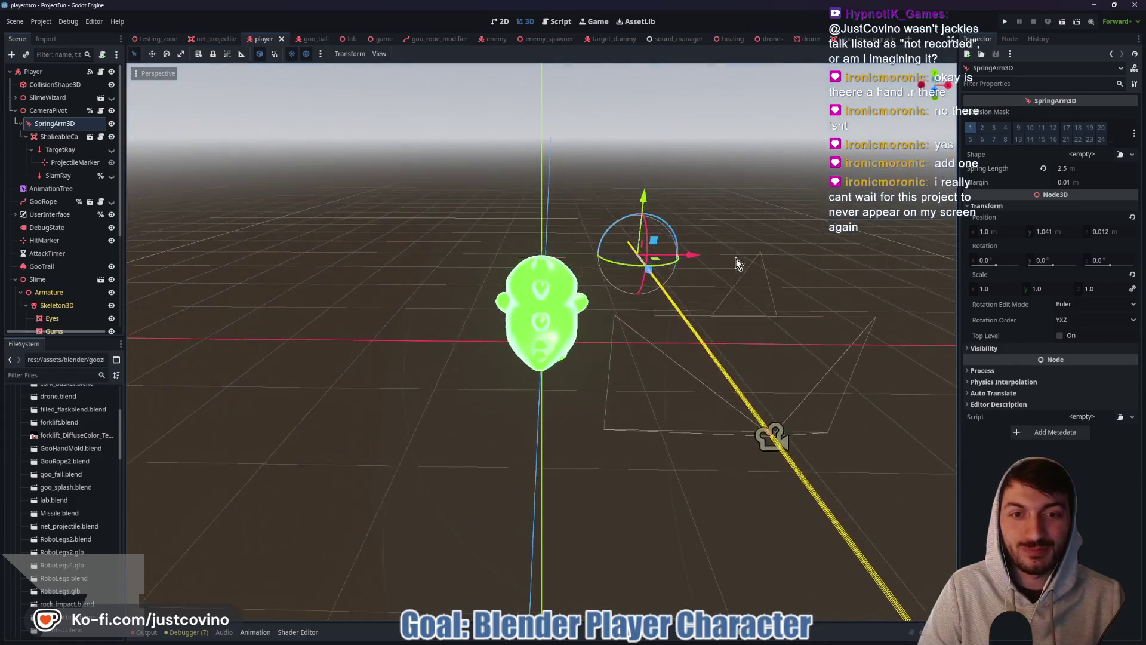
drag(647, 200, 650, 127)
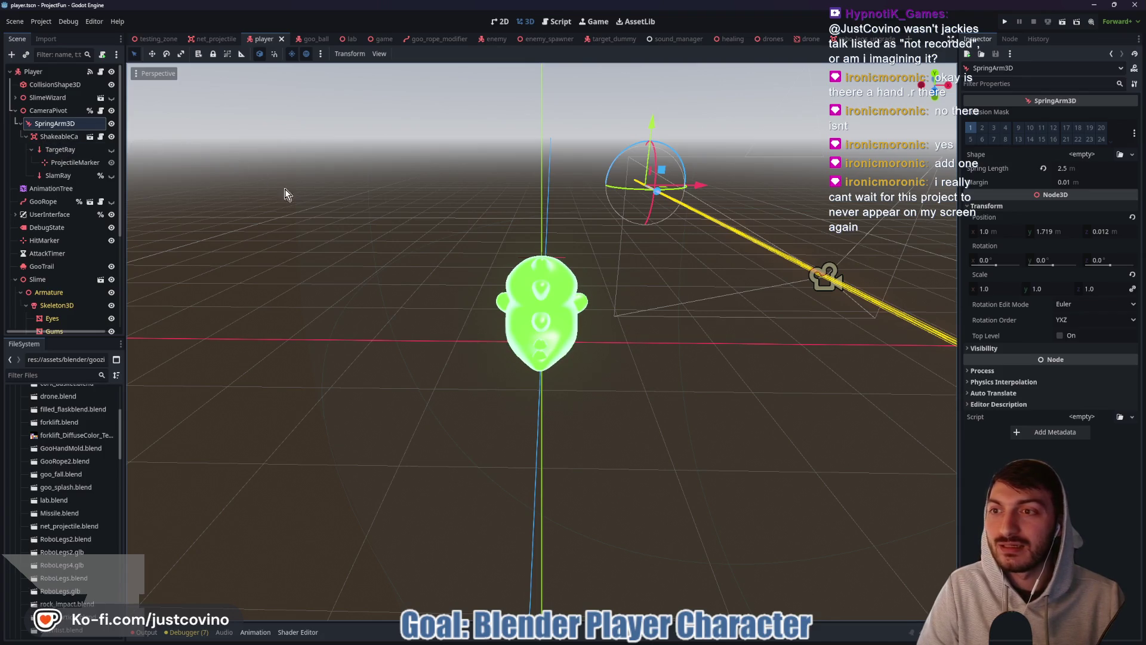
scroll(606, 230, down, 3)
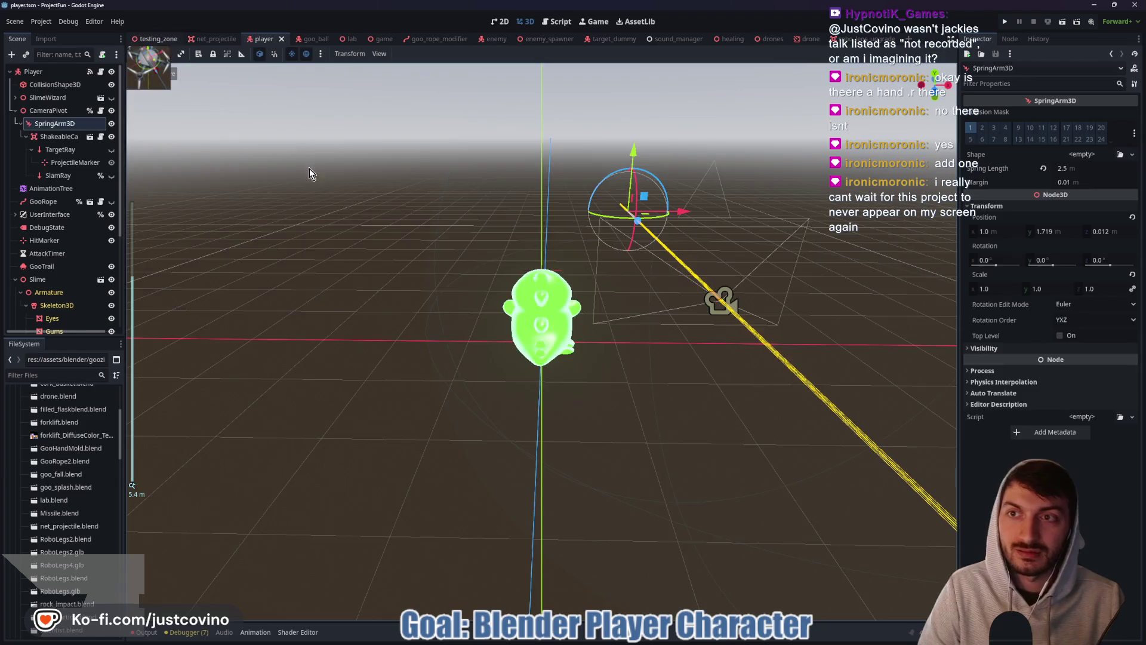
Run the game to try the raised camera, stop it, and open camera_pivot.gd.
key(F5)
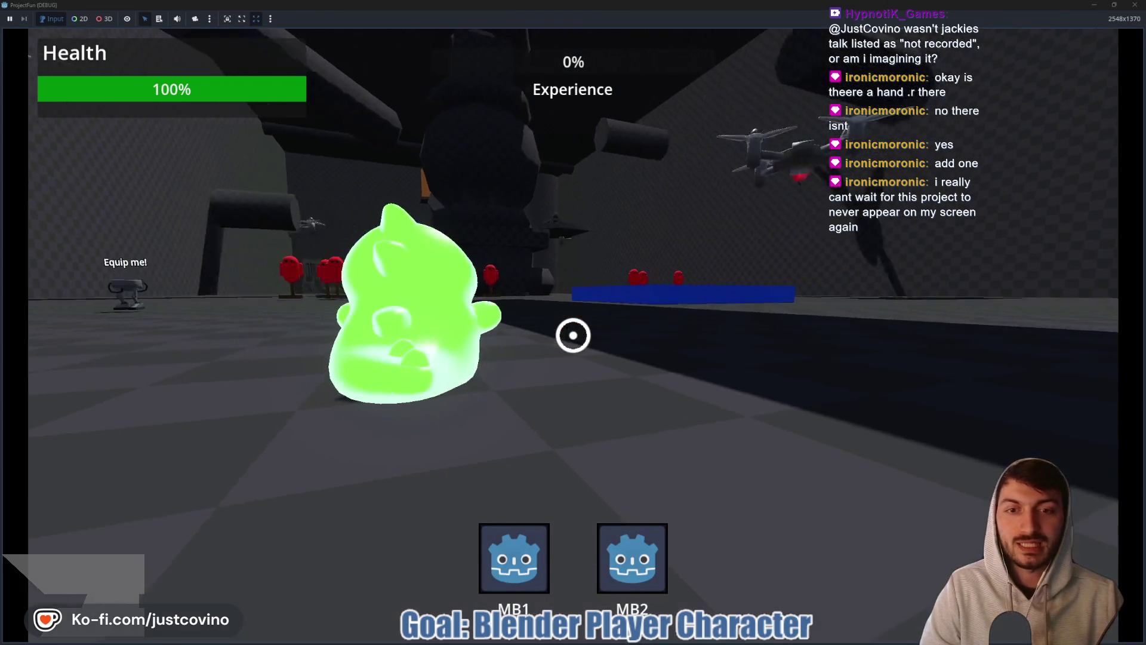
key(w)
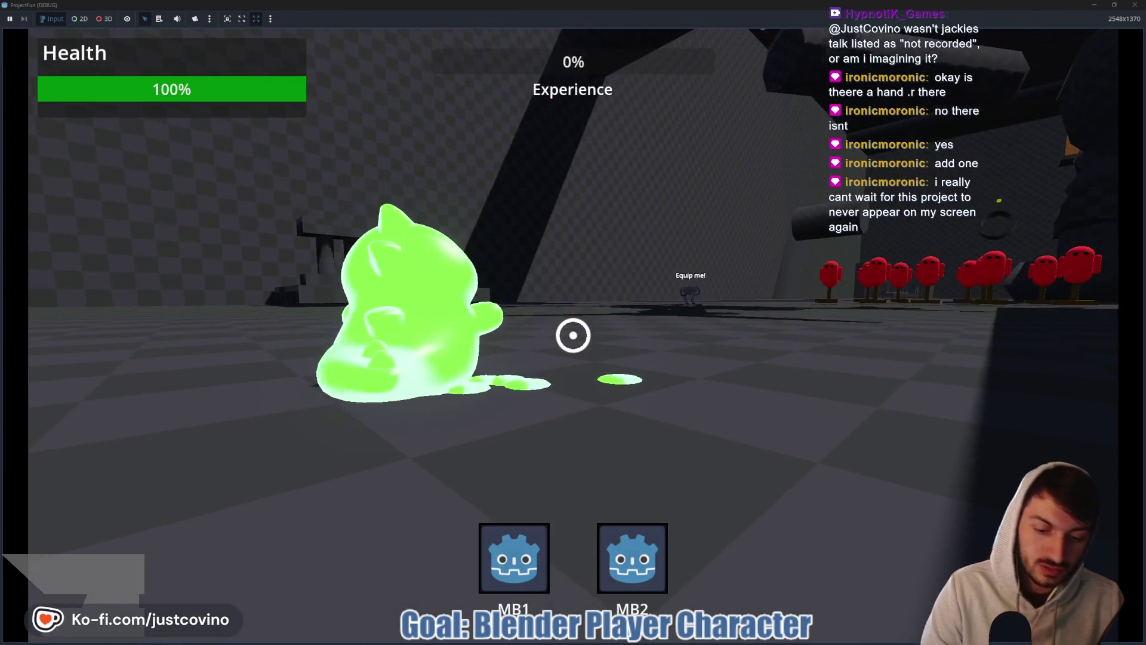
key(F8)
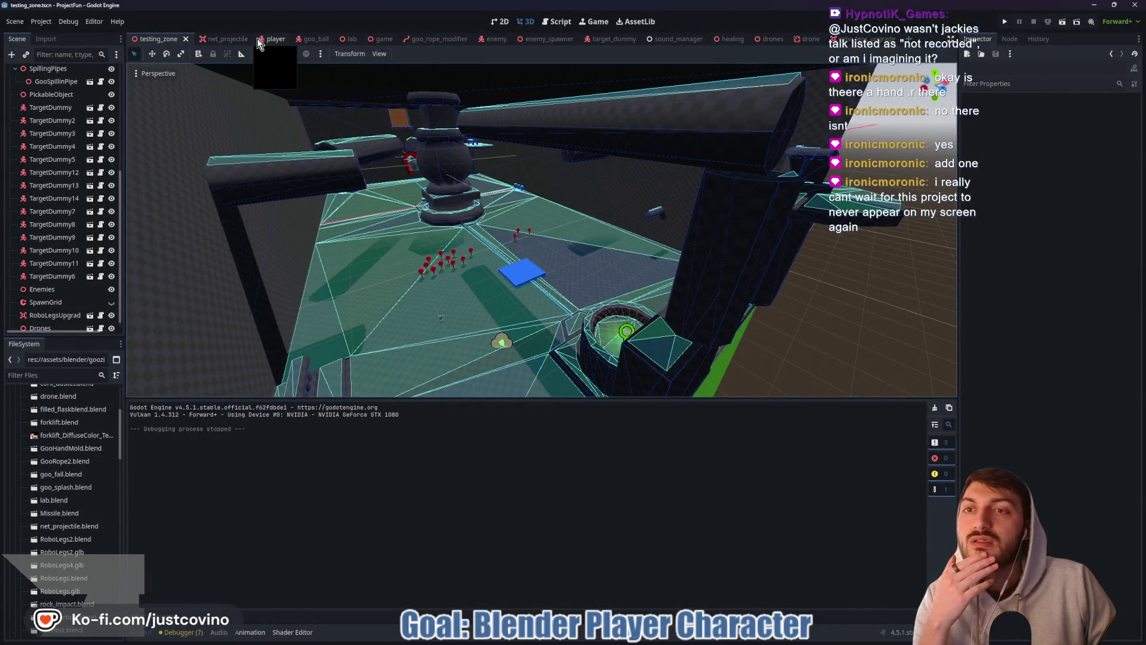
click(269, 39)
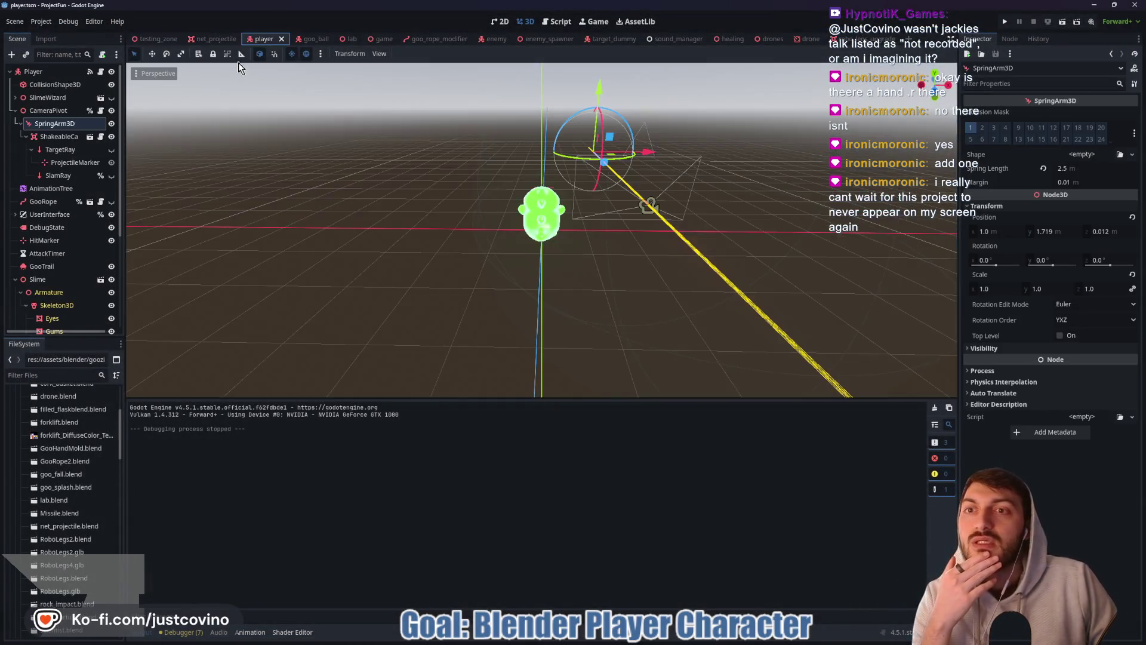
click(100, 111)
Scroll through camera_pivot.gd to see how the pivot and spring arm rotate with mouse motion.
scroll(535, 261, down, 1)
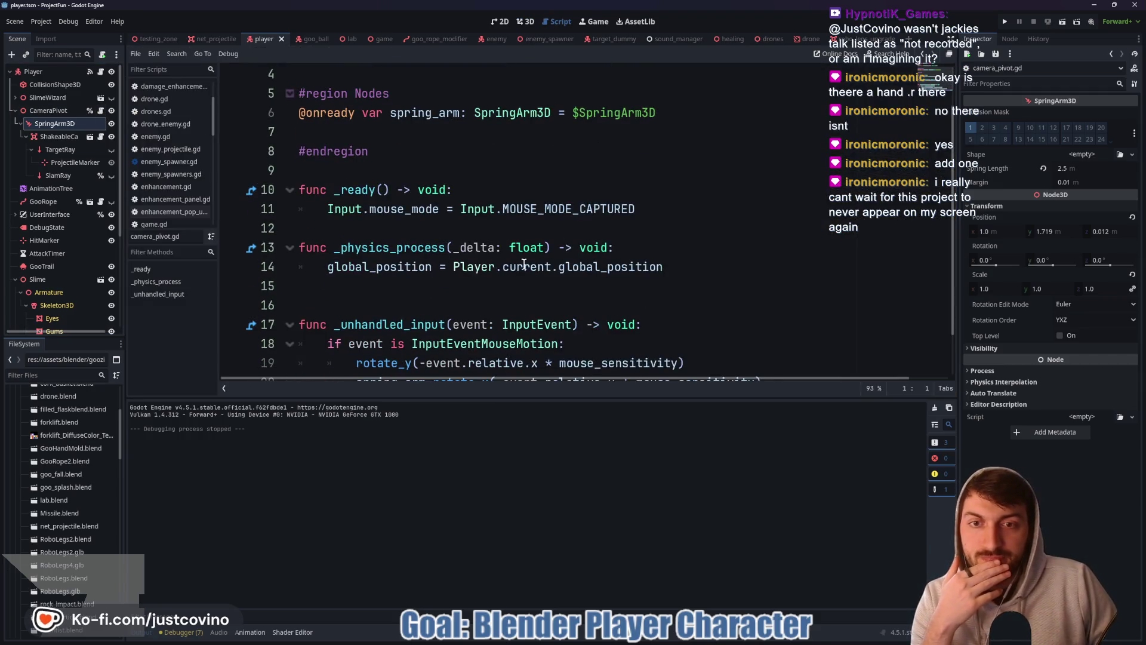
scroll(482, 275, down, 1)
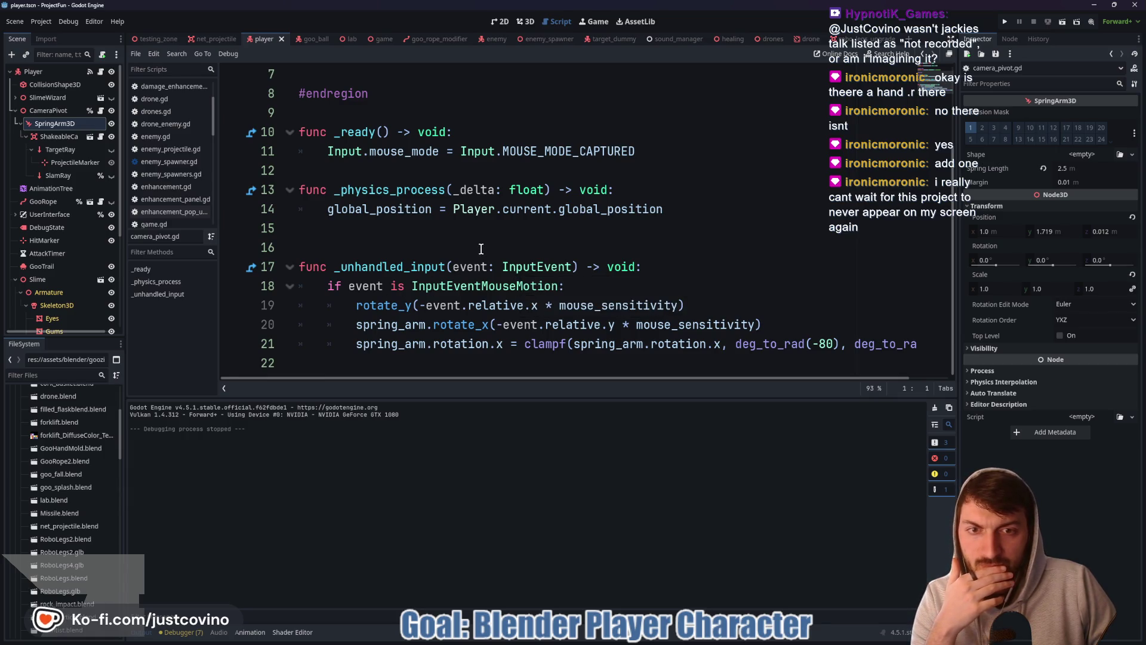
scroll(482, 250, up, 2)
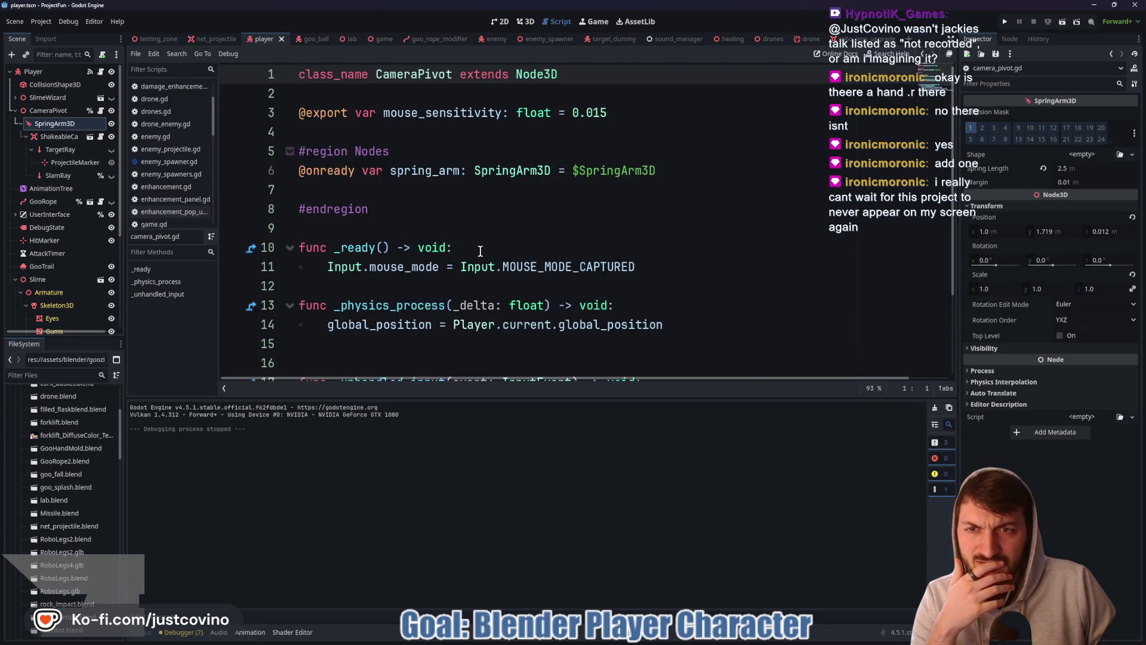
scroll(556, 268, down, 2)
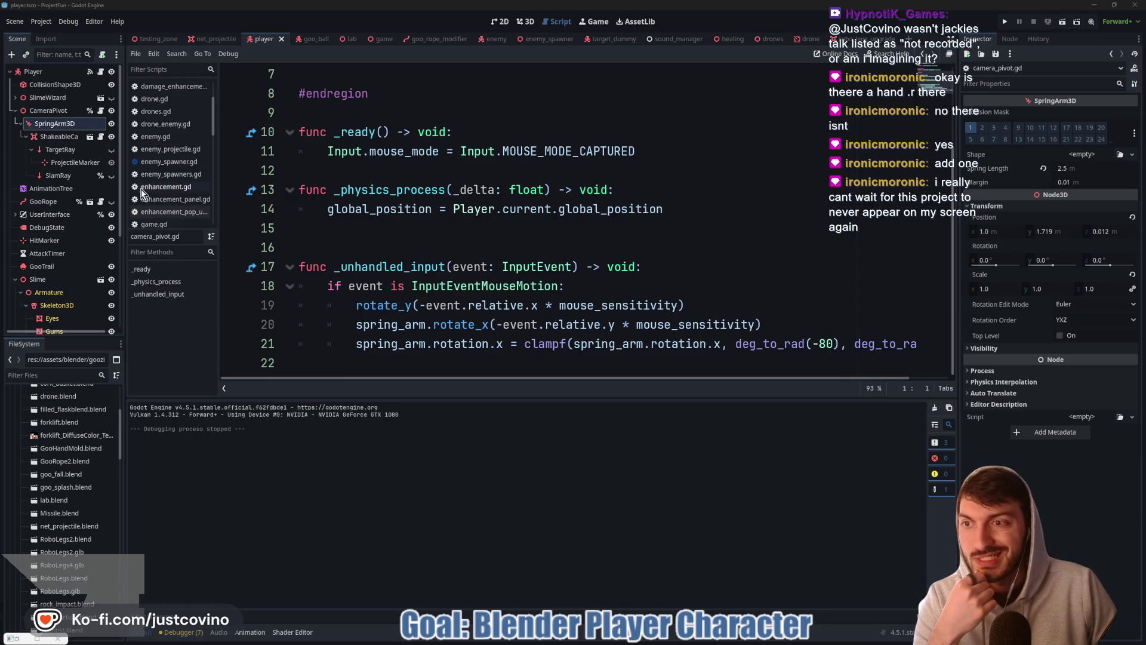
Open player.gd, hide the Output panel, and scroll through the script.
click(89, 71)
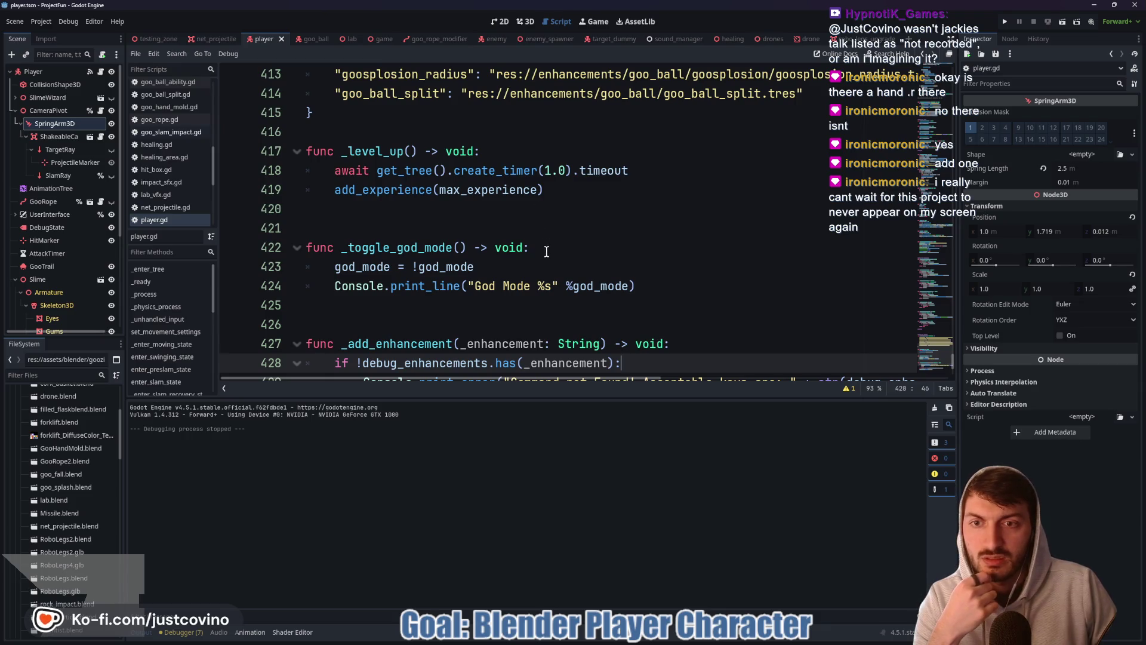
scroll(546, 251, up, 20)
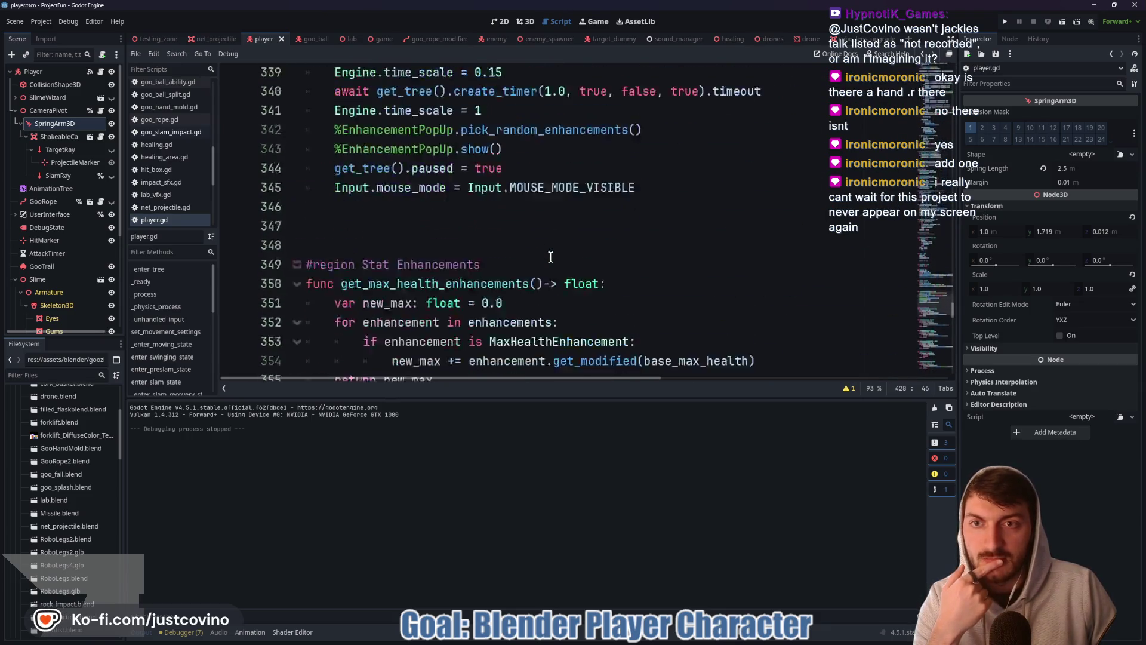
scroll(549, 256, up, 7)
click(140, 635)
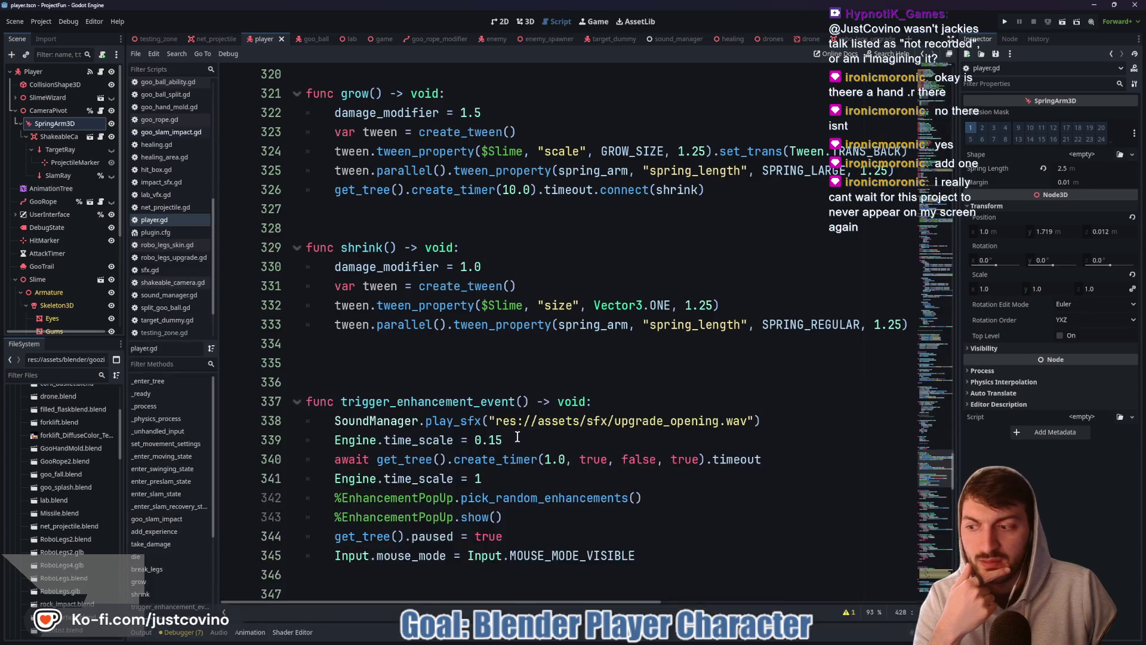
scroll(521, 434, up, 20)
scroll(521, 434, up, 15)
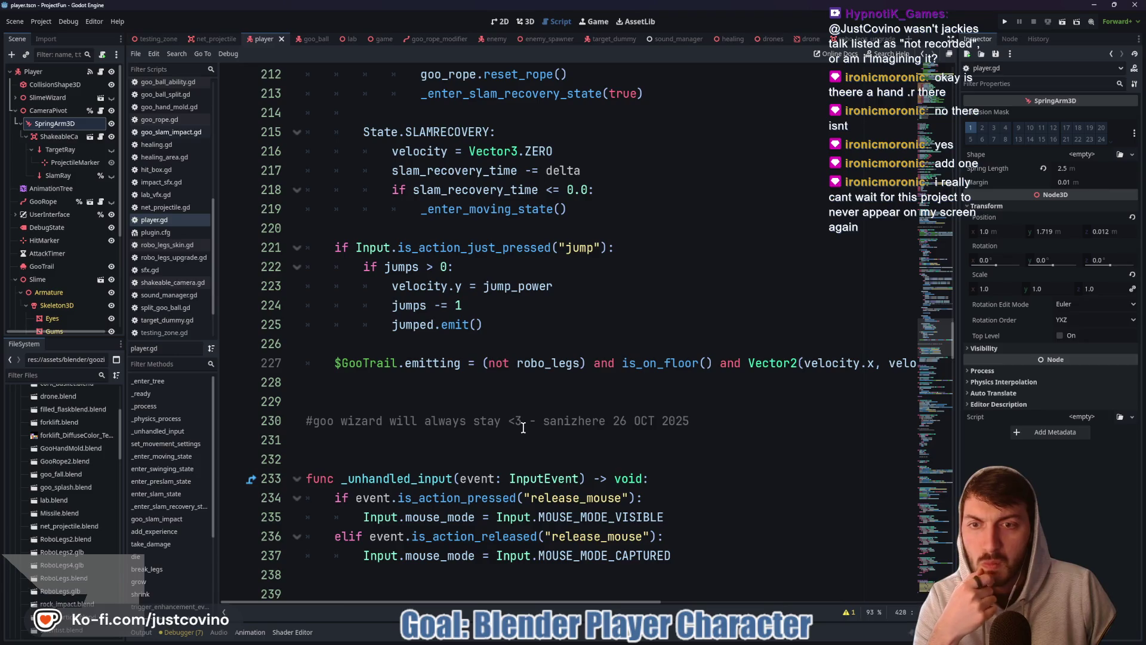
scroll(523, 427, up, 20)
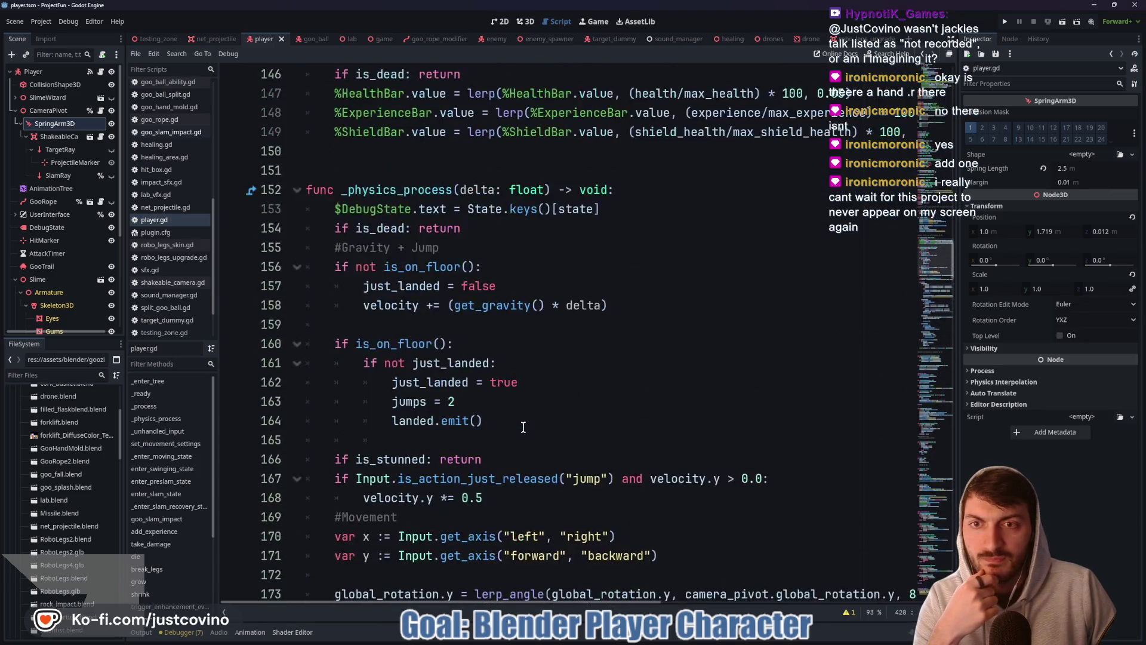
scroll(454, 358, up, 4)
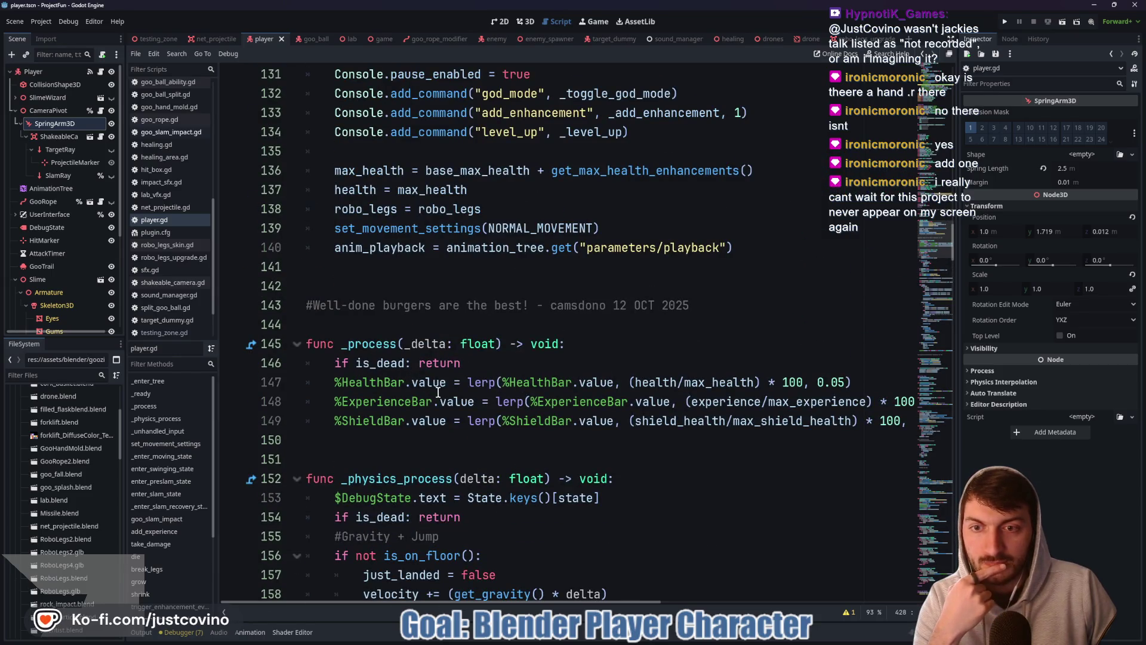
scroll(439, 391, up, 5)
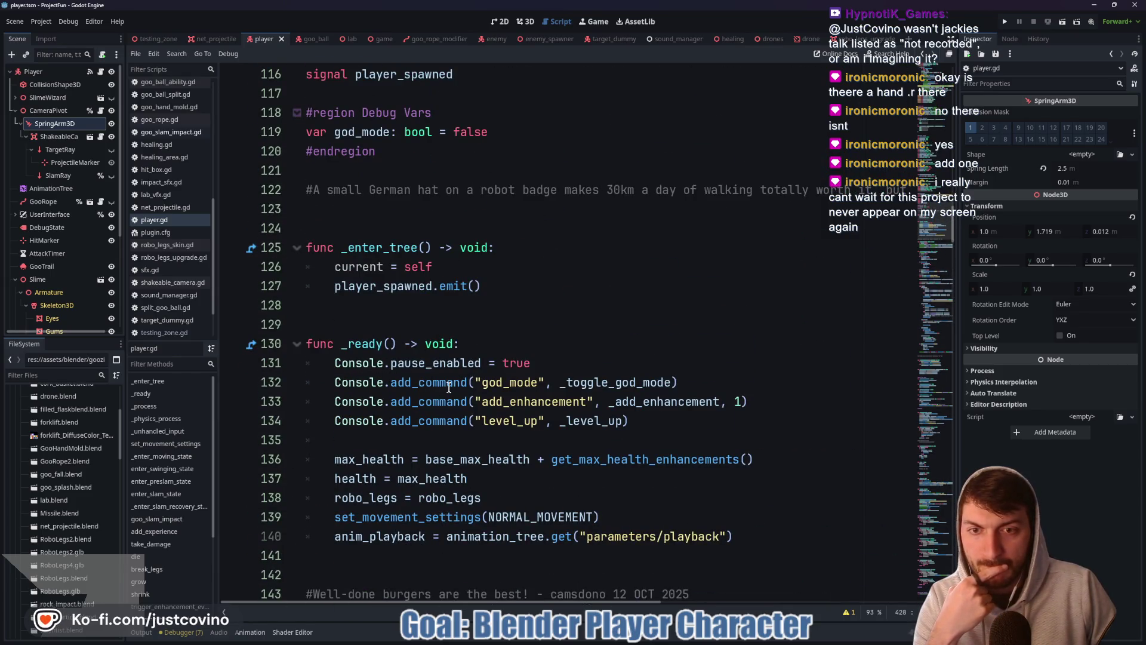
scroll(448, 387, down, 2)
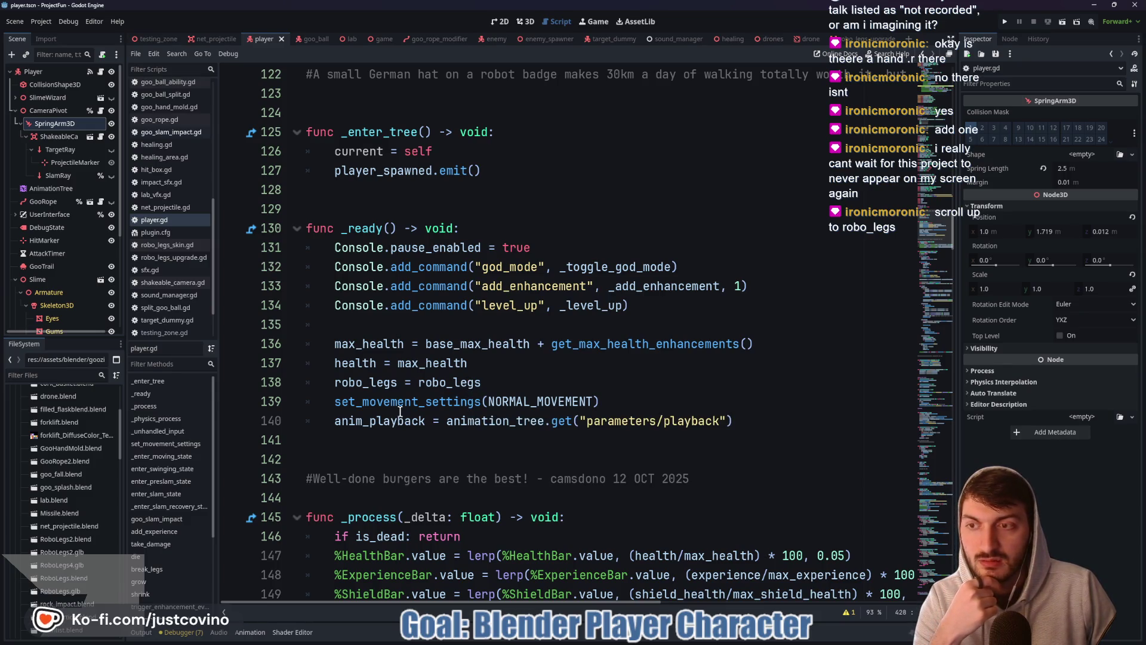
scroll(400, 411, up, 10)
scroll(406, 416, down, 9)
Highlight every robo_legs occurrence and bring up its setter near line 17.
double_click(366, 440)
scroll(430, 436, up, 15)
scroll(491, 432, down, 3)
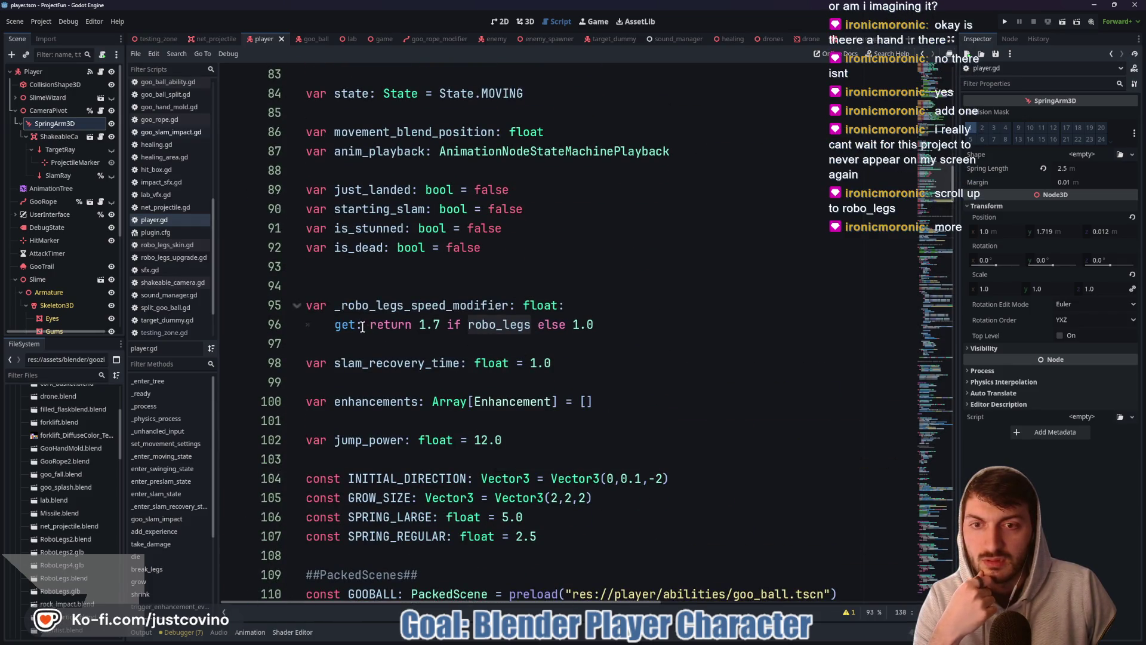
scroll(462, 358, up, 16)
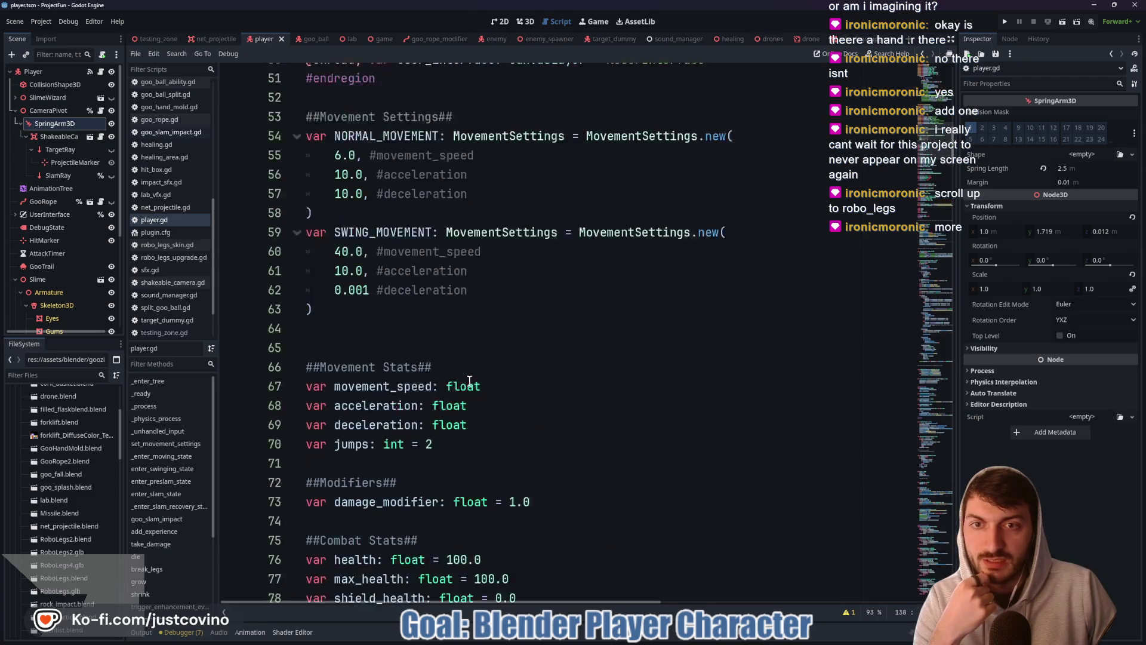
scroll(468, 385, up, 6)
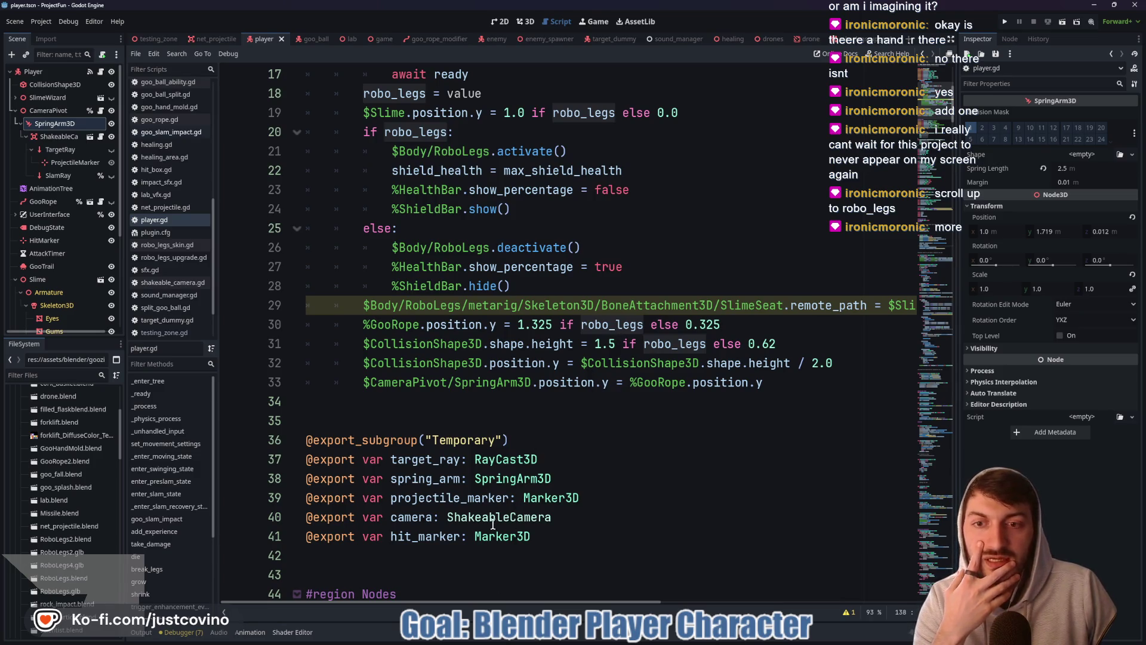
Select the spring-arm height line in player.gd, then show the GooRope node in 3D.
drag(483, 605, 500, 605)
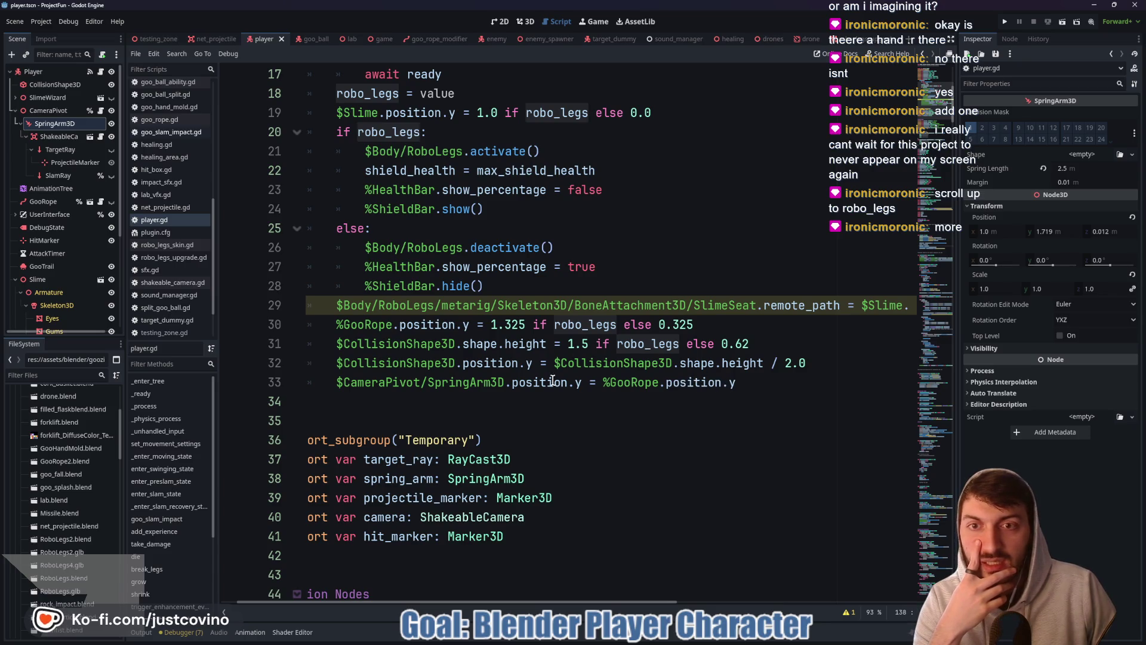
scroll(472, 189, up, 2)
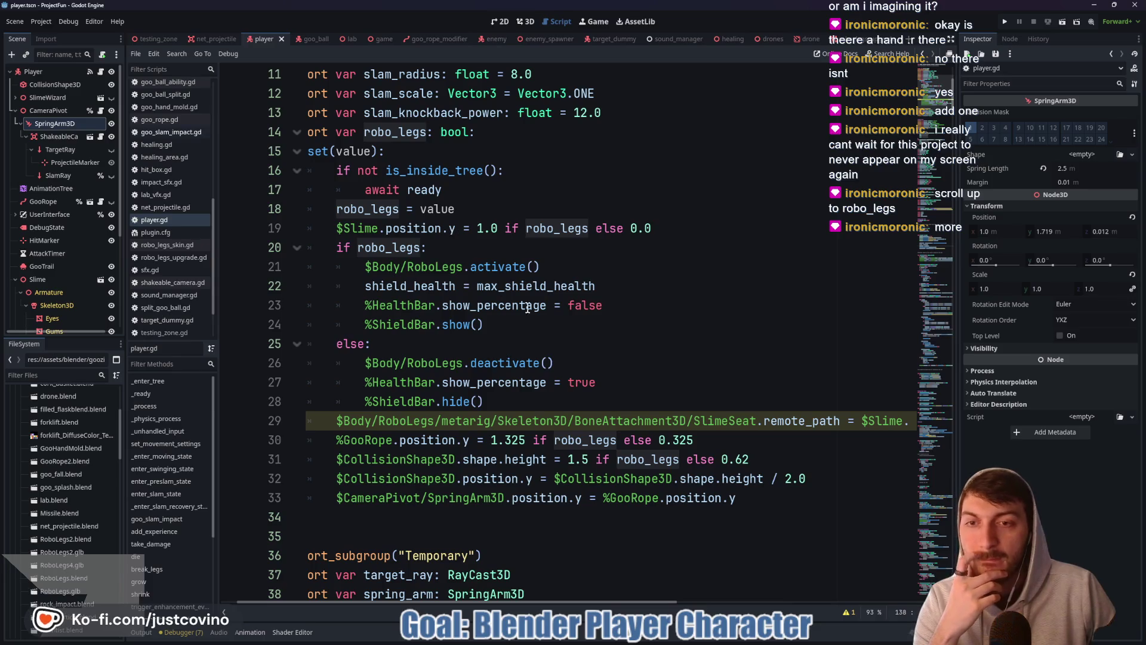
scroll(564, 366, down, 1)
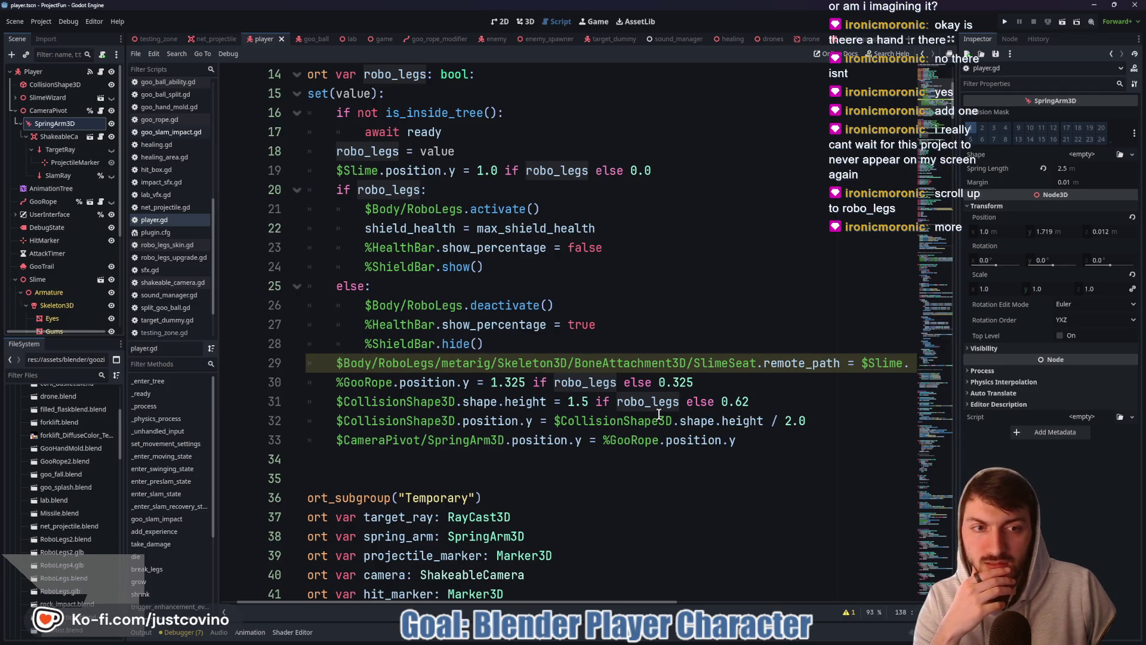
drag(730, 440, 333, 440)
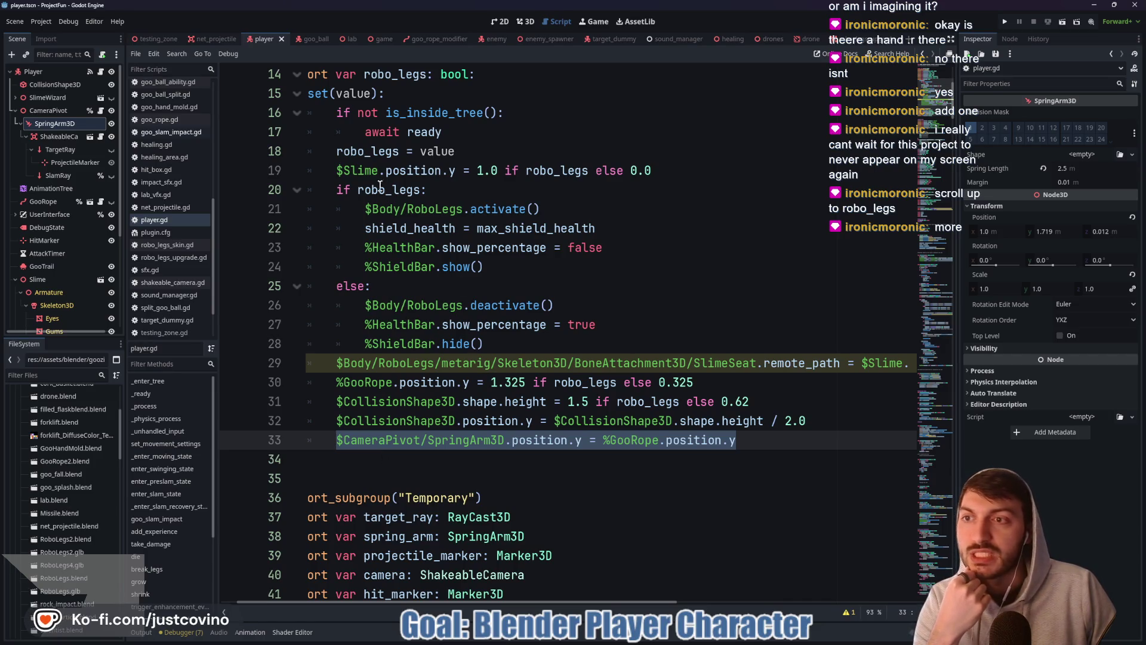
scroll(69, 258, down, 4)
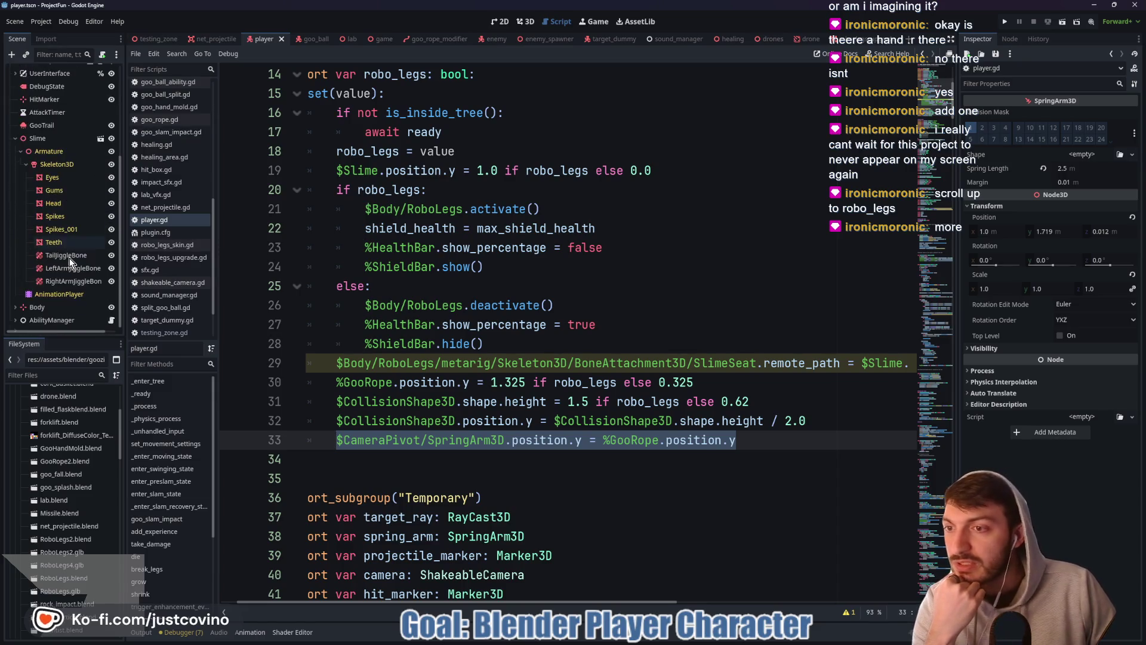
scroll(65, 272, up, 4)
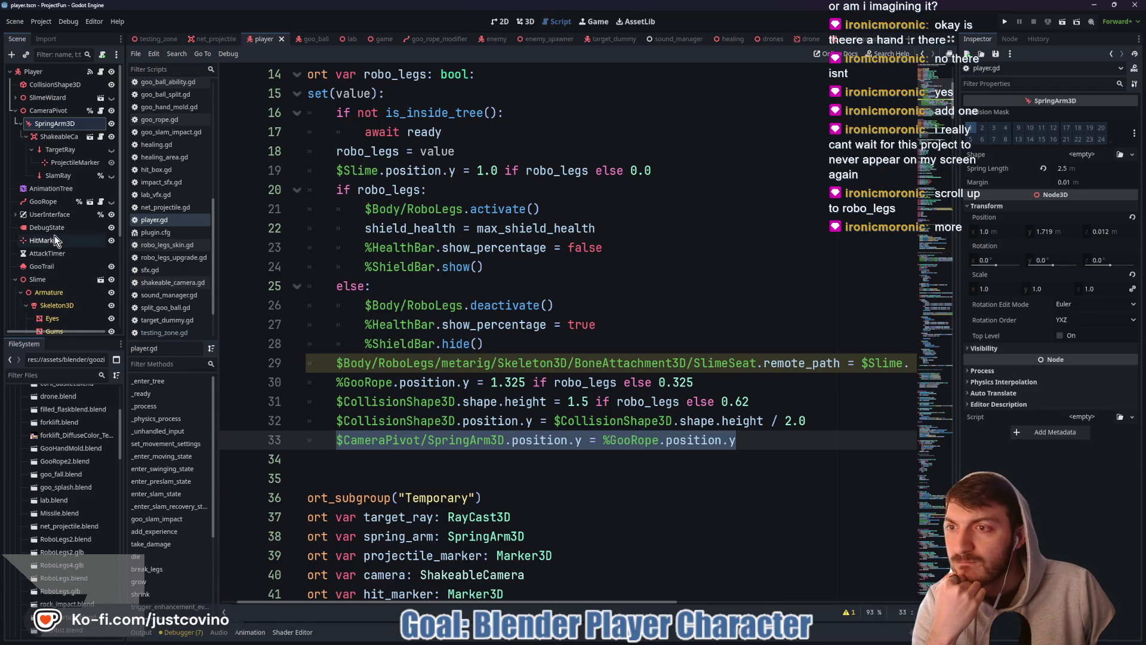
click(45, 203)
click(517, 22)
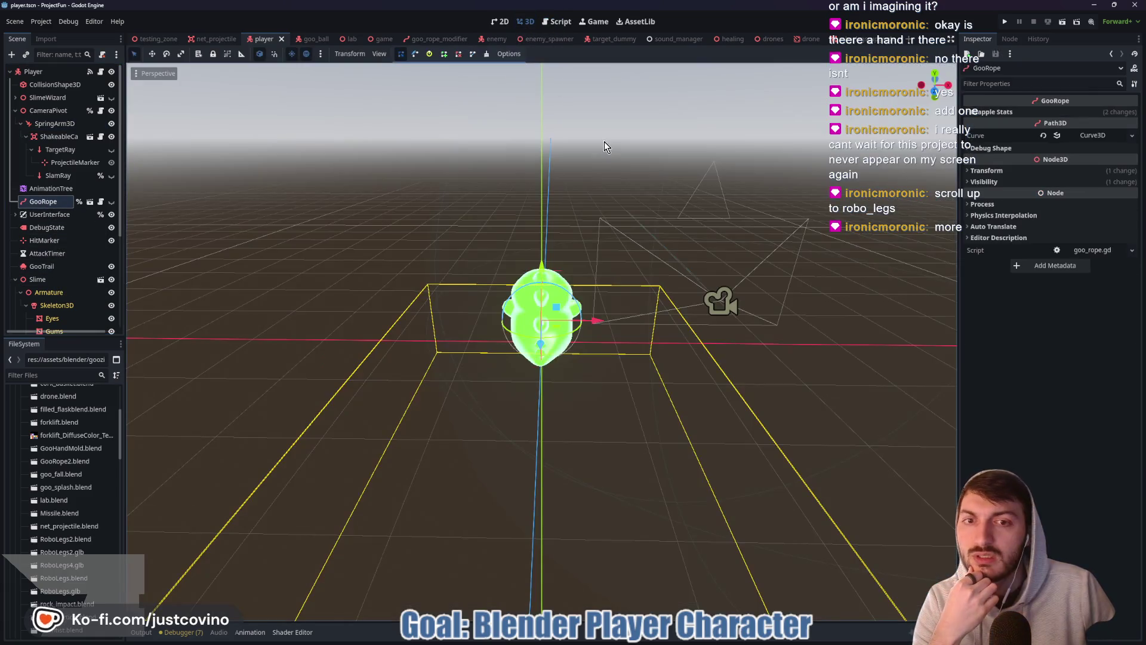
Raise the GooRope box about 0.158 units along Y above the slime.
drag(624, 197, 546, 179)
drag(421, 184, 526, 247)
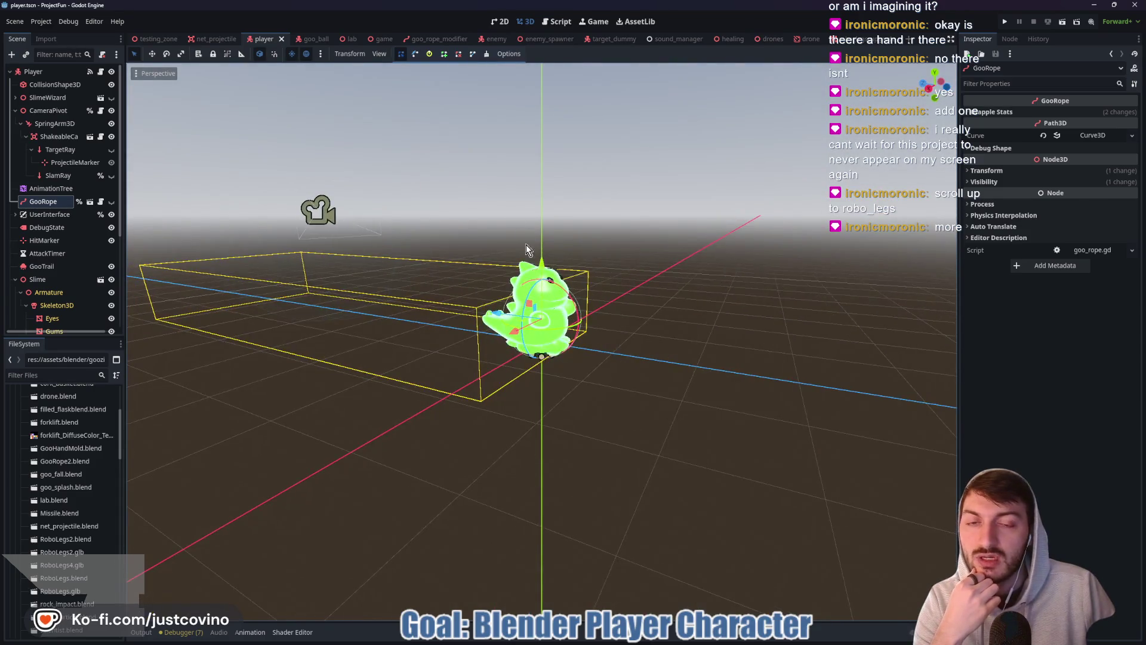
mouse_move(593, 229)
mouse_down()
mouse_move(611, 215)
mouse_move(633, 235)
mouse_move(596, 236)
mouse_up()
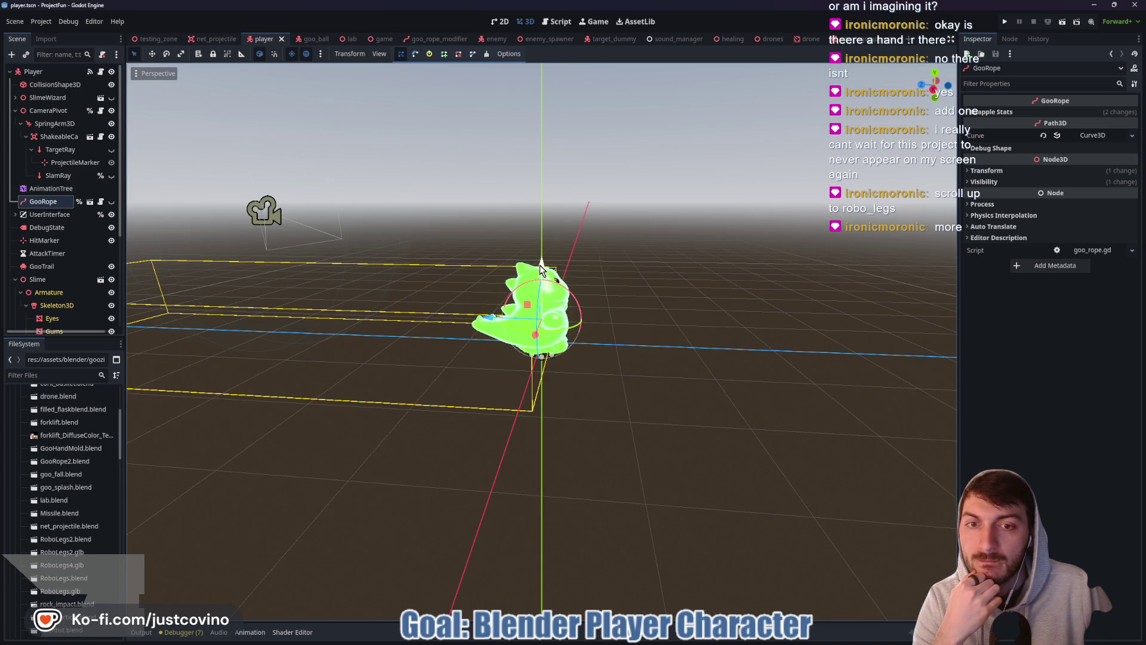
mouse_move(682, 273)
mouse_down()
mouse_move(537, 252)
mouse_move(626, 267)
mouse_up()
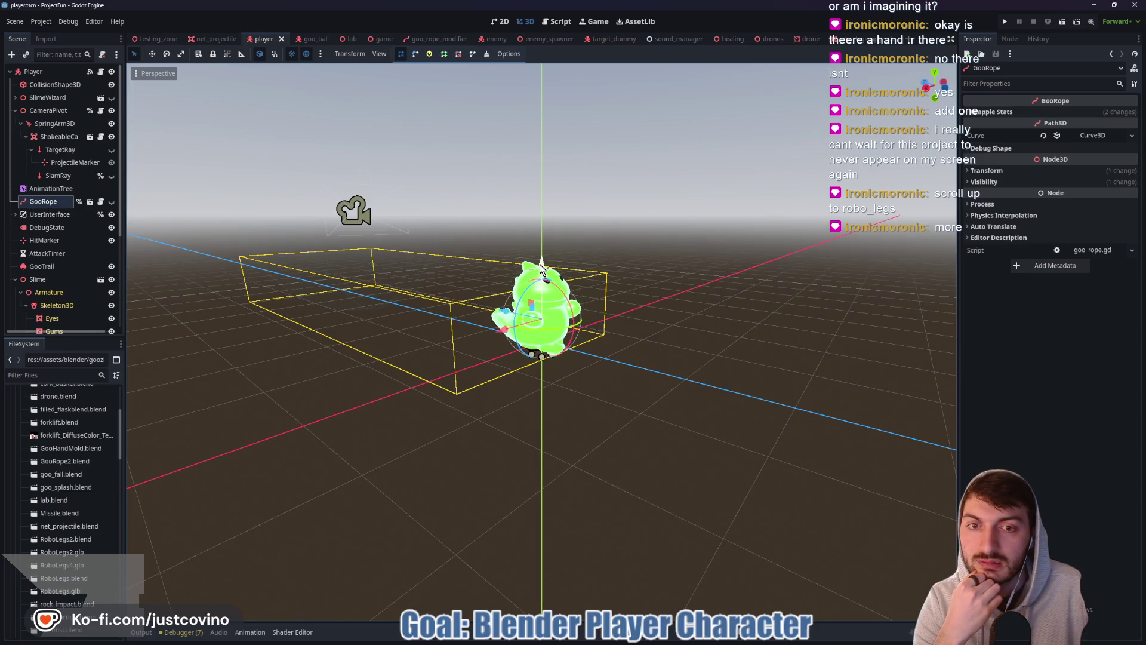
drag(540, 264, 552, 251)
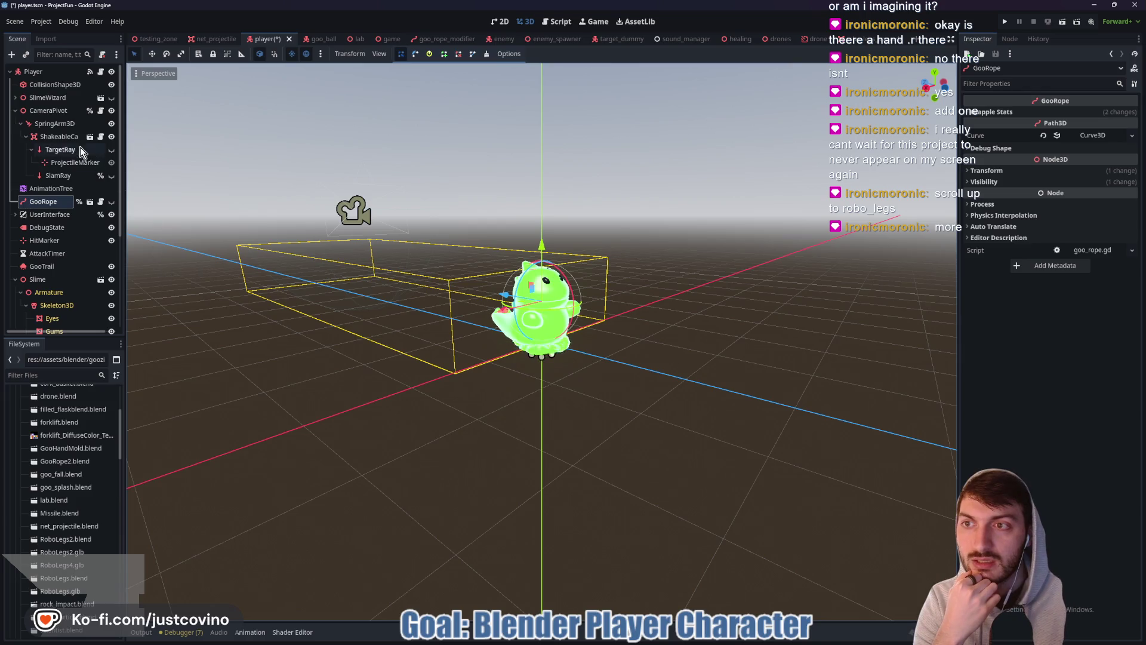
click(102, 74)
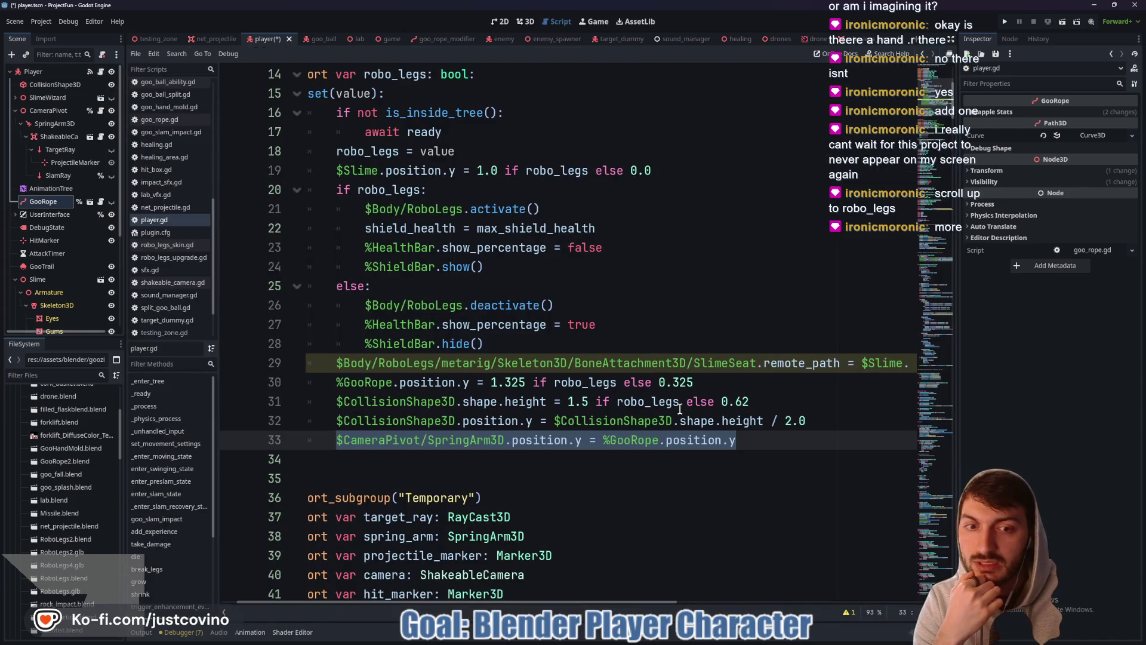
Save the player scene and run the game to playtest it.
click(745, 443)
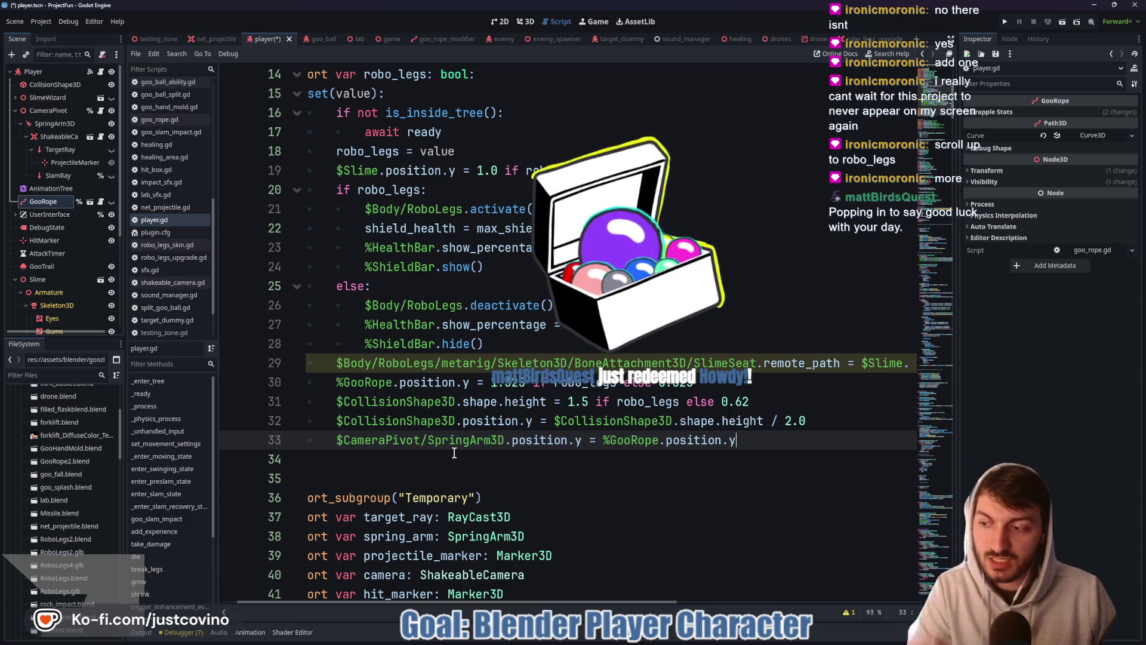
key(ctrl+s)
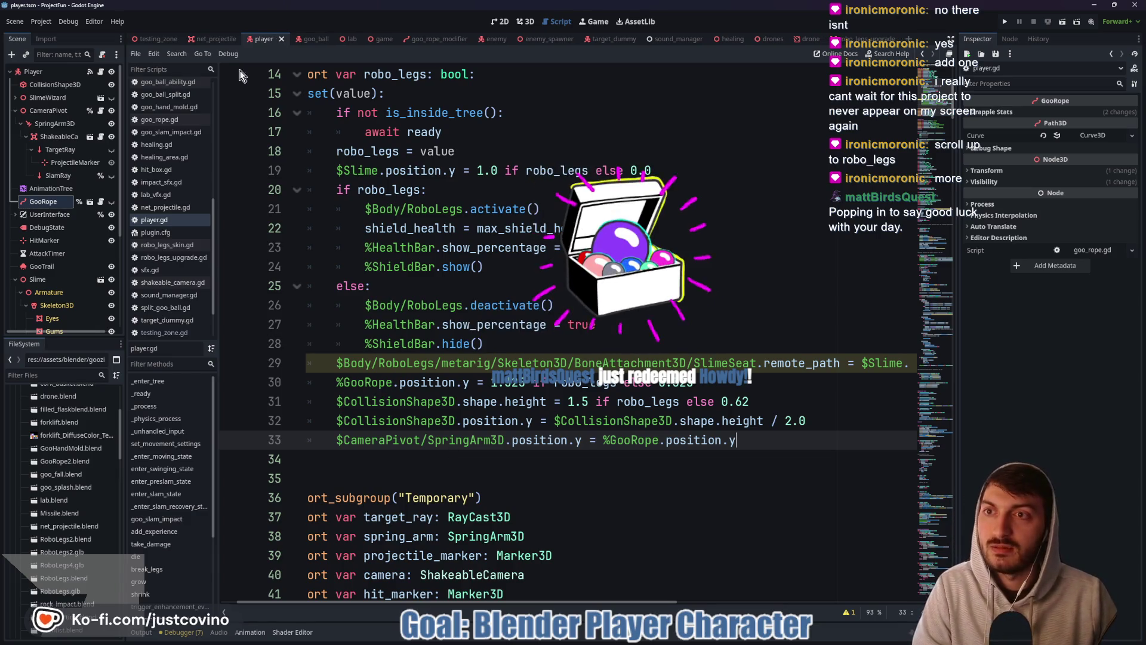
click(158, 39)
key(F6)
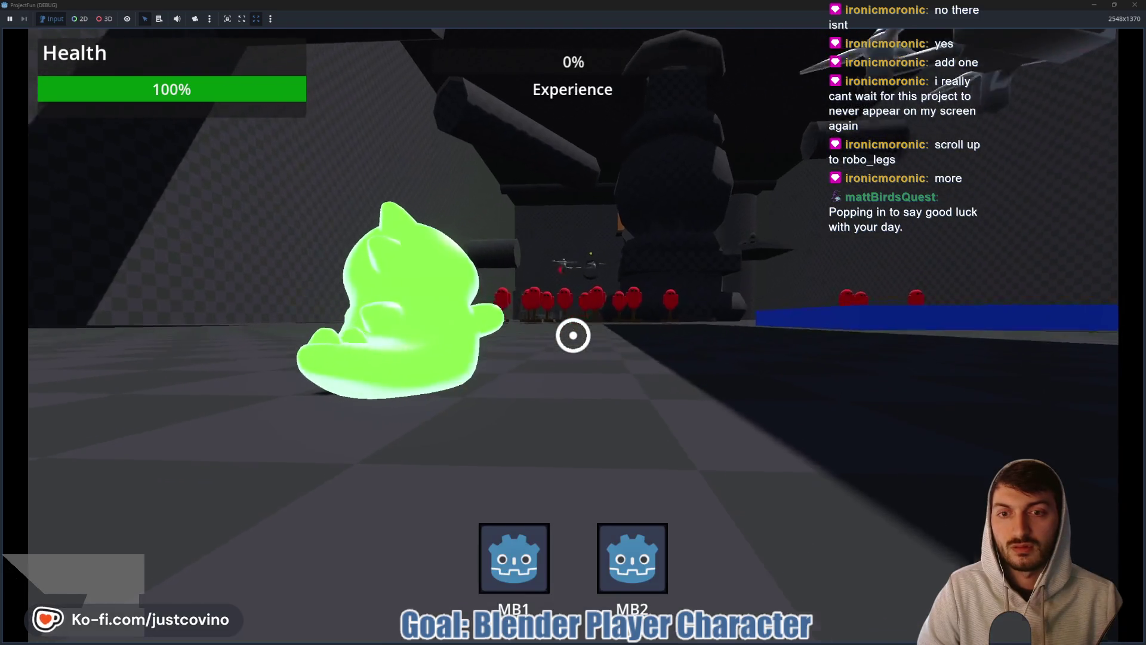
Walk the slime forward onto the robo legs to equip them.
key(w)
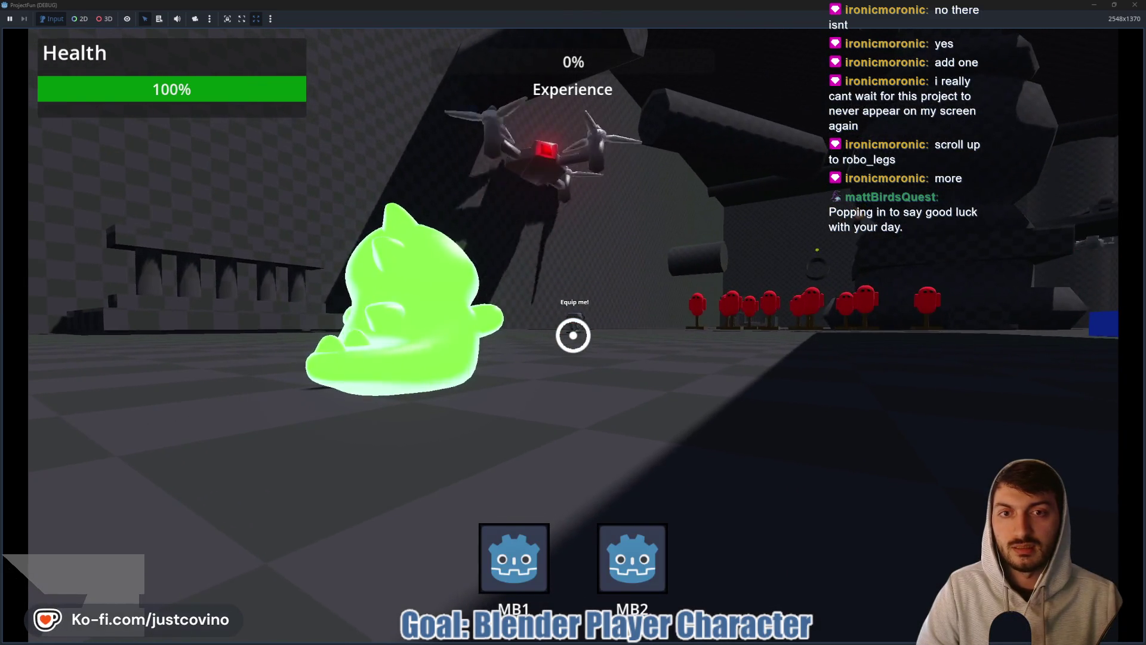
key(w)
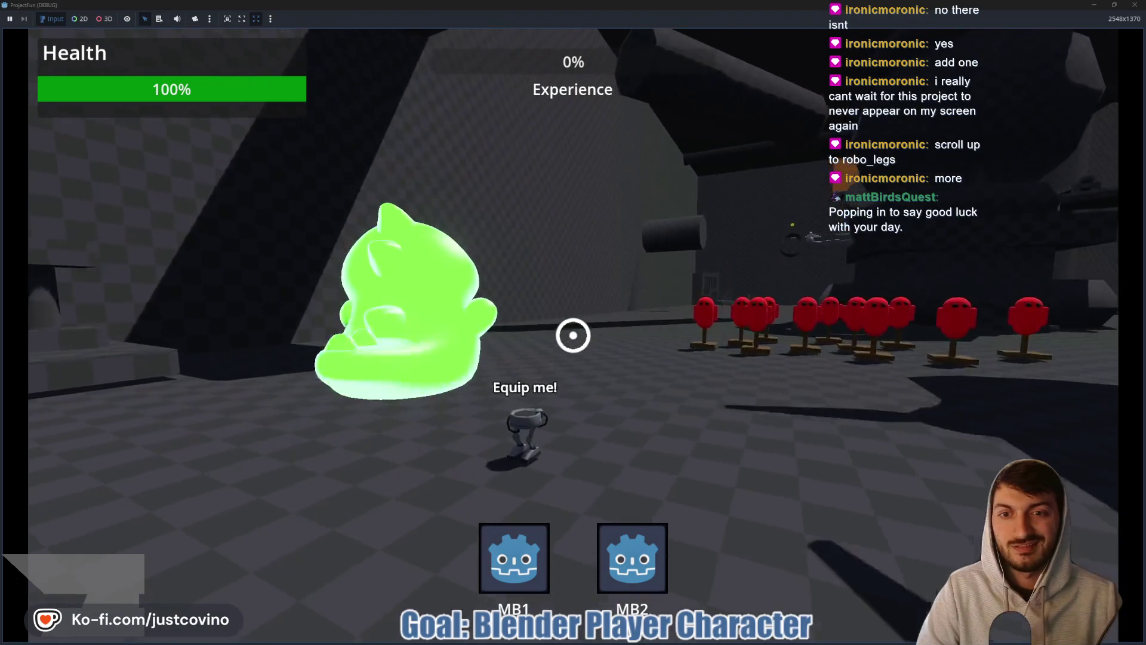
key(w)
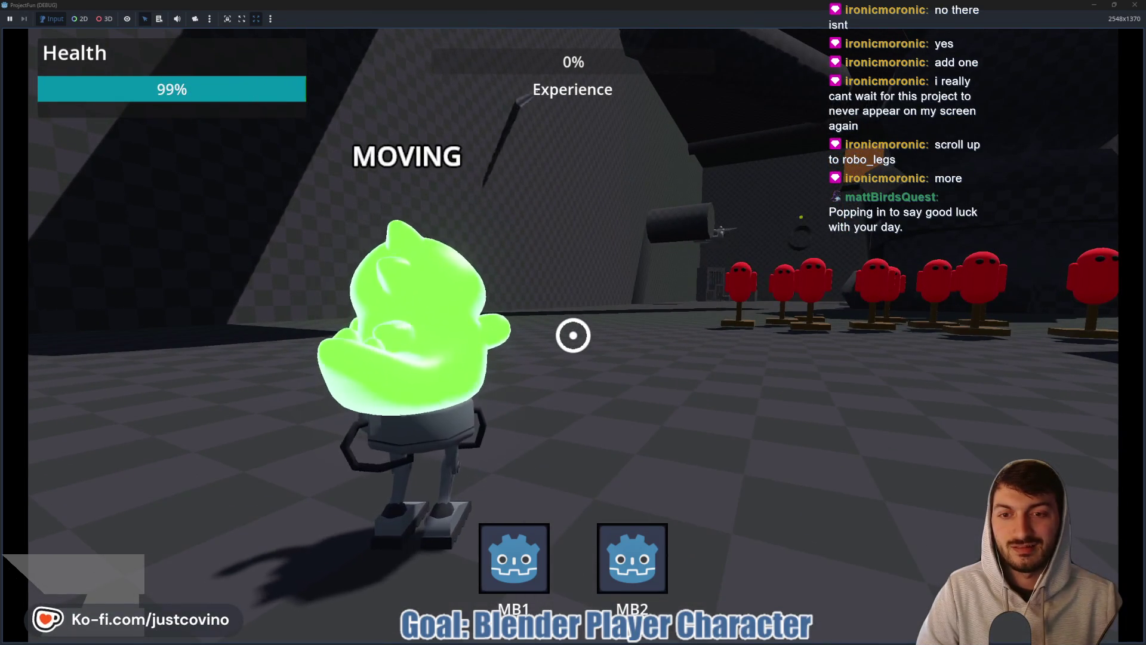
key(w)
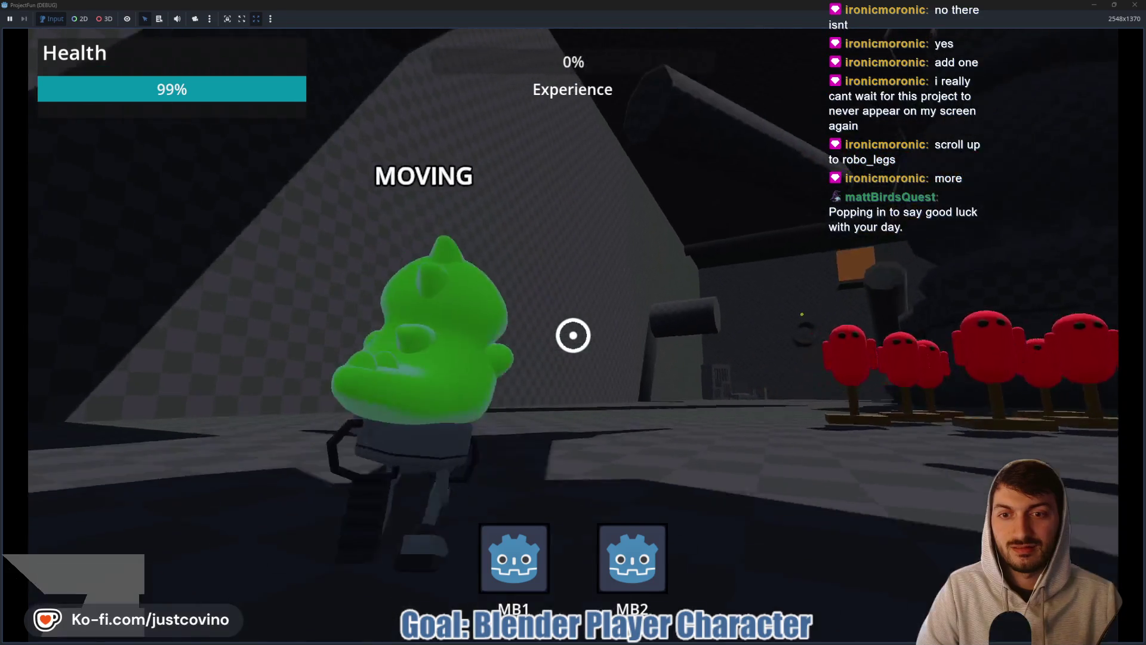
Grapple-swing around the arena, then slam down and run toward the red targets.
right_click(574, 335)
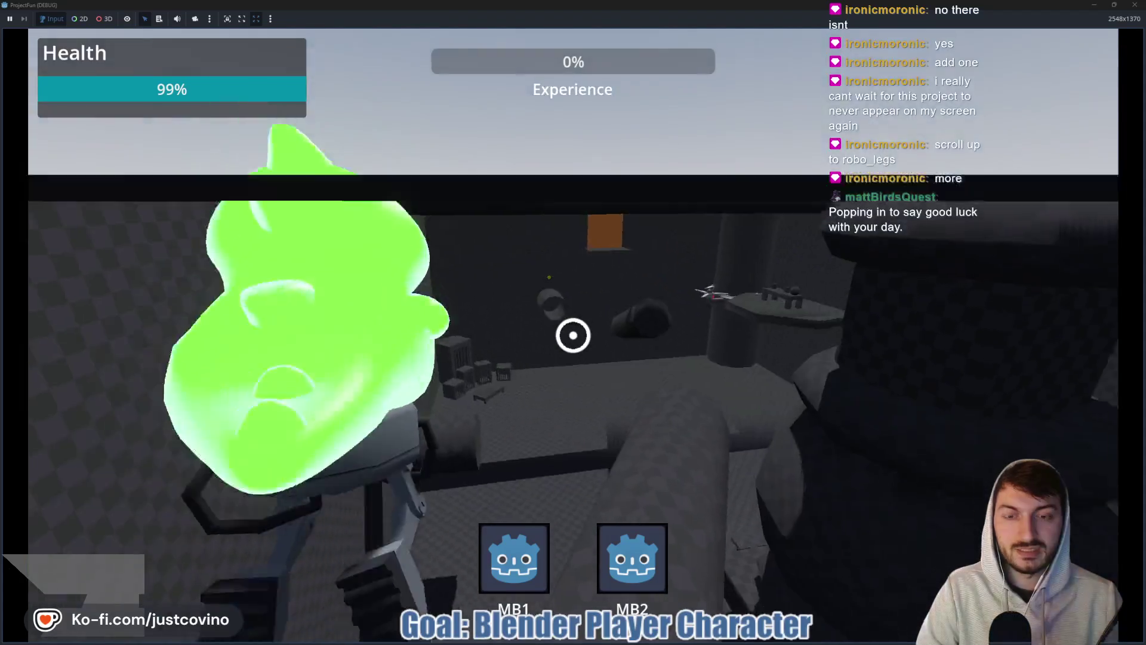
click(573, 335)
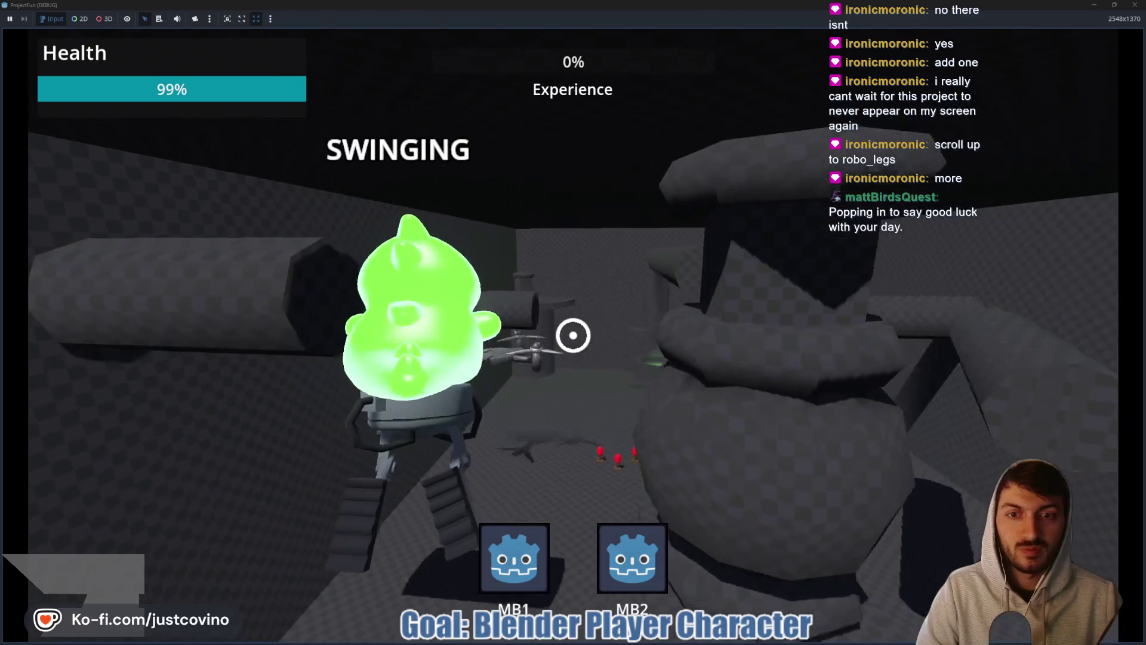
click(573, 334)
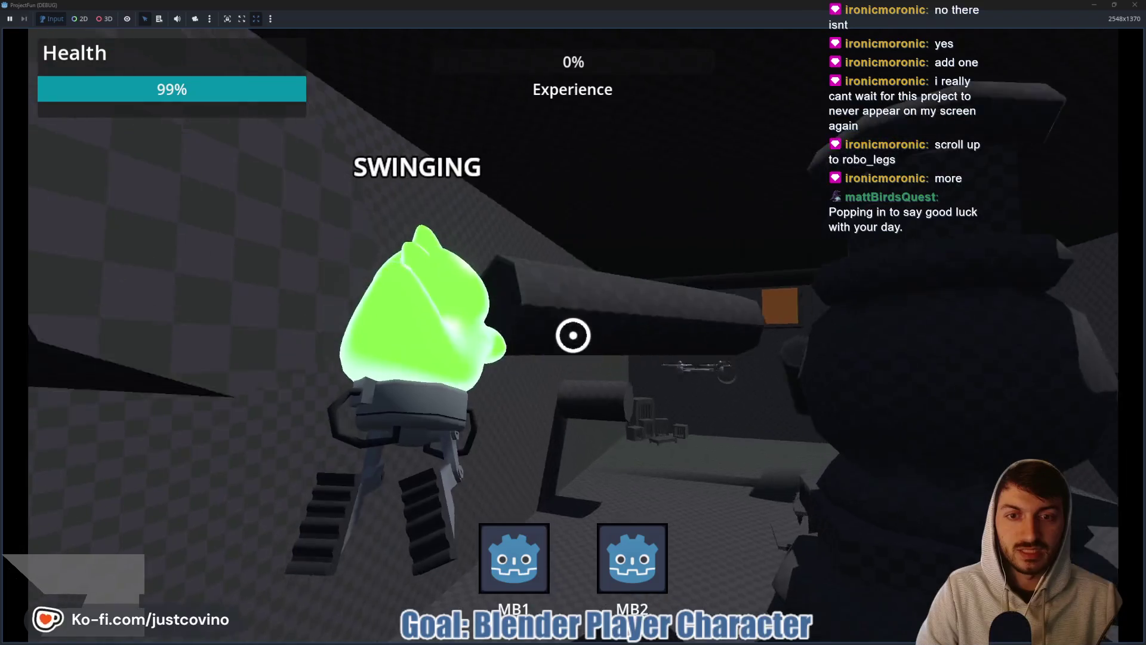
click(573, 335)
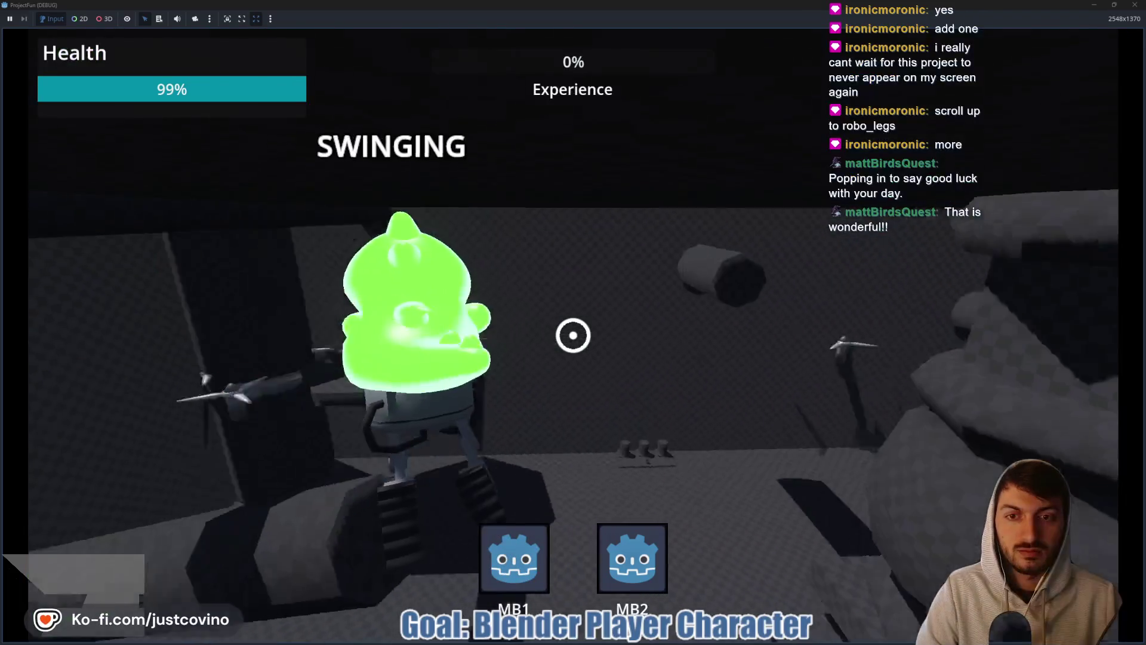
click(573, 335)
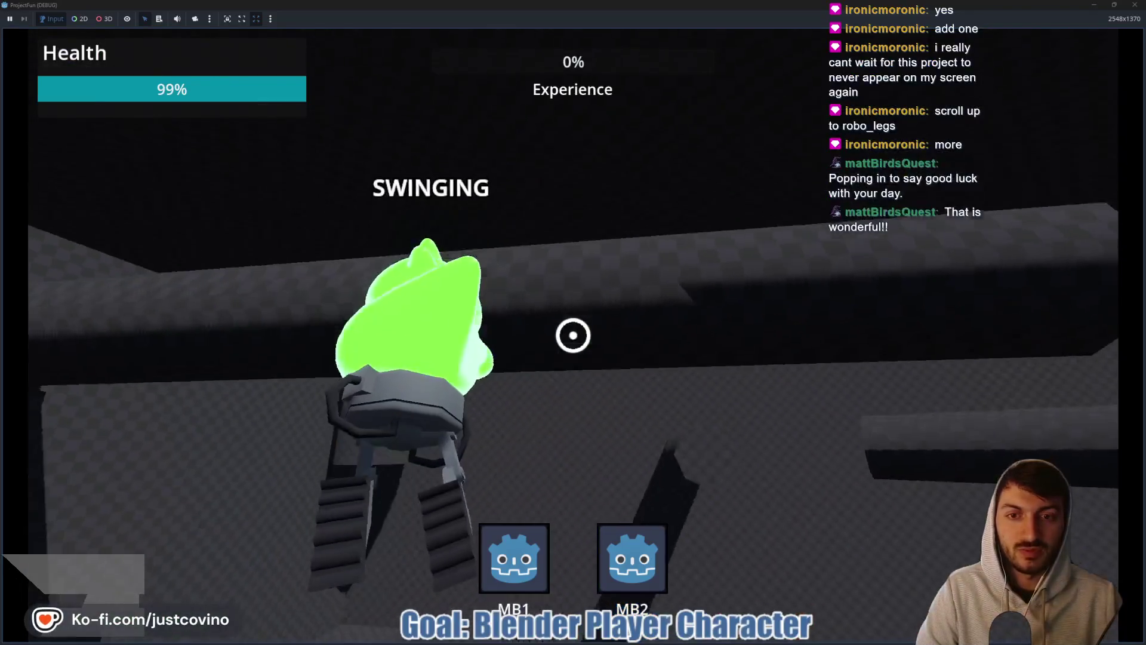
click(573, 335)
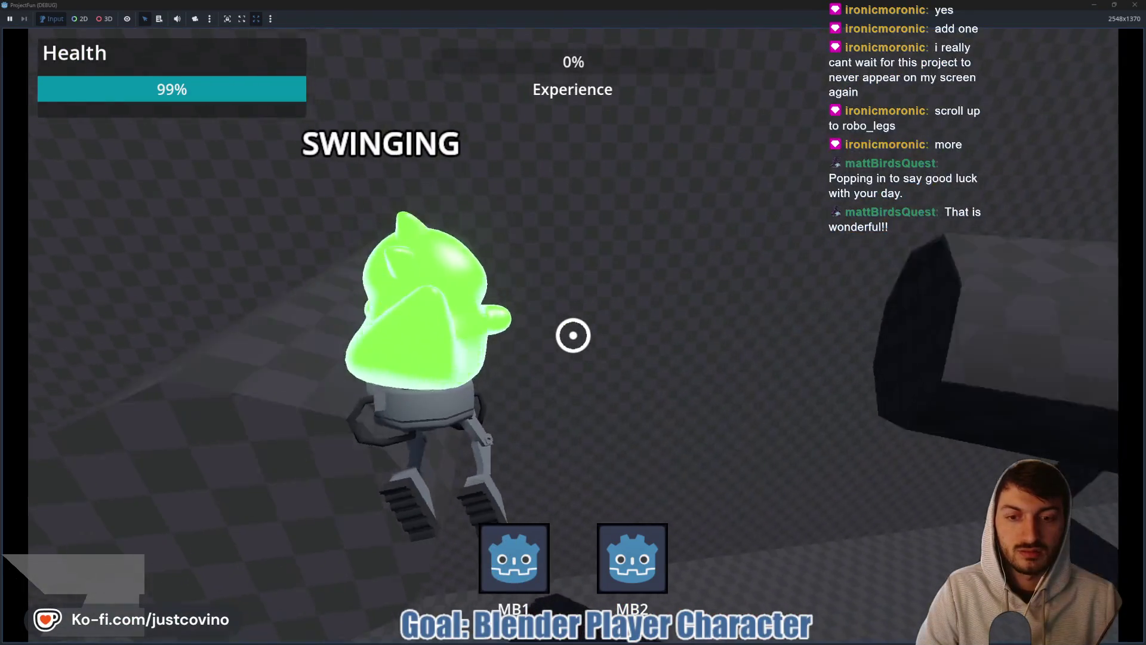
click(573, 335)
key(w)
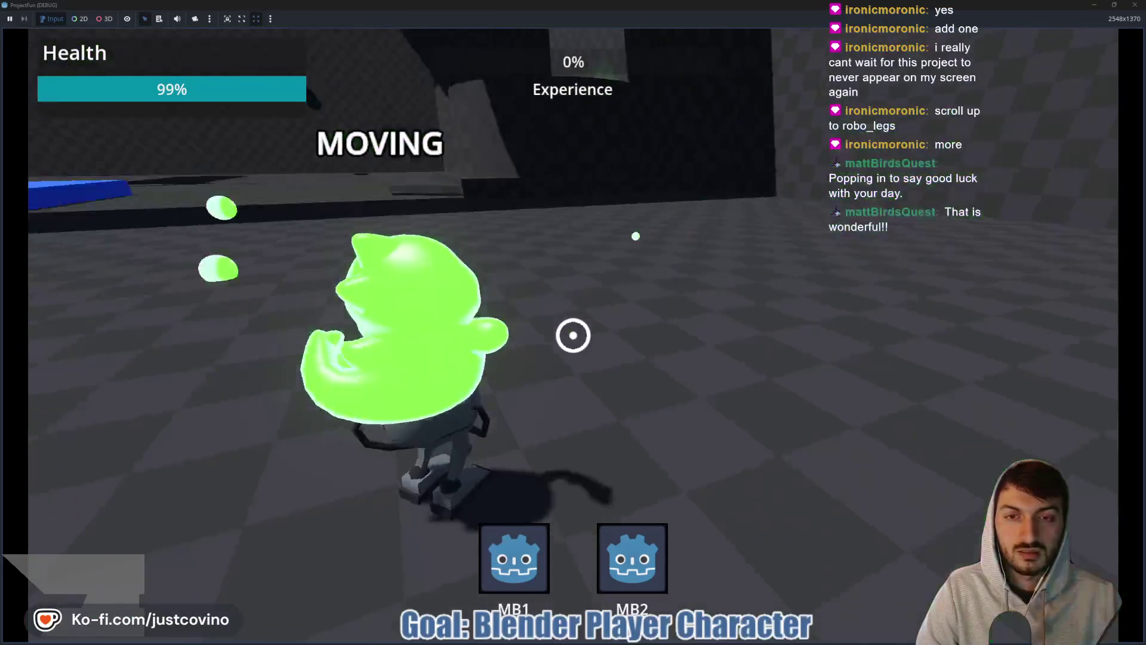
key(w)
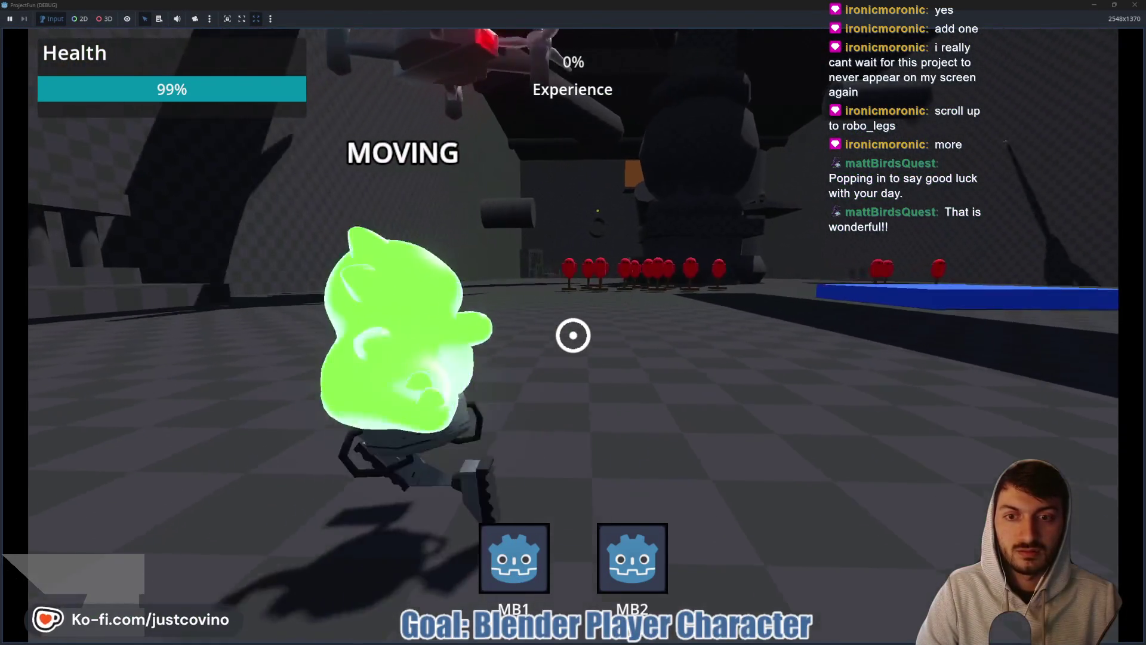
click(573, 335)
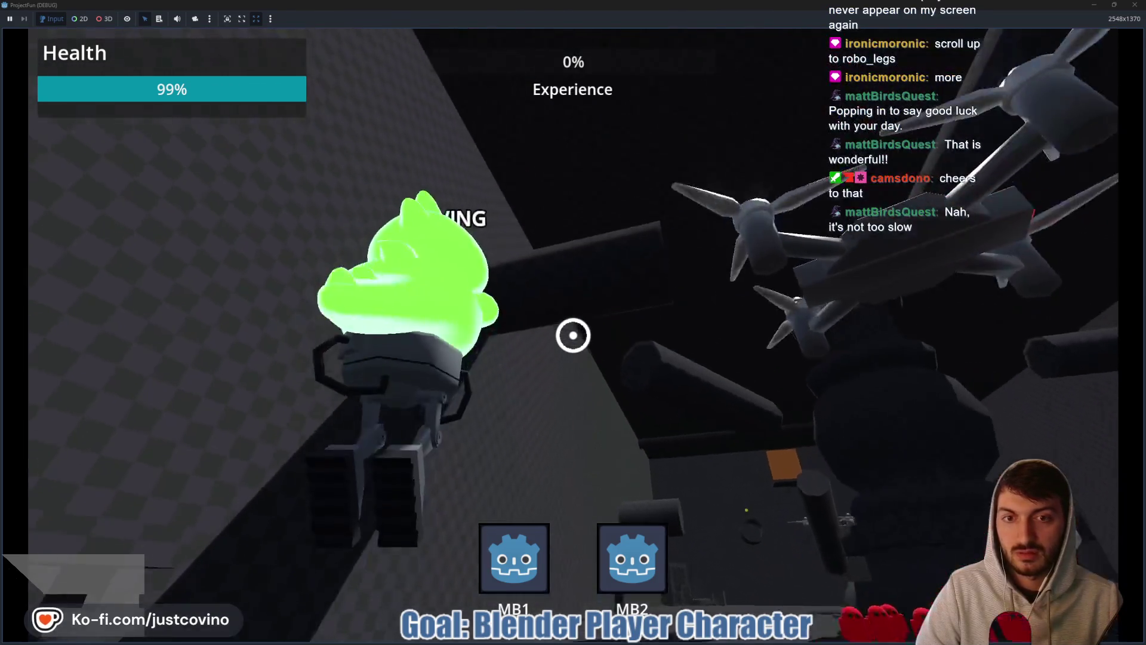
Grapple-swing and slam down twice more, then stop the running game.
click(573, 335)
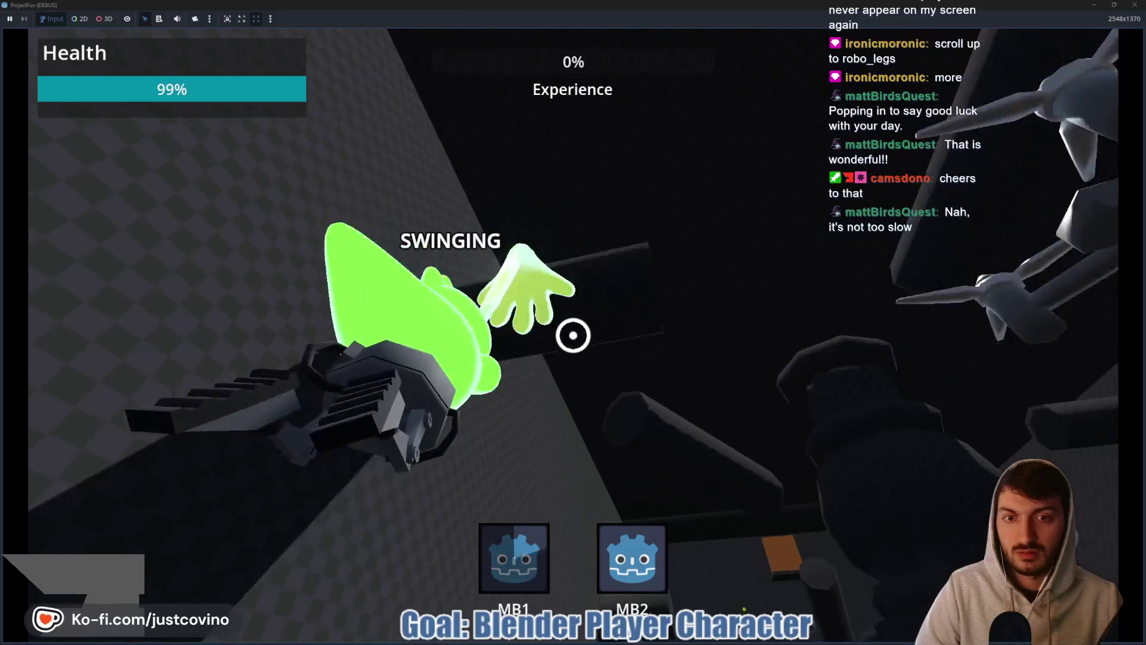
right_click(573, 335)
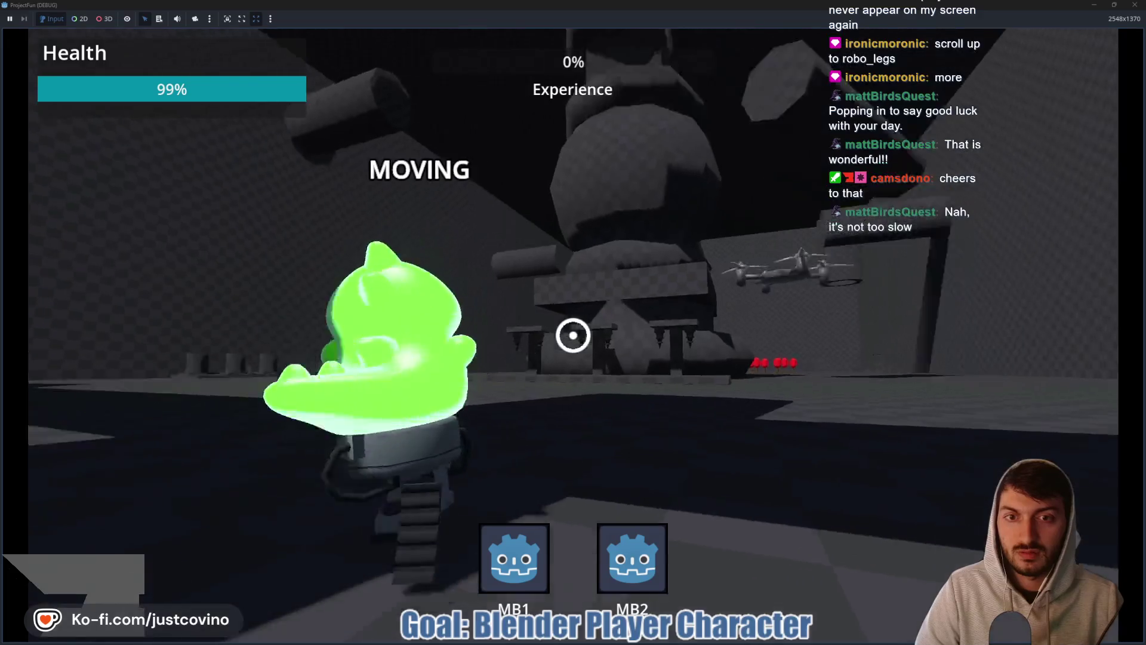
click(573, 335)
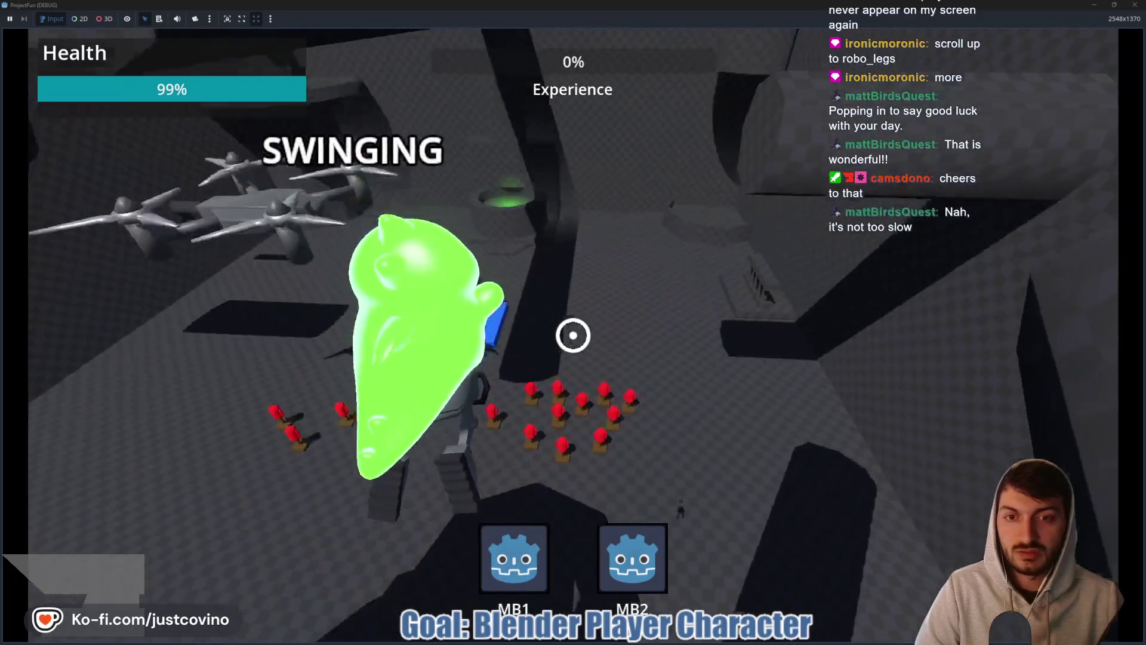
right_click(573, 335)
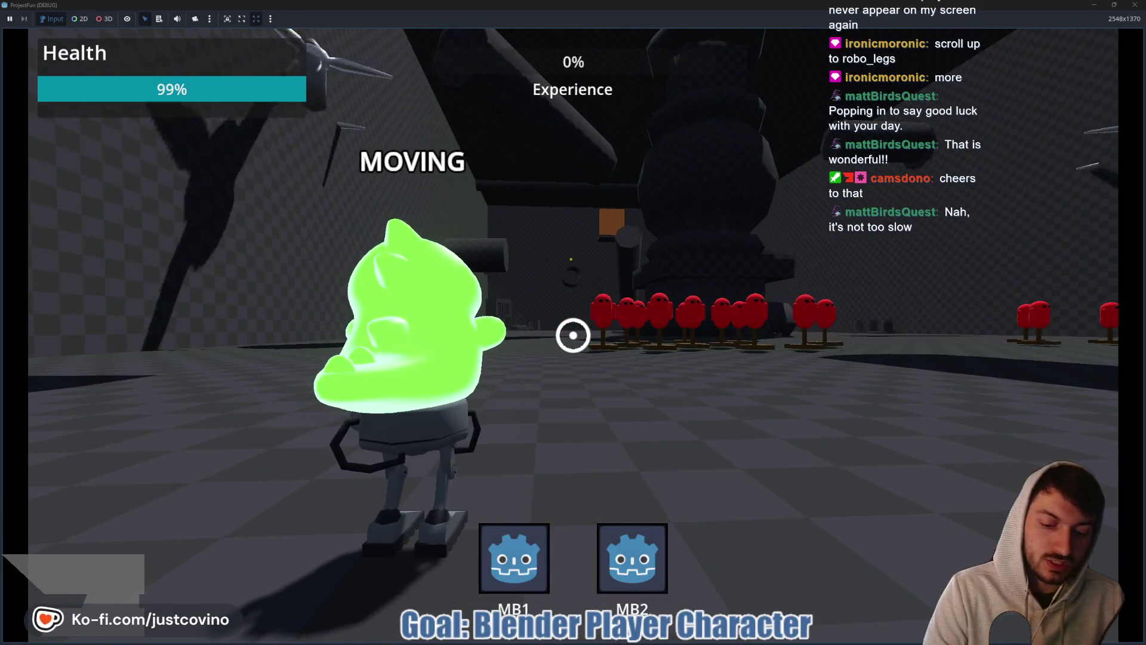
key(Escape)
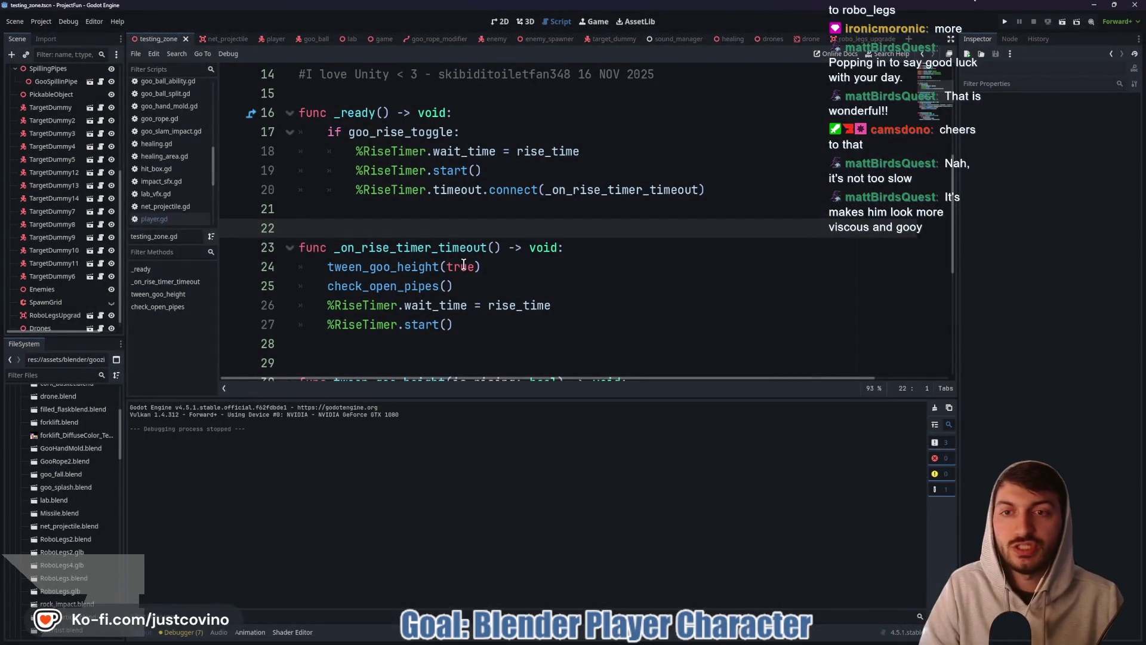
Comment out line 33 setting the spring-arm height from GooRope, and save player.gd.
scroll(466, 268, up, 5)
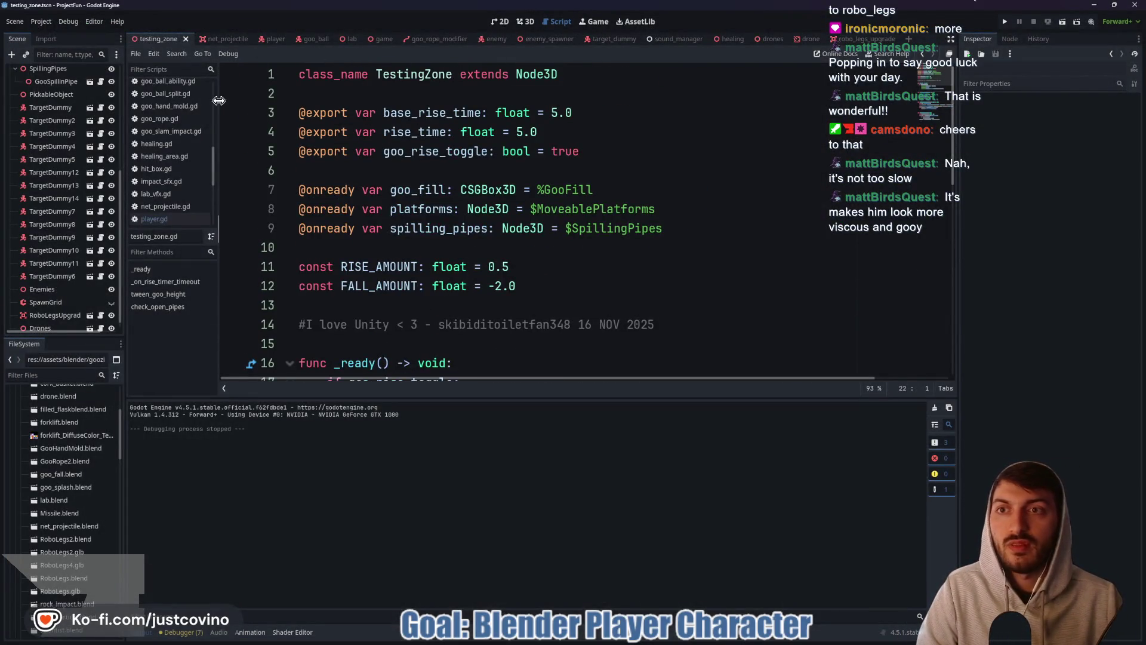
click(267, 39)
scroll(344, 274, down, 3)
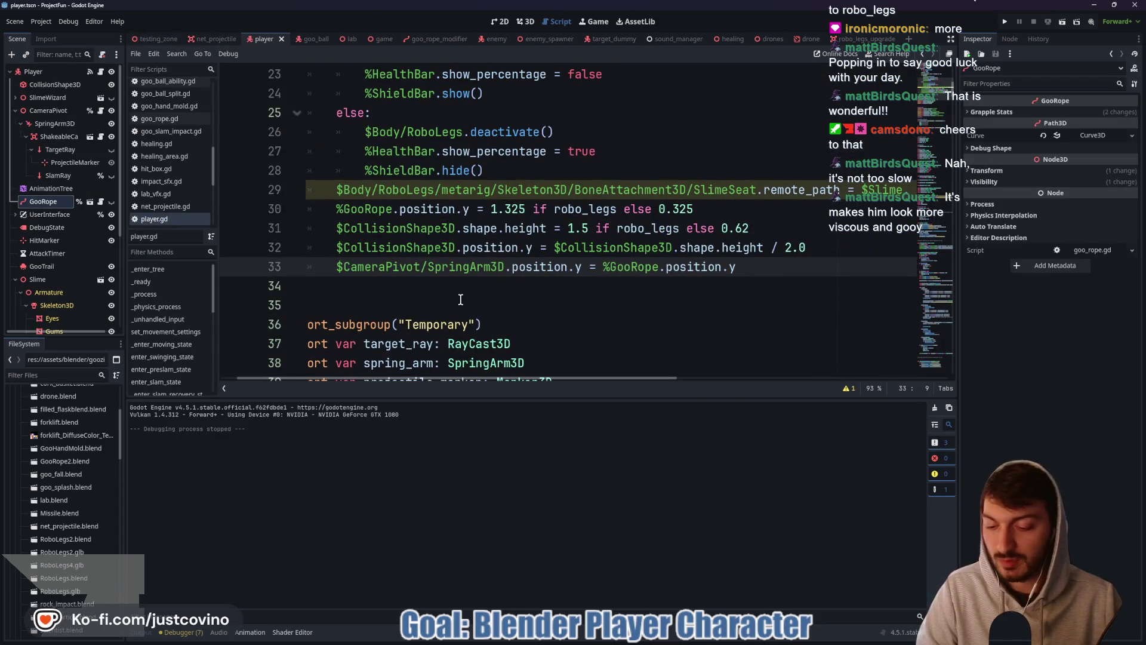
text(#)
click(440, 292)
key(ctrl+s)
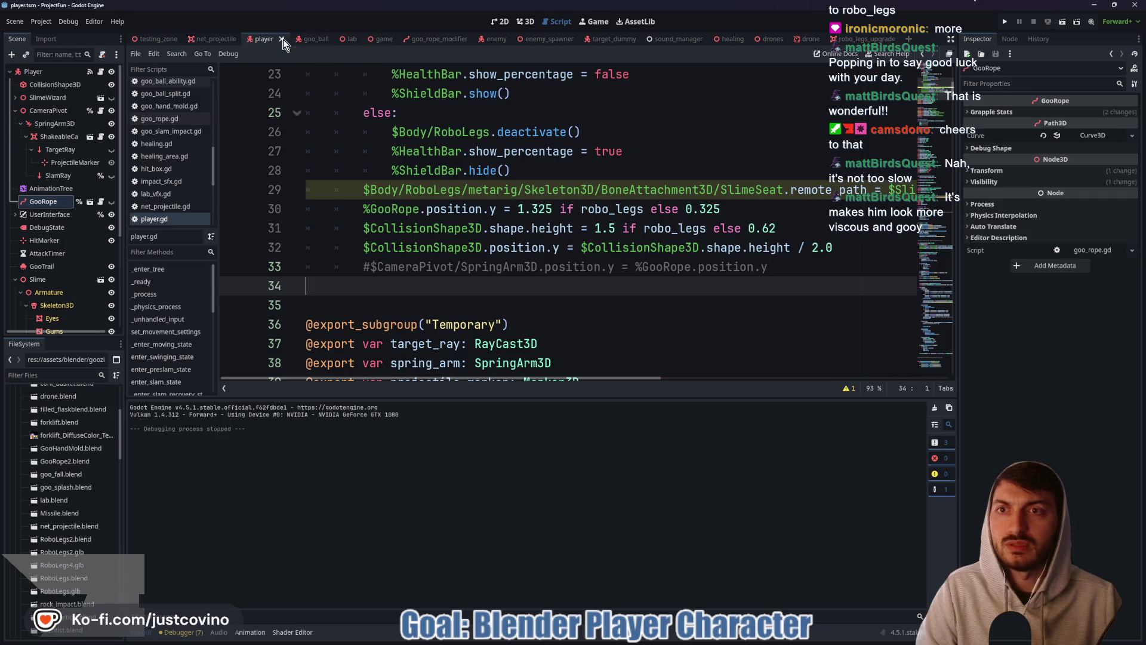
click(525, 21)
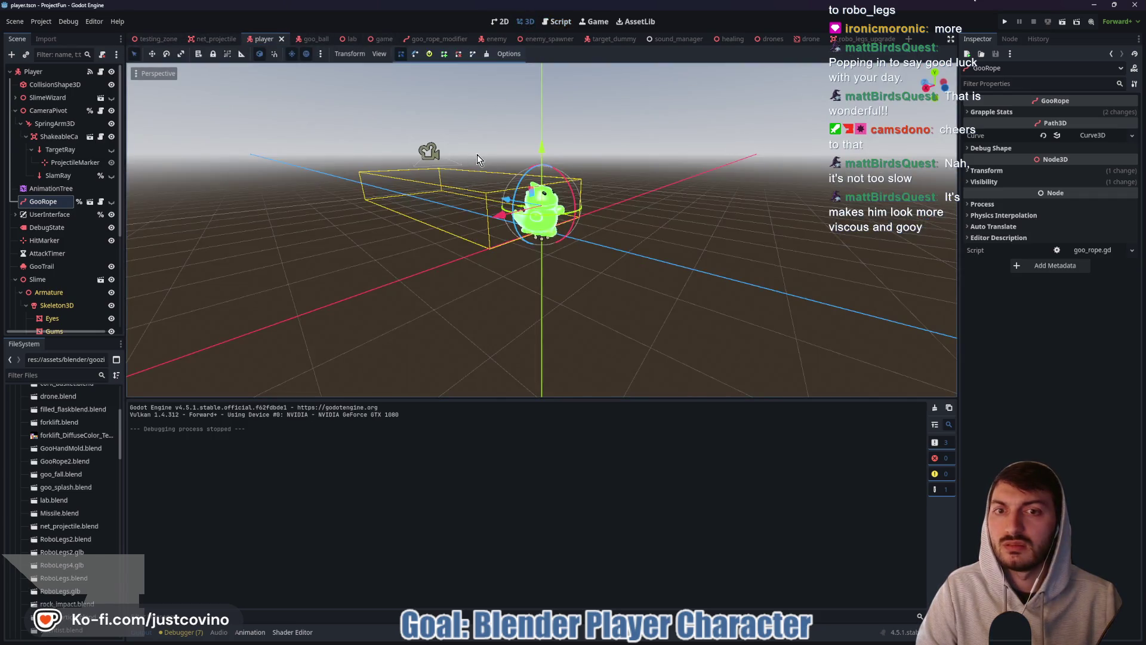
Set LeftArmJiggleBone's stiffness to 4.0.
scroll(68, 275, down, 5)
click(67, 270)
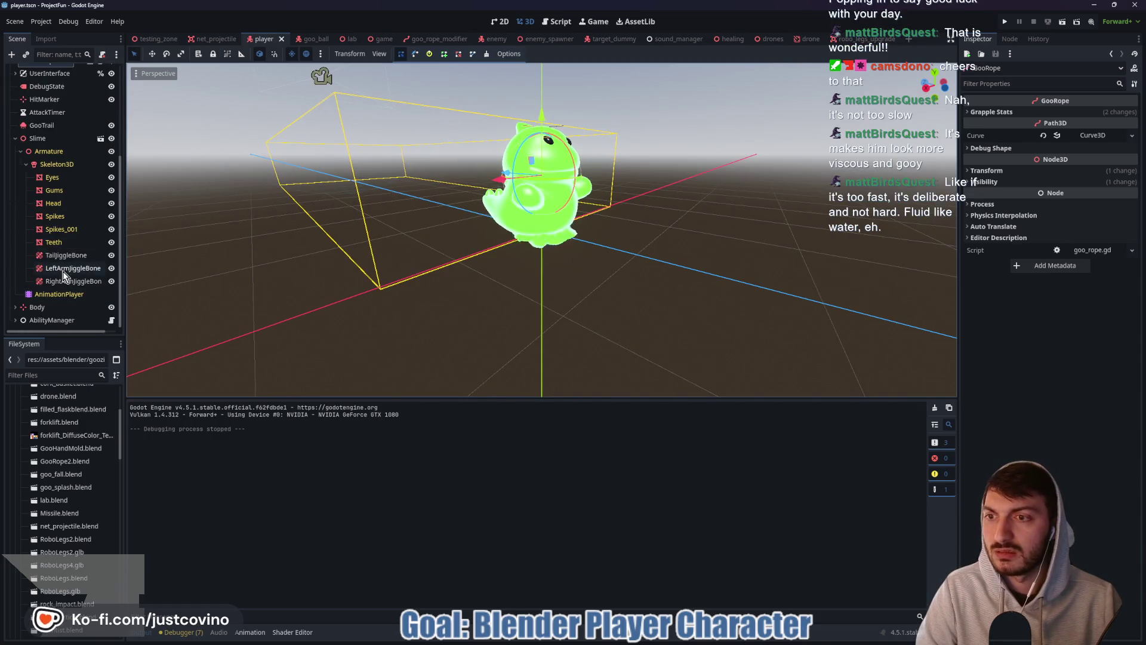
drag(609, 273, 552, 281)
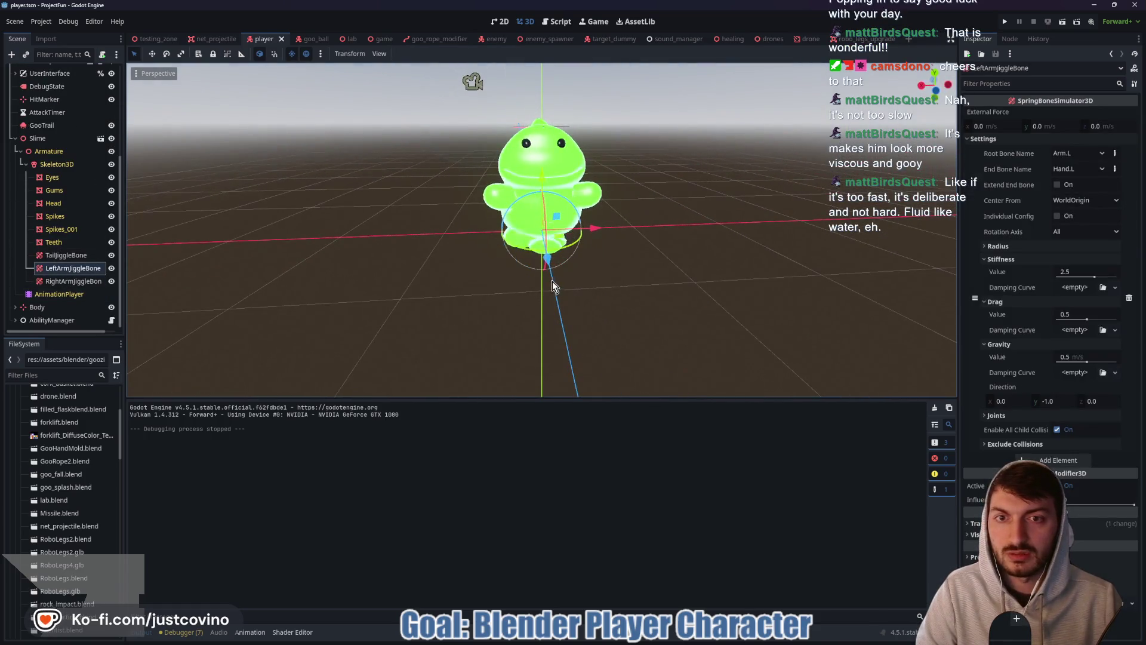
click(1085, 274)
text(4)
key(Return)
Set RightArmJiggleBone's stiffness to 4.0 and its radius to 0.4 m.
click(83, 282)
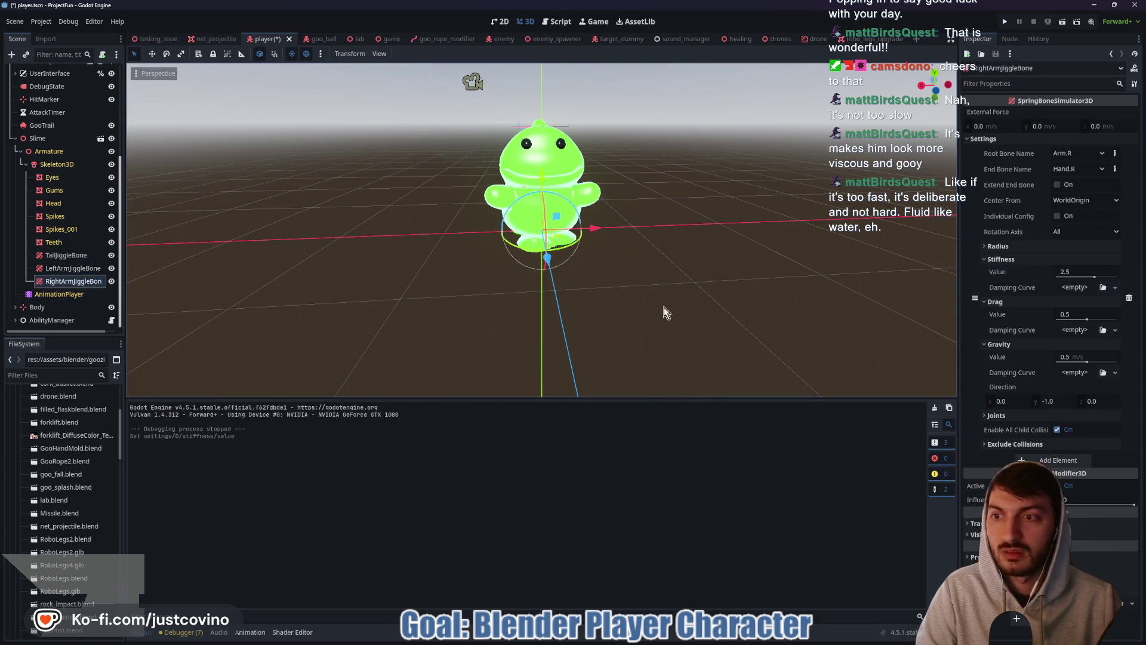
click(1080, 272)
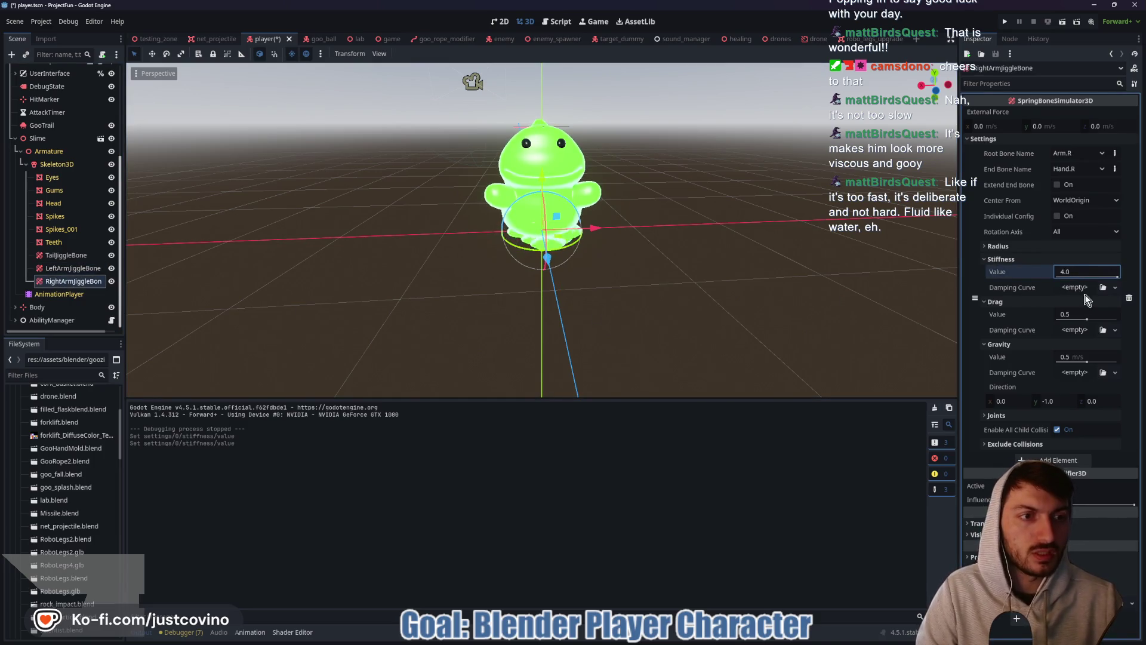
click(1020, 248)
drag(1057, 263, 1064, 263)
scroll(625, 254, up, 3)
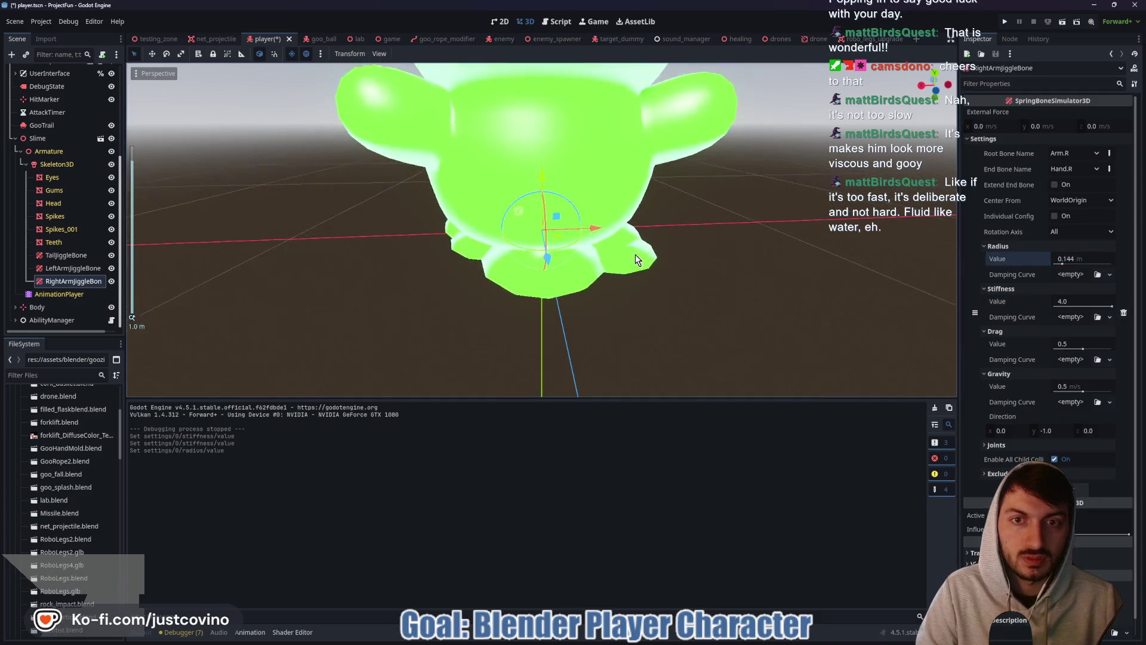
drag(1065, 269, 1083, 266)
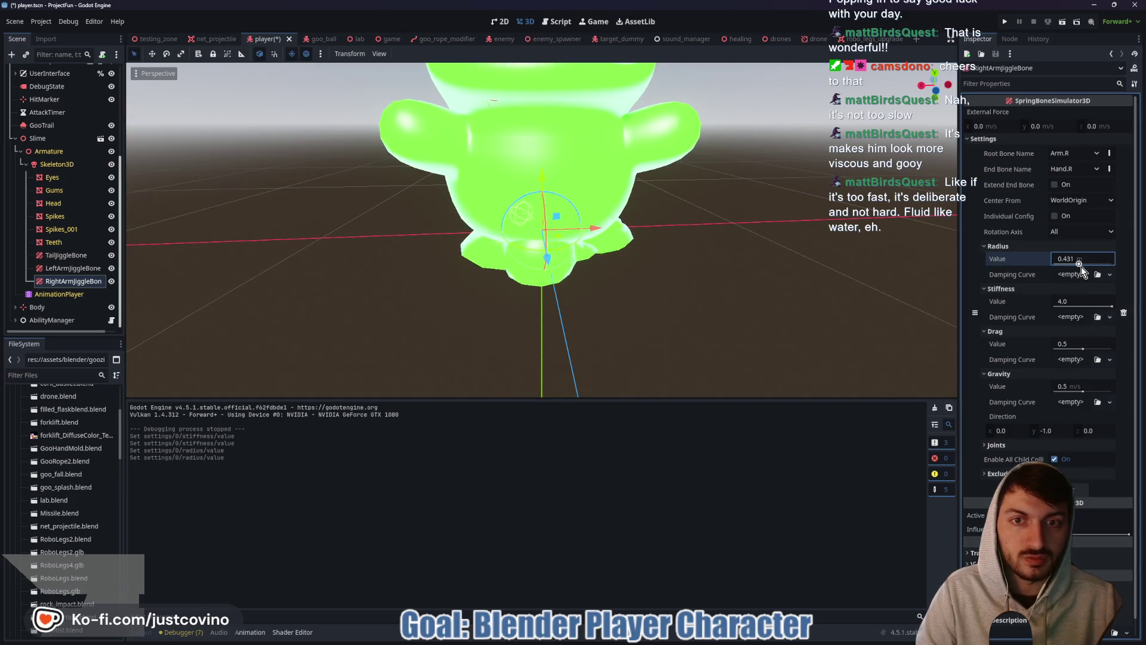
click(1069, 259)
text(0.4)
key(Return)
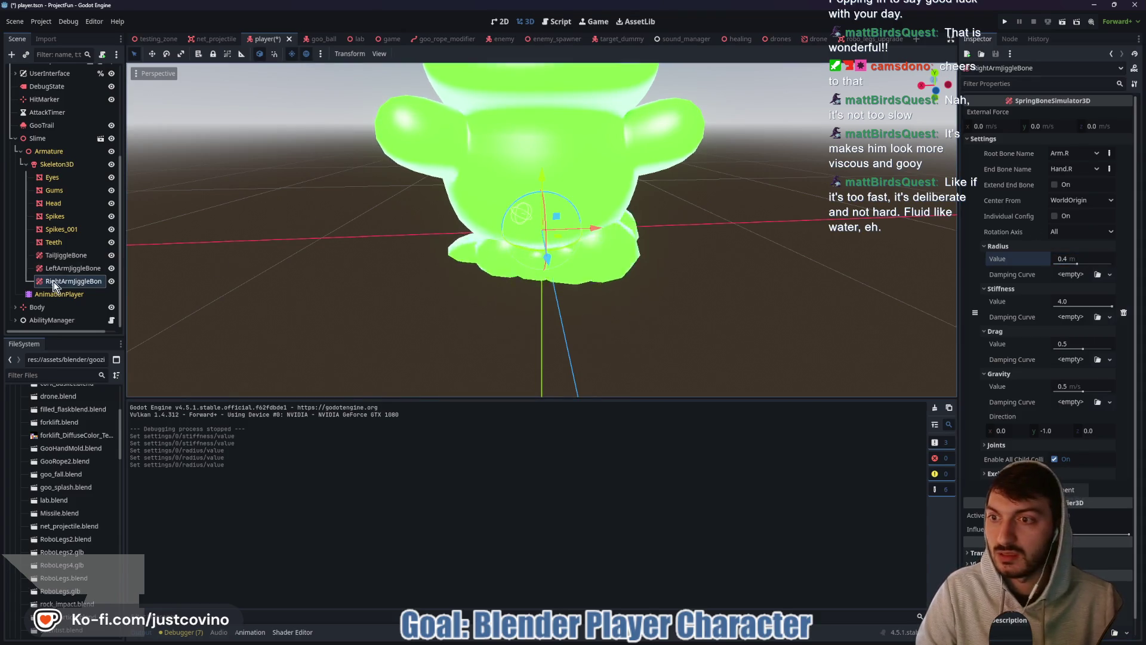
Give LeftArmJiggleBone a 0.4 m radius and save the player scene.
click(72, 268)
click(1039, 246)
click(1015, 246)
click(1069, 259)
key(Return)
key(ctrl+s)
click(154, 38)
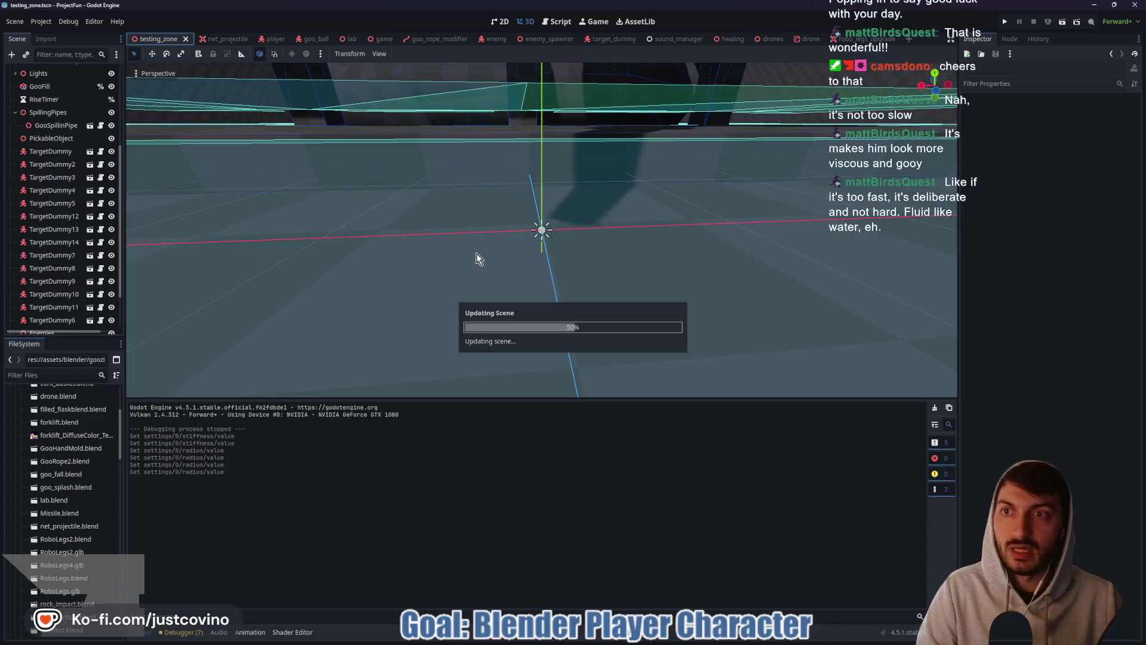
key(F6)
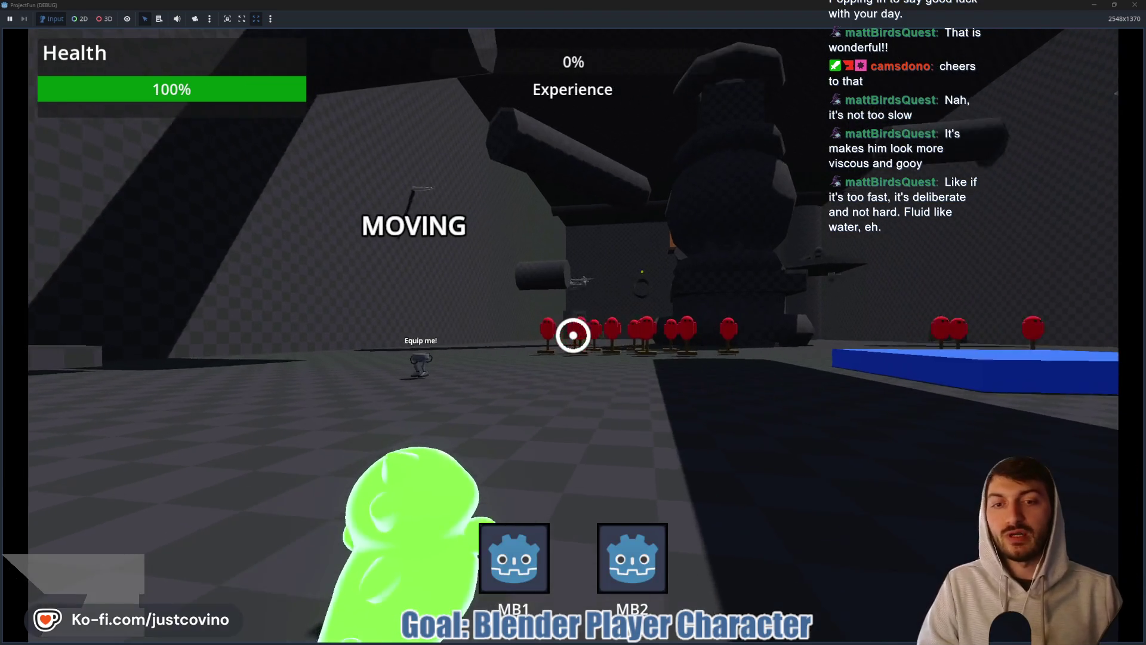
key(w)
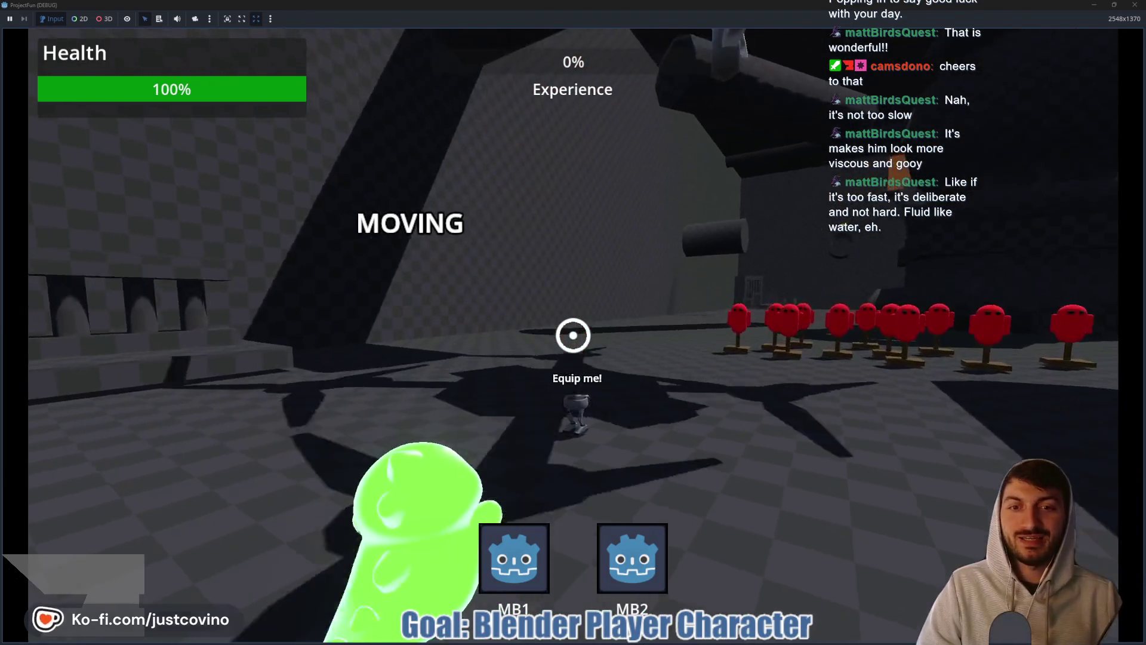
key(w)
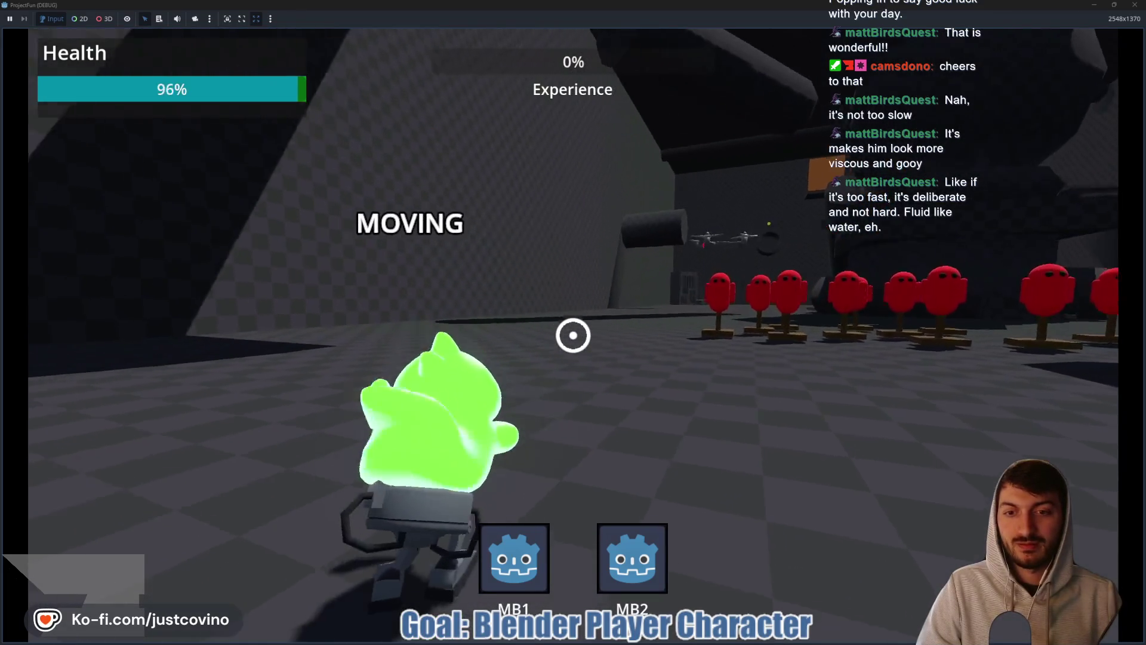
click(573, 335)
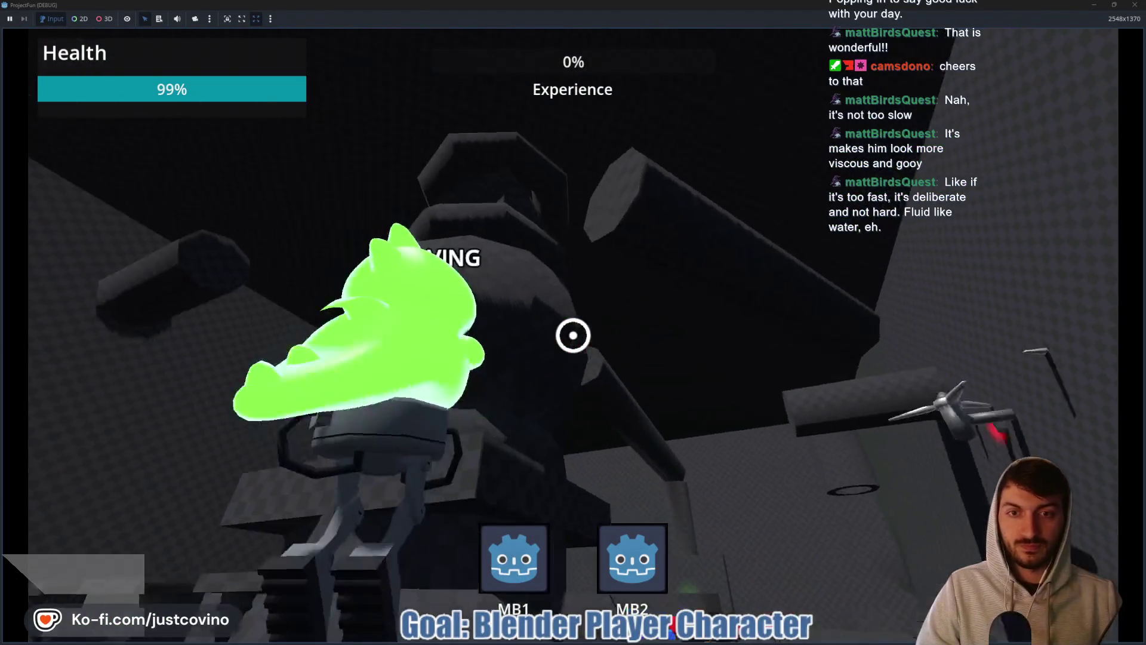
click(573, 335)
key(w)
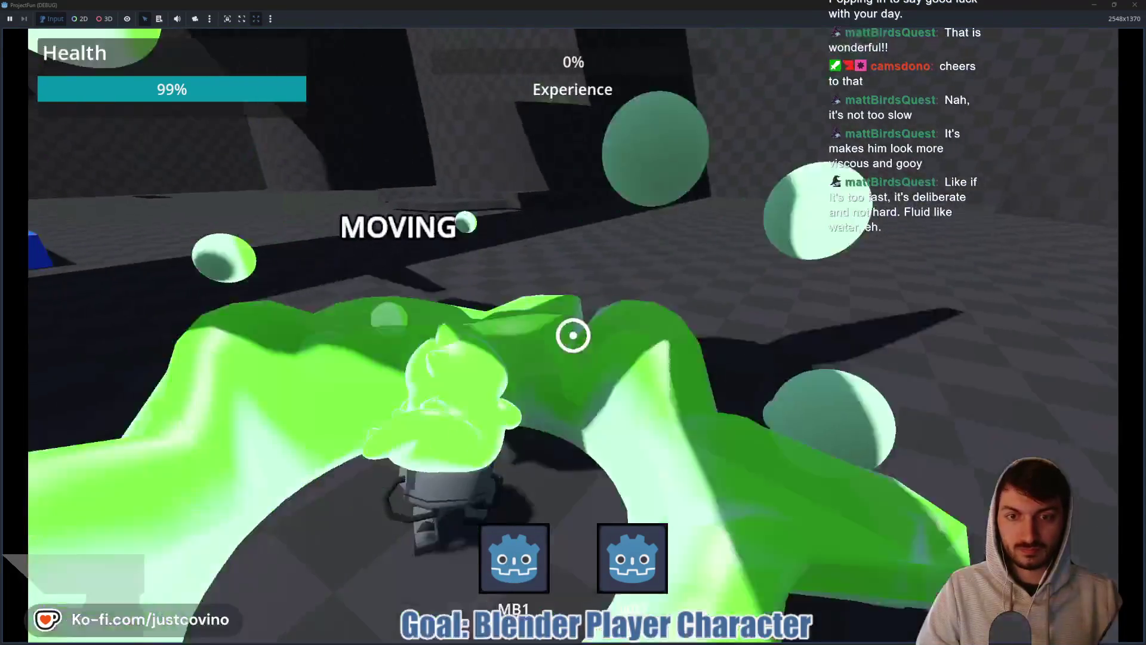
key(w)
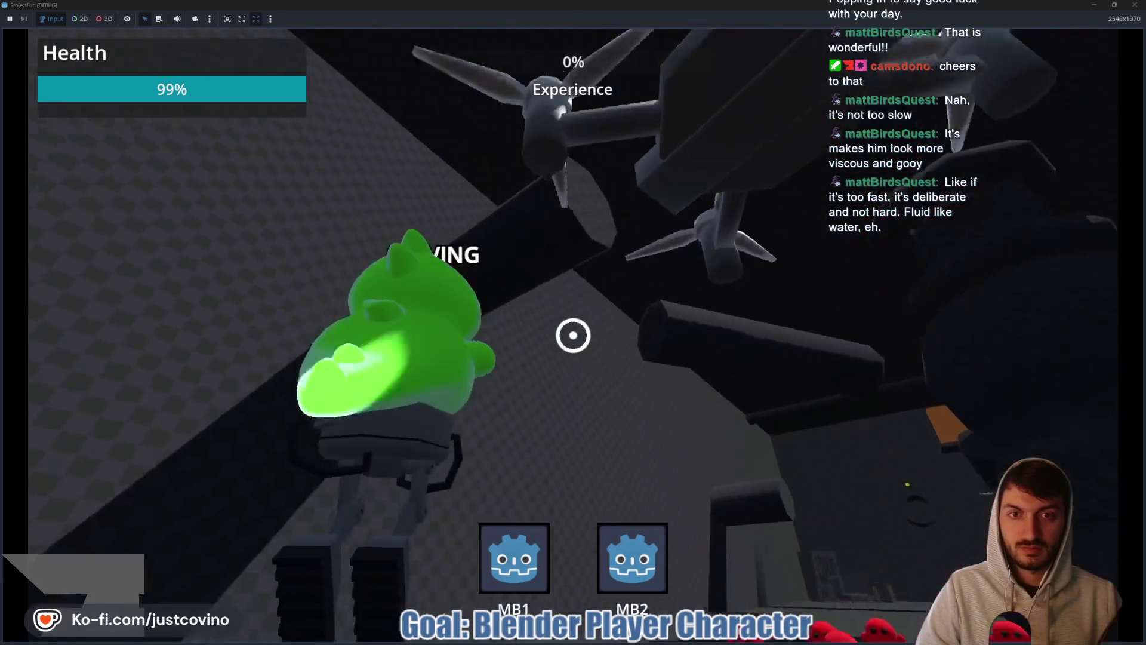
right_click(573, 335)
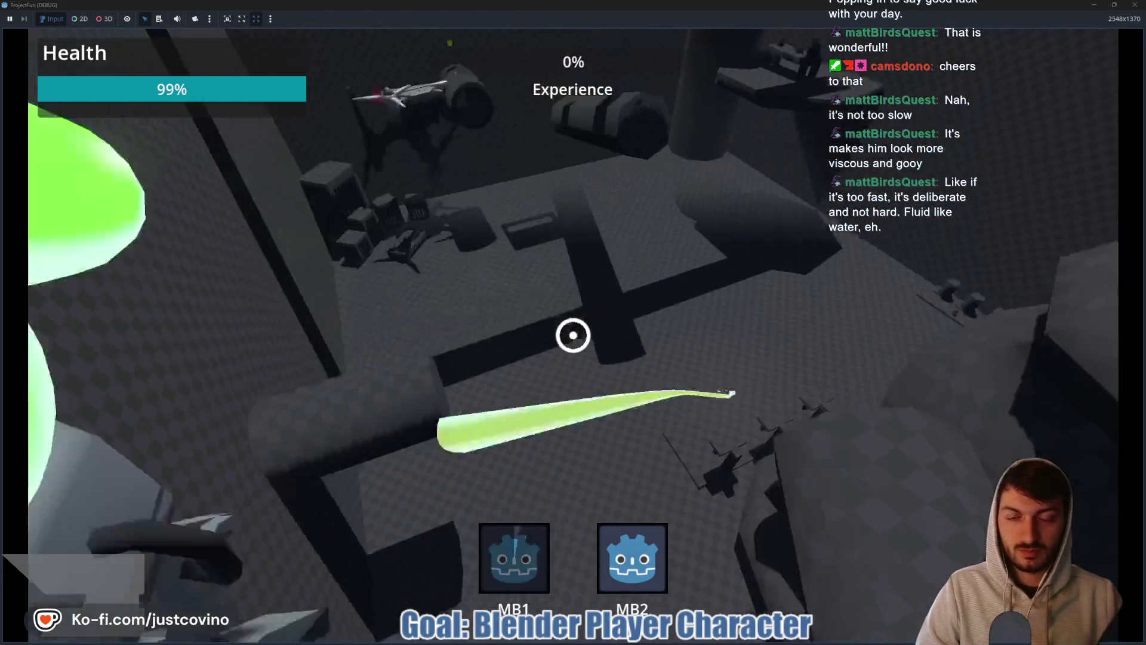
click(573, 335)
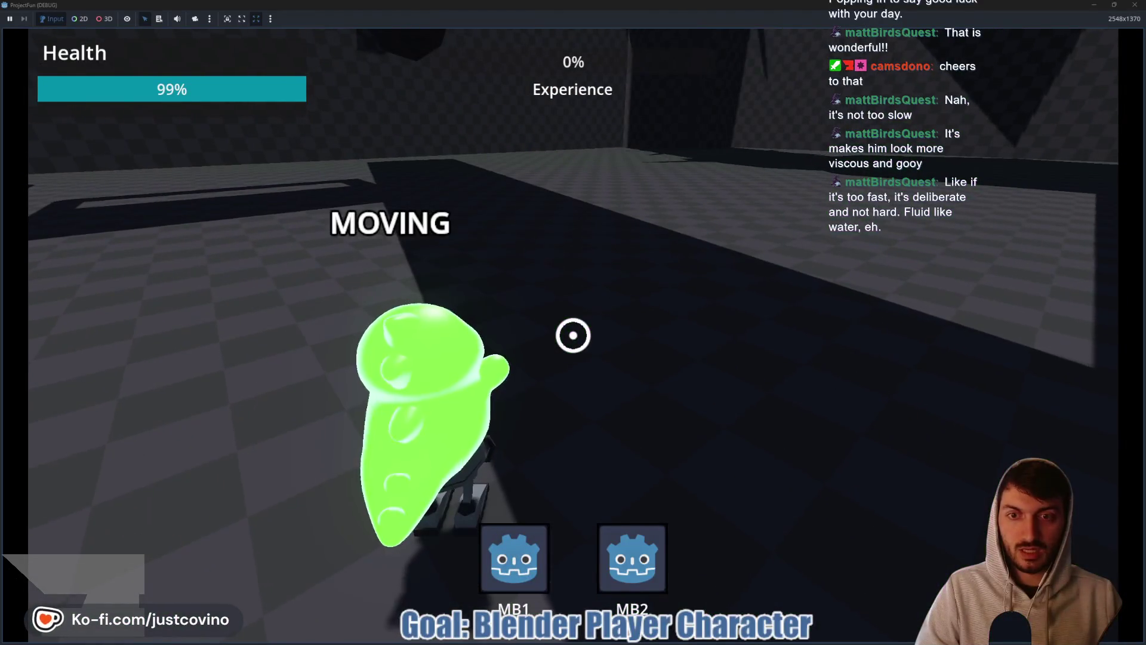
key(w)
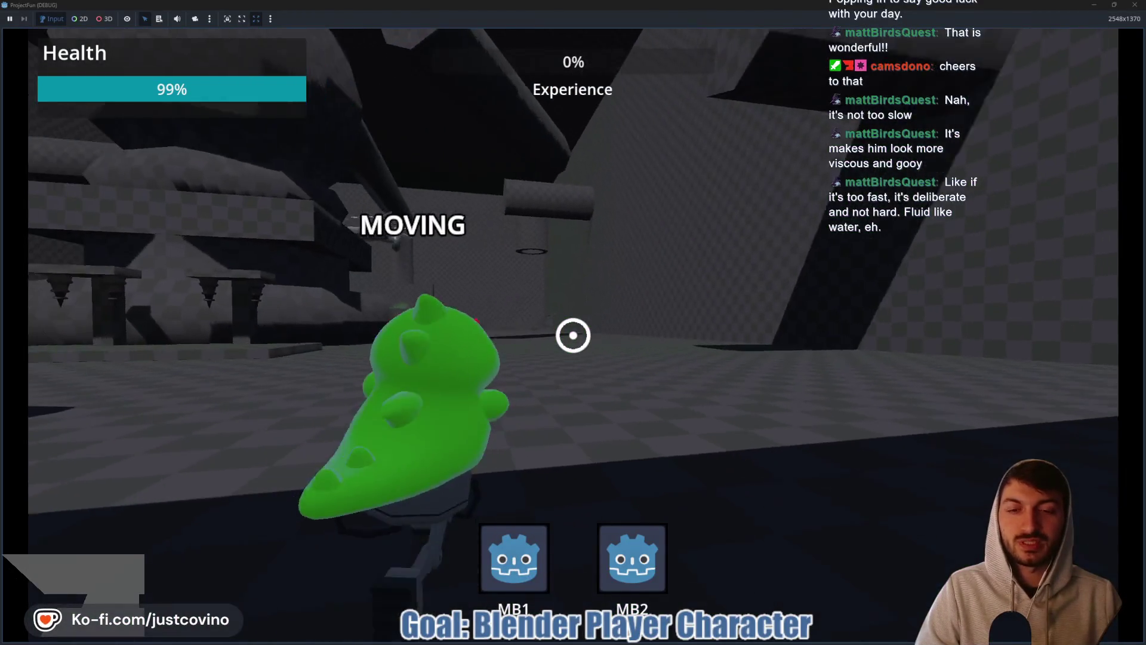
key(w)
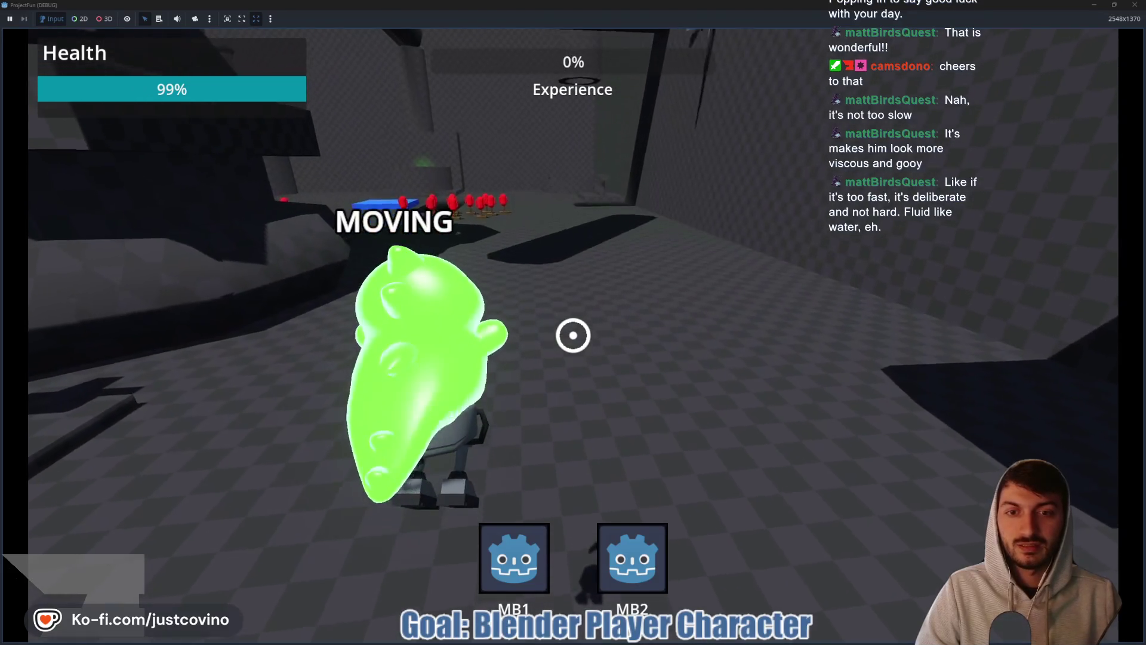
key(w)
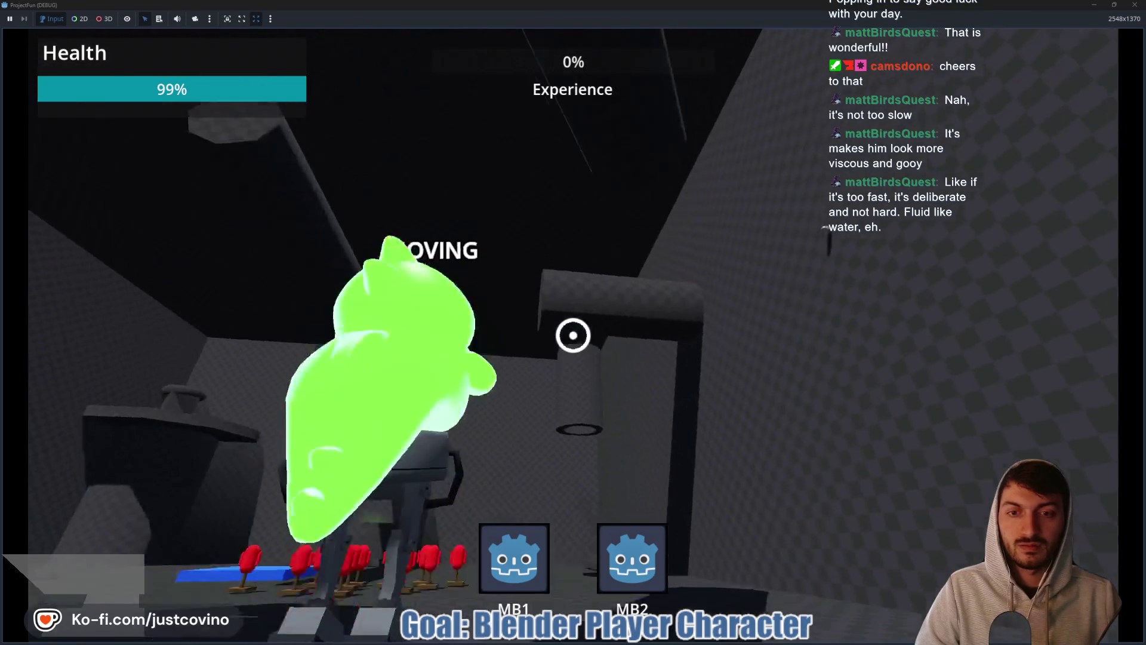
click(573, 335)
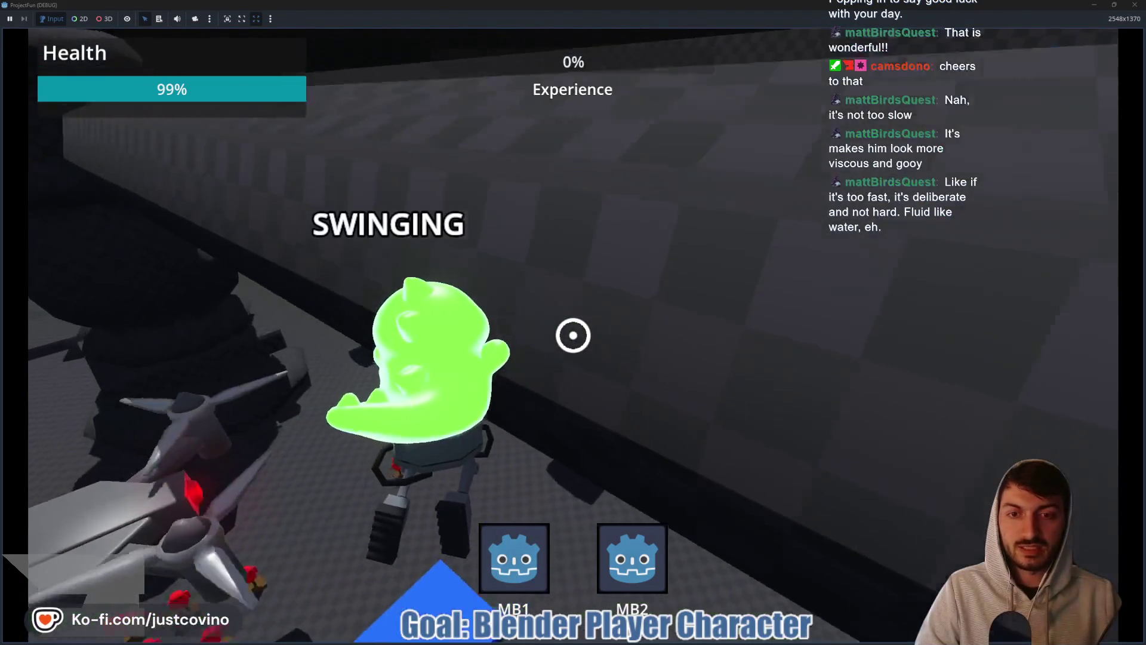
click(573, 335)
key(w)
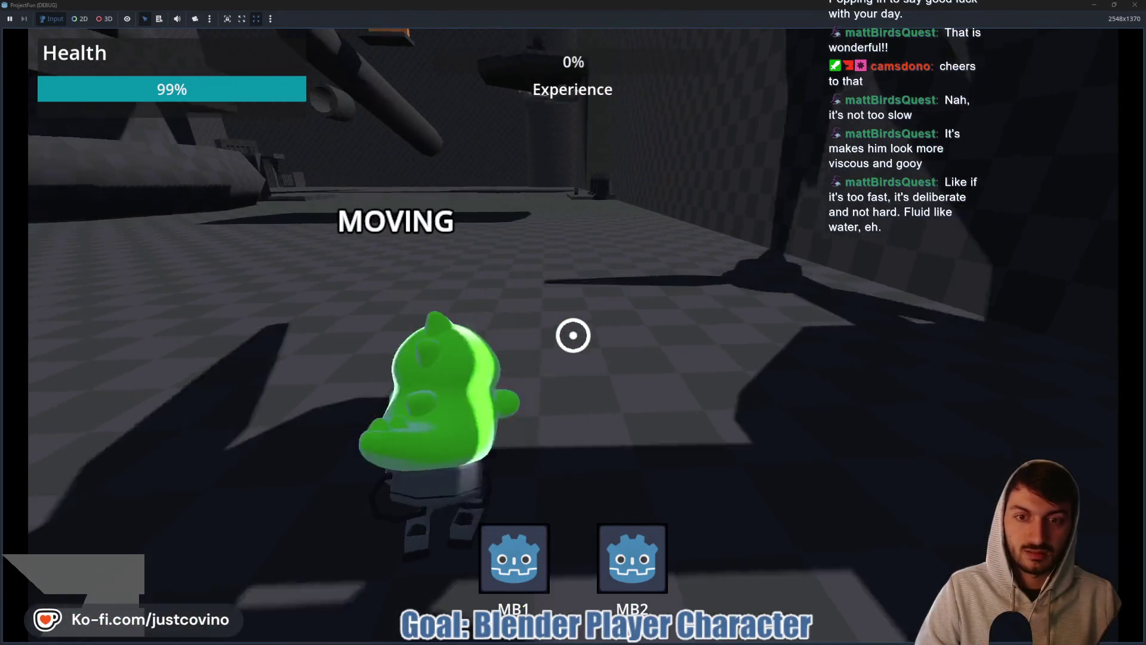
key(F8)
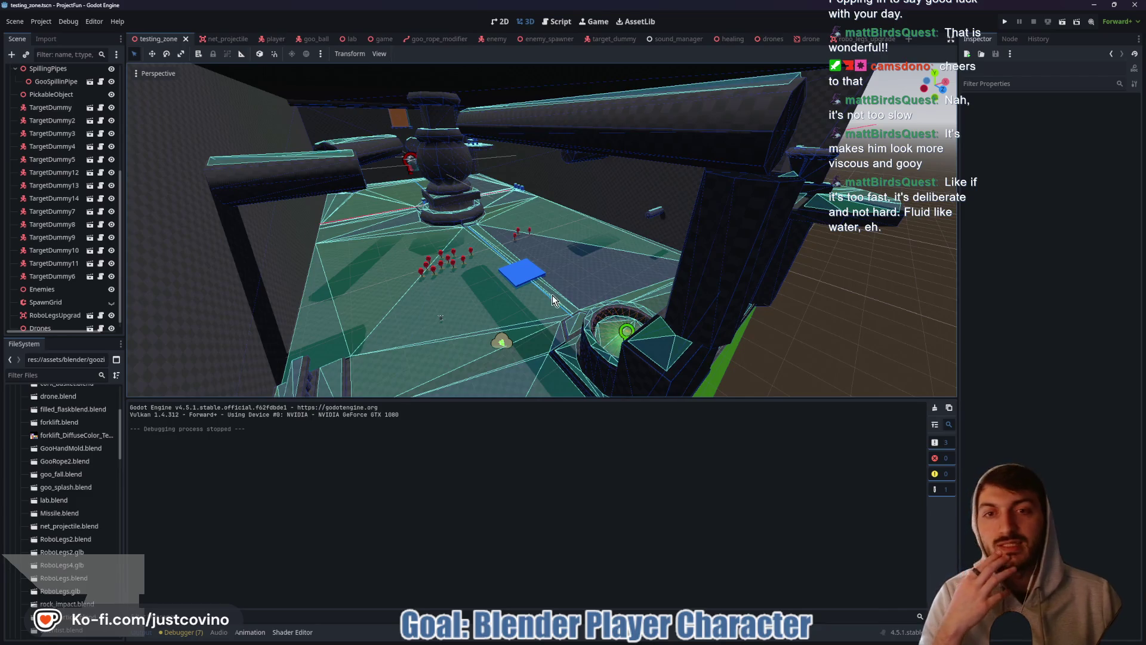
Raise the drag of both arm jiggle bones to 1.0 and save the player scene.
click(273, 40)
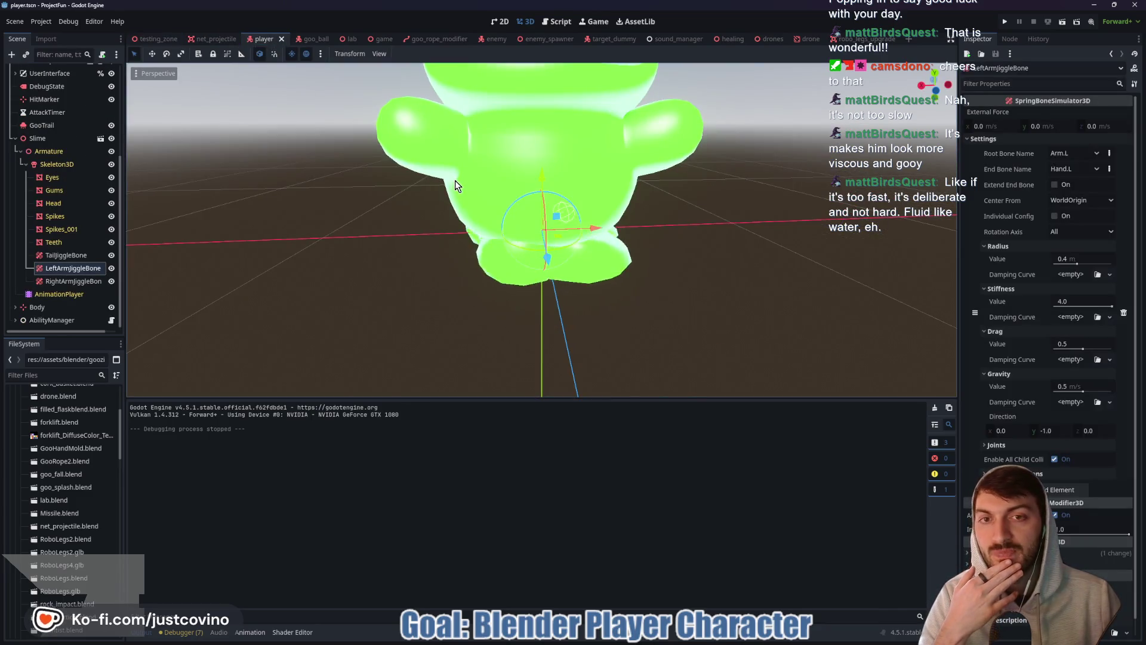
scroll(478, 191, down, 3)
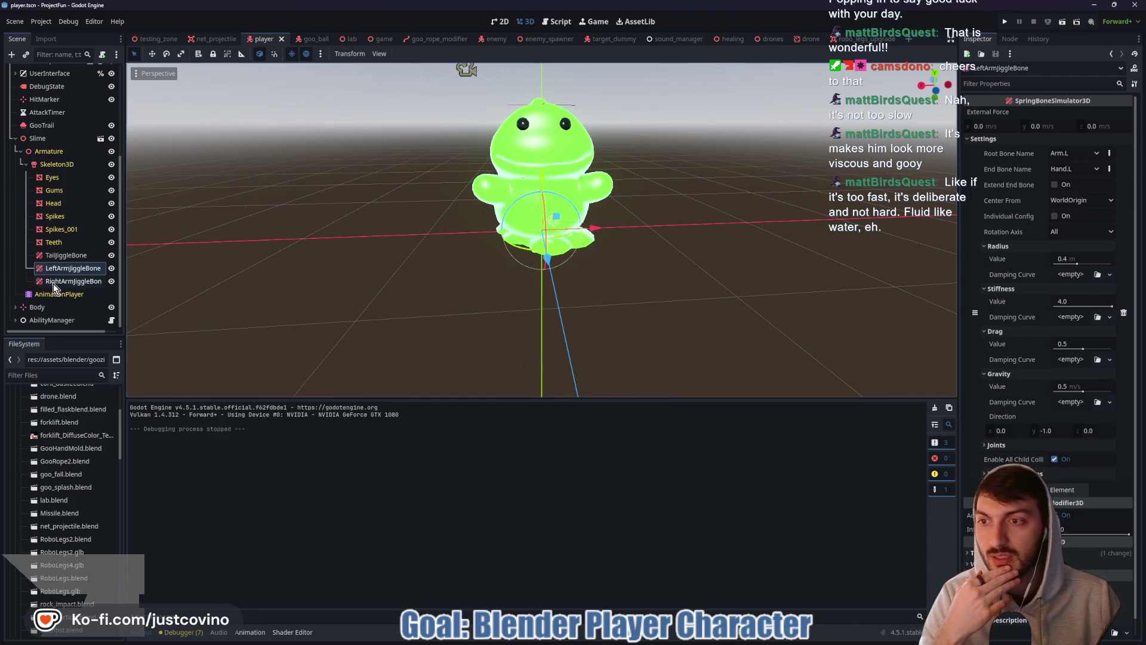
click(73, 282)
click(1084, 351)
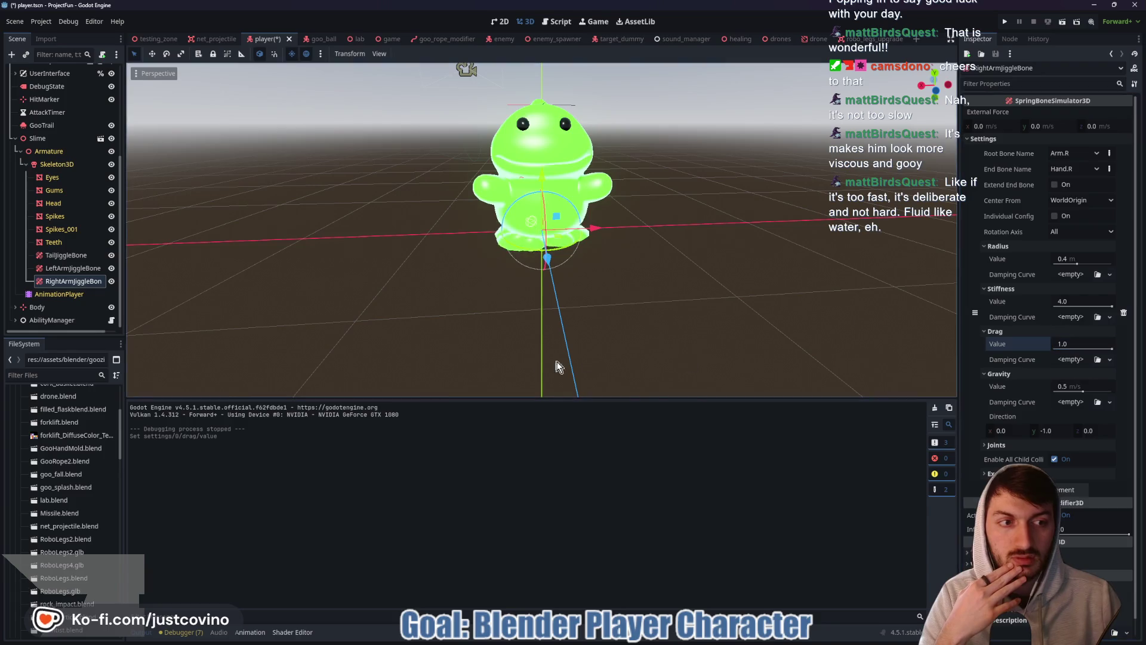
click(72, 268)
drag(1081, 346, 1115, 346)
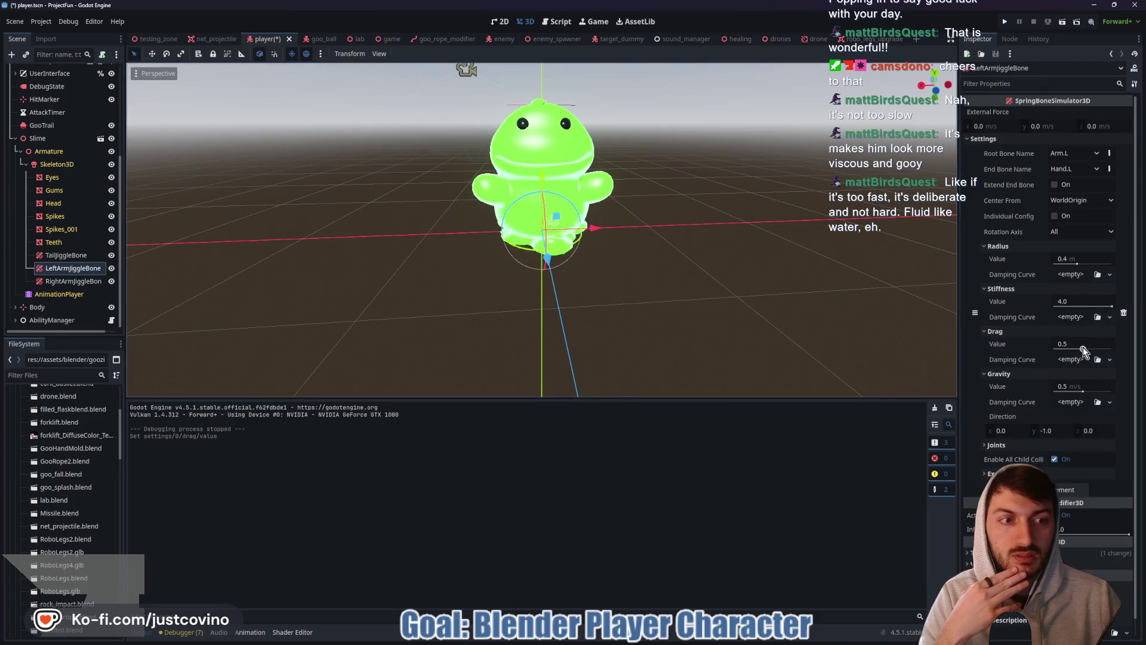
key(ctrl+s)
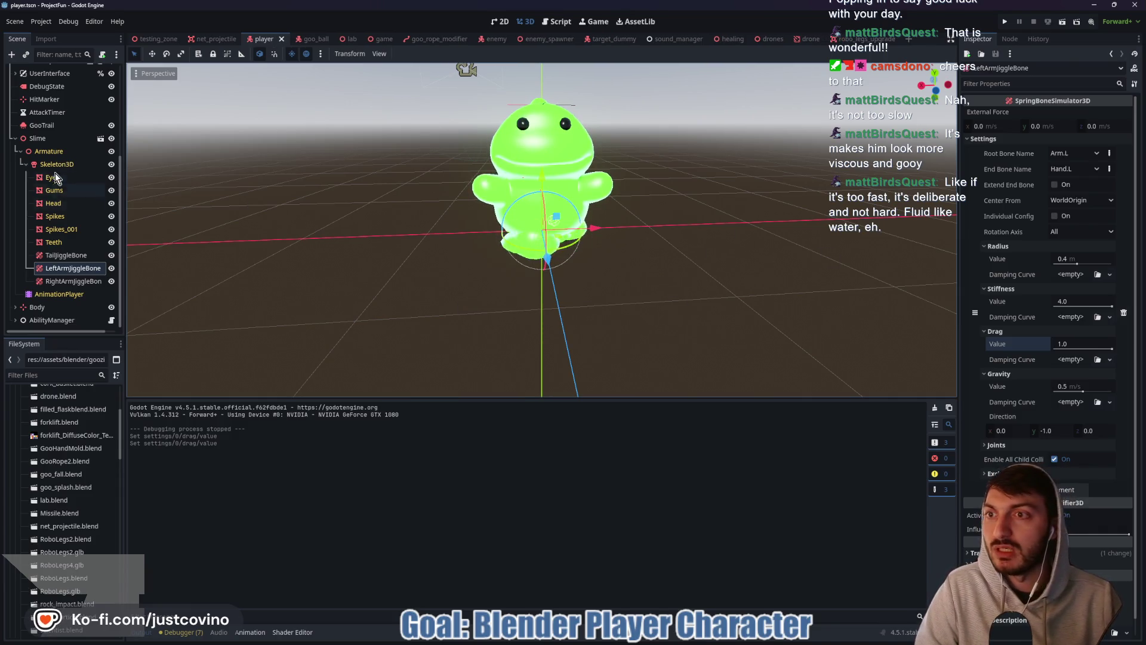
Select SpringArm3D and orbit the view to frame the camera arm around the slime.
scroll(59, 227, up, 5)
click(54, 123)
mouse_move(525, 201)
mouse_down()
mouse_move(511, 212)
mouse_move(373, 196)
mouse_up()
scroll(374, 195, down, 3)
drag(481, 213, 550, 226)
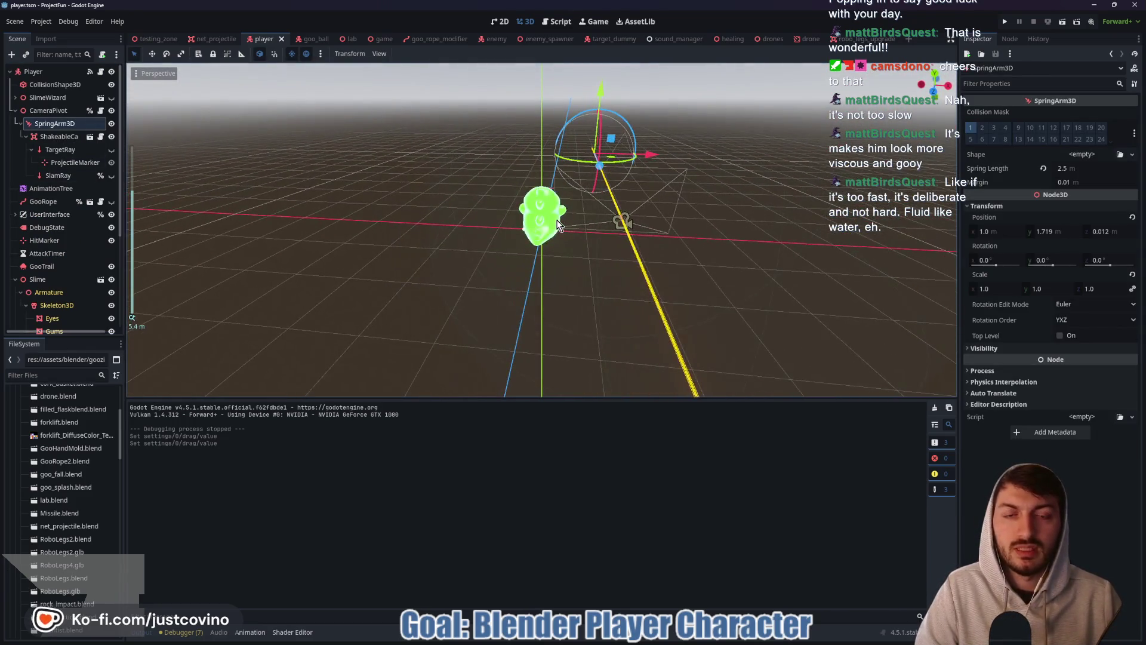
Lower the SpringArm3D camera mount from 1.719 to about 0.97 m in front view.
click(935, 90)
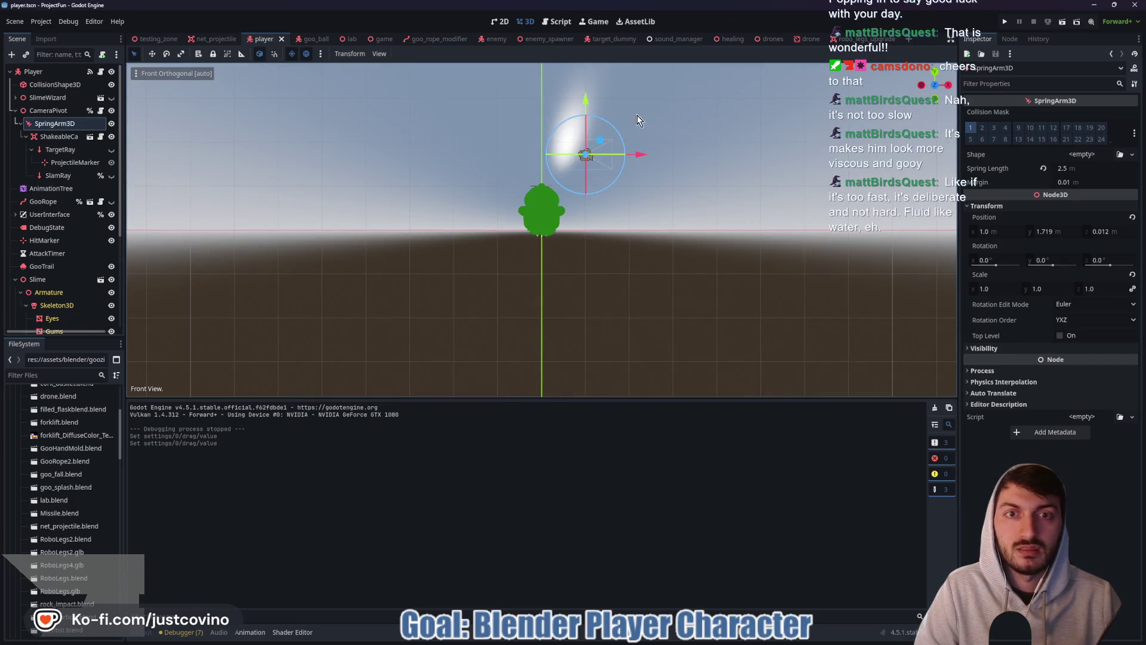
key(f)
drag(543, 173, 542, 210)
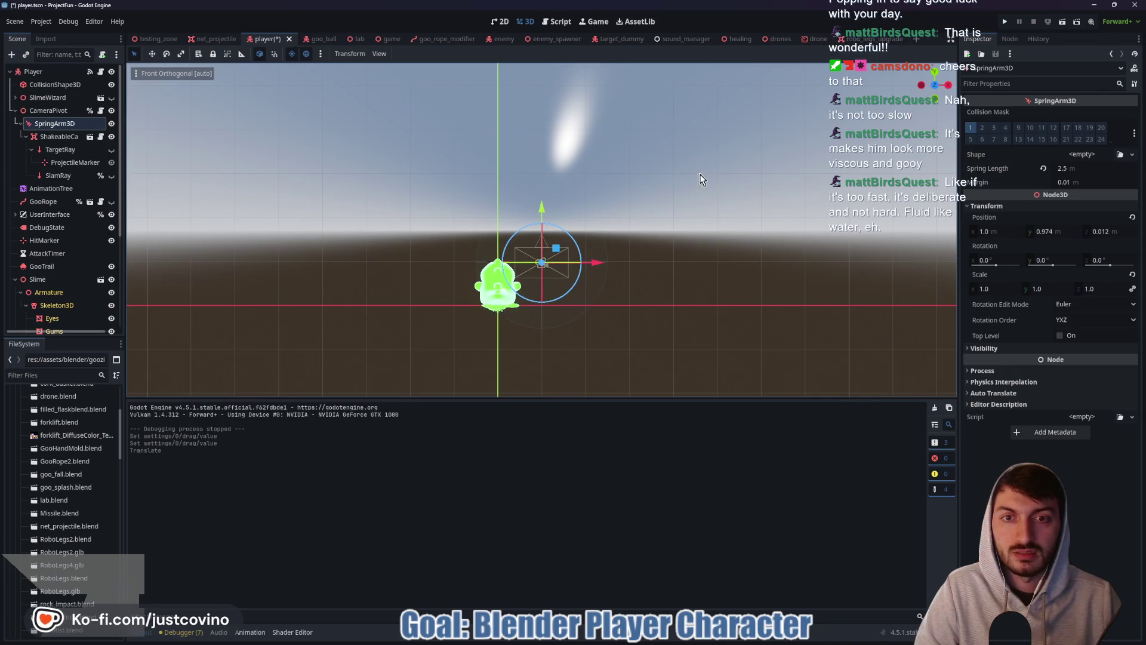
click(157, 39)
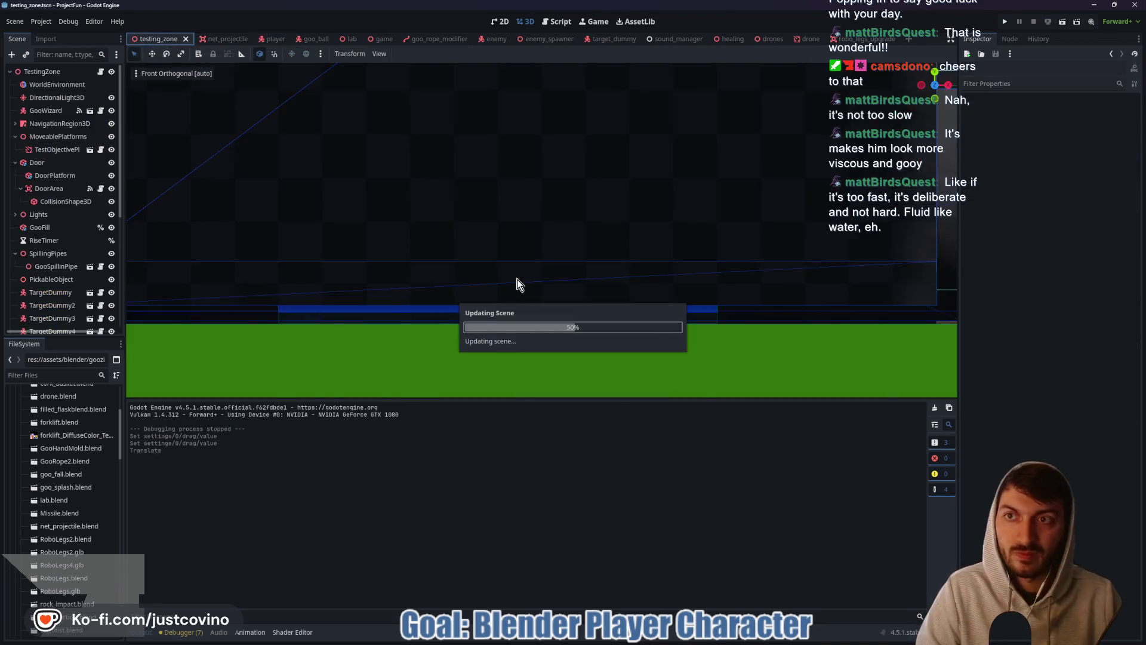
key(F6)
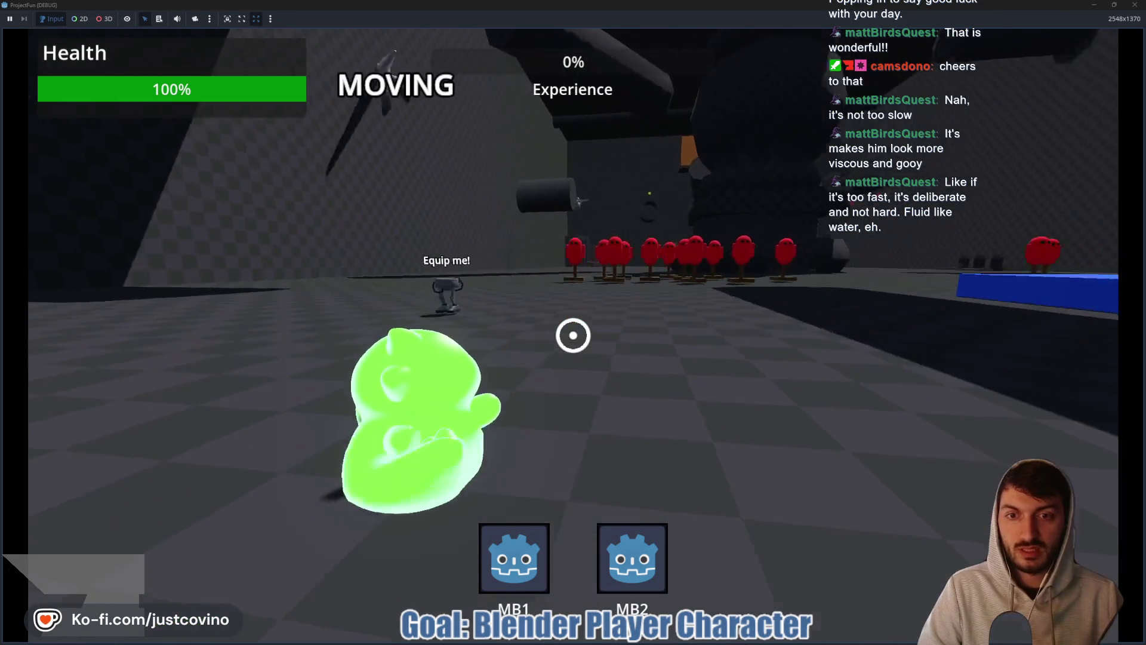
key(w)
key(space)
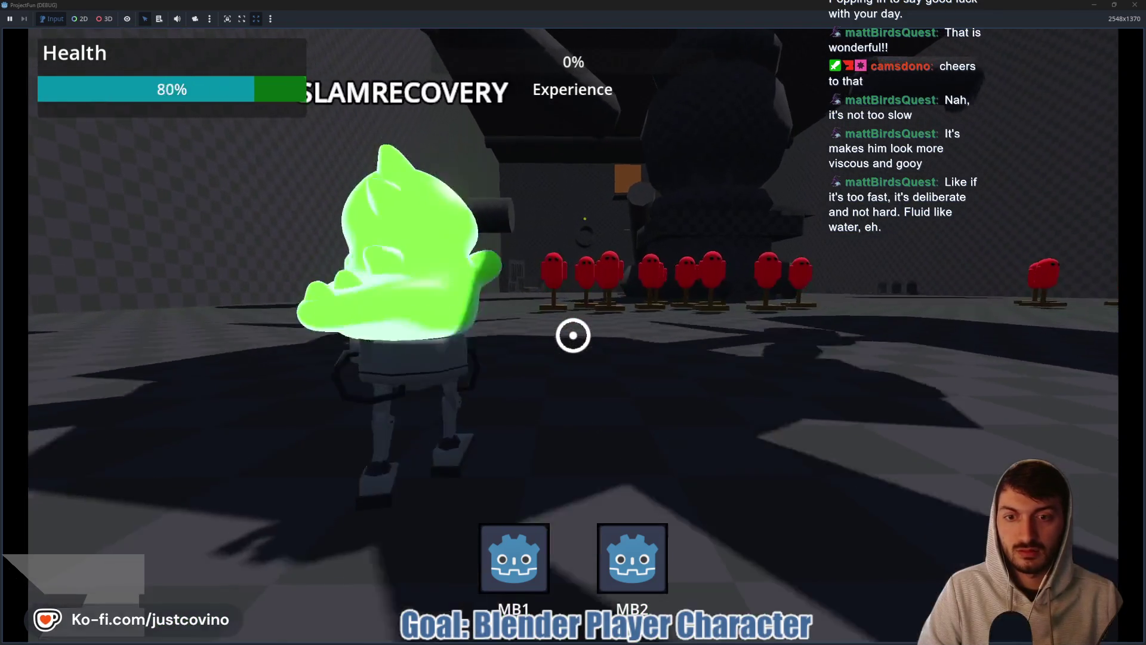
key(w)
key(space)
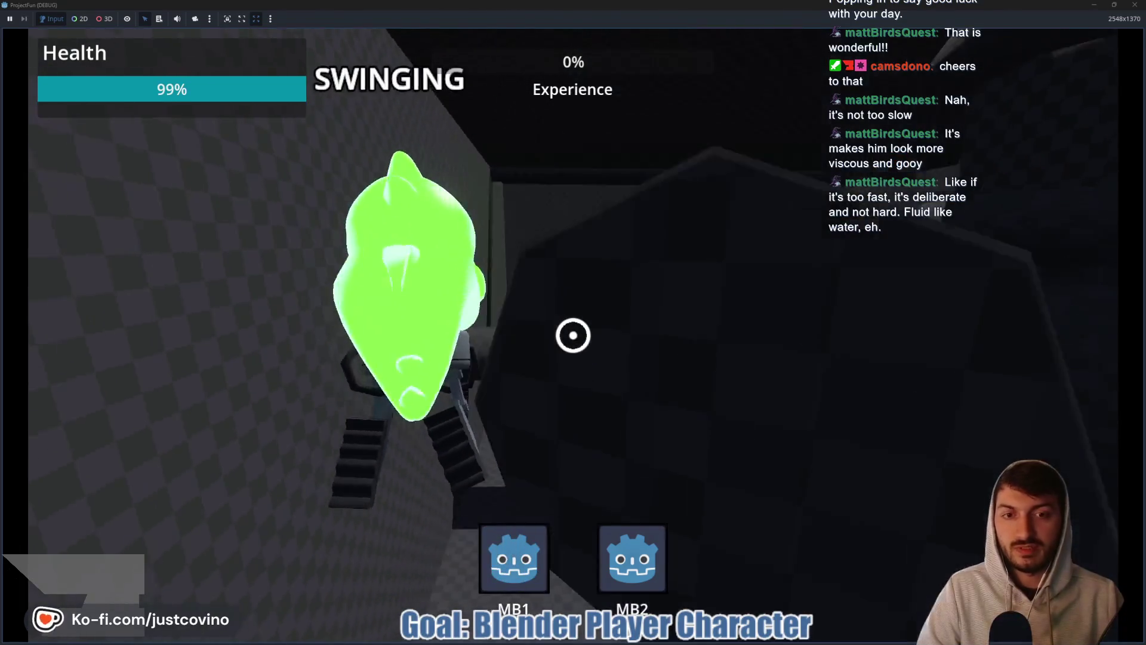
key(space)
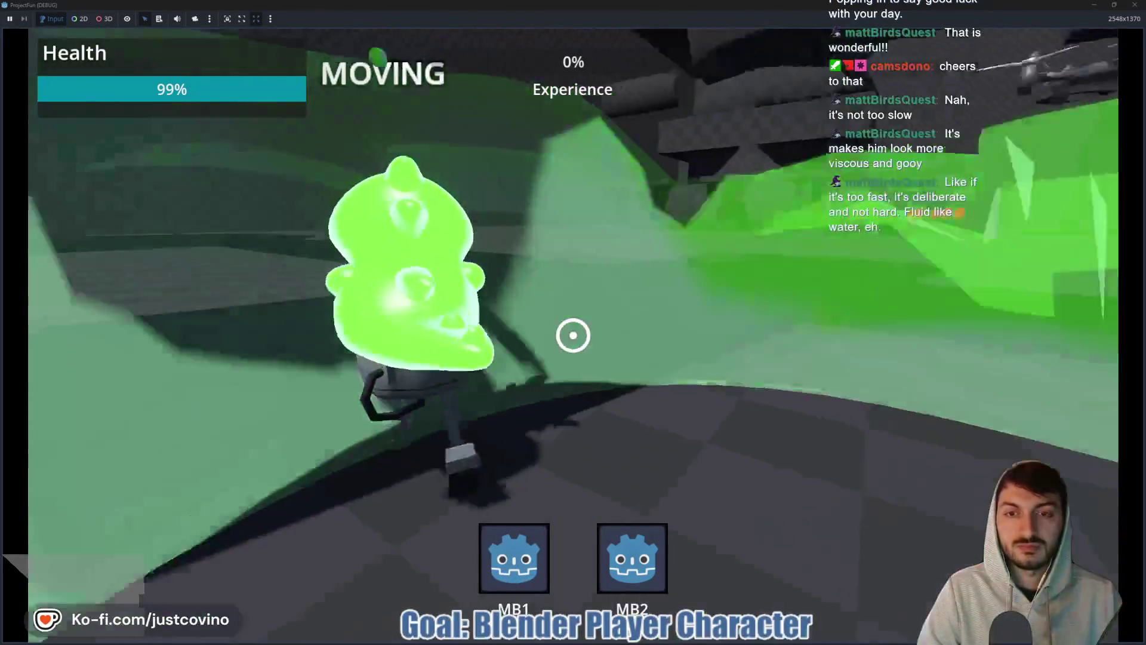
click(573, 335)
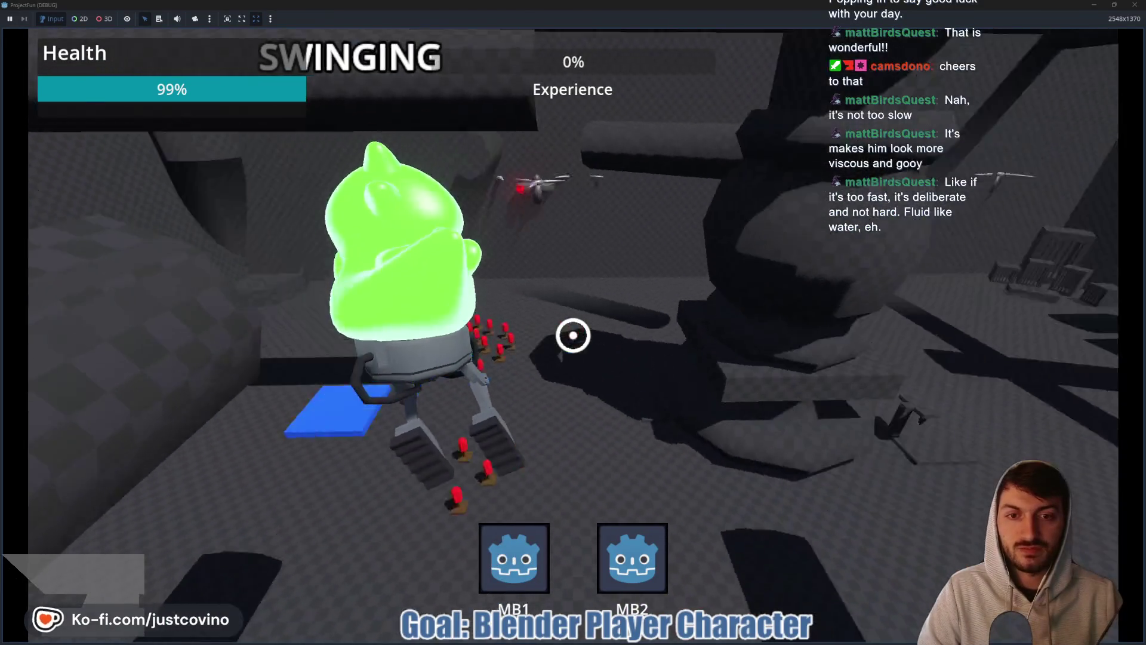
key(space)
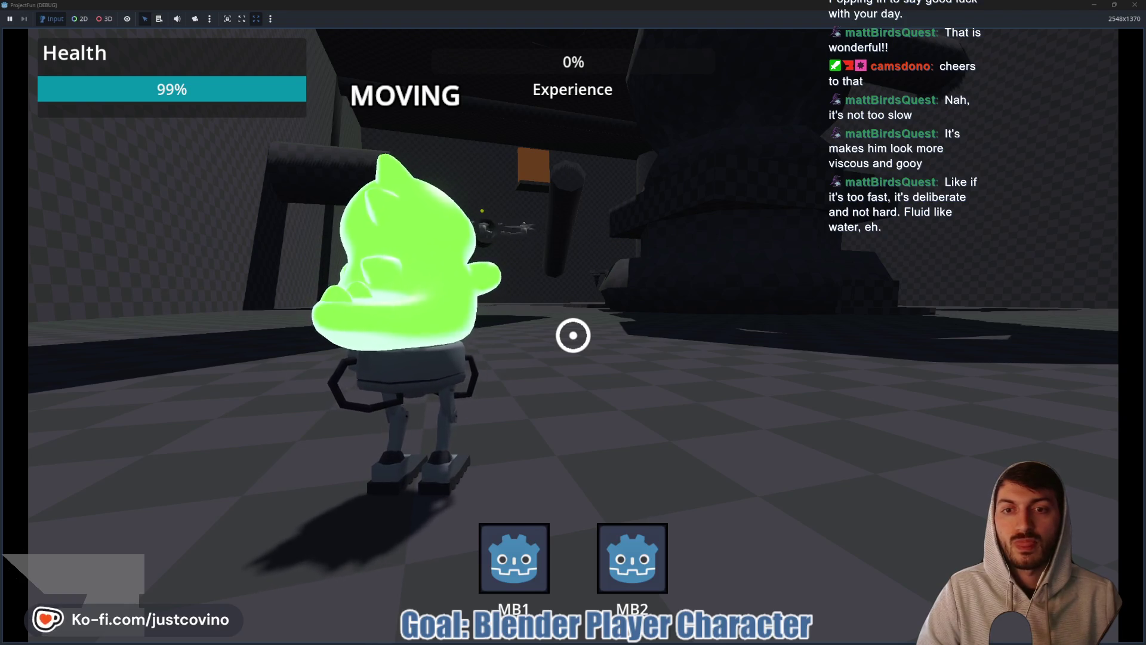
key(F8)
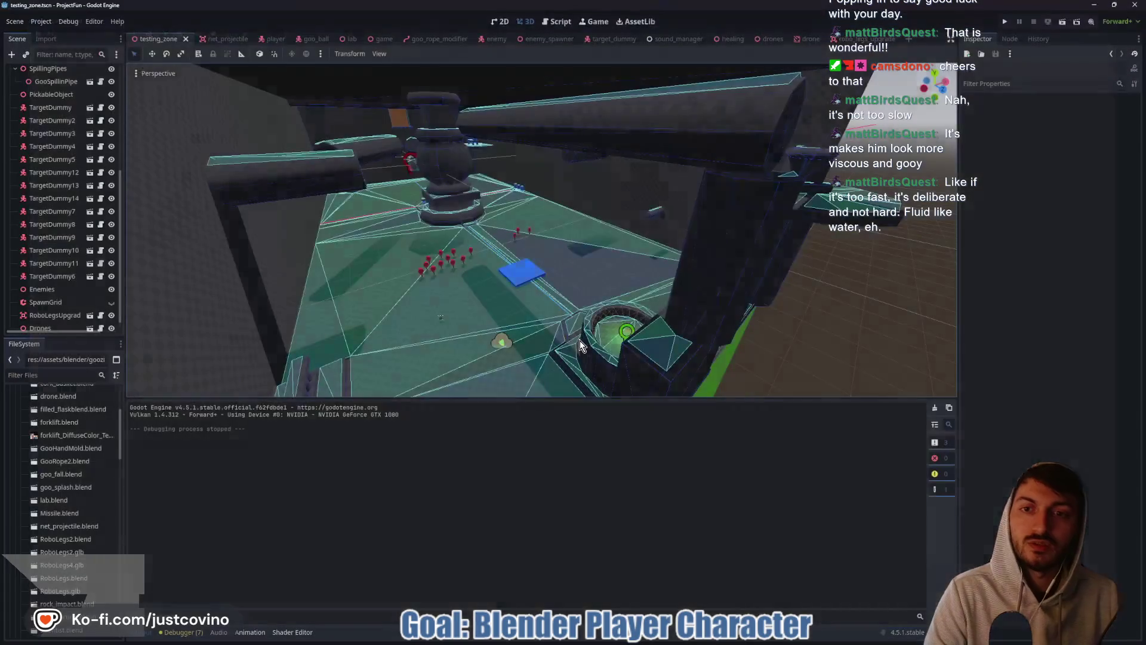
Return to the player scene's 3D view and expand the Body node.
scroll(77, 155, up, 5)
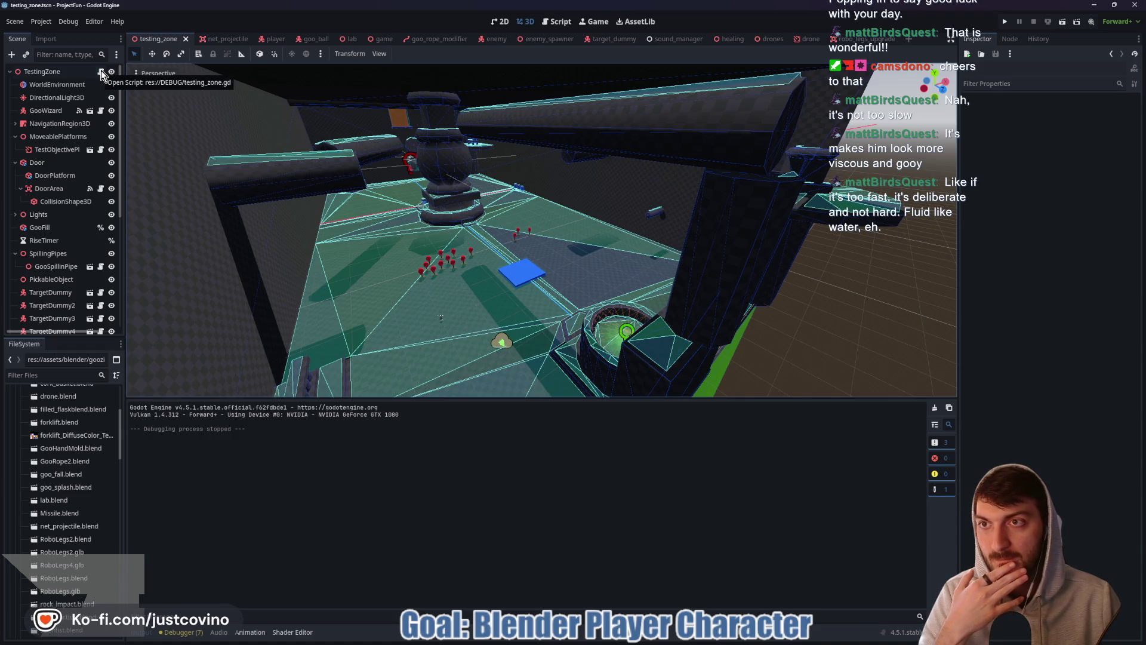
click(102, 71)
click(271, 40)
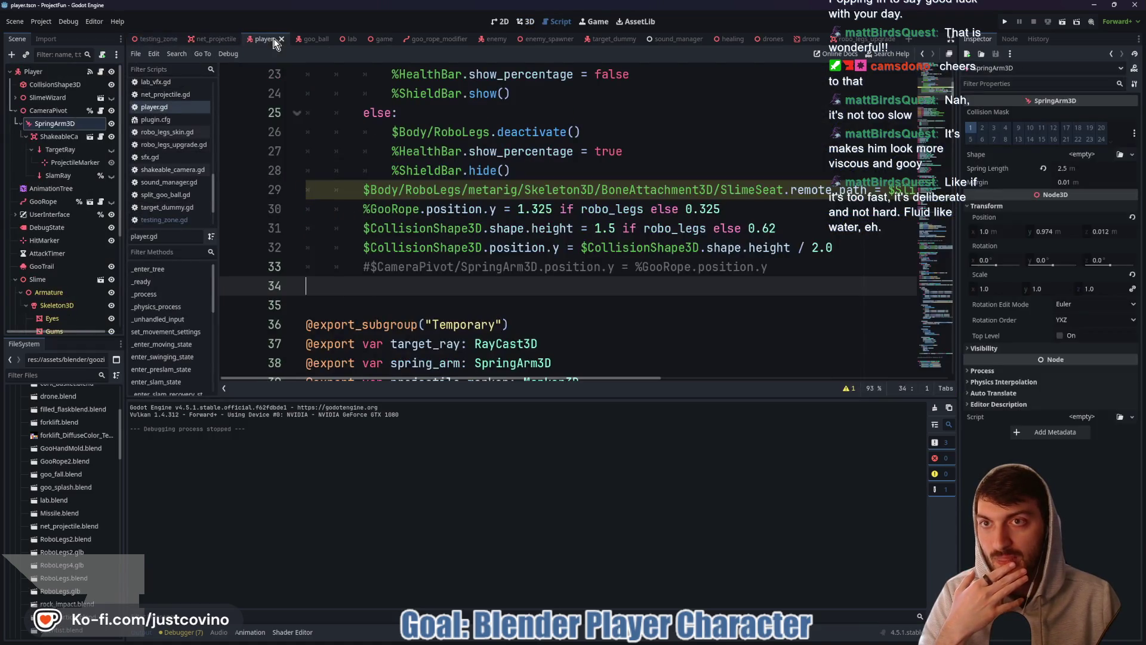
click(523, 22)
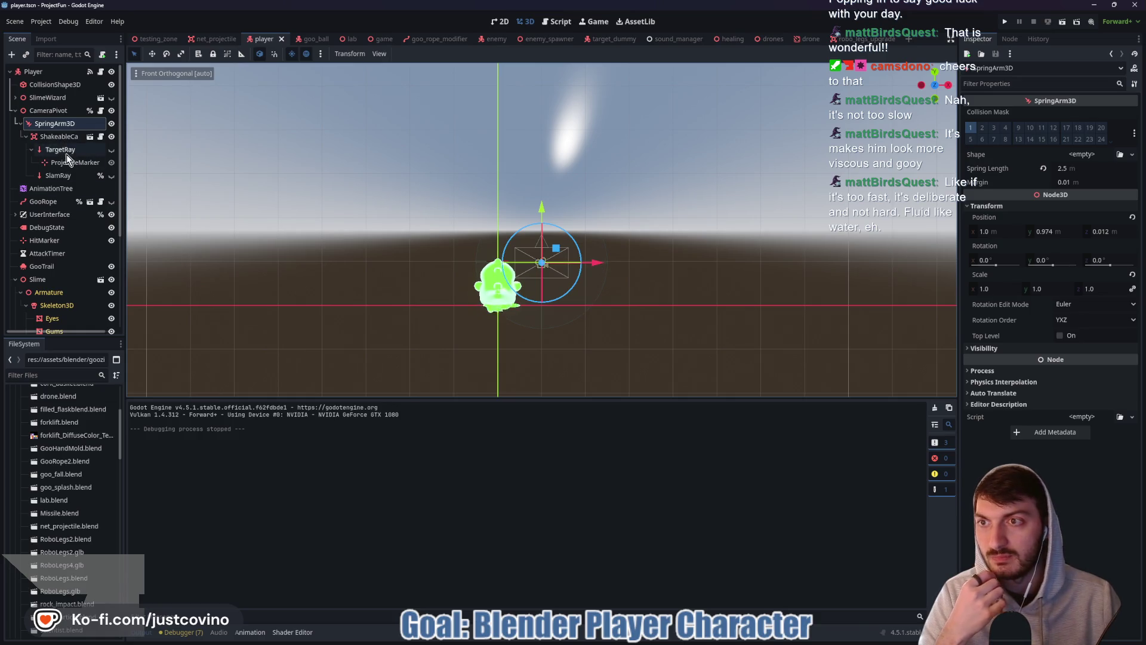
scroll(63, 152, down, 5)
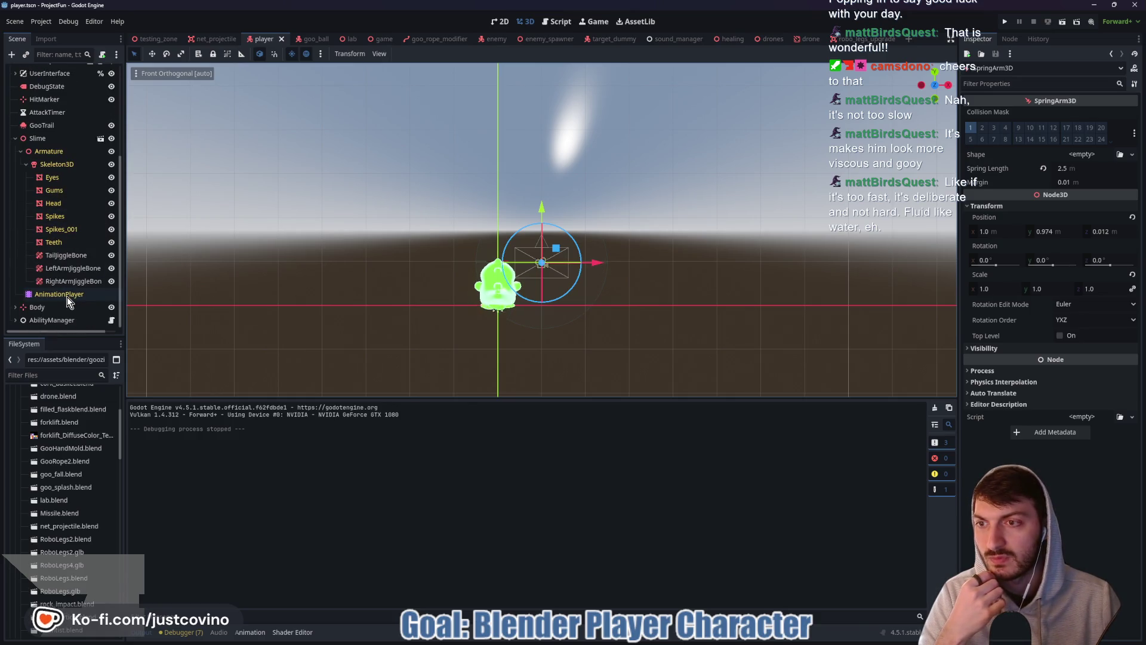
click(15, 307)
Inspect the GooRope node's settings and the ProjectileMarker's position.
scroll(36, 299, down, 1)
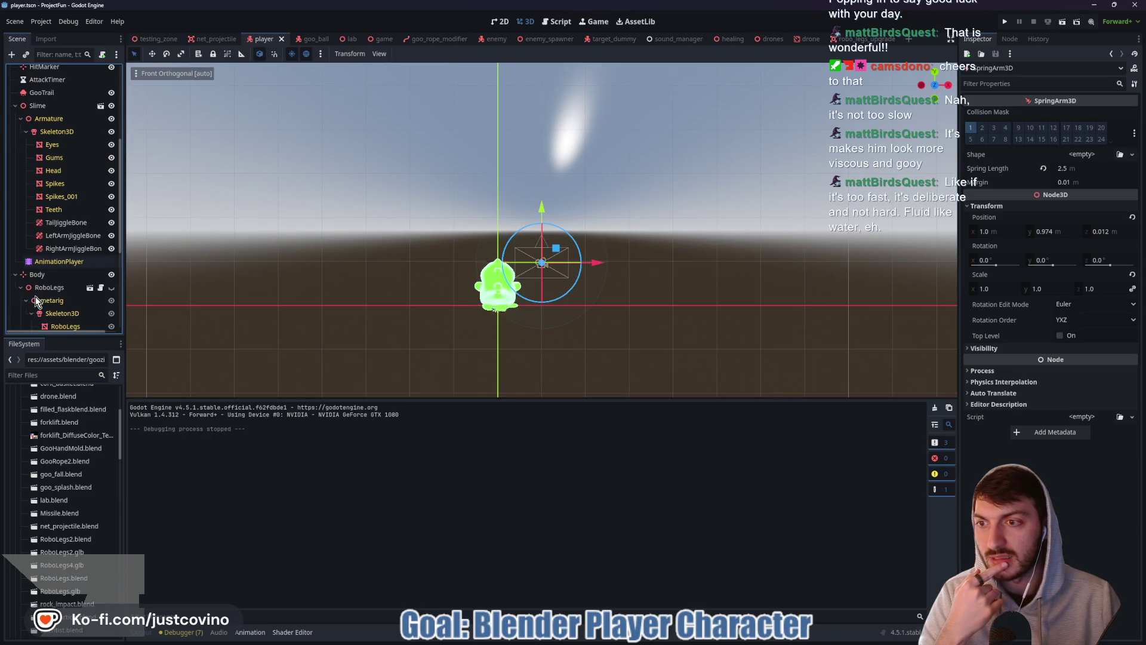
scroll(21, 278, up, 5)
click(45, 191)
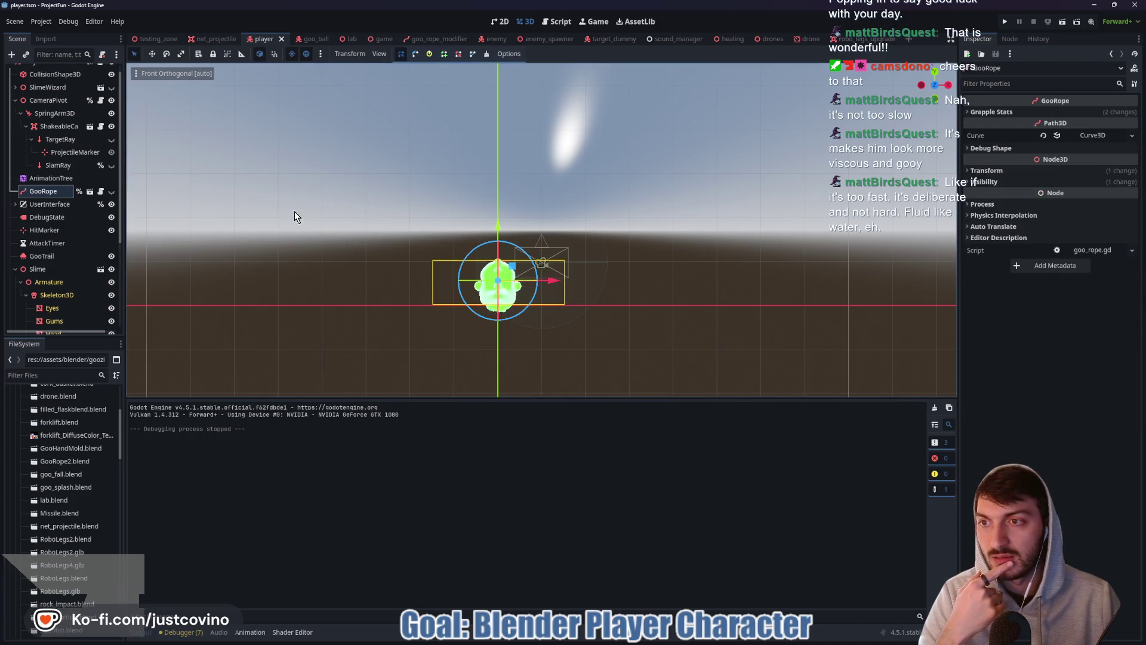
click(72, 152)
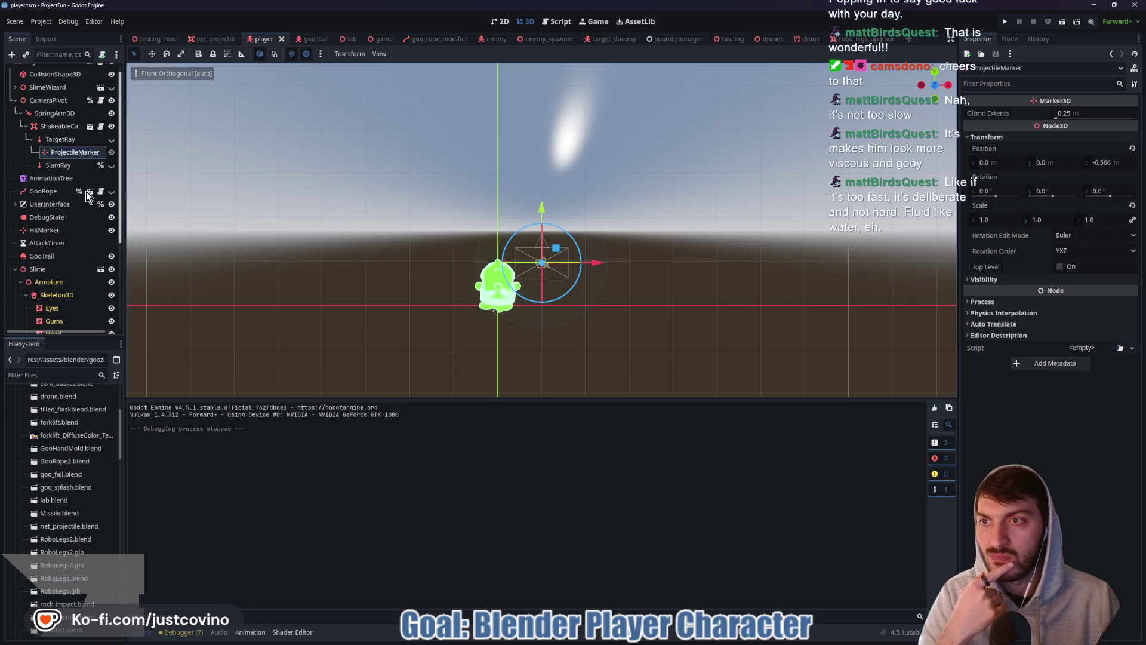
scroll(27, 188, up, 1)
scroll(48, 120, down, 2)
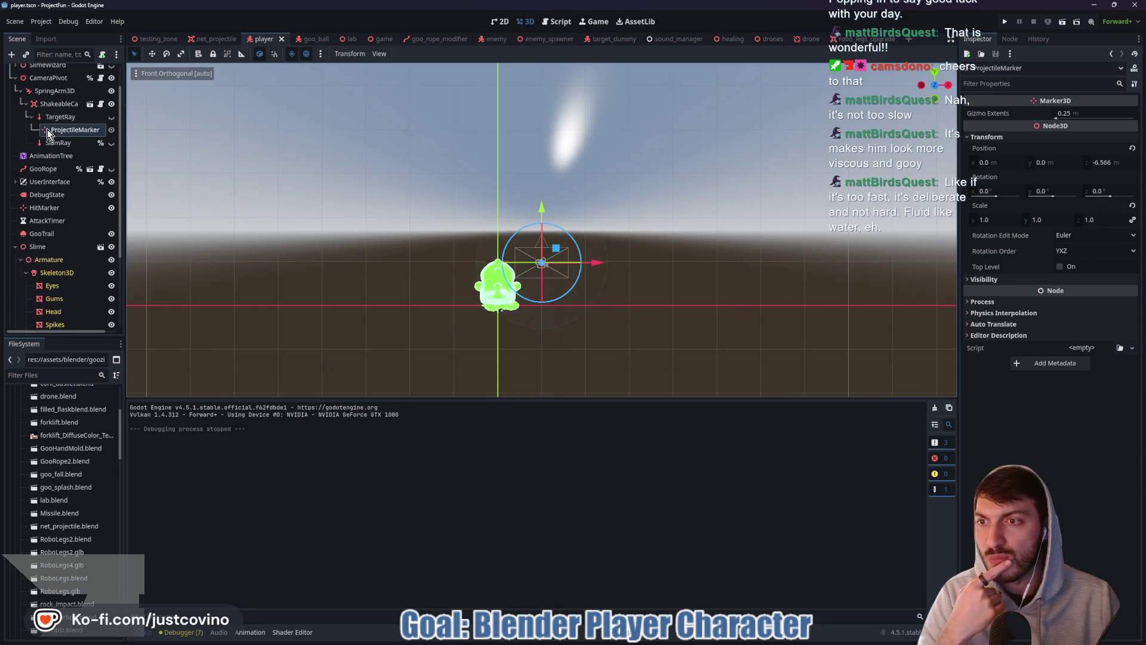
Raise the HitMarker's Y position from 0.361 to about 0.552 m and check it around the slime.
click(38, 205)
drag(498, 235, 498, 224)
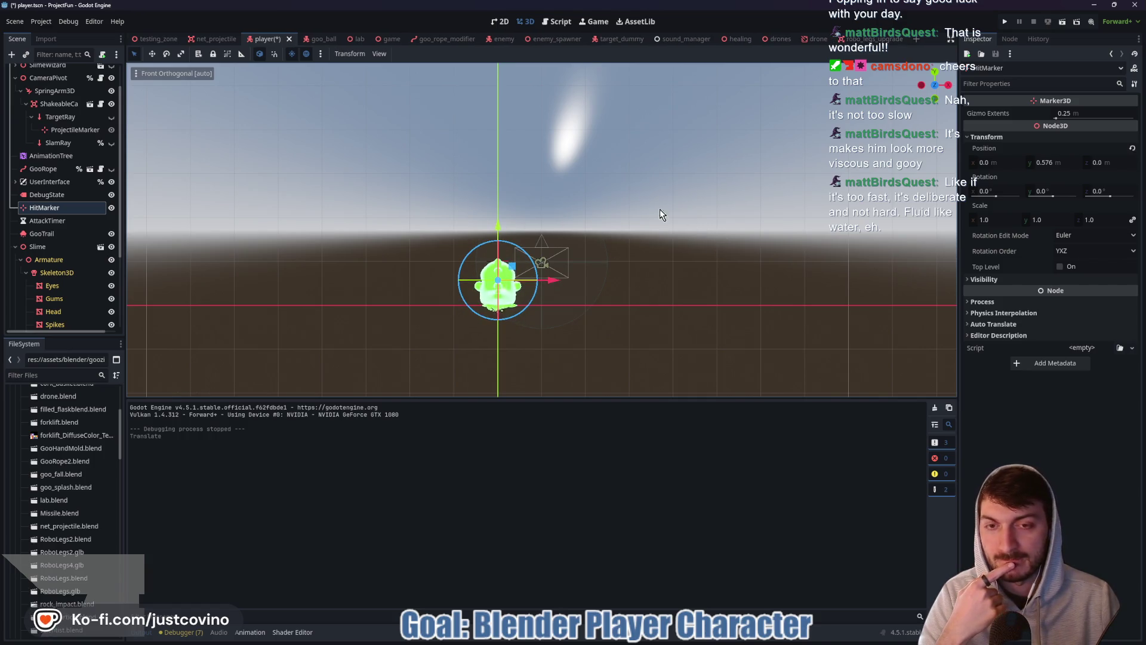
mouse_move(724, 217)
mouse_down()
mouse_move(652, 230)
mouse_move(467, 220)
mouse_move(585, 226)
mouse_move(526, 219)
mouse_up()
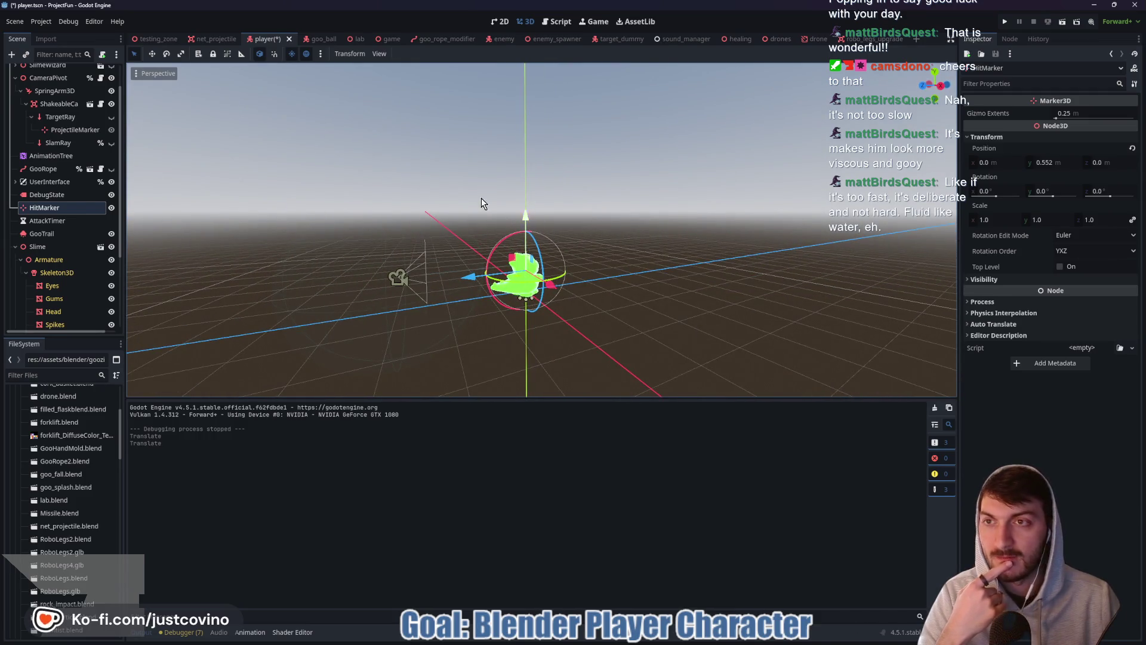
scroll(74, 121, up, 3)
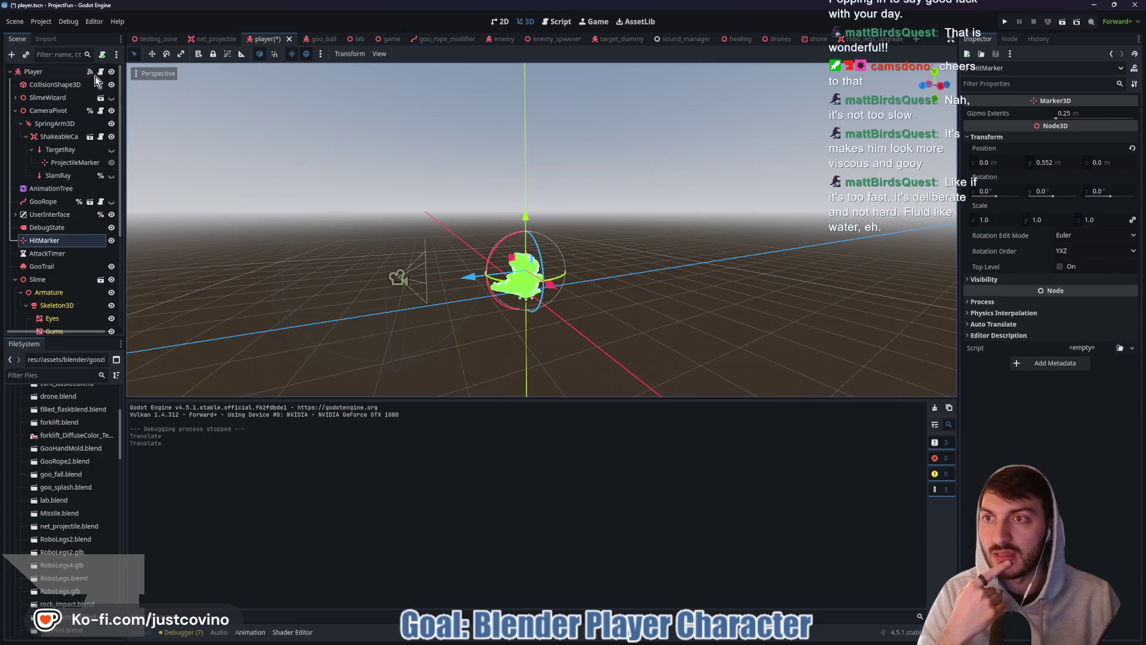
In player.gd, remove the # from the $CameraPivot/SpringArm3D.position.y = %GooRope.position.y line.
click(90, 72)
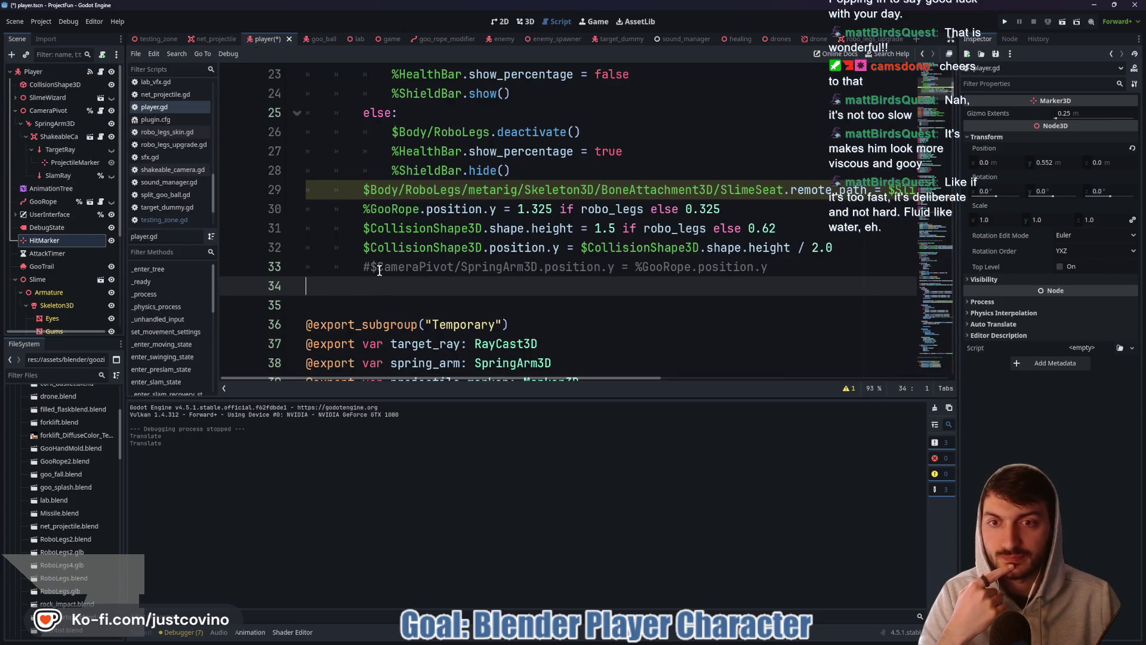
scroll(355, 266, up, 2)
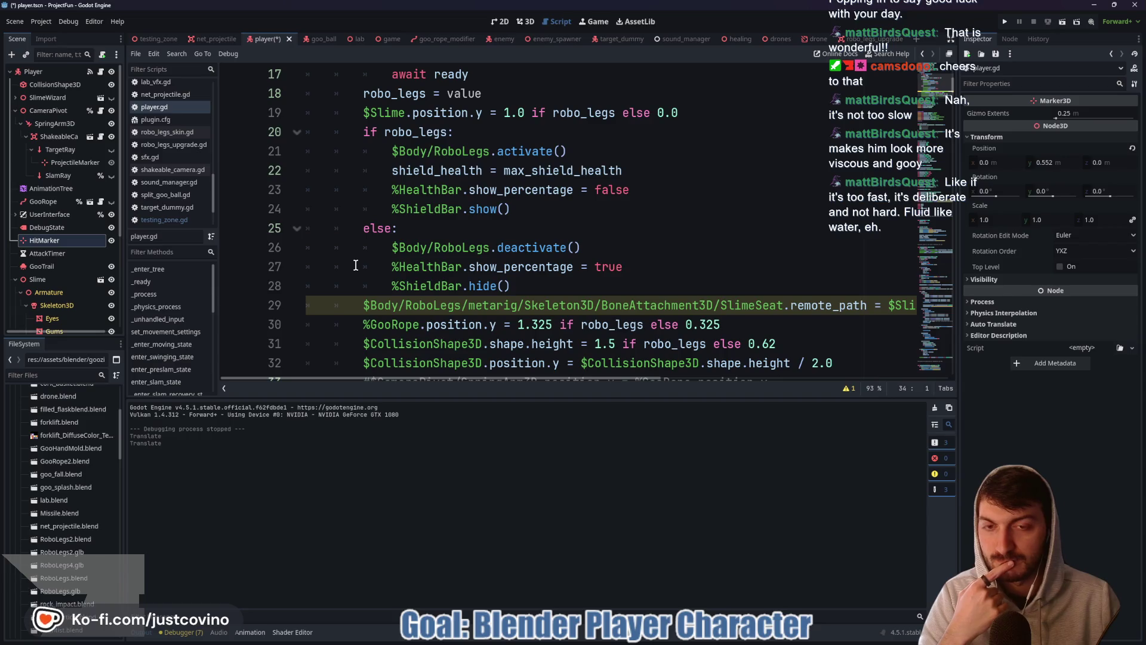
scroll(356, 263, down, 1)
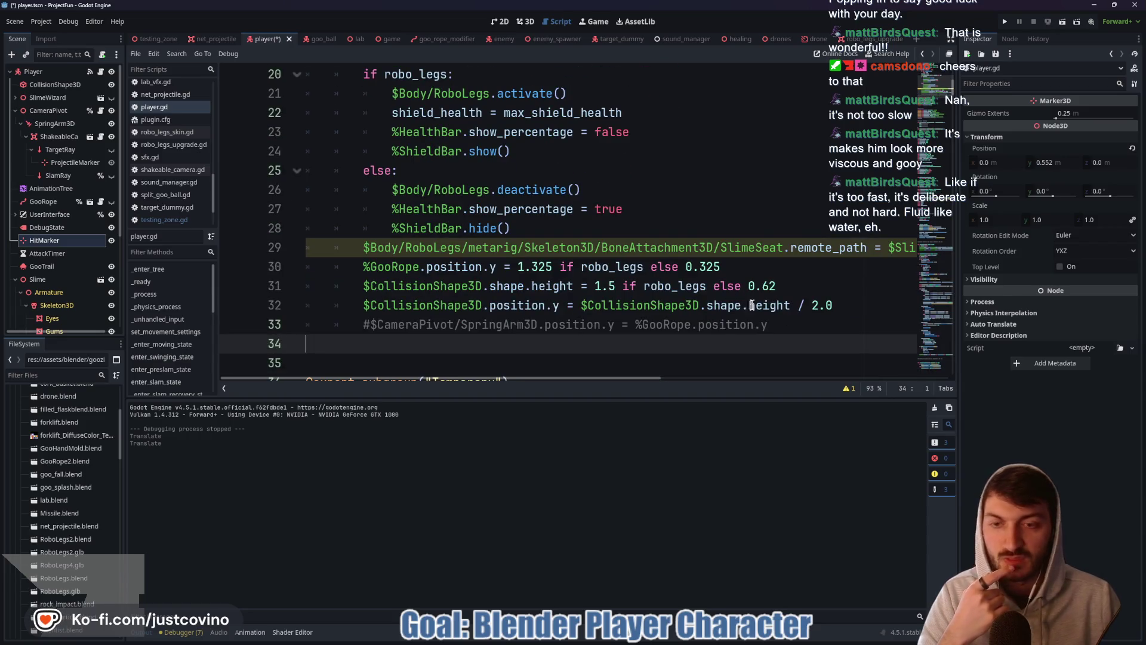
drag(772, 327, 365, 328)
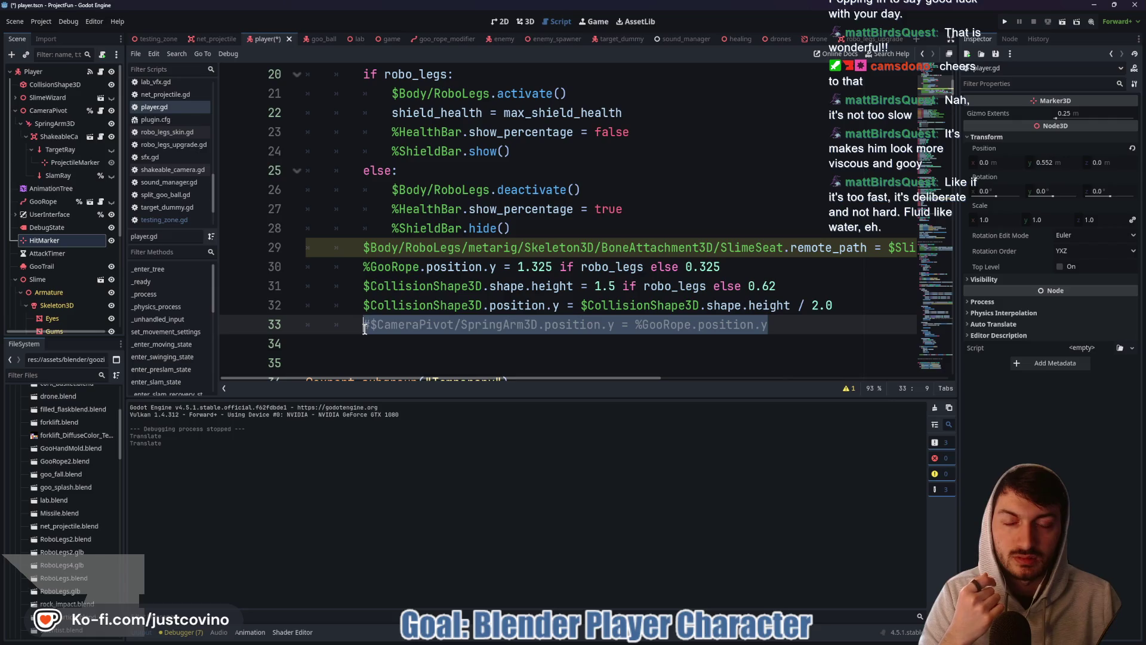
scroll(675, 254, up, 1)
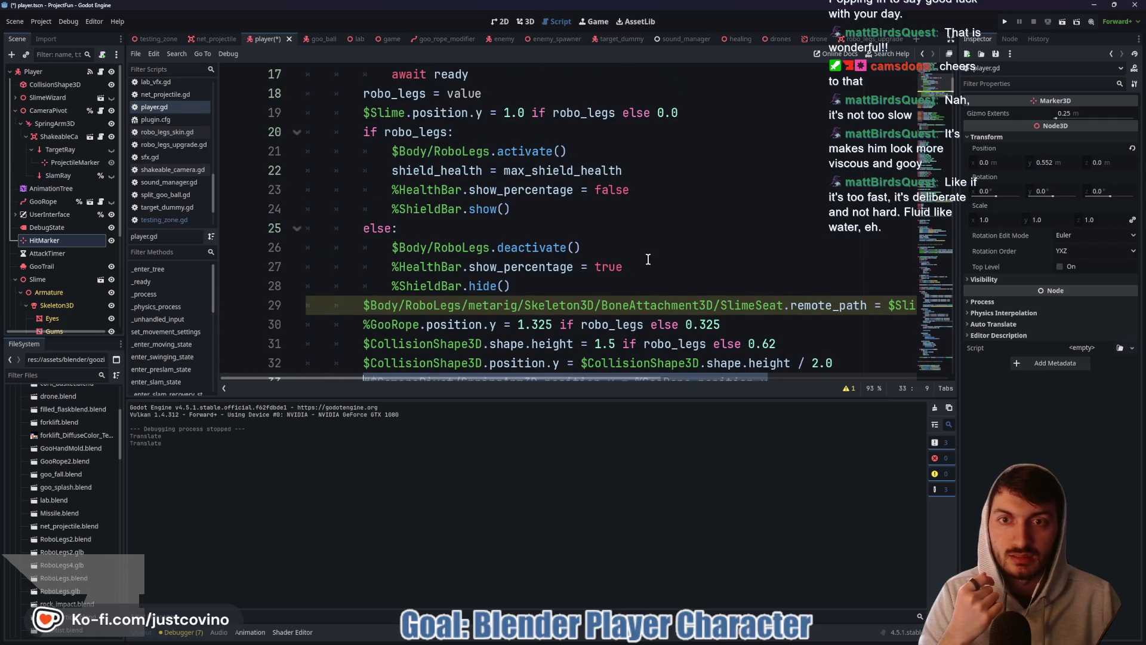
scroll(648, 258, down, 1)
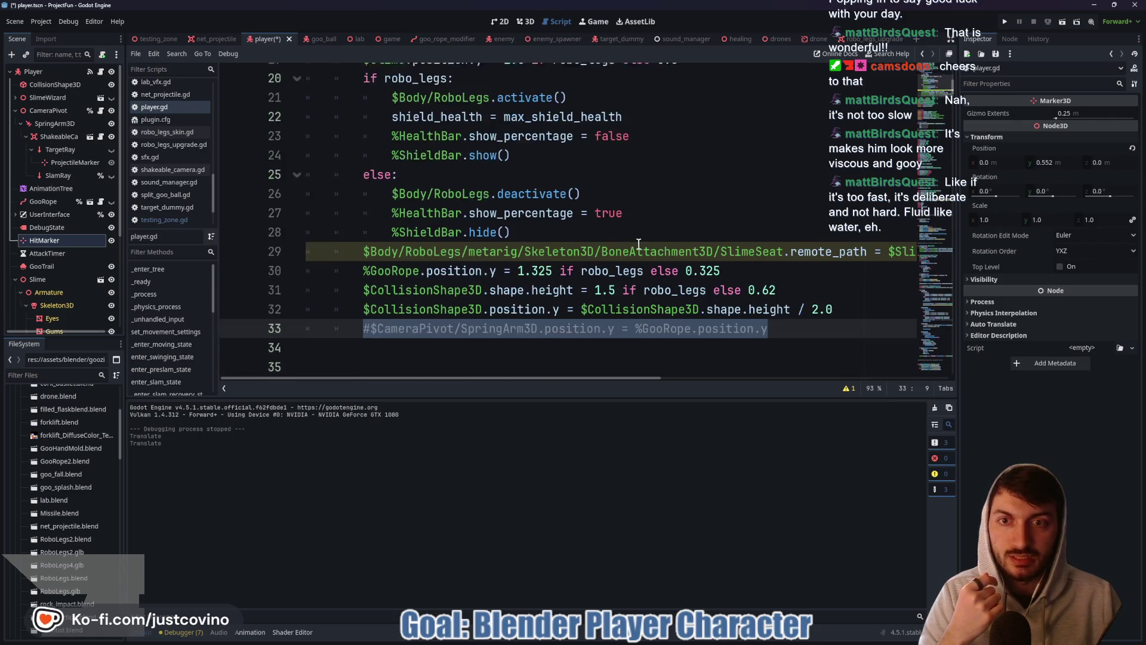
click(369, 327)
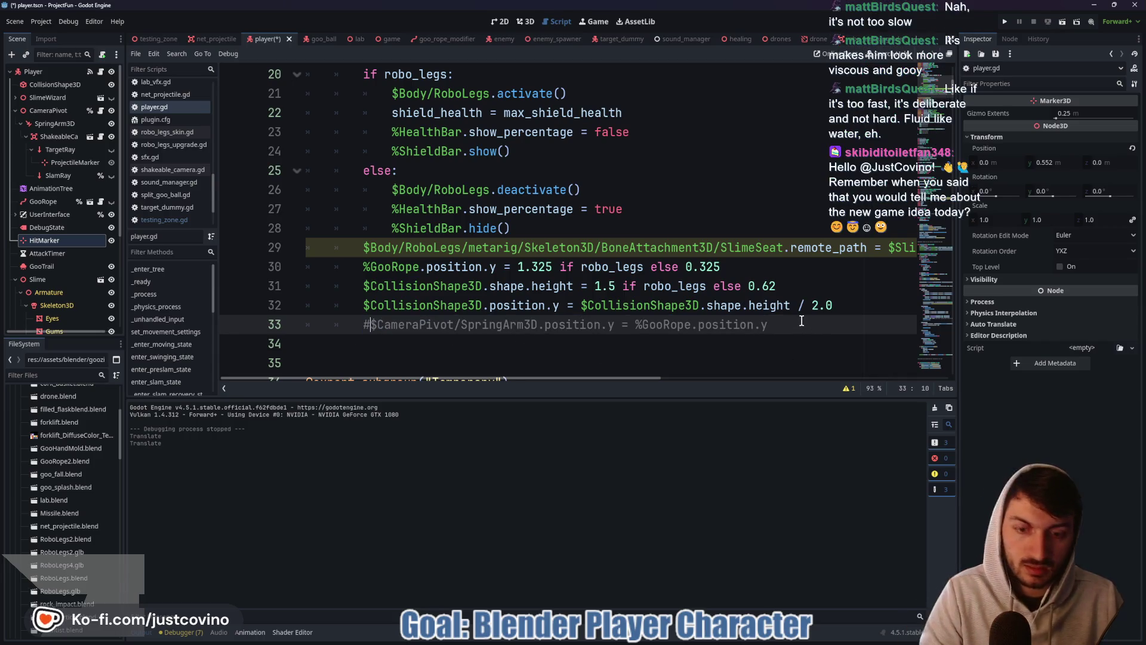
key(BackSpace)
drag(770, 325, 355, 332)
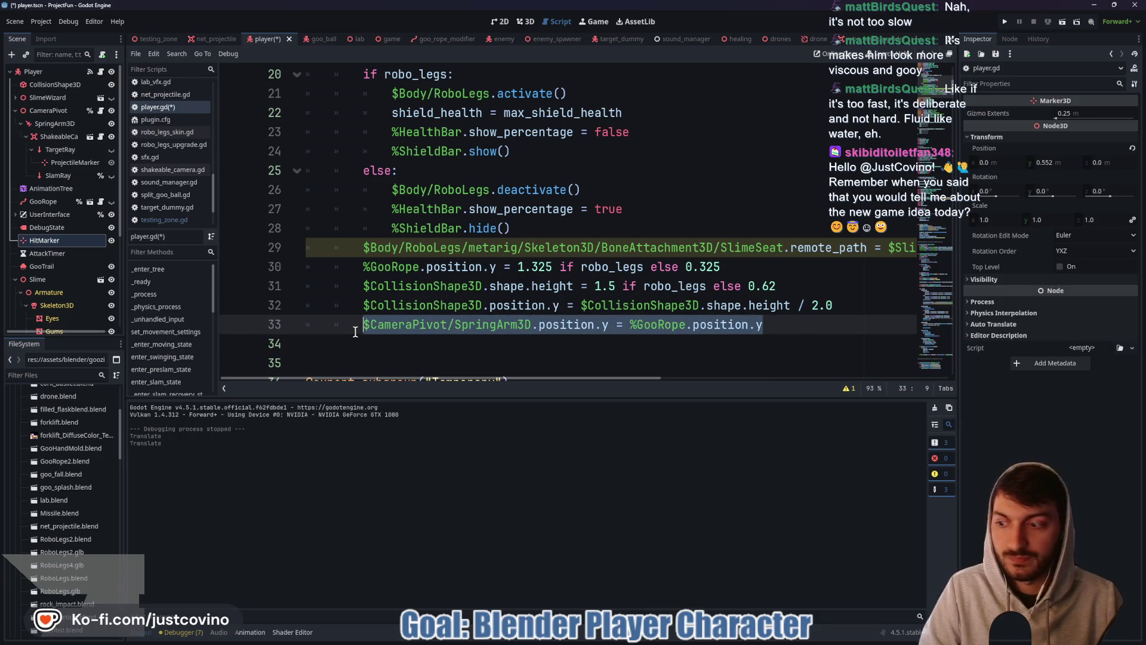
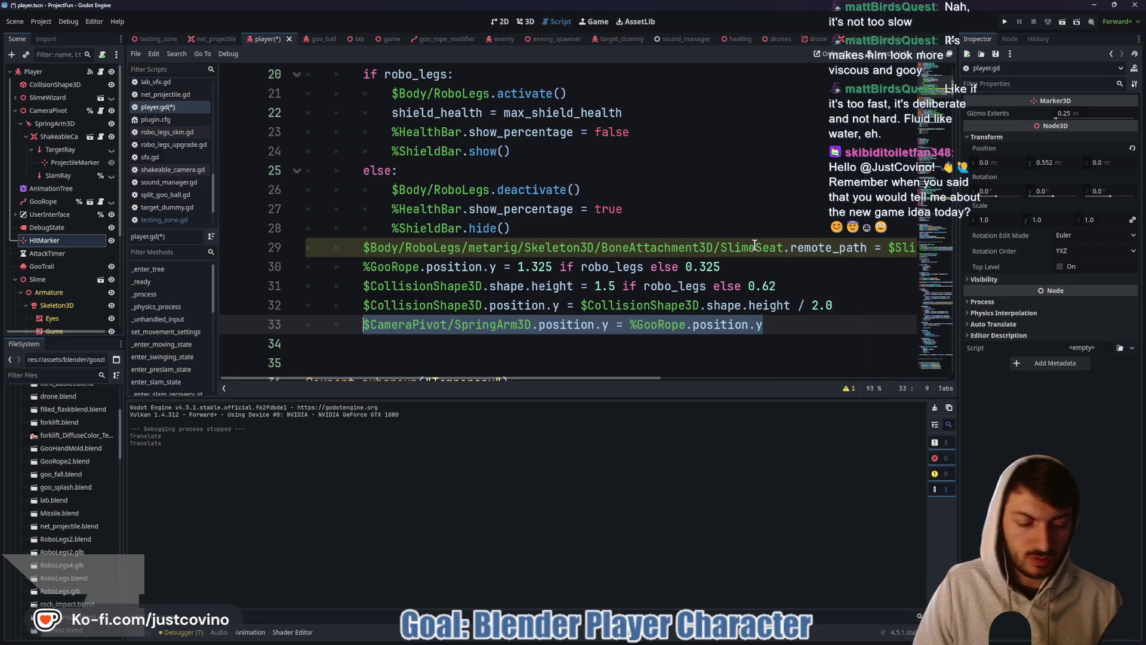
Move the spring-arm height line into the robo-legs if branch and paste a copy into else.
key(alt+Up)
key(alt+Up)
key(alt+Up)
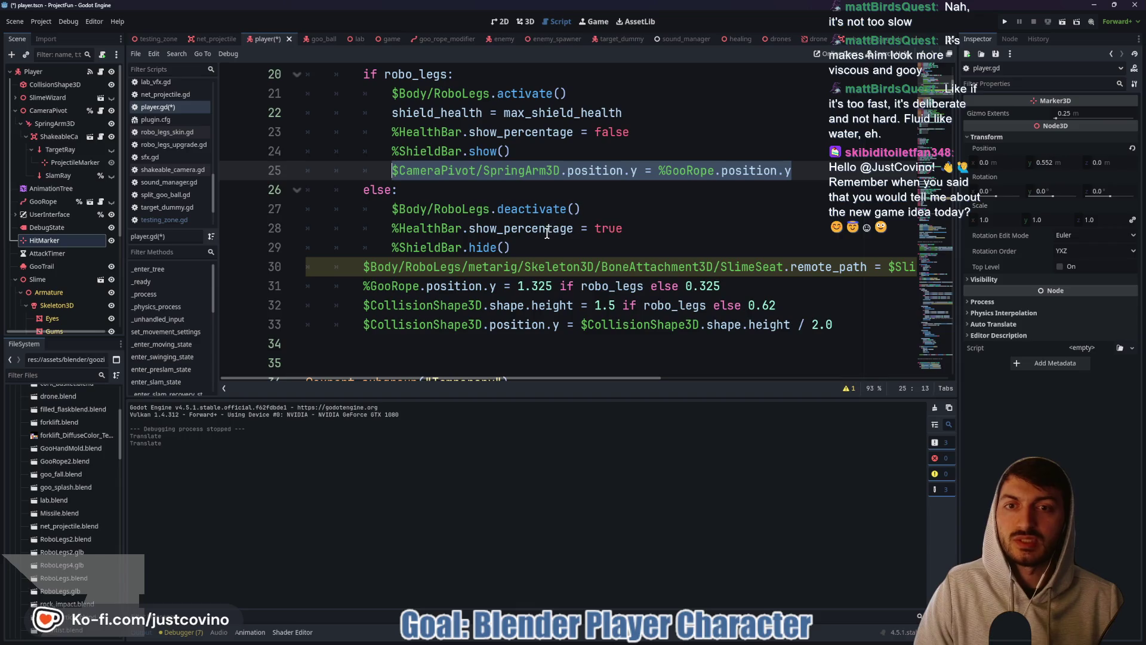
click(534, 246)
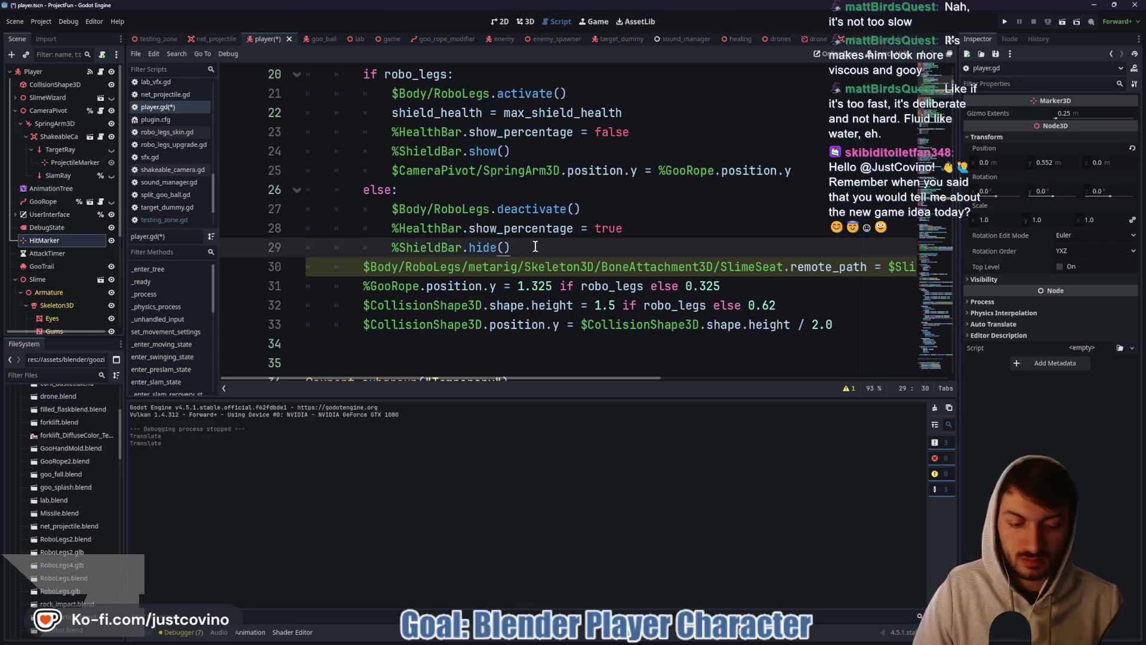
key(Return)
text($CameraPivot/SpringArm3D.position.y = %GooRope.position.y)
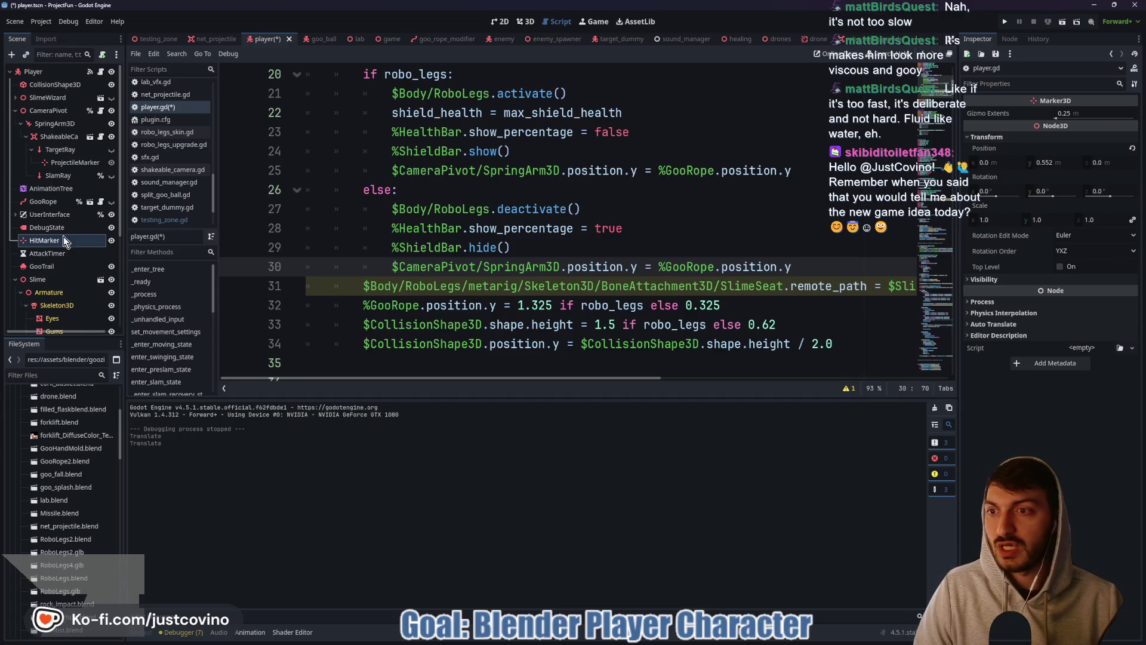
Replace %GooRope.position.y in the else line with 0.98, matching the SpringArm3D's Y, and save.
click(53, 125)
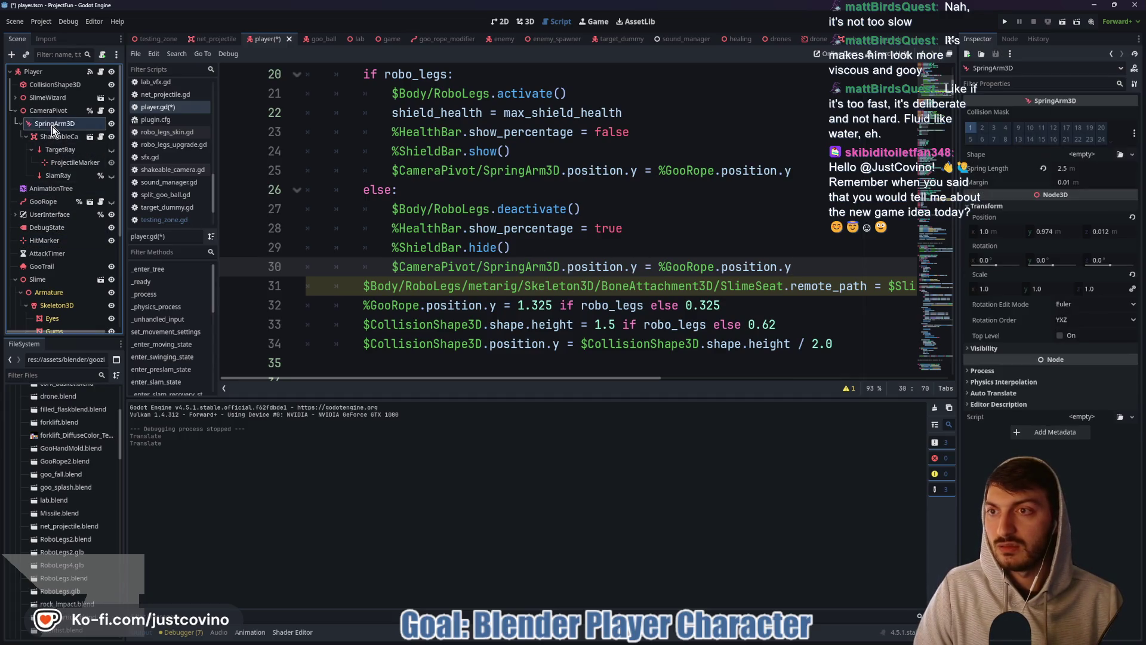
click(1061, 231)
text(0.98)
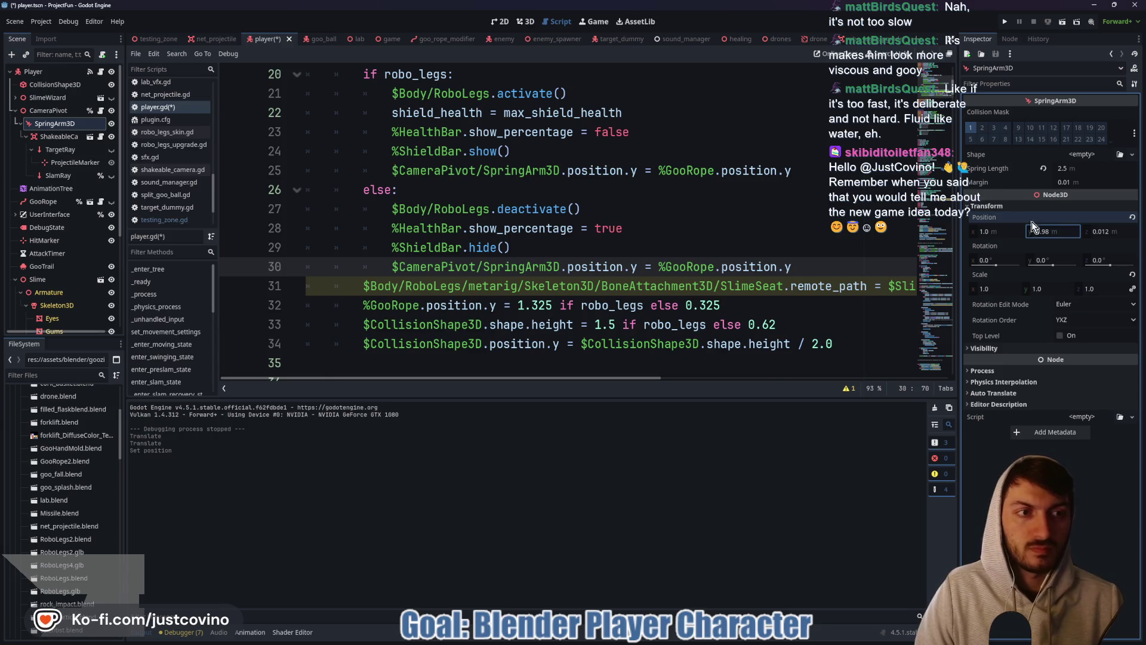
drag(798, 266, 659, 266)
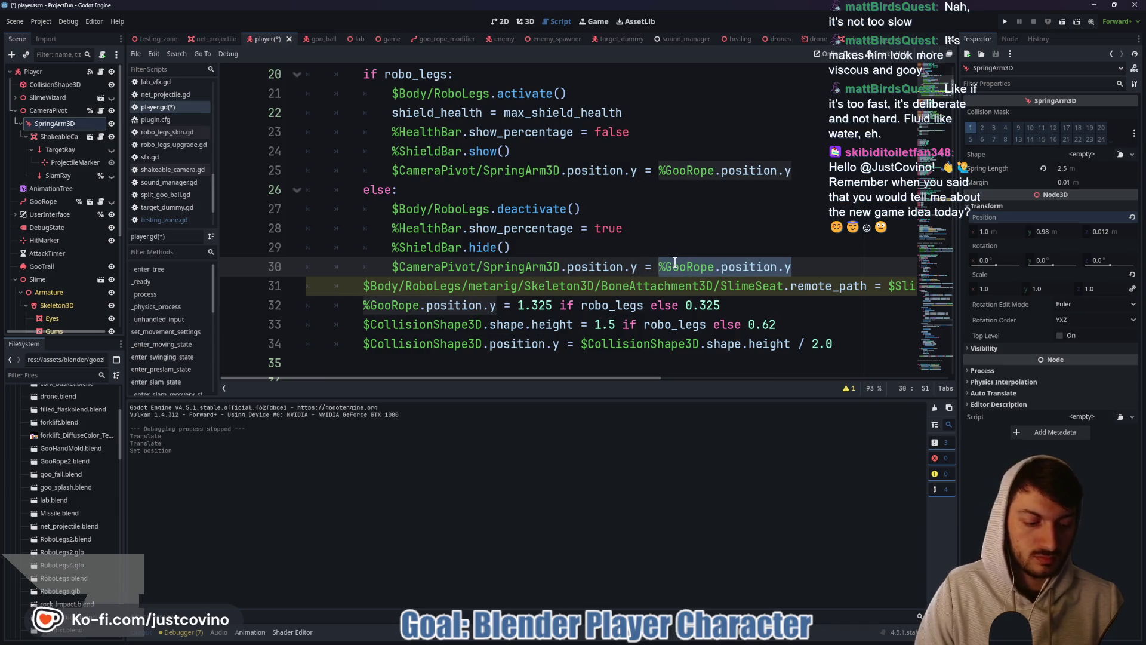
text(0.98)
key(ctrl+s)
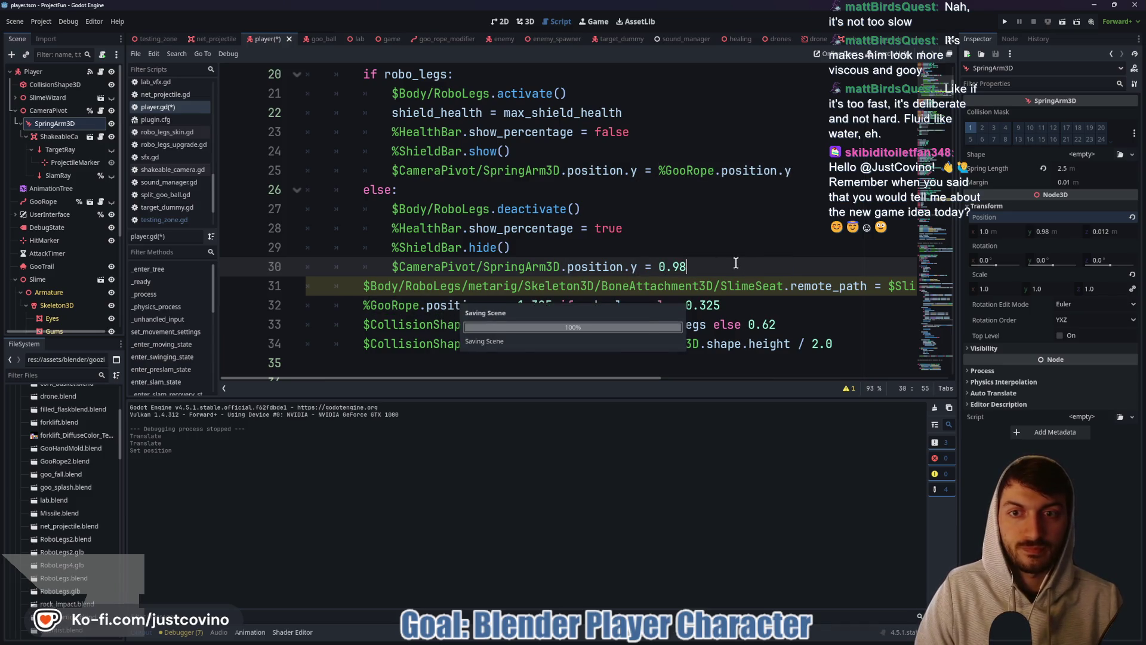
click(155, 39)
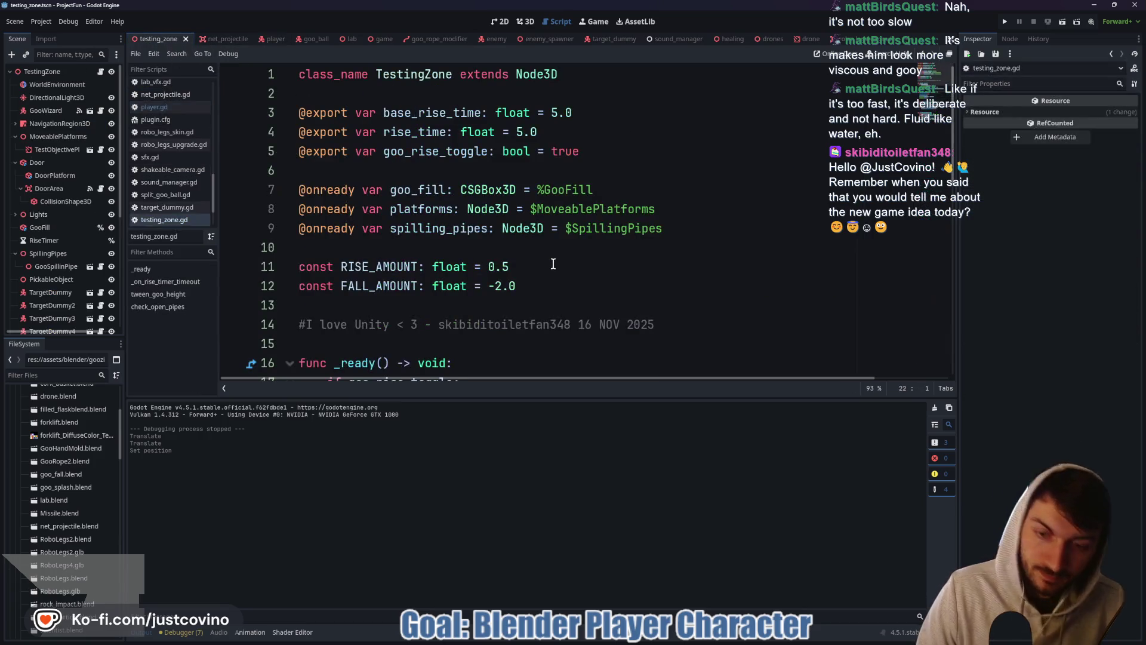
key(F5)
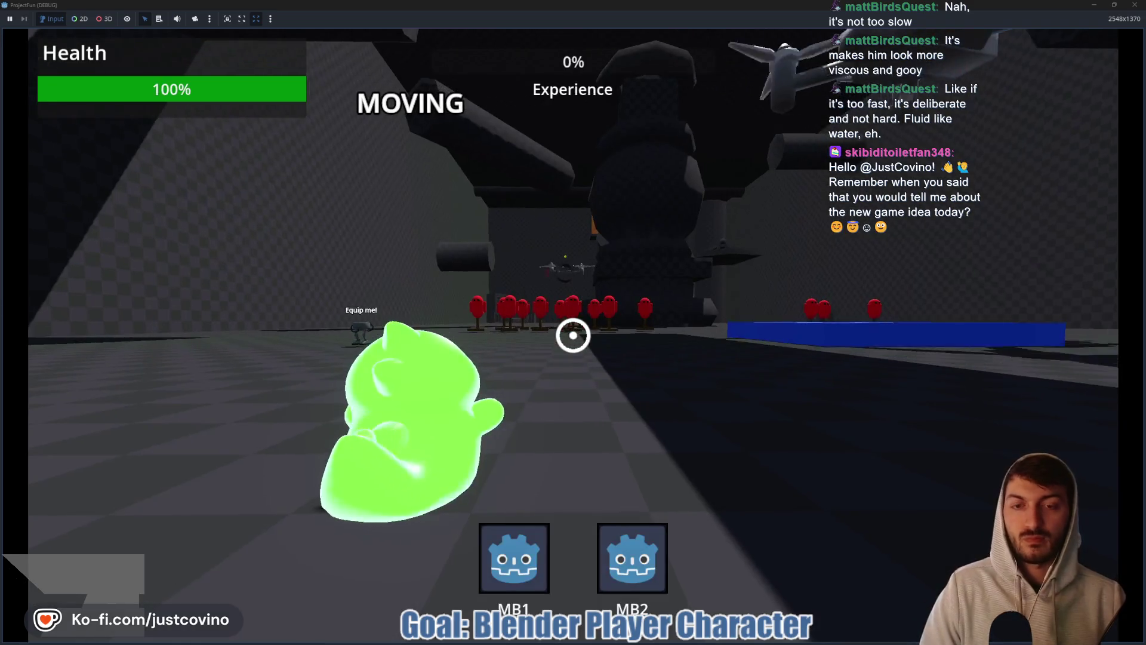
key(w)
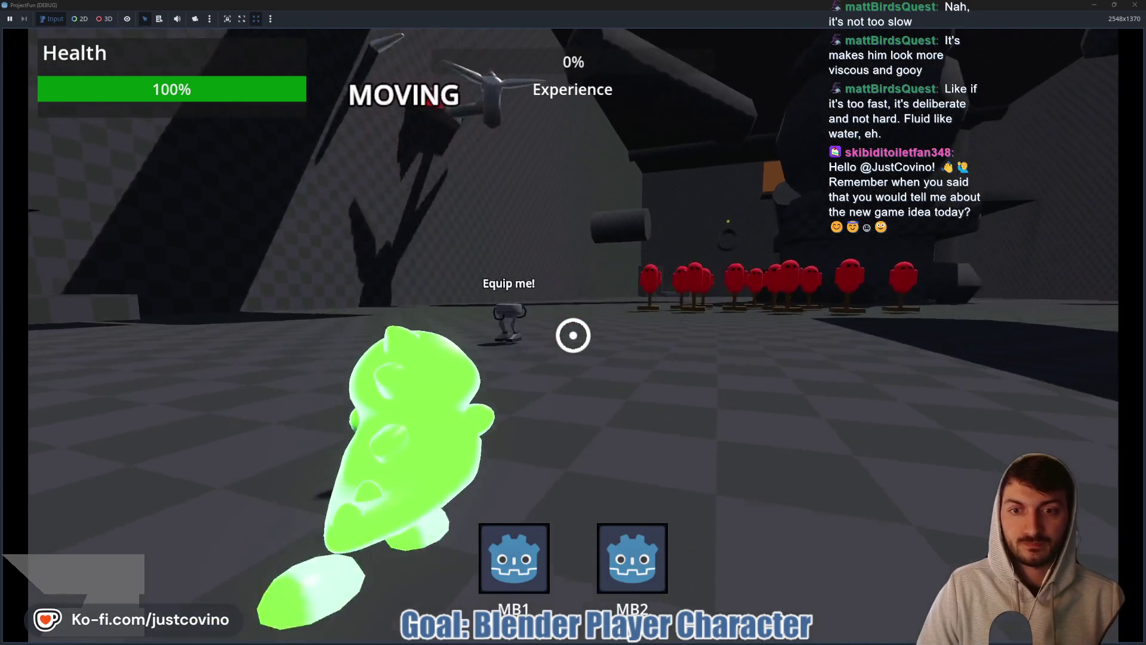
key(w)
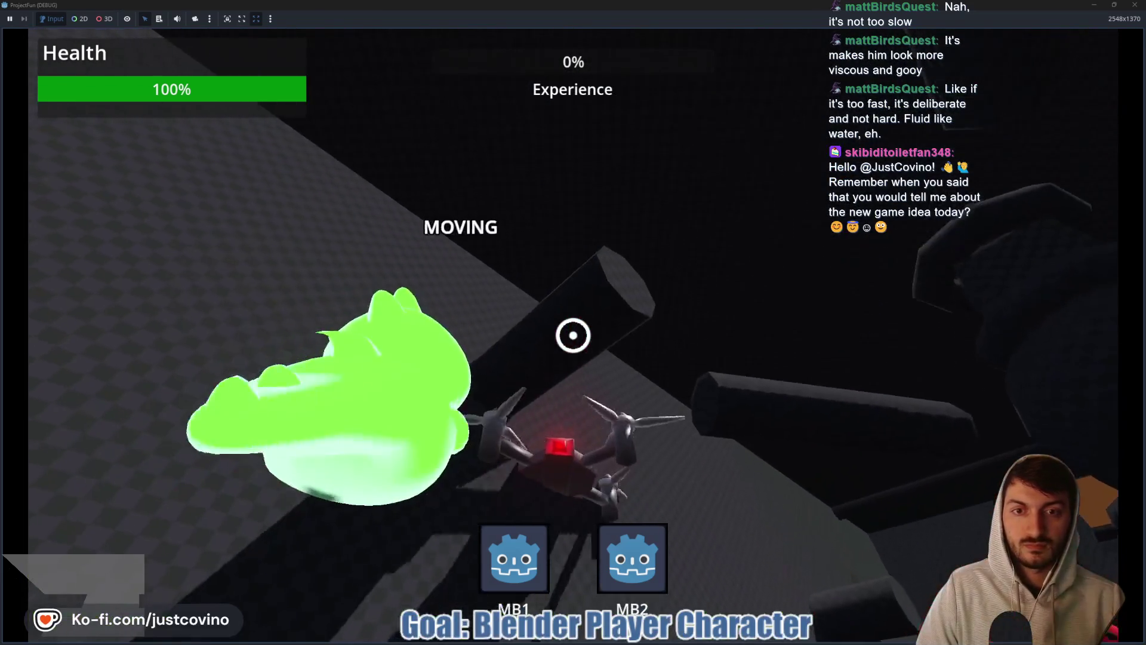
click(573, 335)
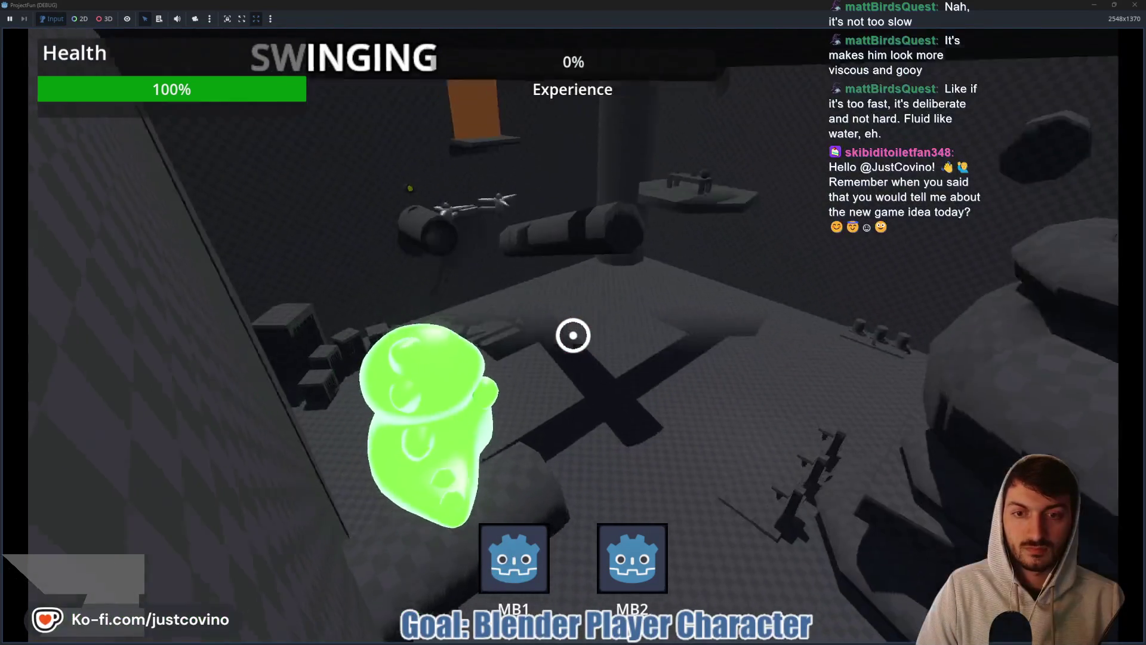
click(573, 335)
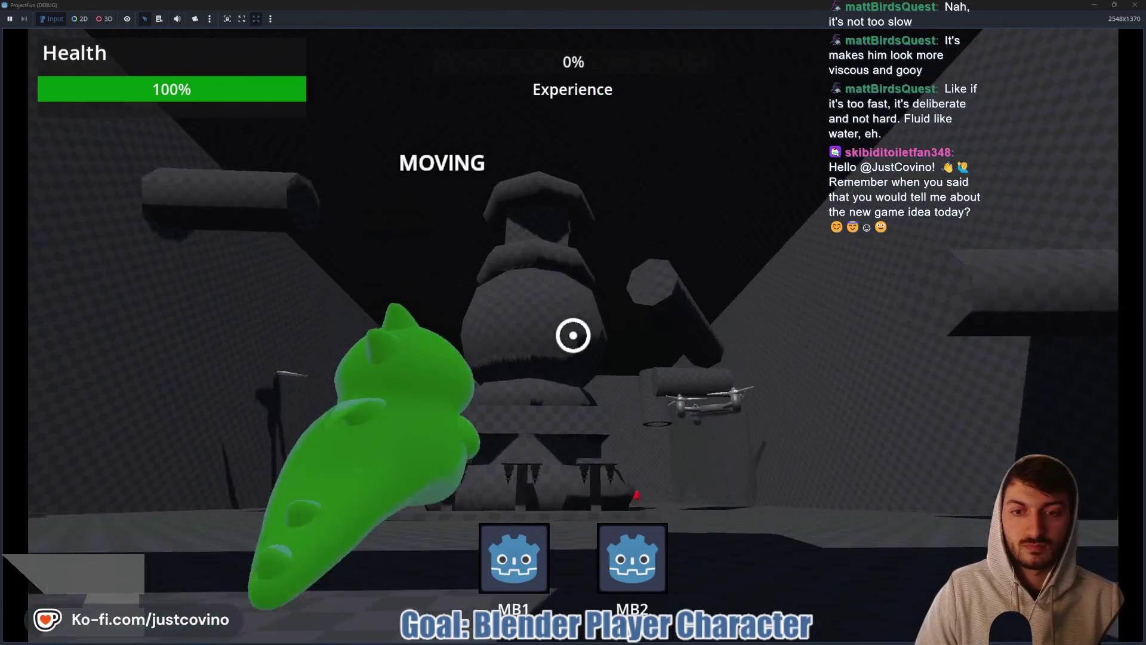
click(574, 335)
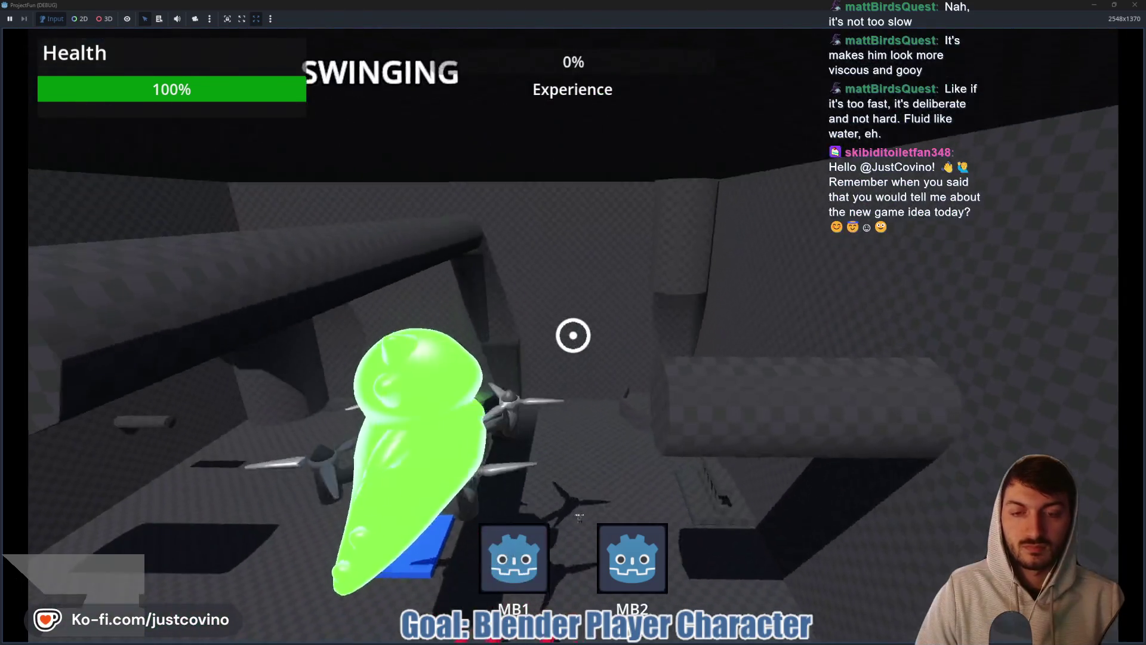
click(573, 335)
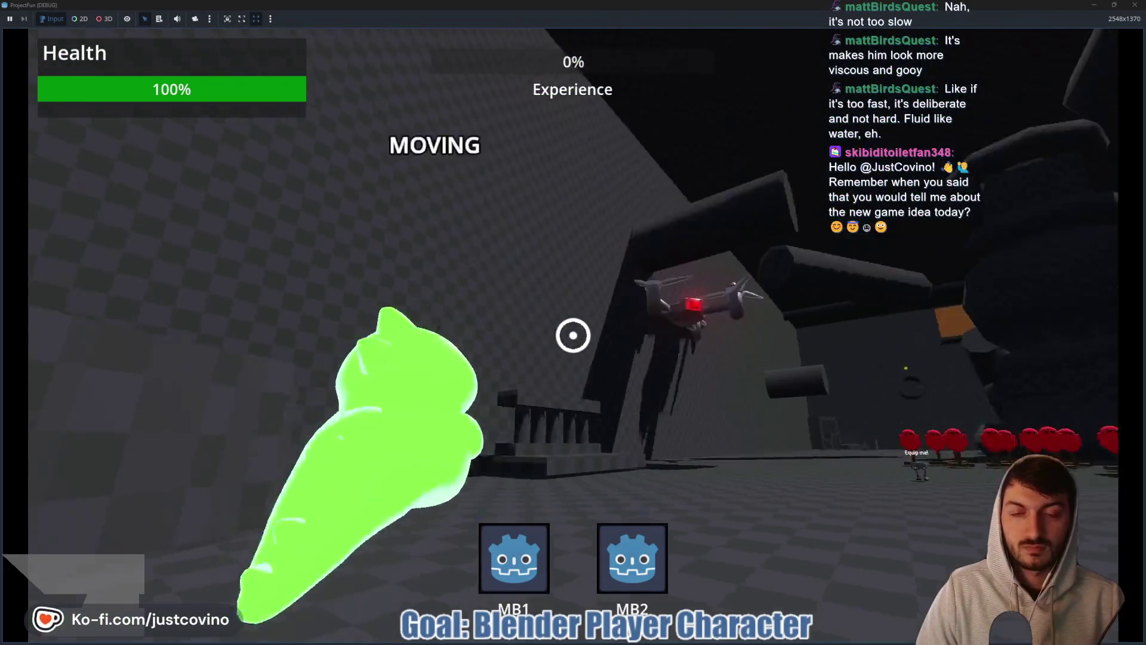
click(574, 335)
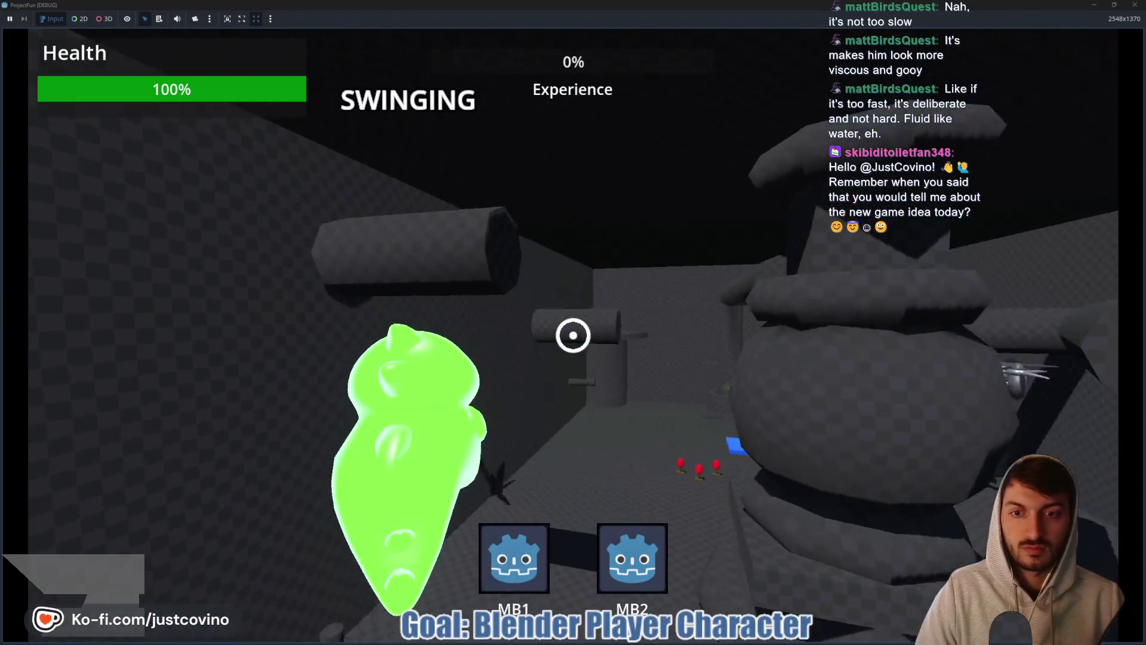
key(space)
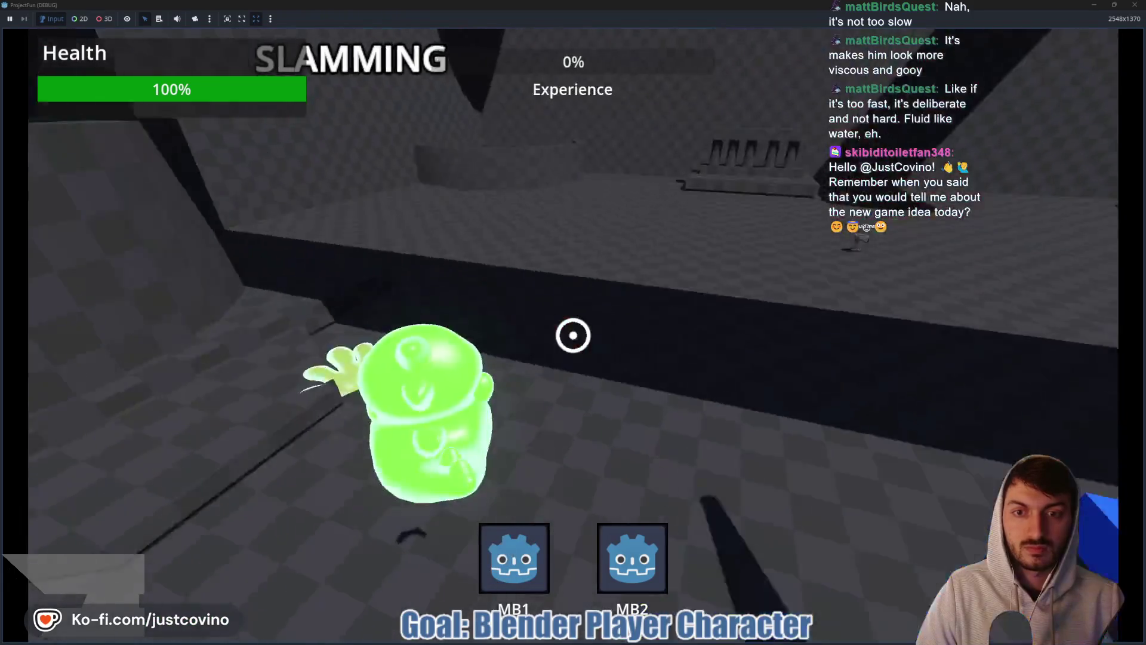
key(w)
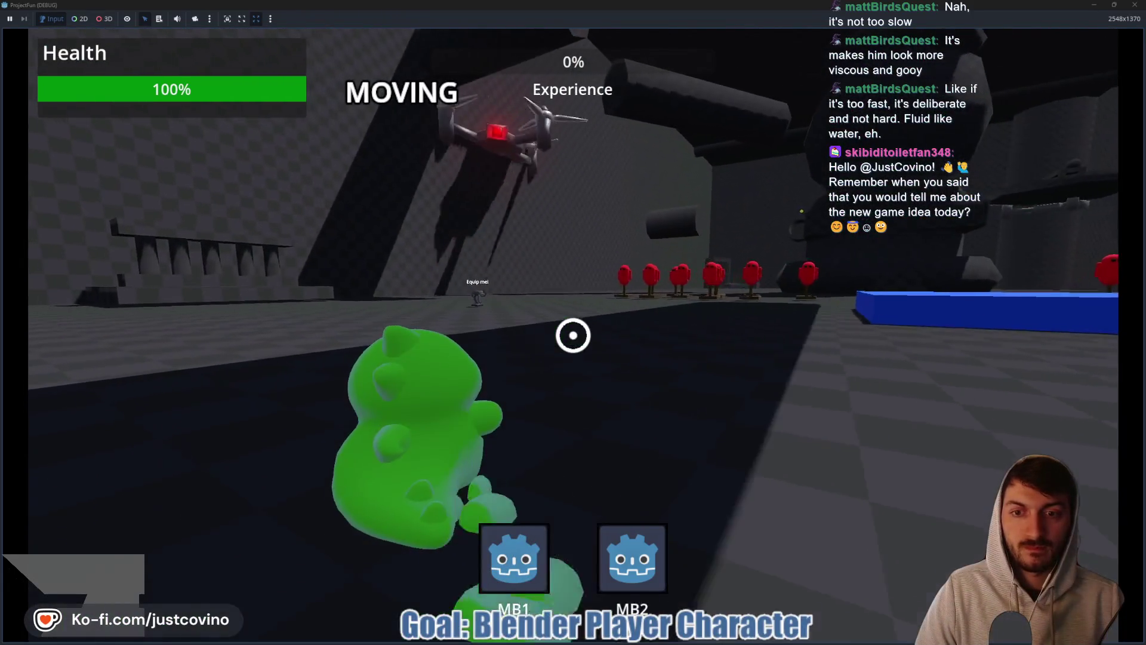
key(w)
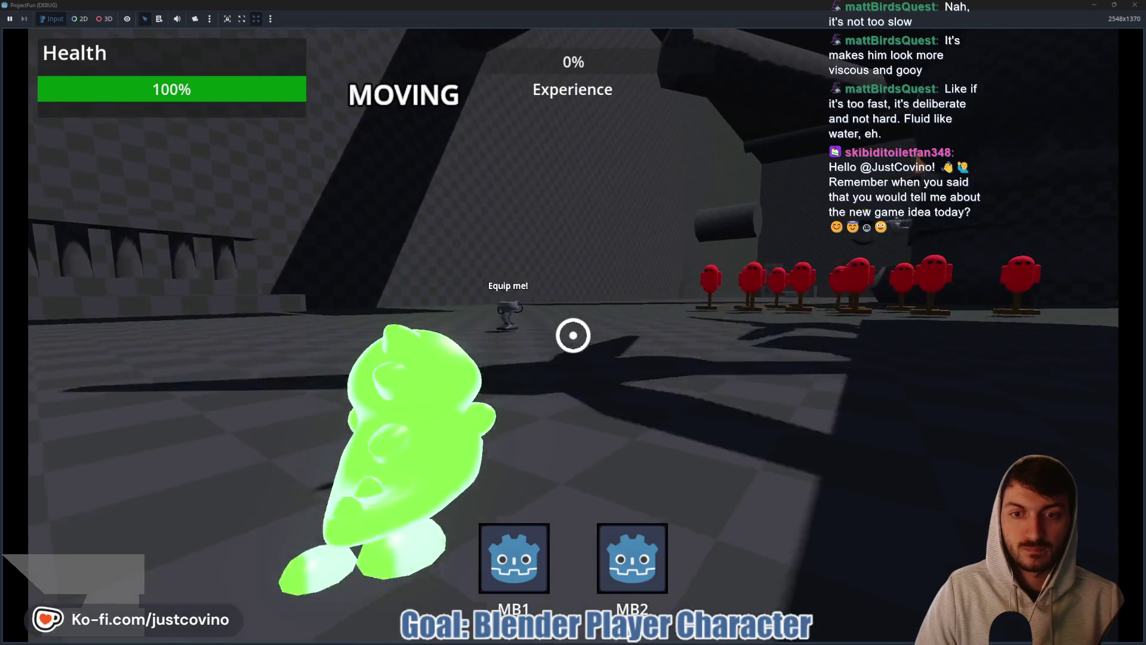
key(w)
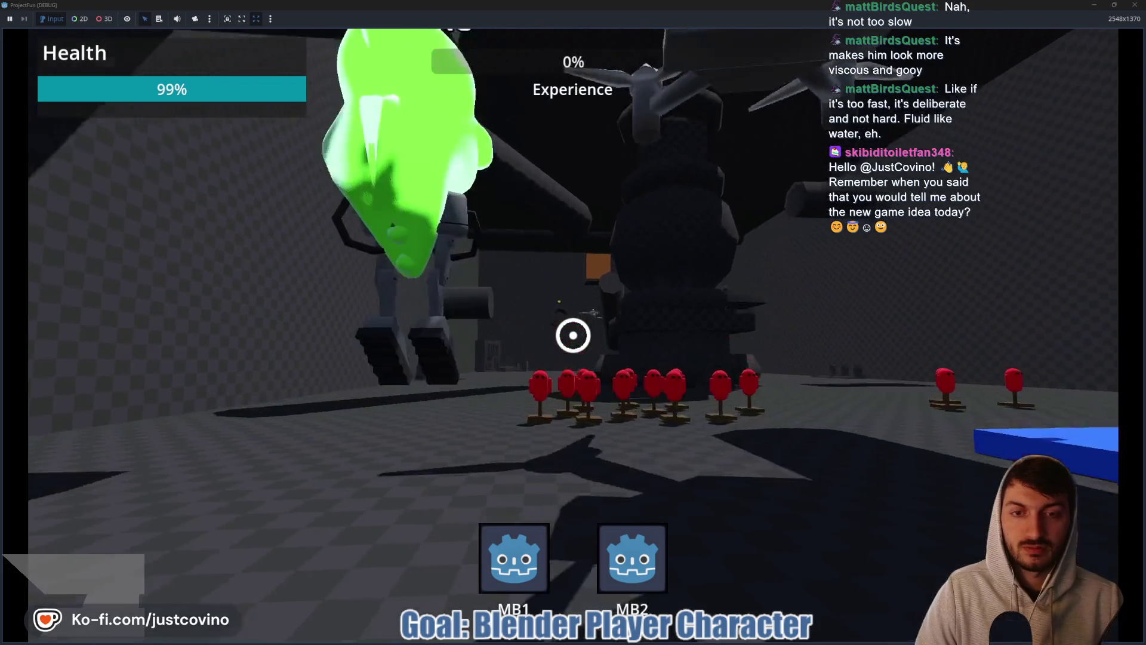
click(573, 335)
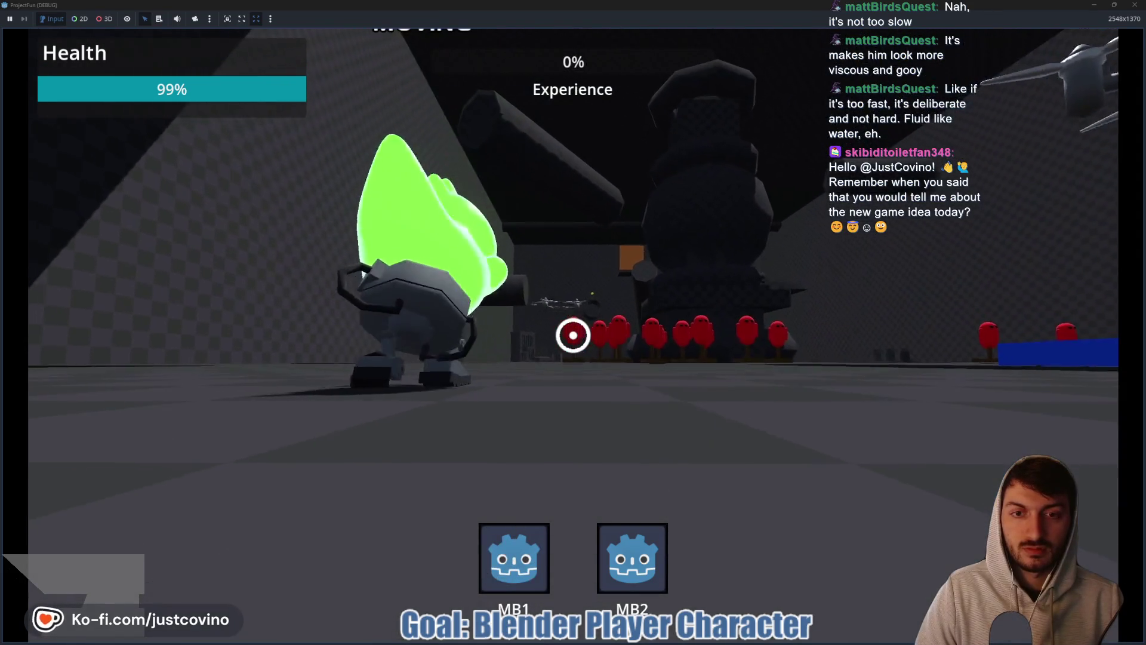
key(F8)
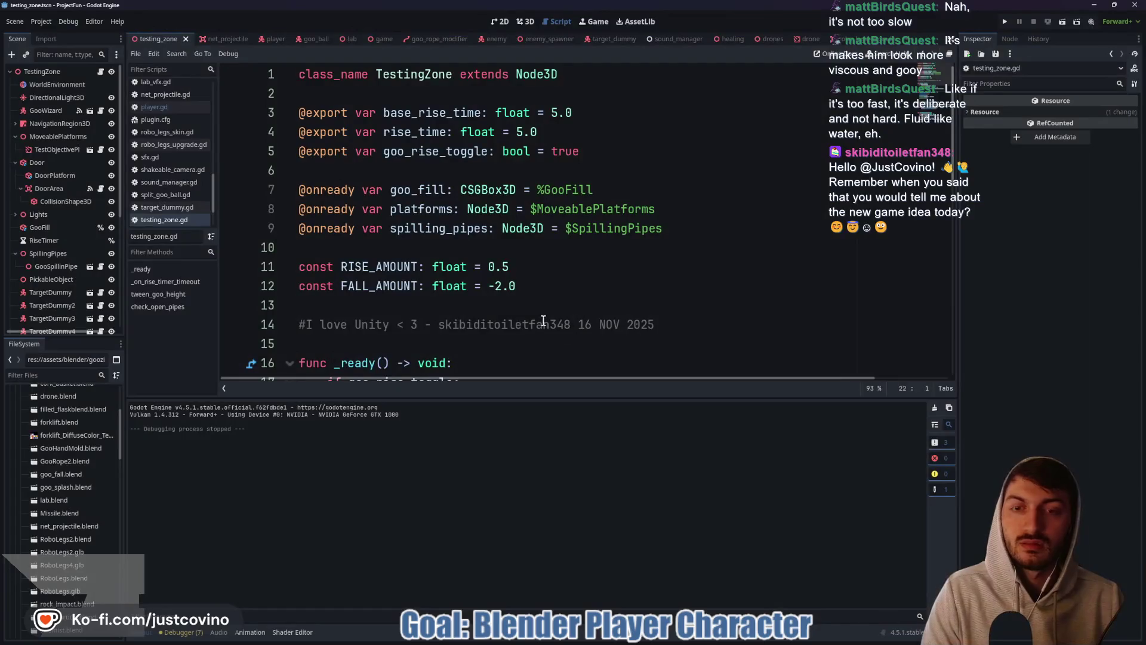
Swap %GooRope for hit_marker in line 25's spring-arm height and save player.gd.
click(271, 40)
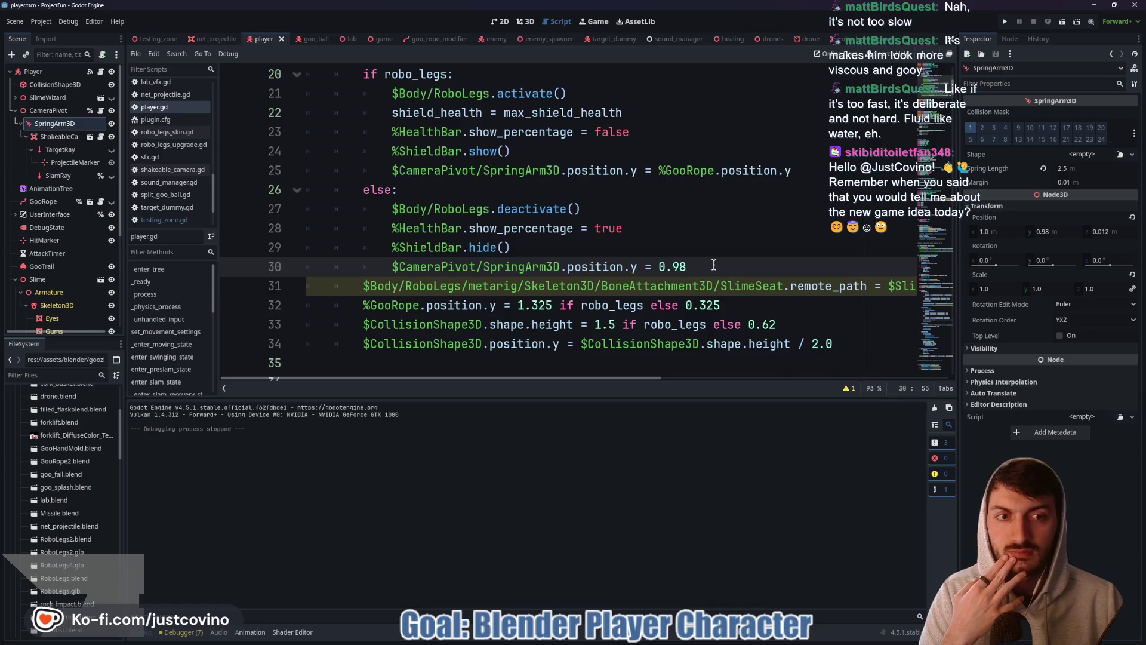
scroll(561, 250, up, 2)
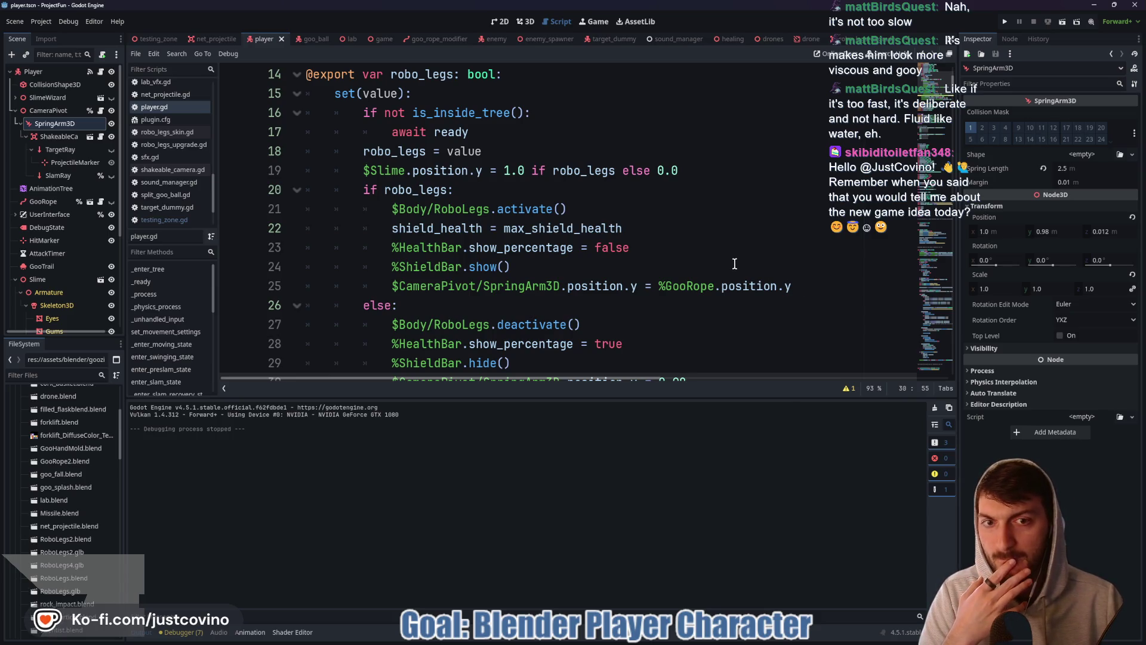
click(710, 287)
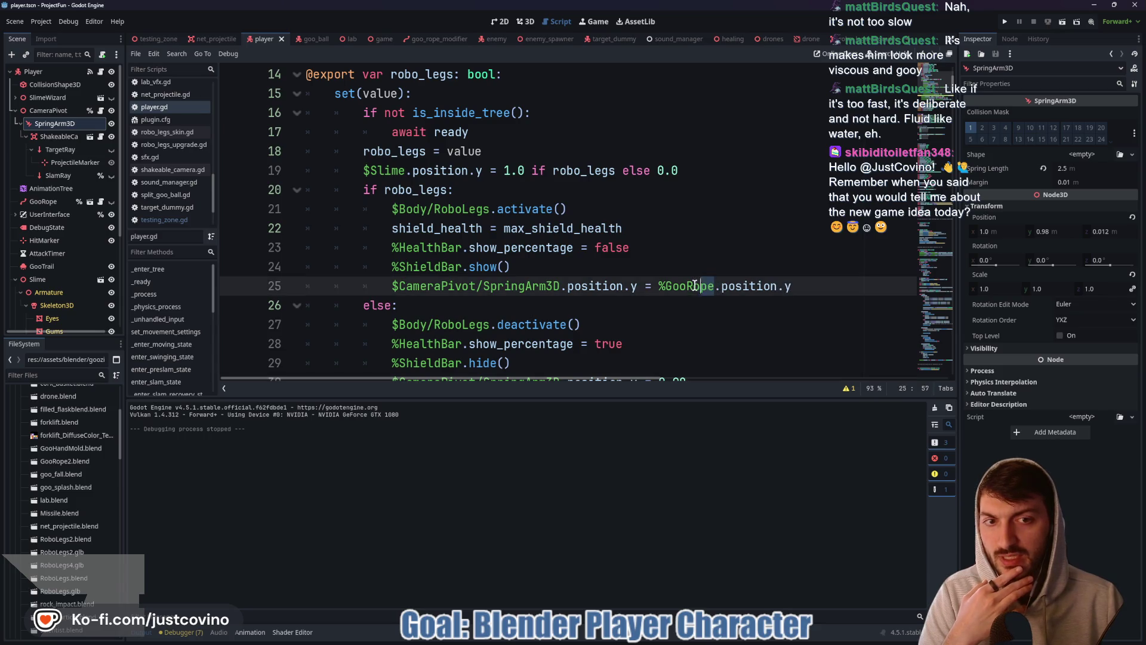
text(hit_)
key(Return)
key(ctrl+s)
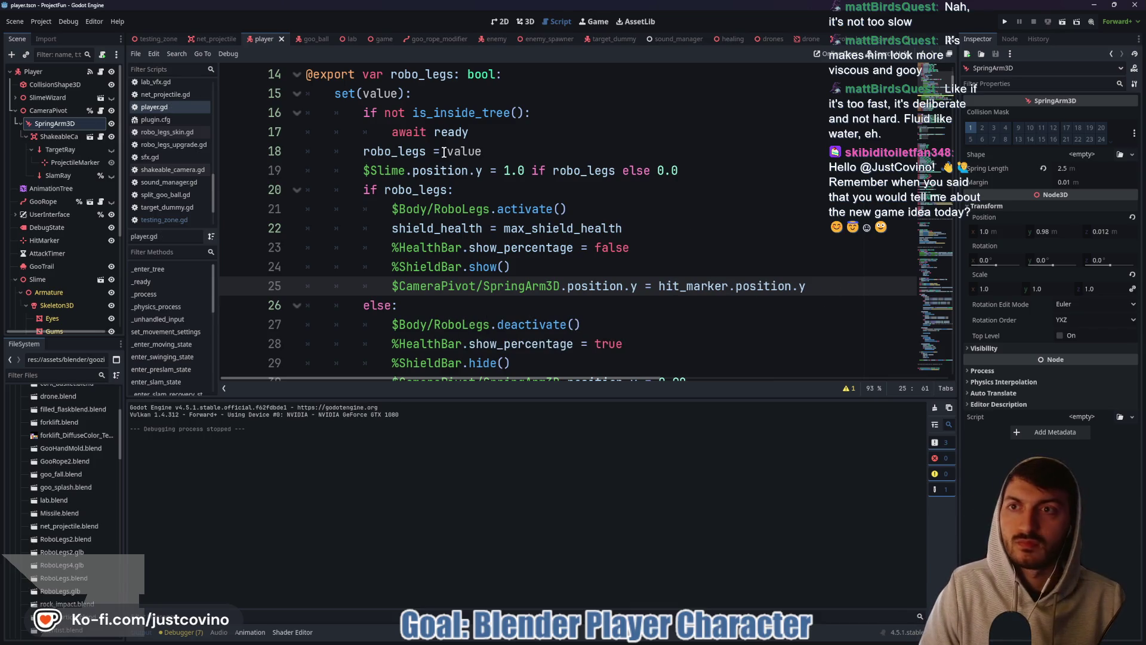
click(168, 37)
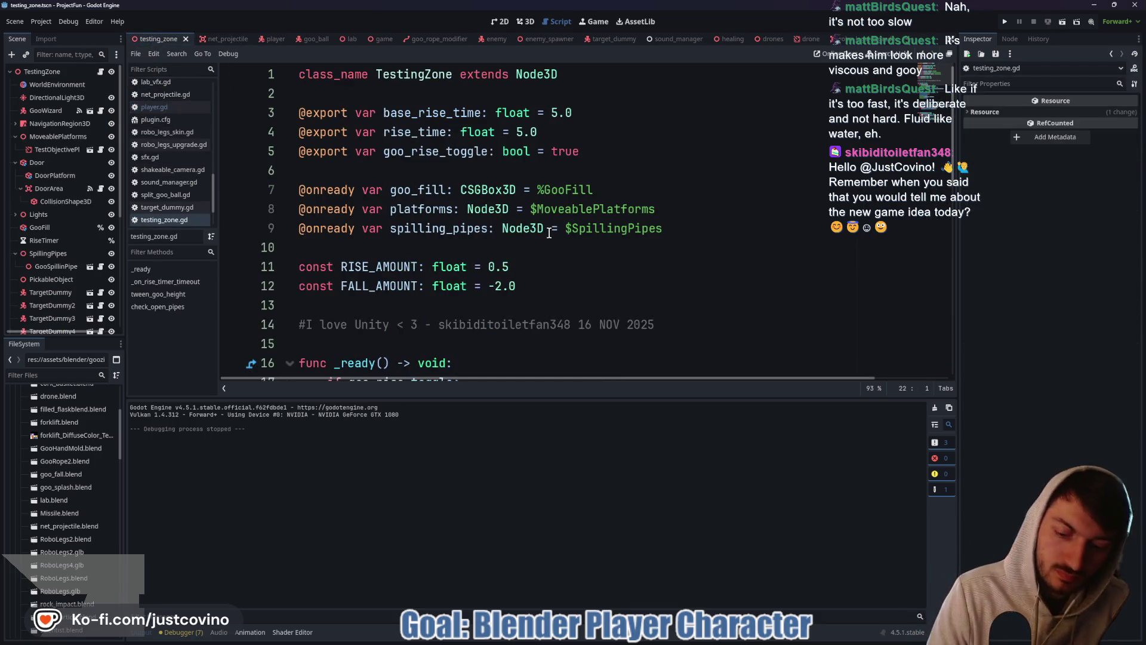
key(F6)
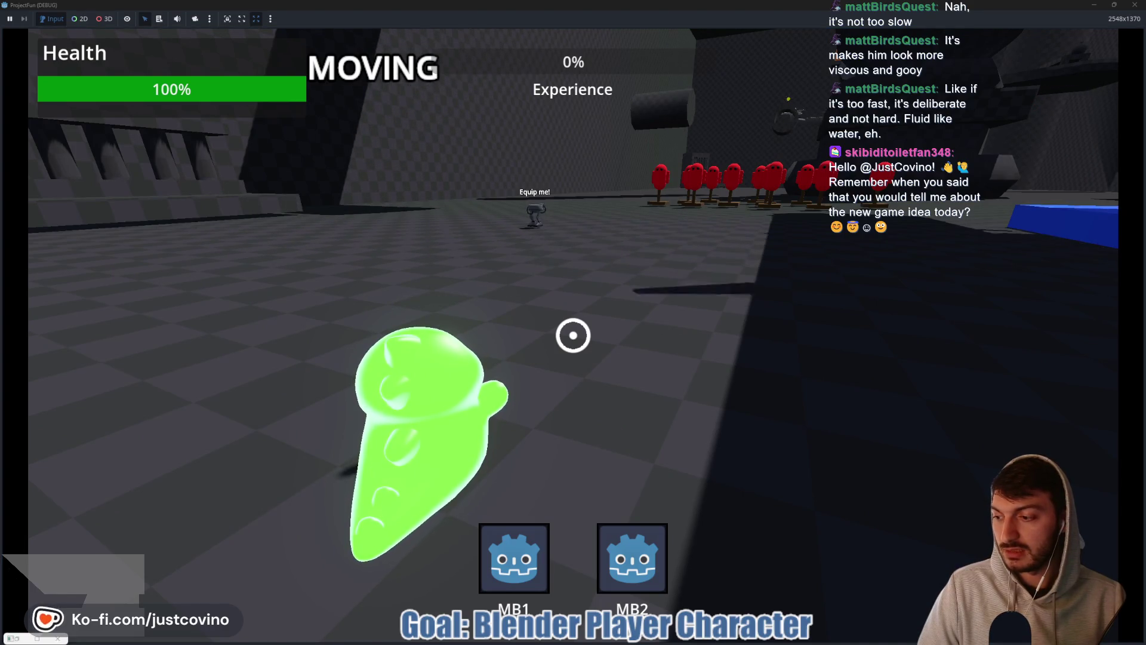
key(a)
key(a)
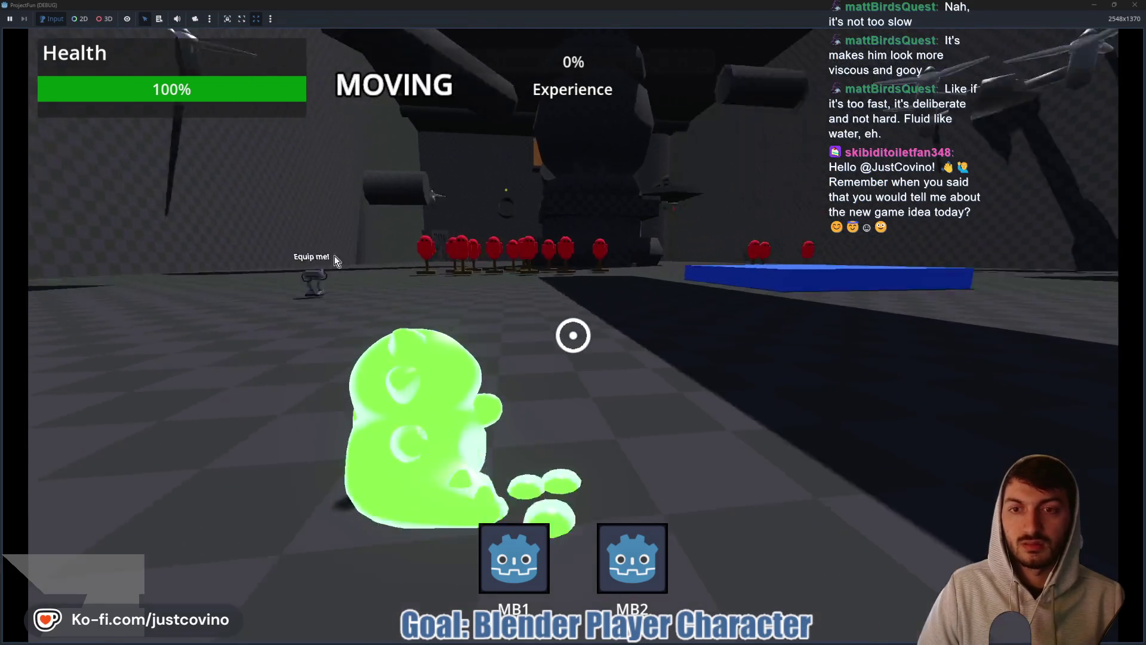
key(w)
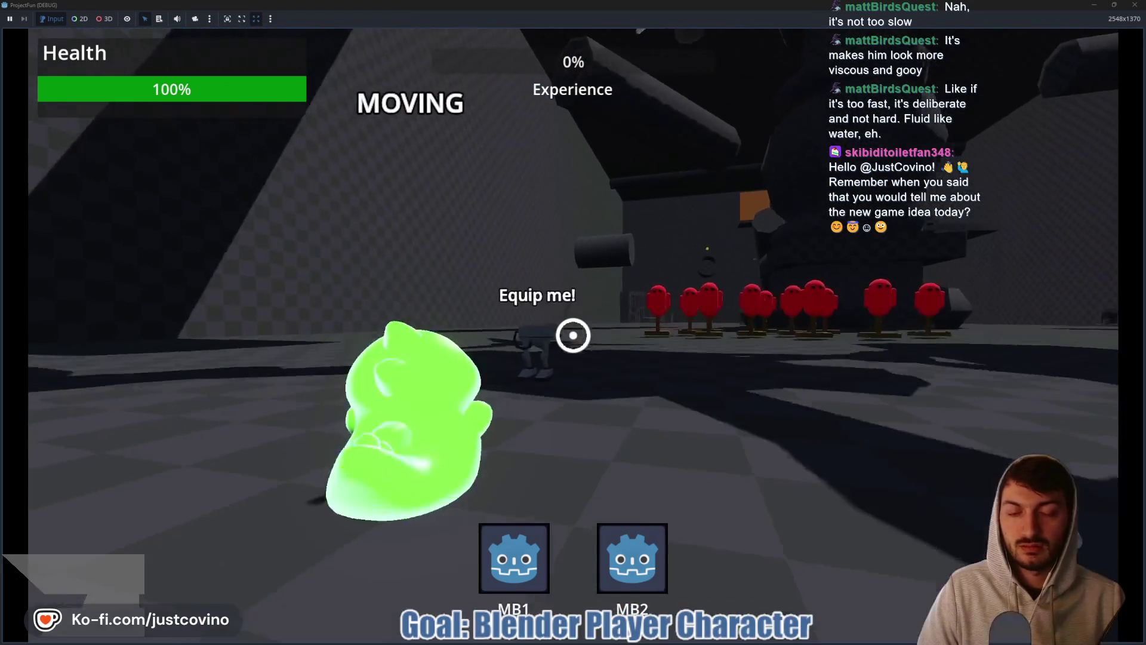
key(e)
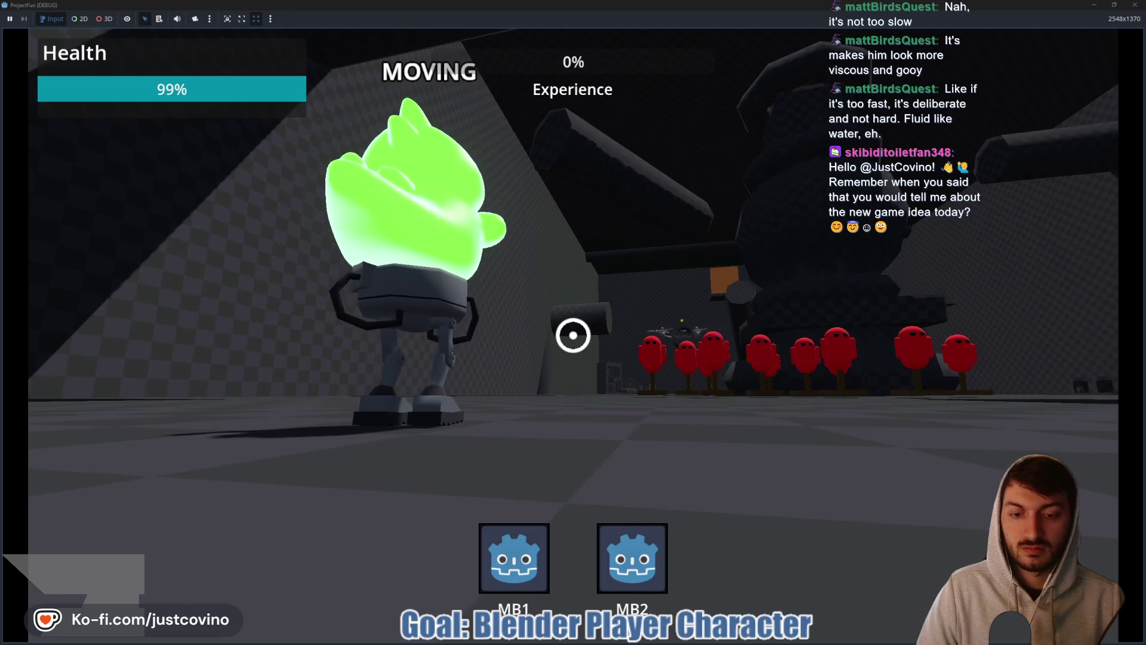
key(F8)
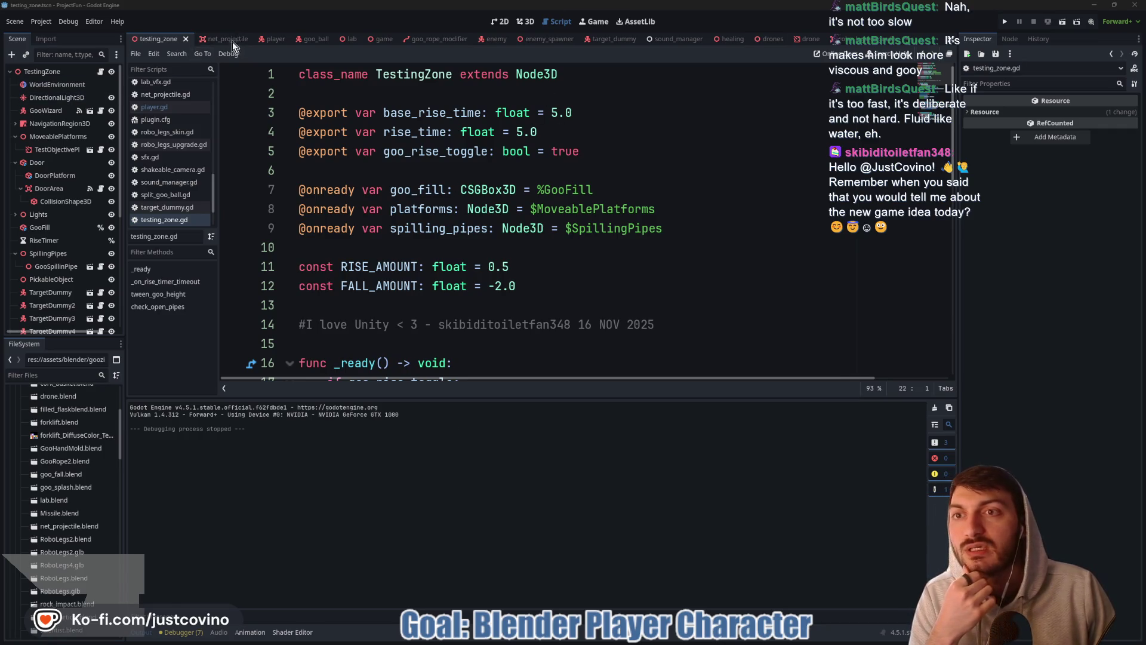
Replace hit_marker.position.y on line 25 with a fixed 1.98 and save player.gd.
click(267, 40)
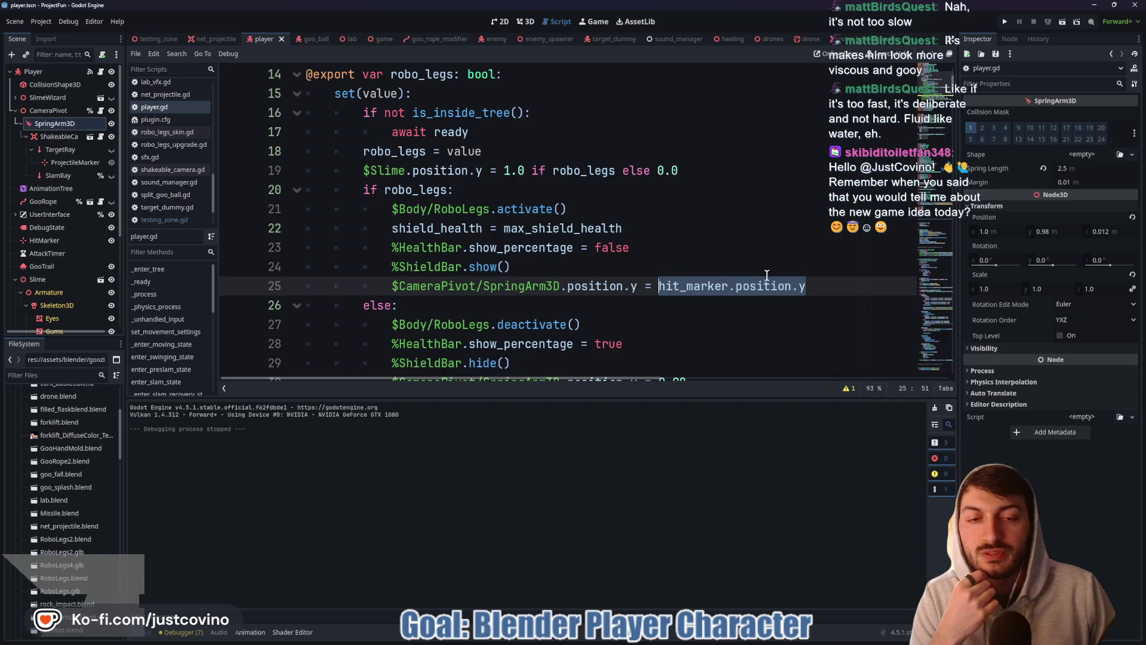
scroll(768, 273, down, 1)
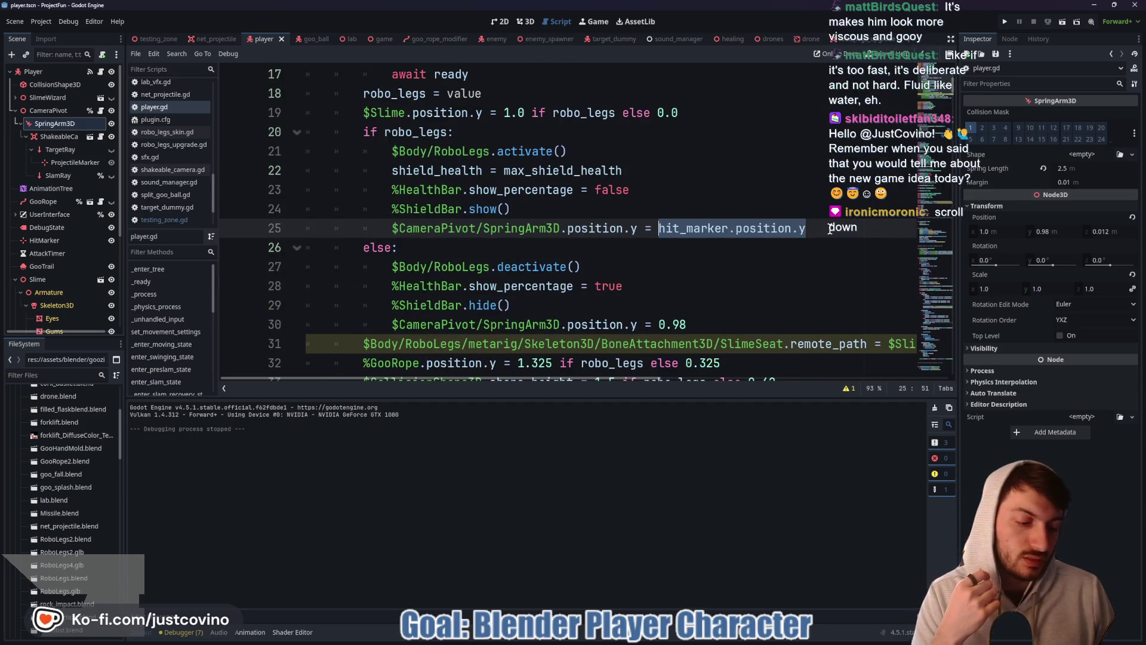
text(1)
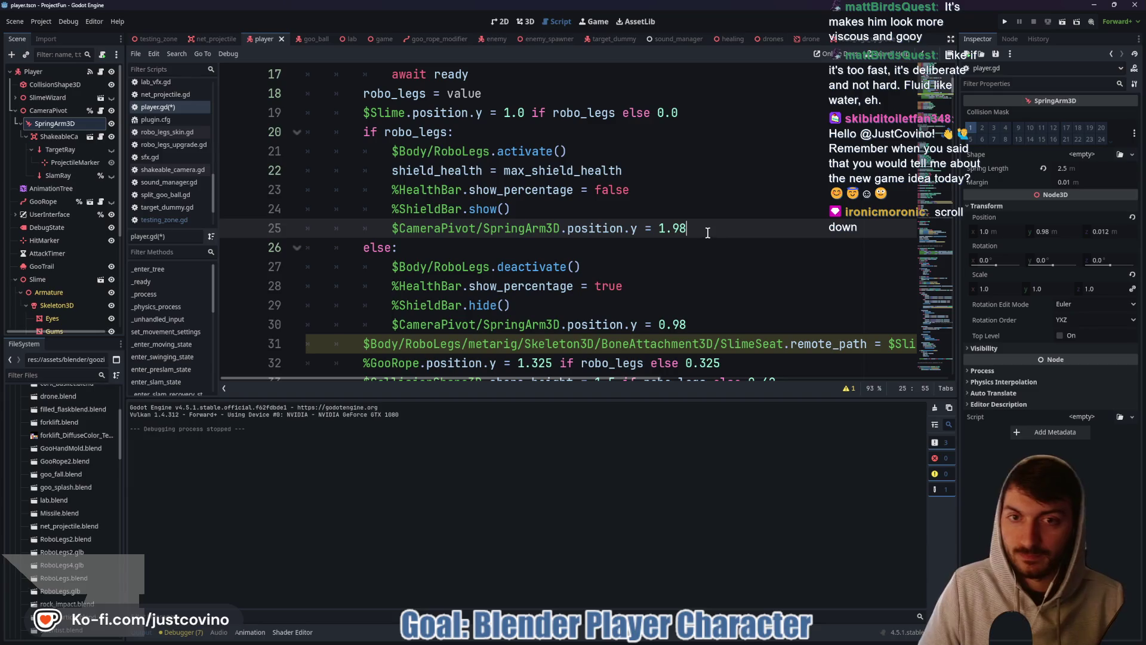
key(ctrl+s)
scroll(717, 259, down, 3)
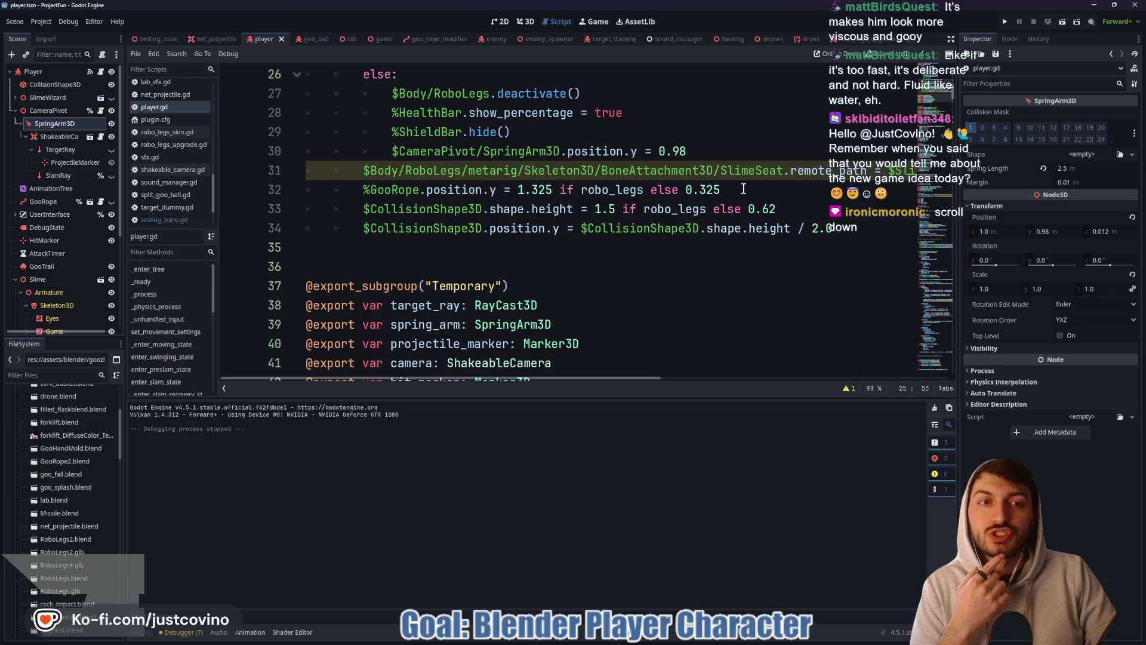
mouse_move(581, 376)
mouse_down()
mouse_move(770, 380)
mouse_move(577, 382)
mouse_up()
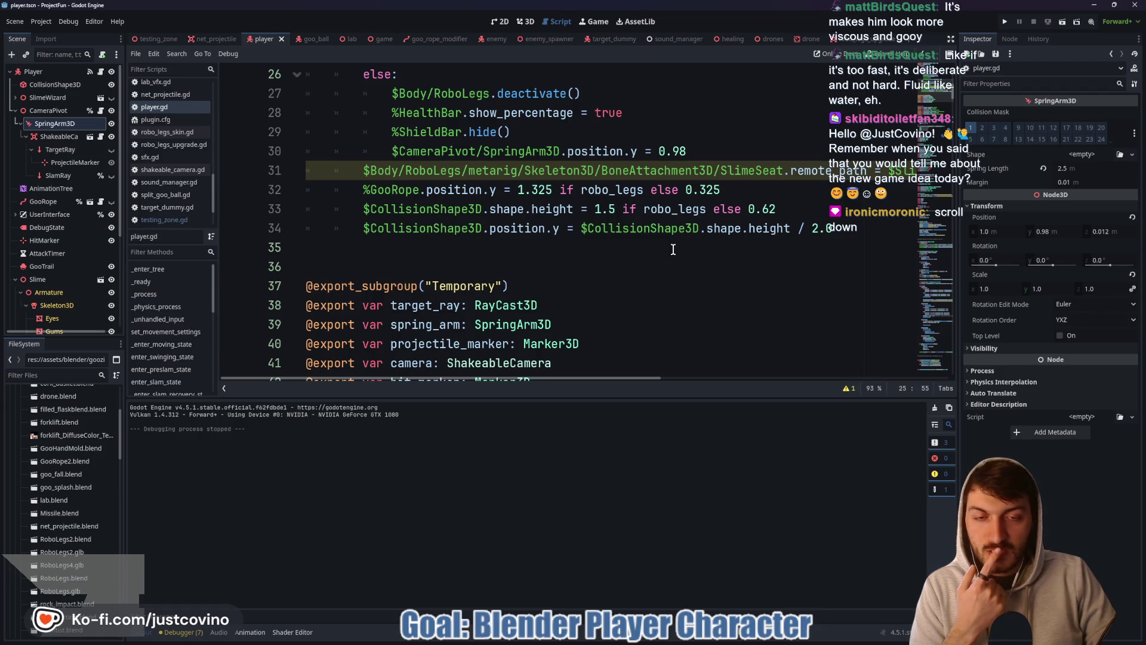
scroll(675, 252, up, 3)
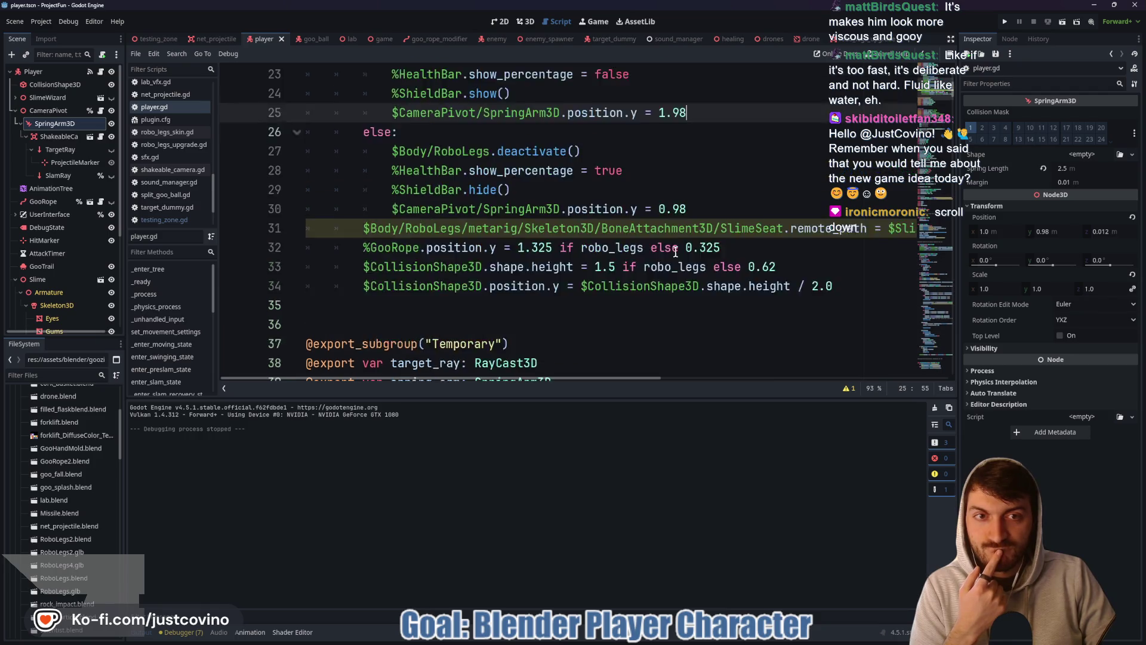
scroll(677, 252, down, 1)
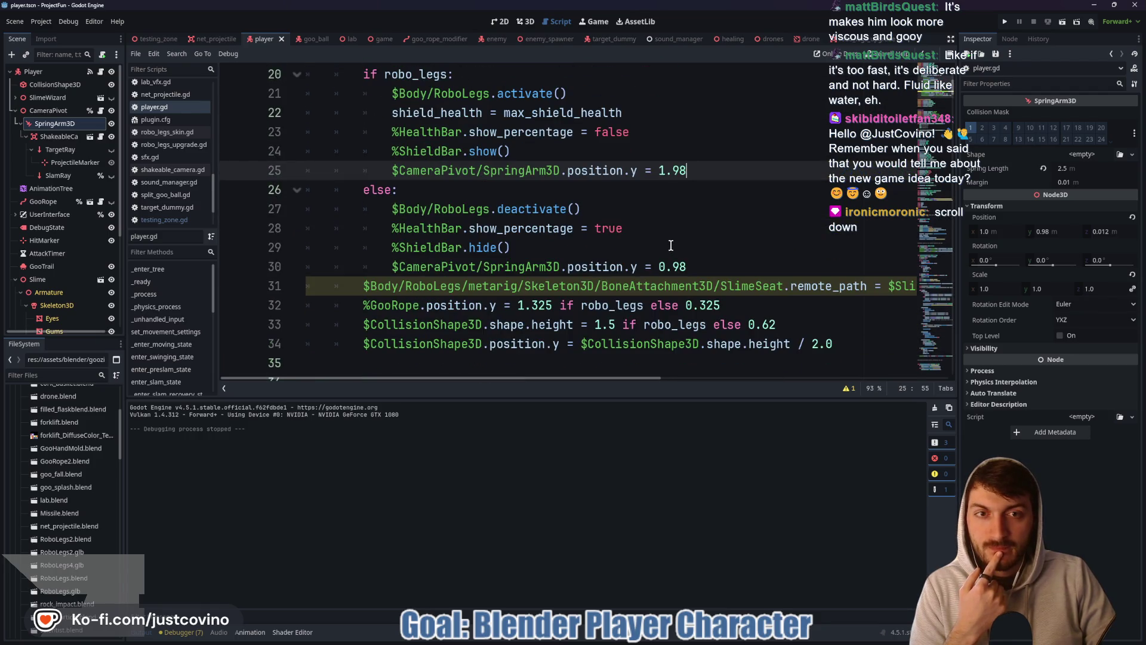
click(162, 42)
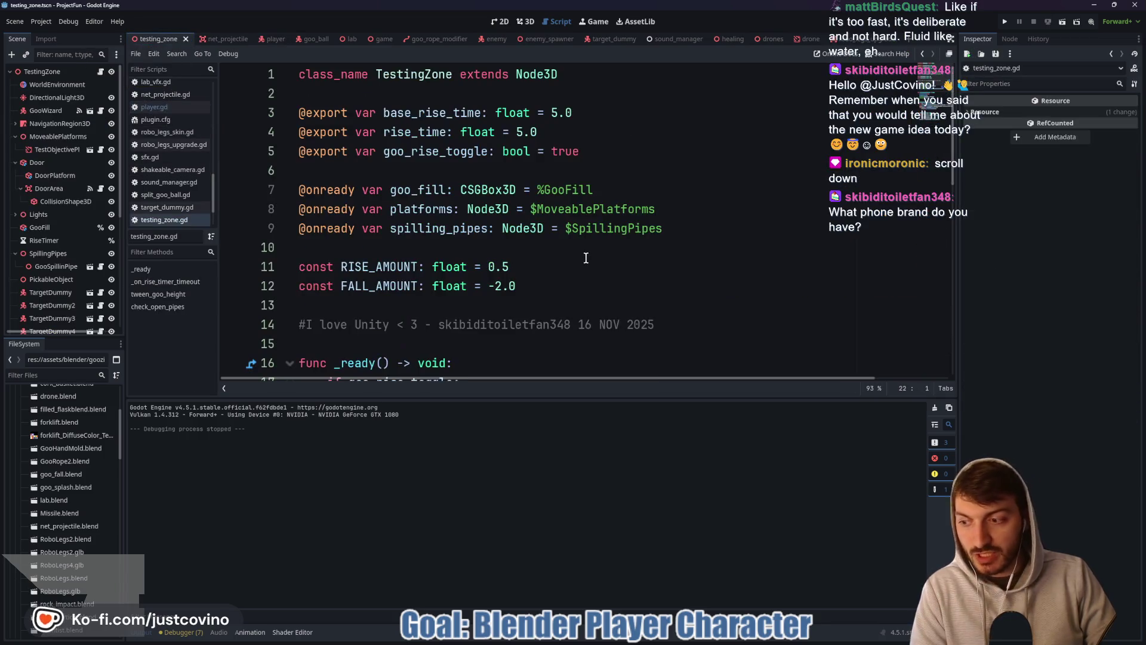
key(F6)
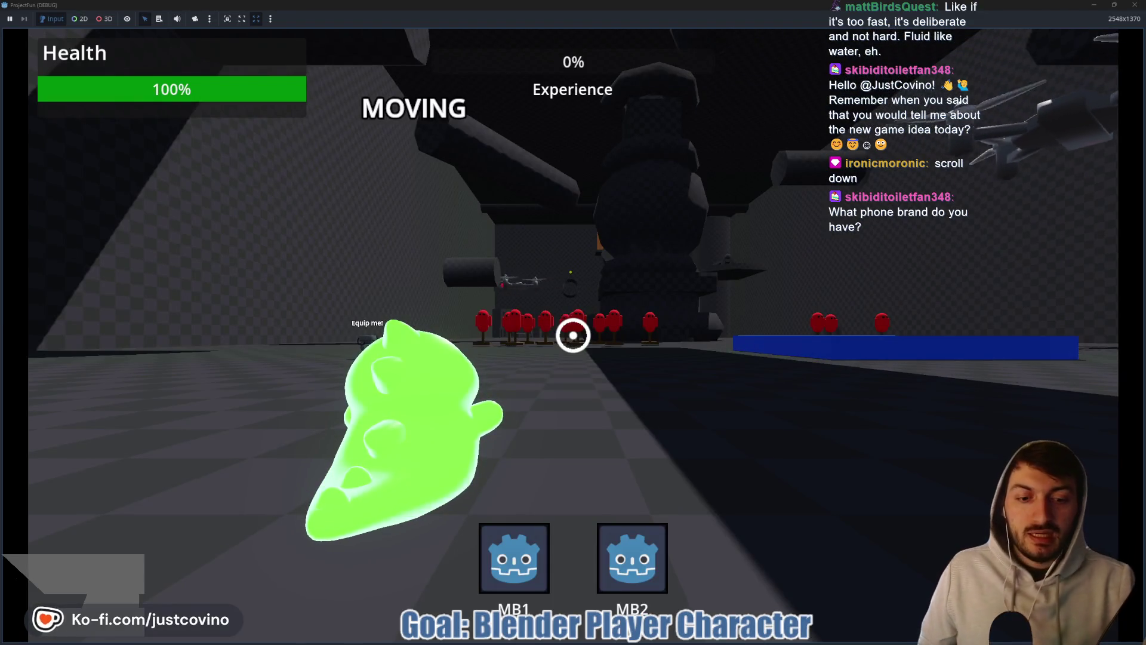
key(w)
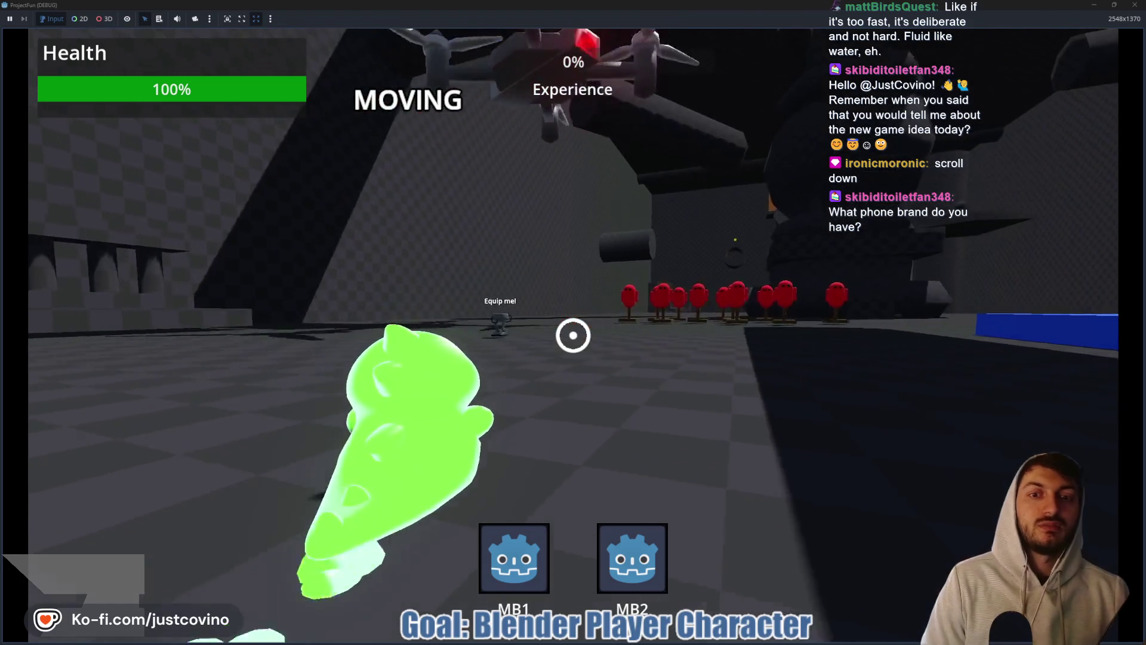
key(w)
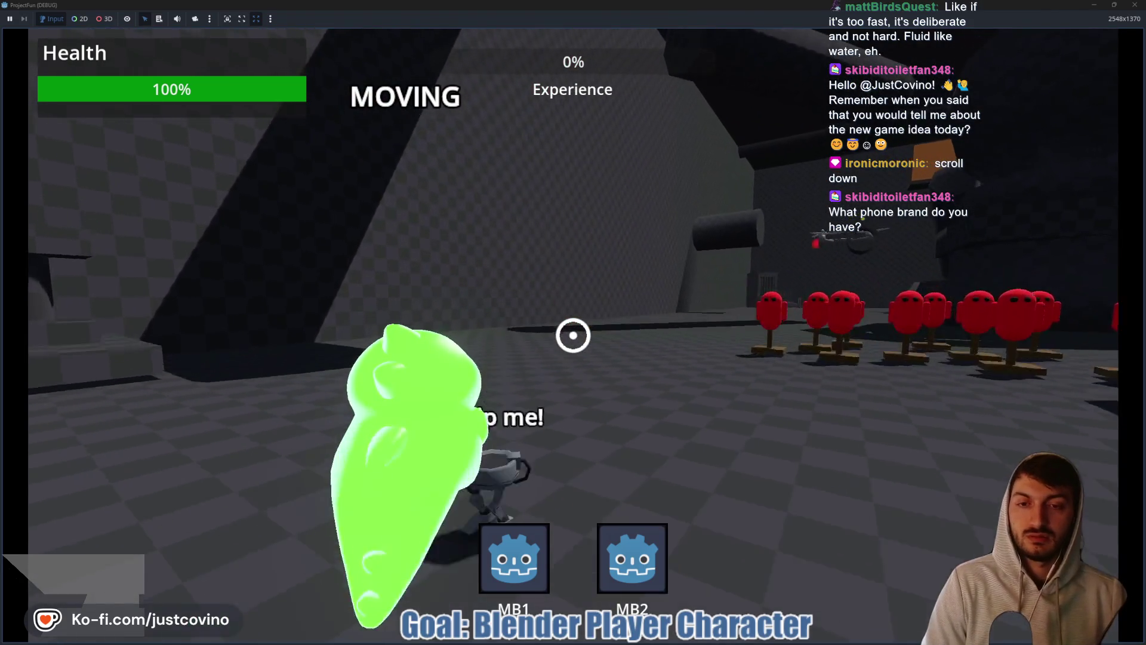
key(w)
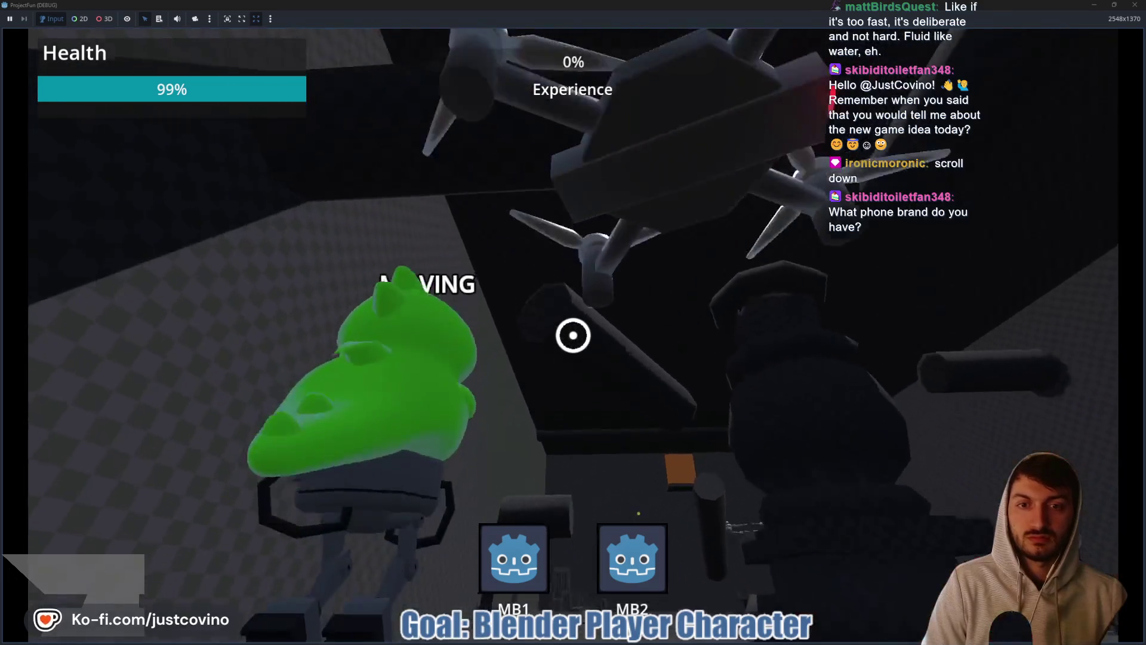
click(573, 335)
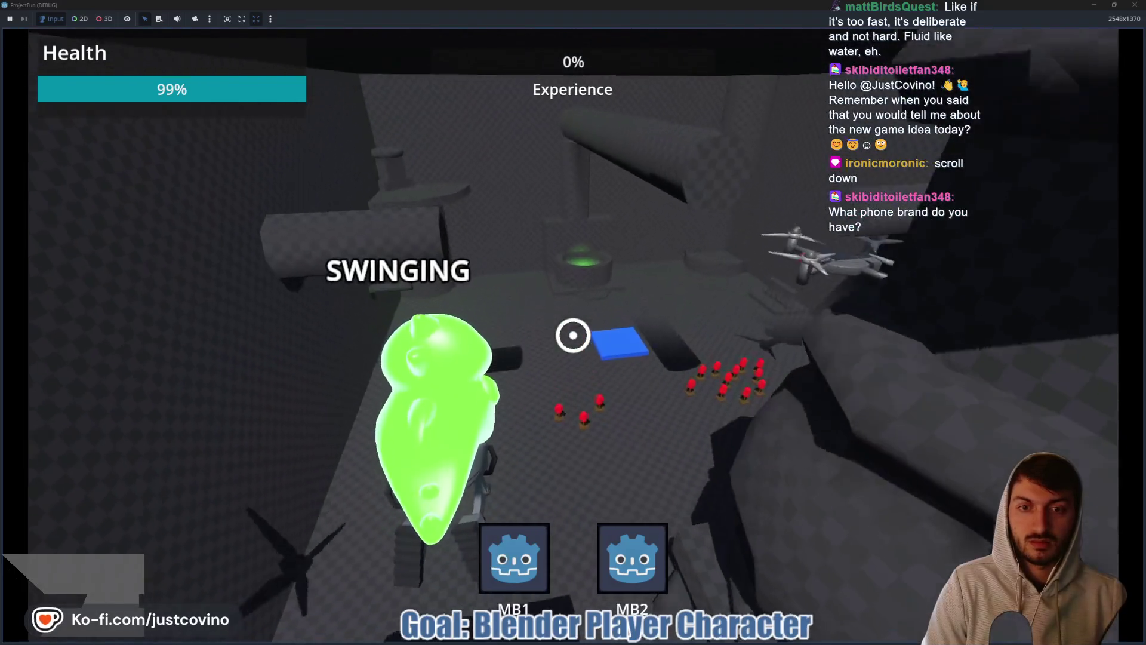
right_click(574, 335)
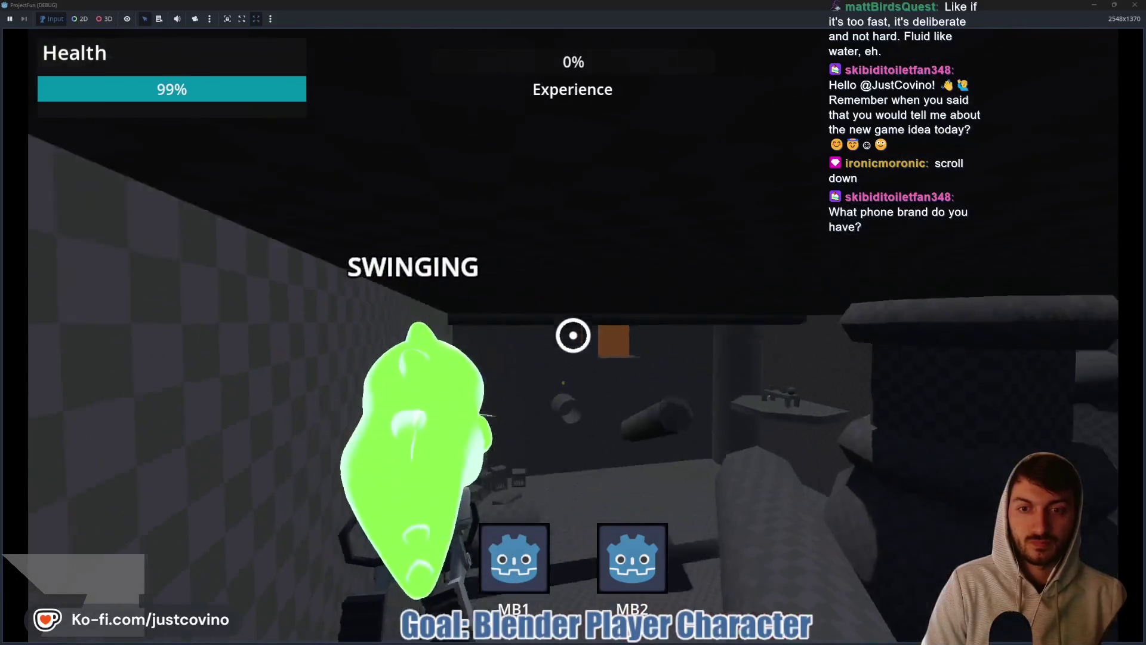
right_click(573, 335)
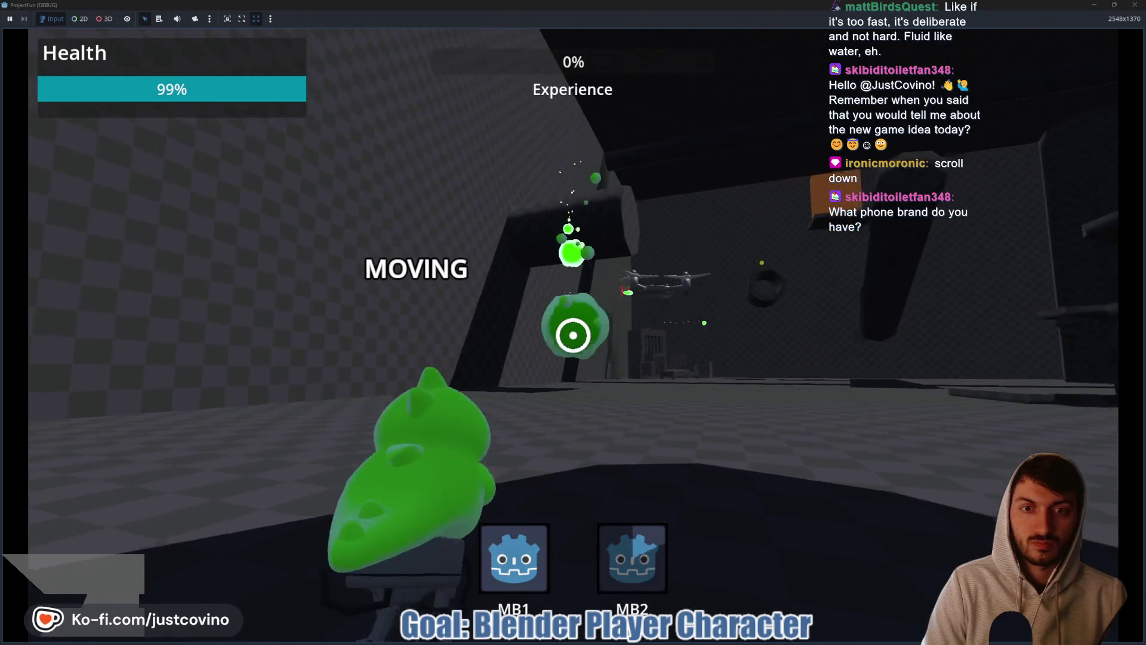
click(573, 335)
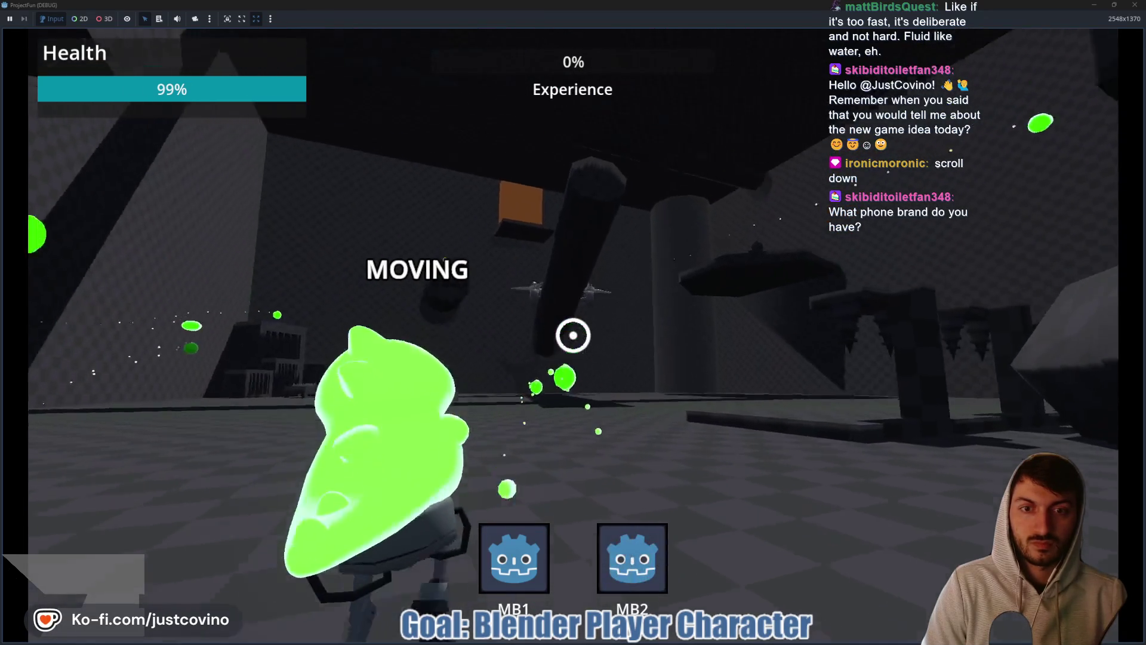
right_click(573, 335)
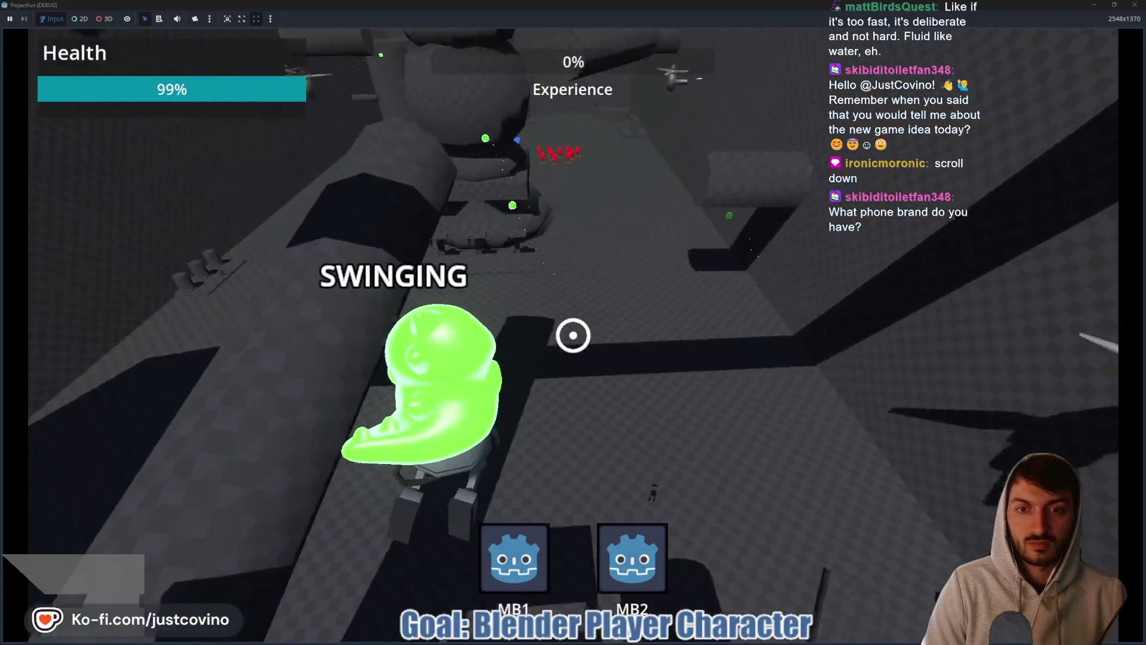
click(573, 335)
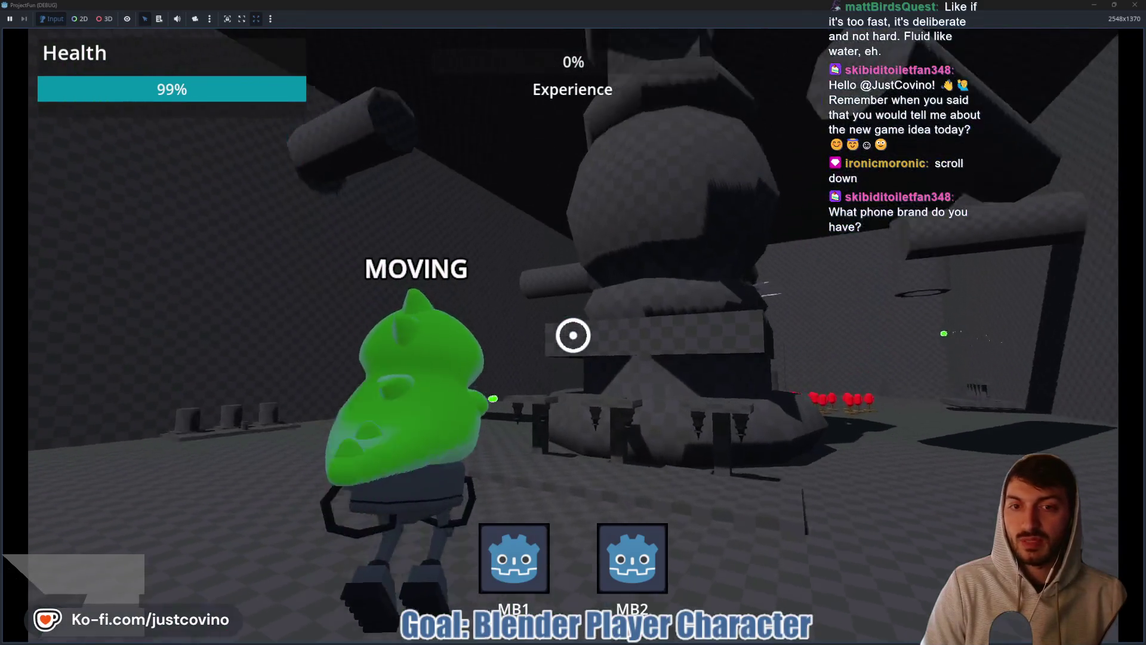
click(573, 335)
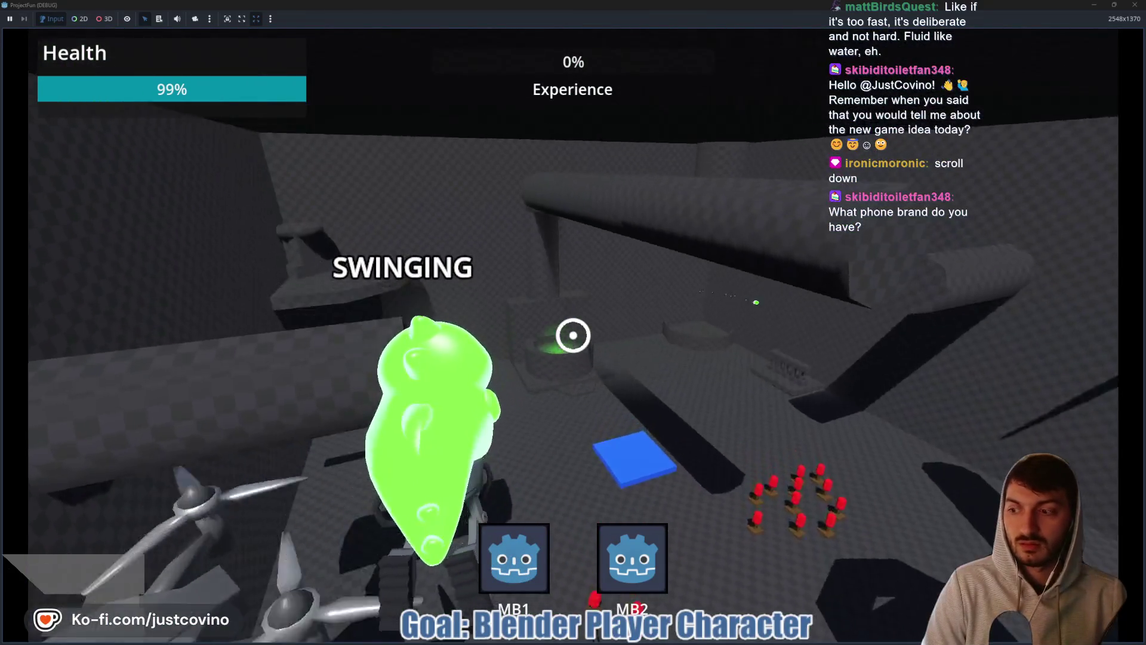
key(F8)
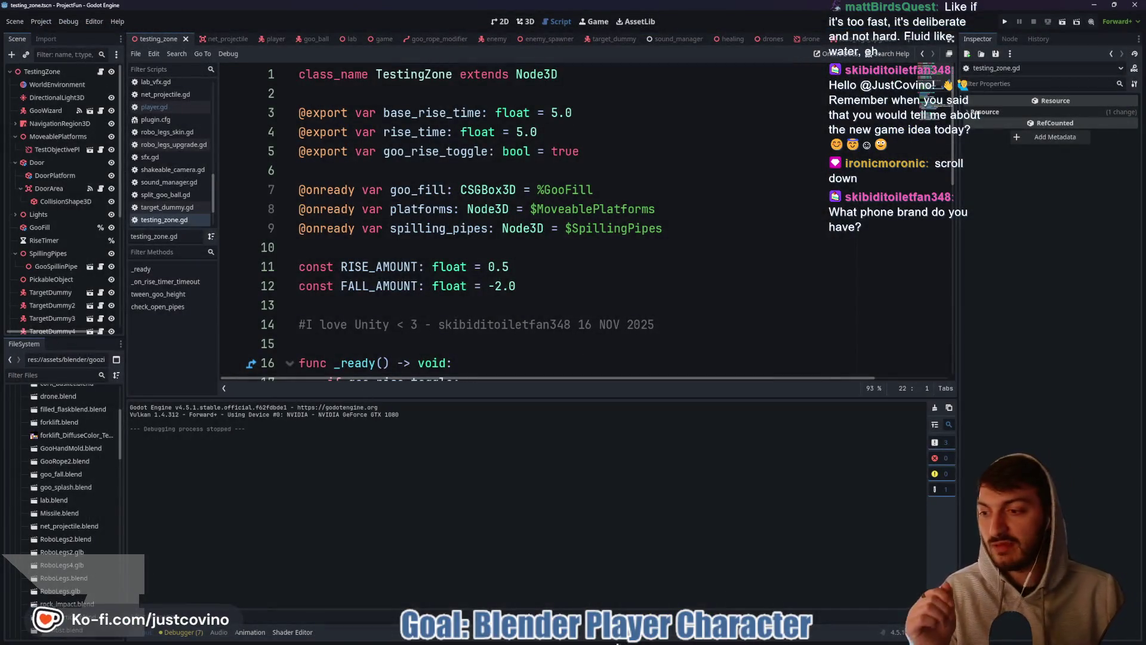
Bring Steam forward and launch Marbles on Stream with the default launch option.
mouse_move(686, 640)
mouse_move(650, 640)
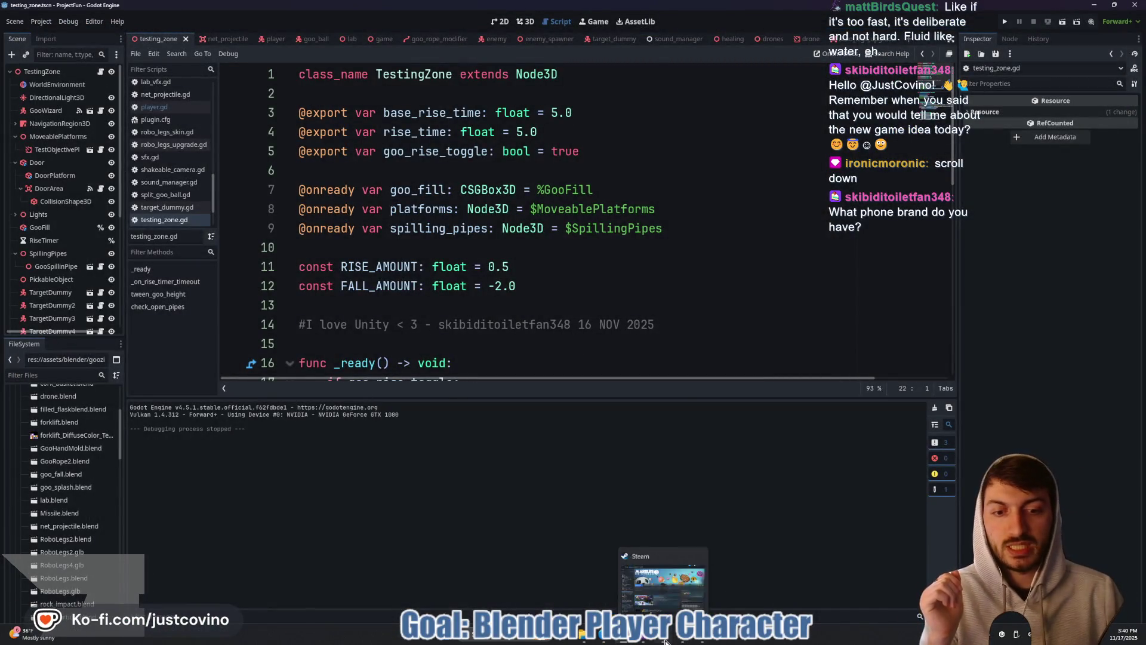
click(642, 579)
click(346, 287)
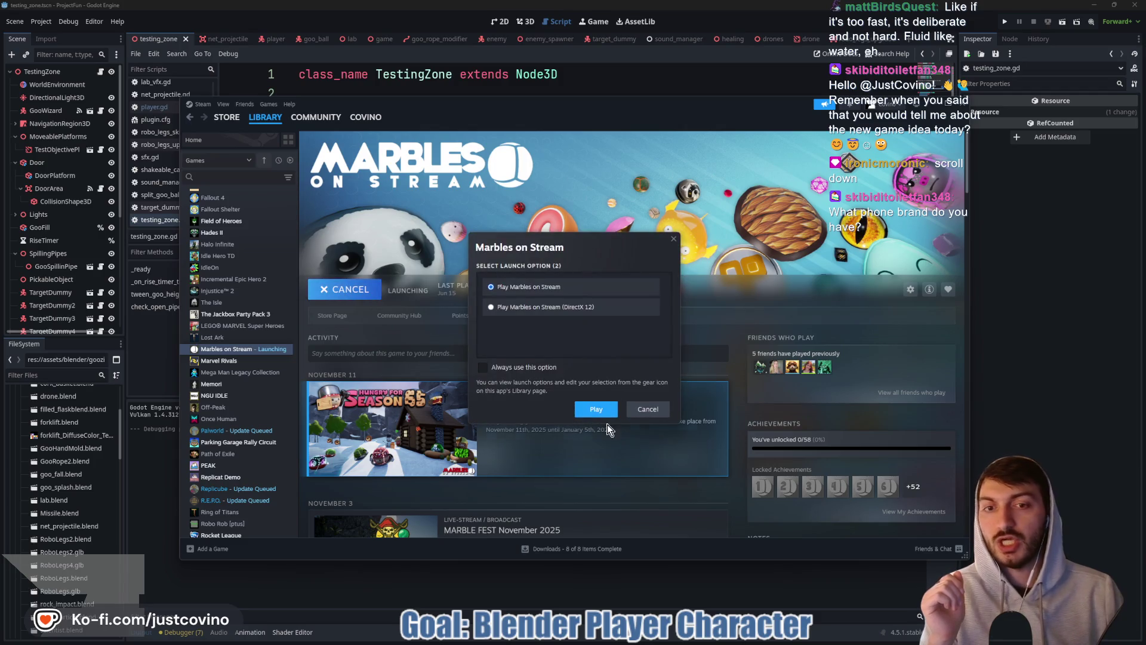
click(595, 410)
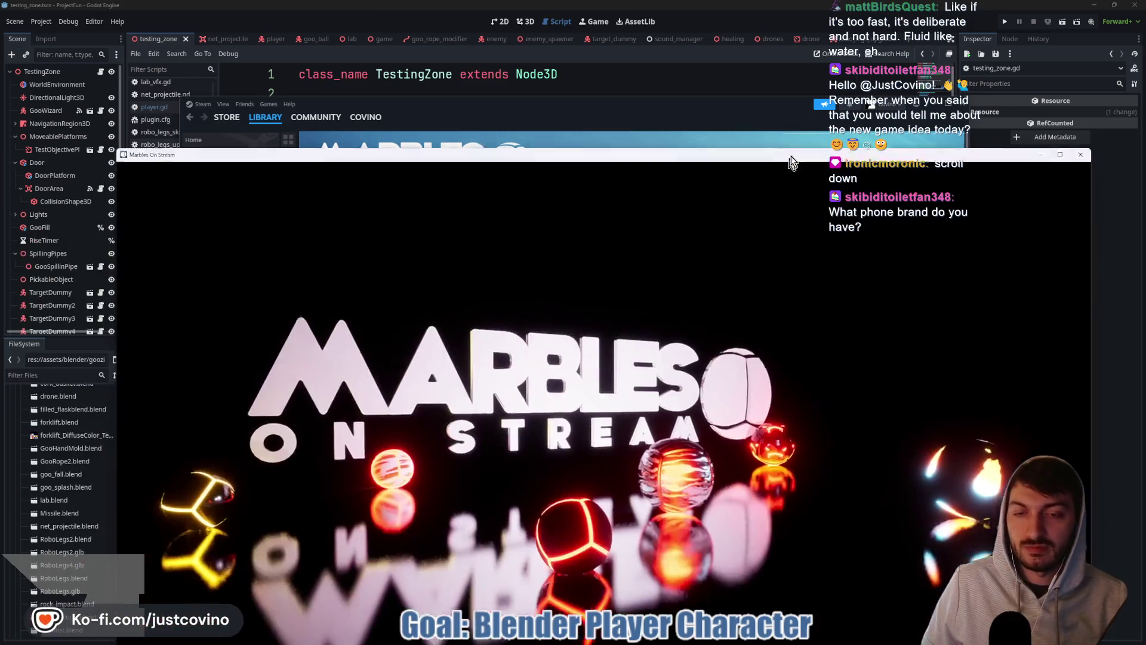
Reposition the game window, sign in with Twitch, watch The Circuit race to final results, then close it.
drag(791, 155, 744, 70)
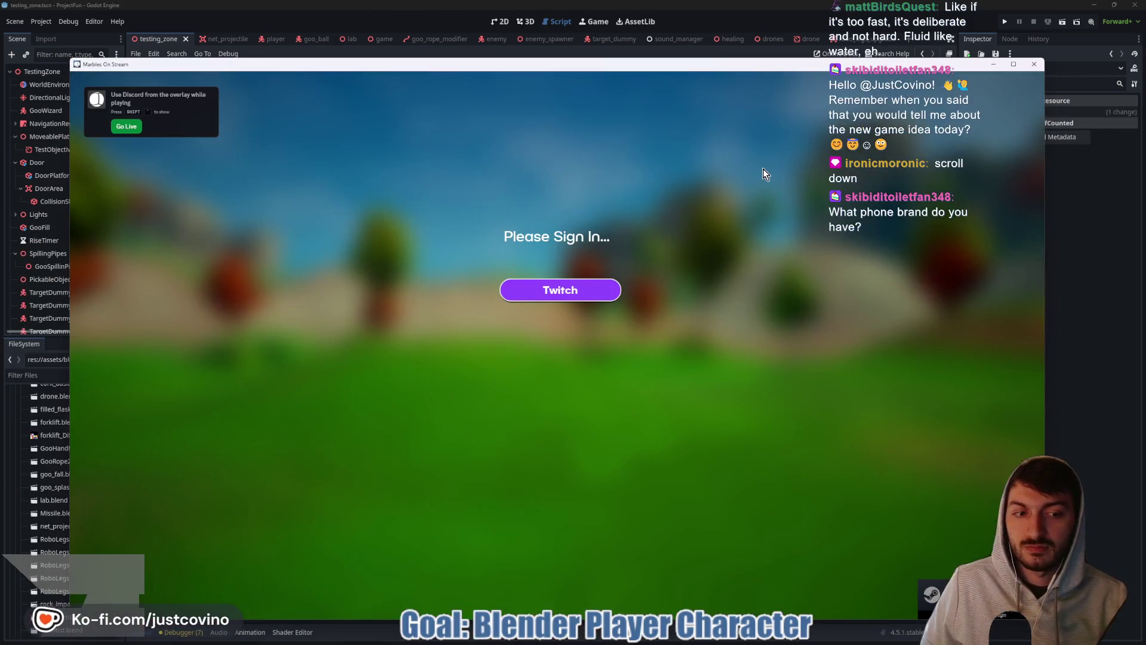
click(561, 289)
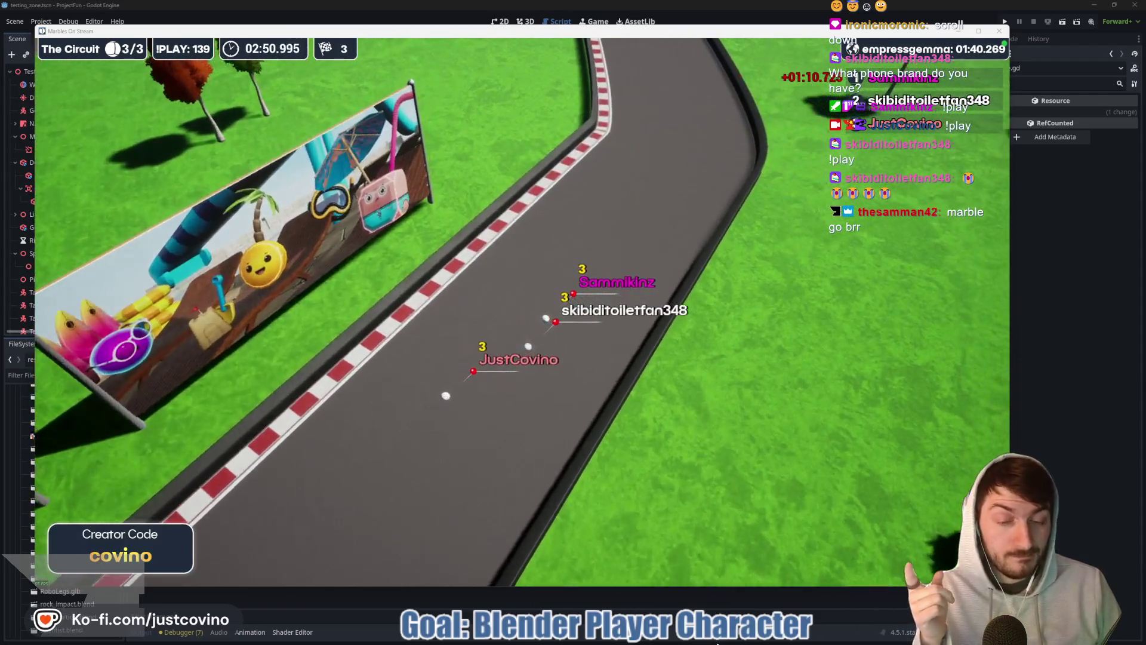
mouse_move(716, 640)
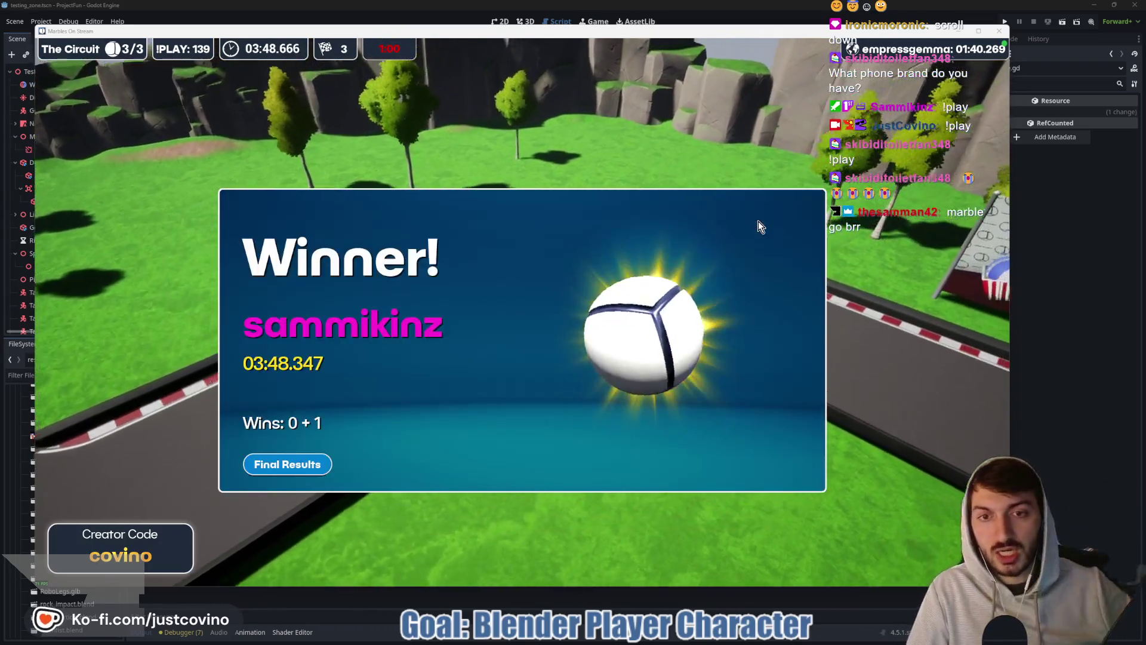
click(316, 462)
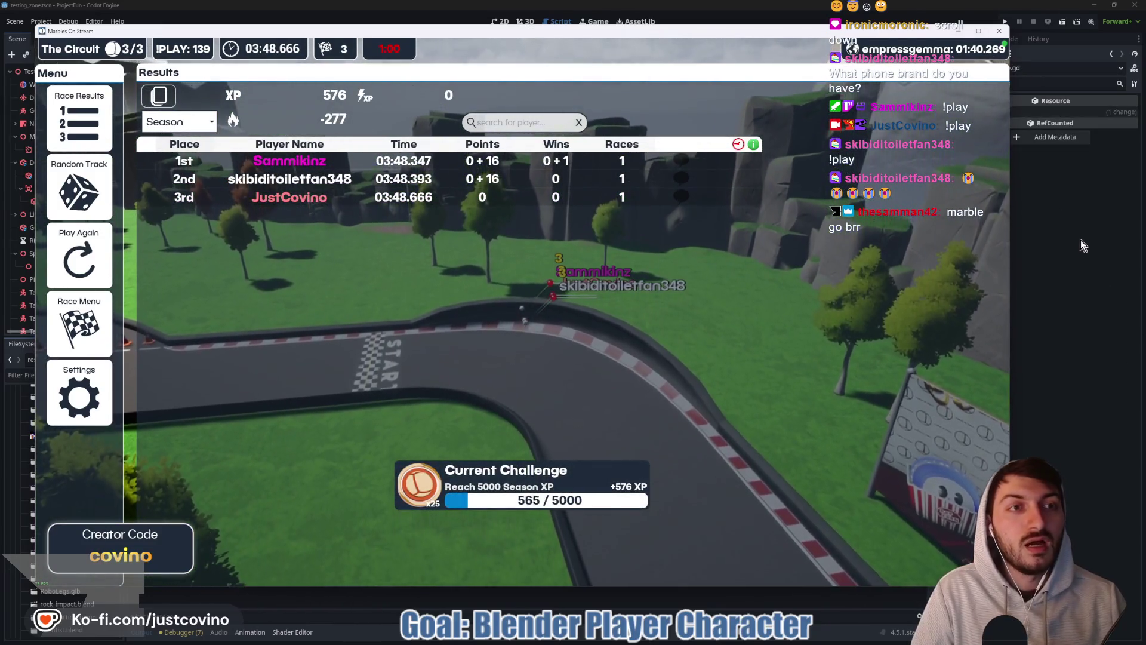
key(F8)
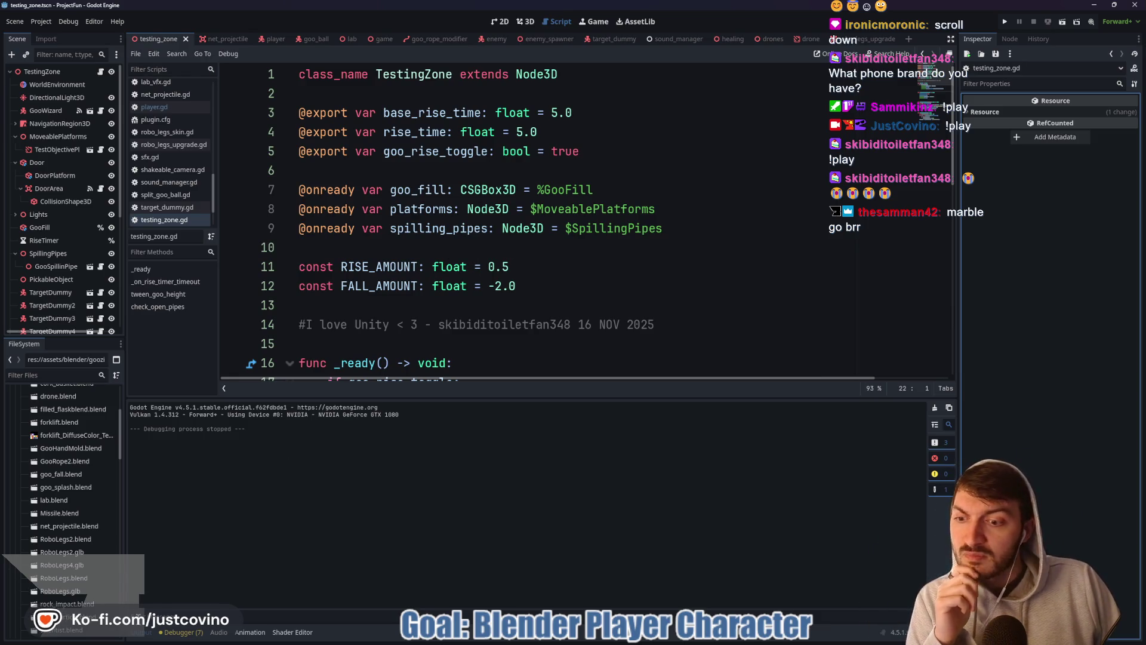
Collapse the Output panel and run the project with F5.
click(142, 632)
click(373, 466)
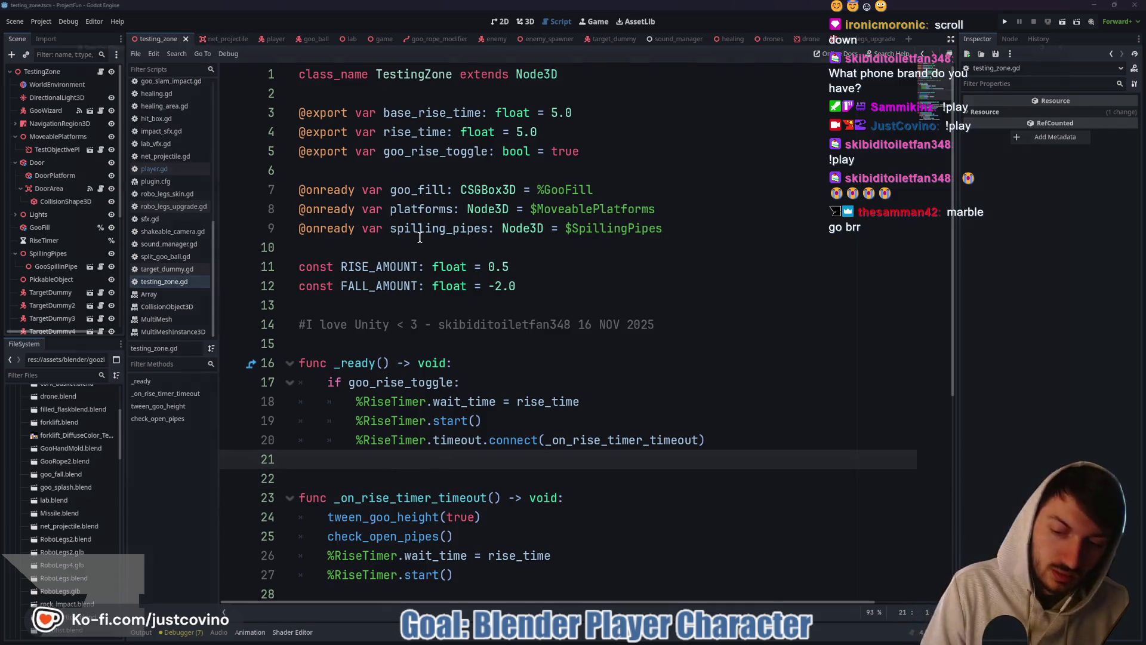
key(F5)
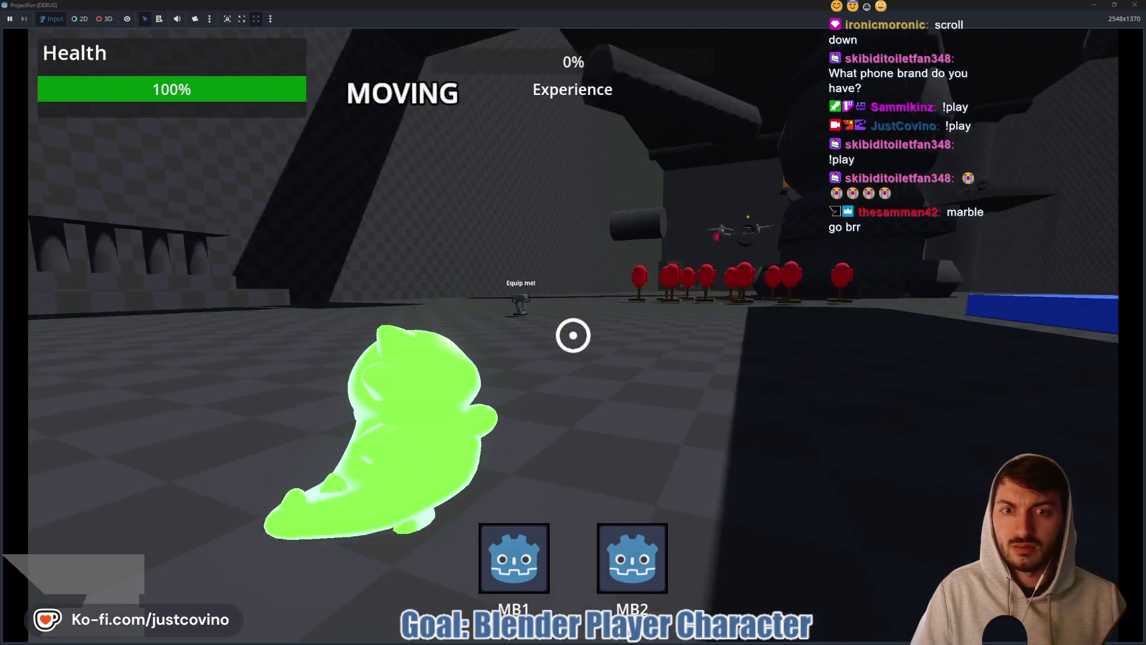
Walk the slime to the Equip me! pickup and equip the robot legs.
key(w)
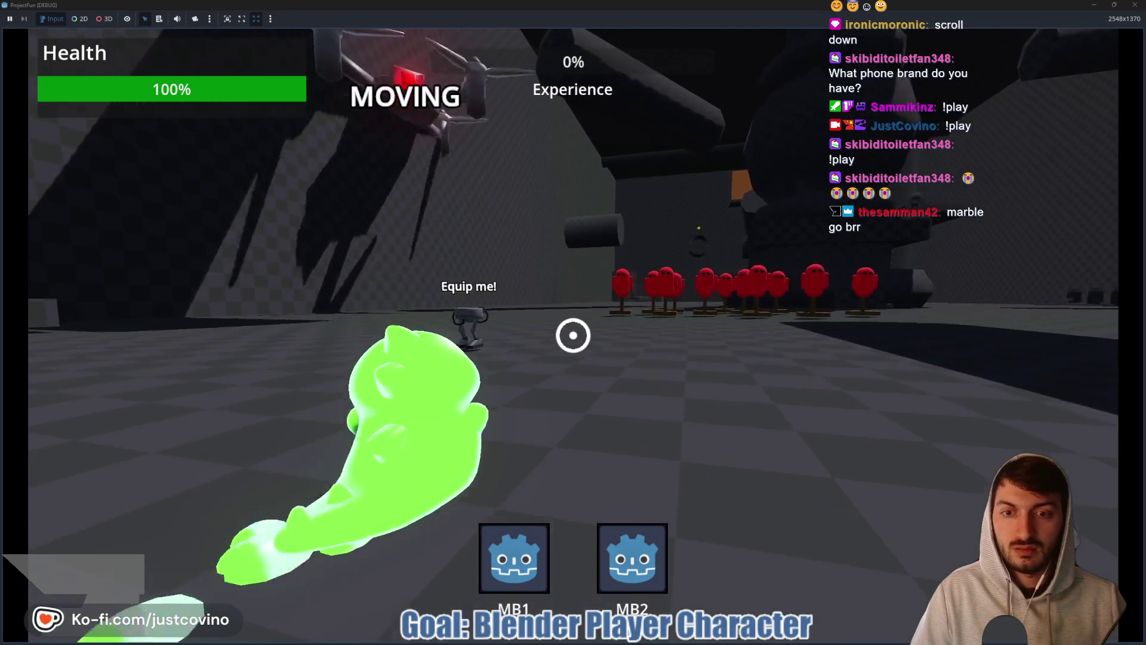
key(w)
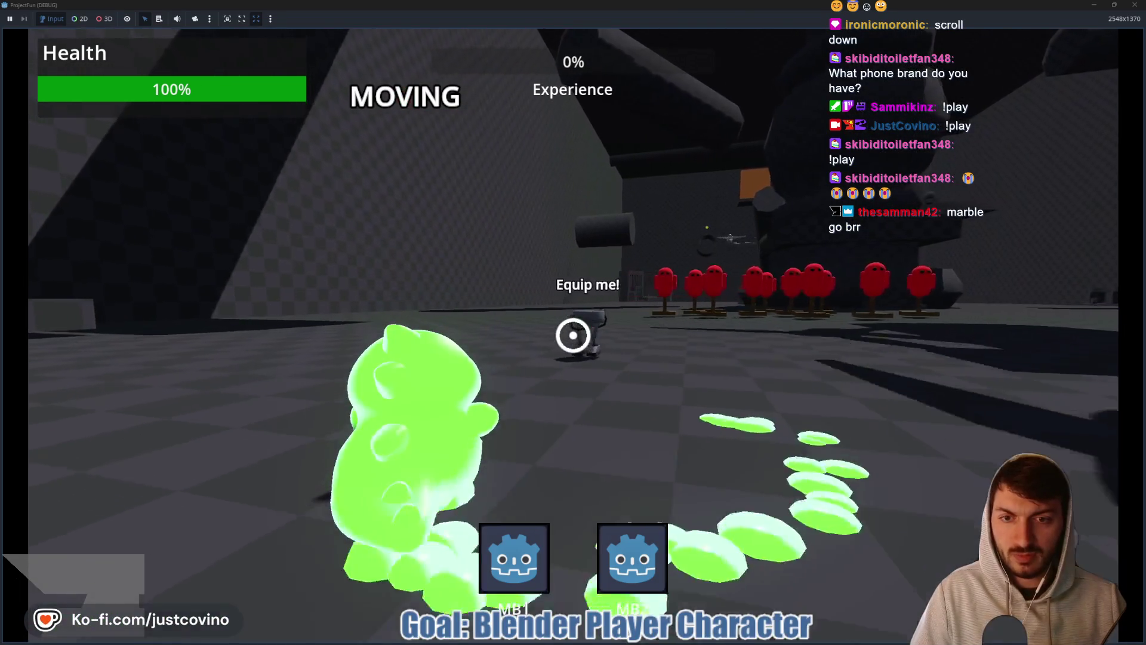
key(w)
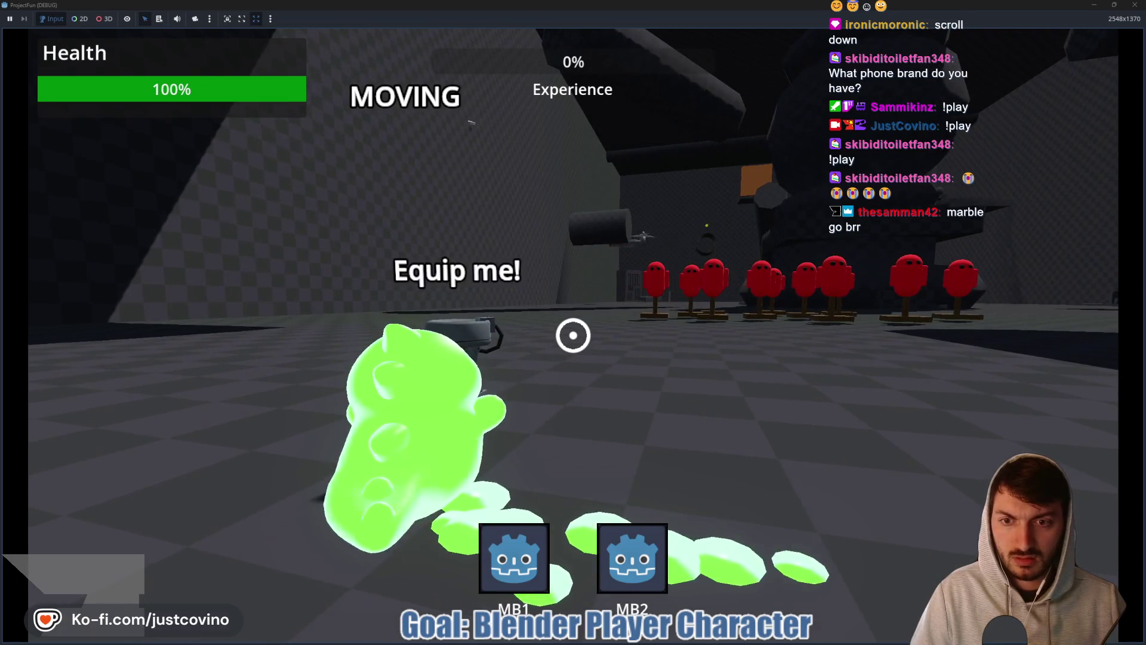
key(w)
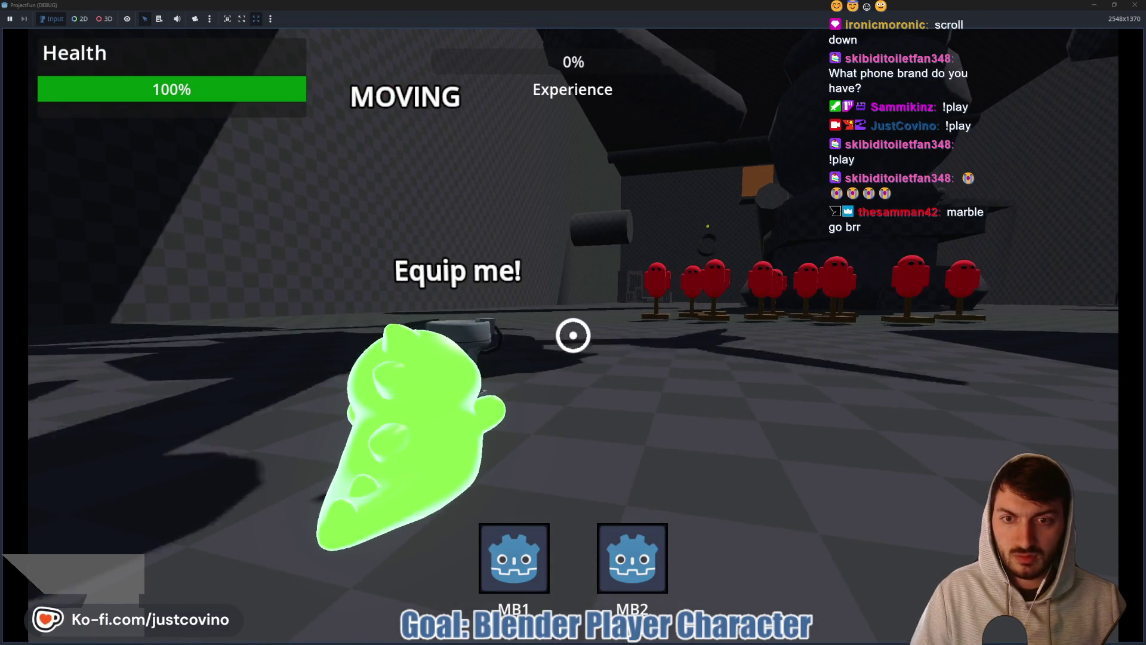
key(w)
key(e)
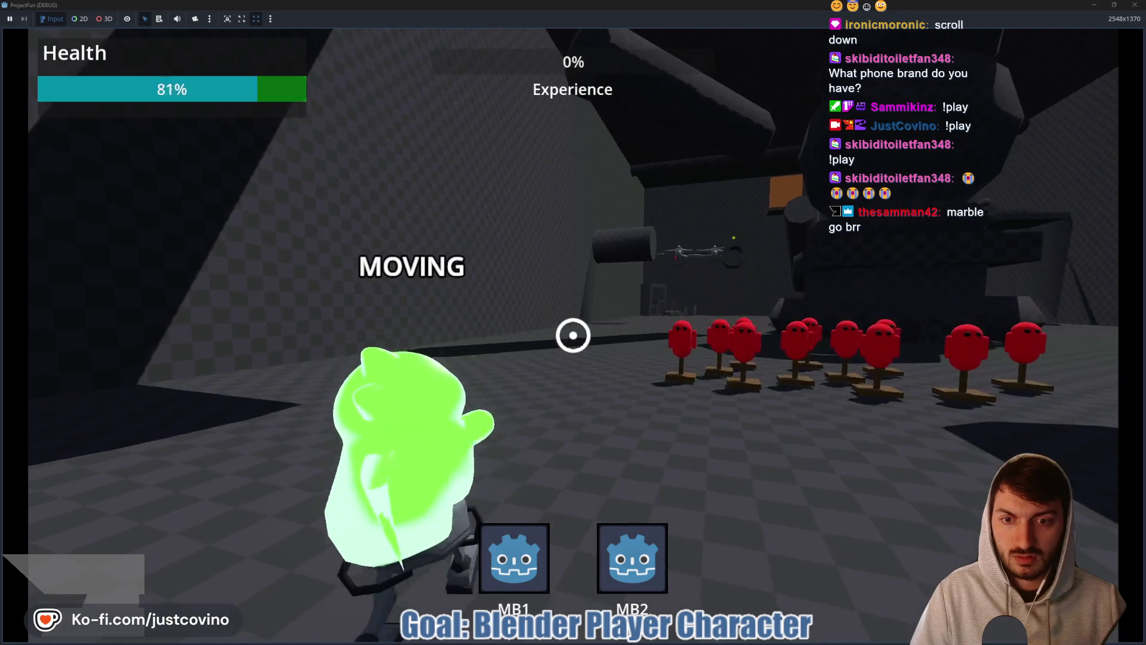
Walk around on the robot legs, grapple-swing, slam down, then stop the game.
key(w)
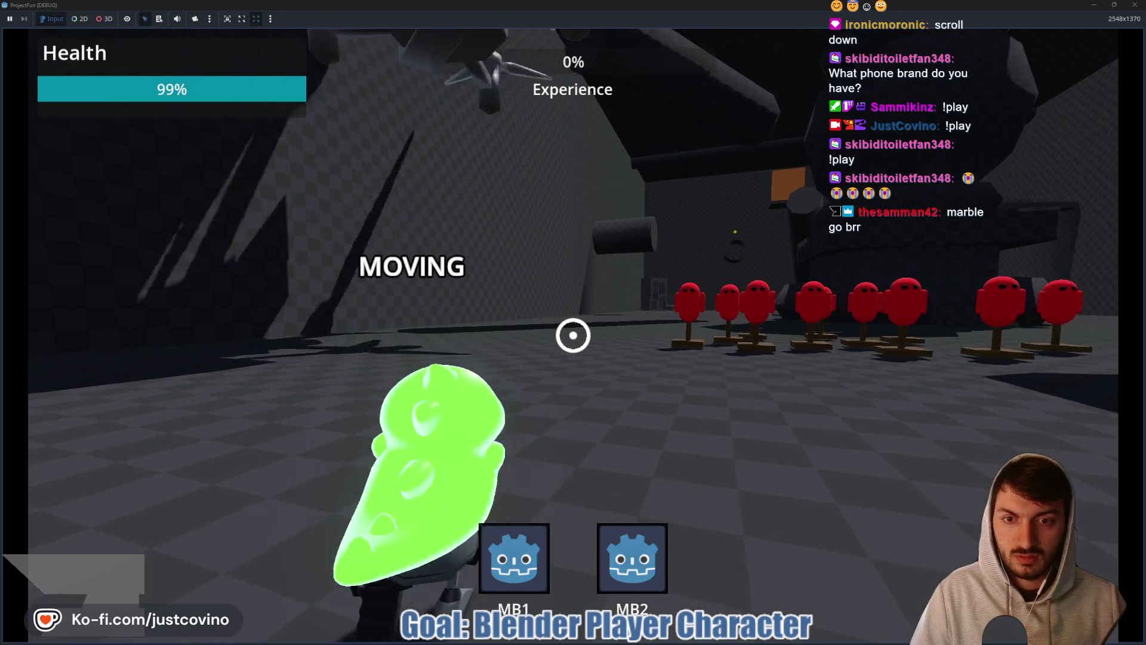
key(w)
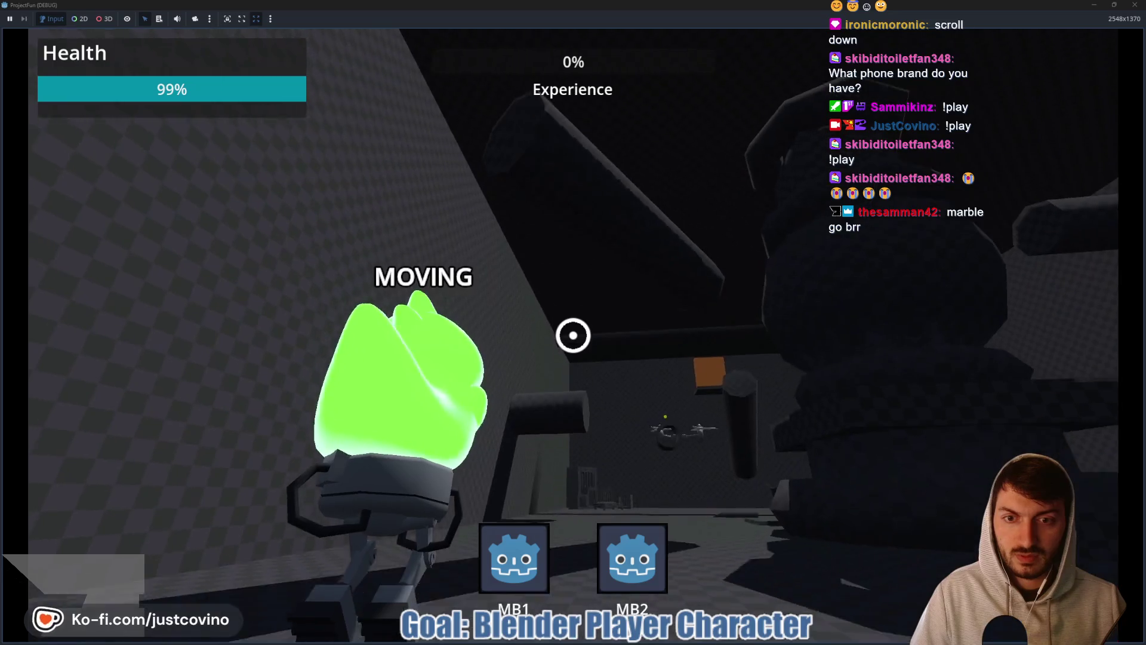
key(w)
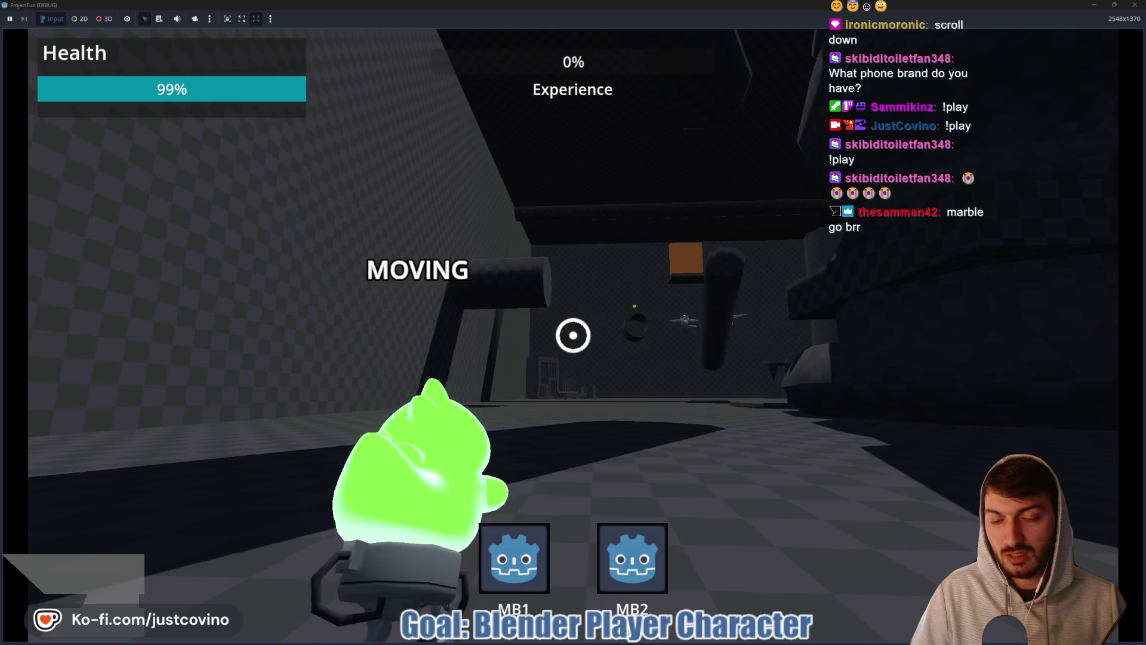
key(w)
key(w)
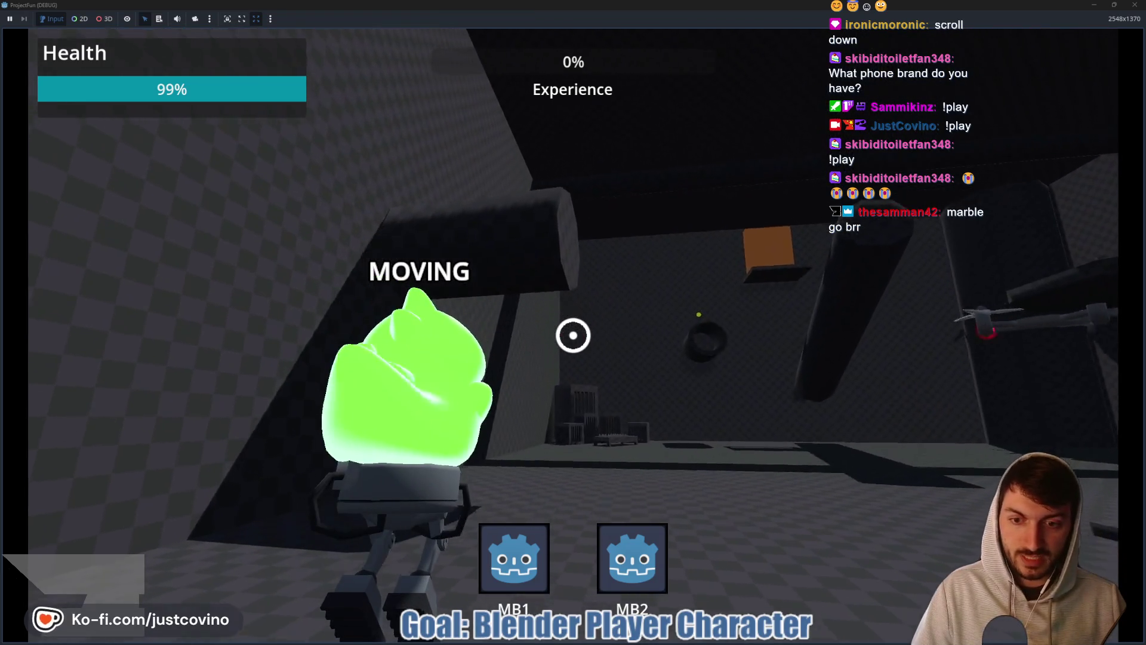
key(w)
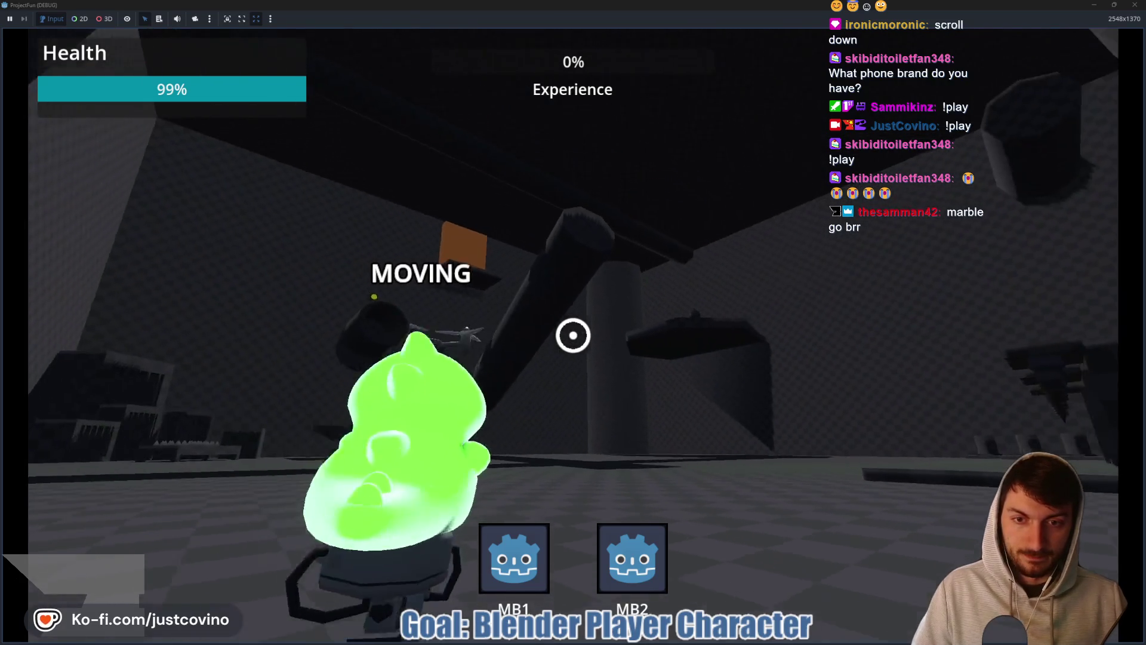
click(573, 335)
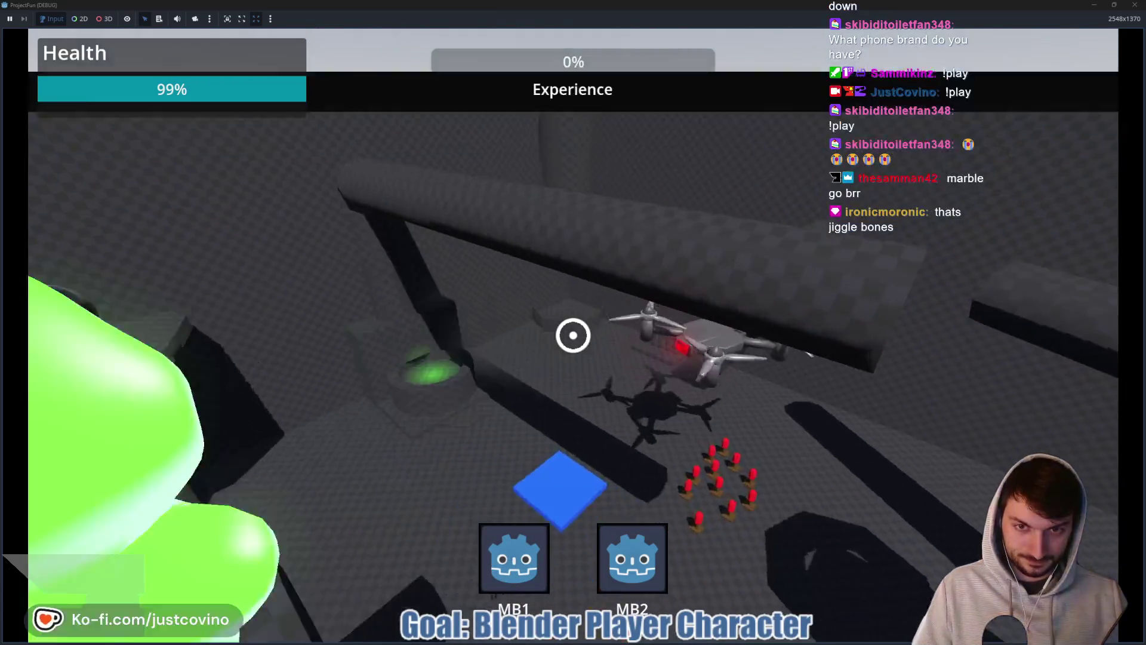
click(573, 335)
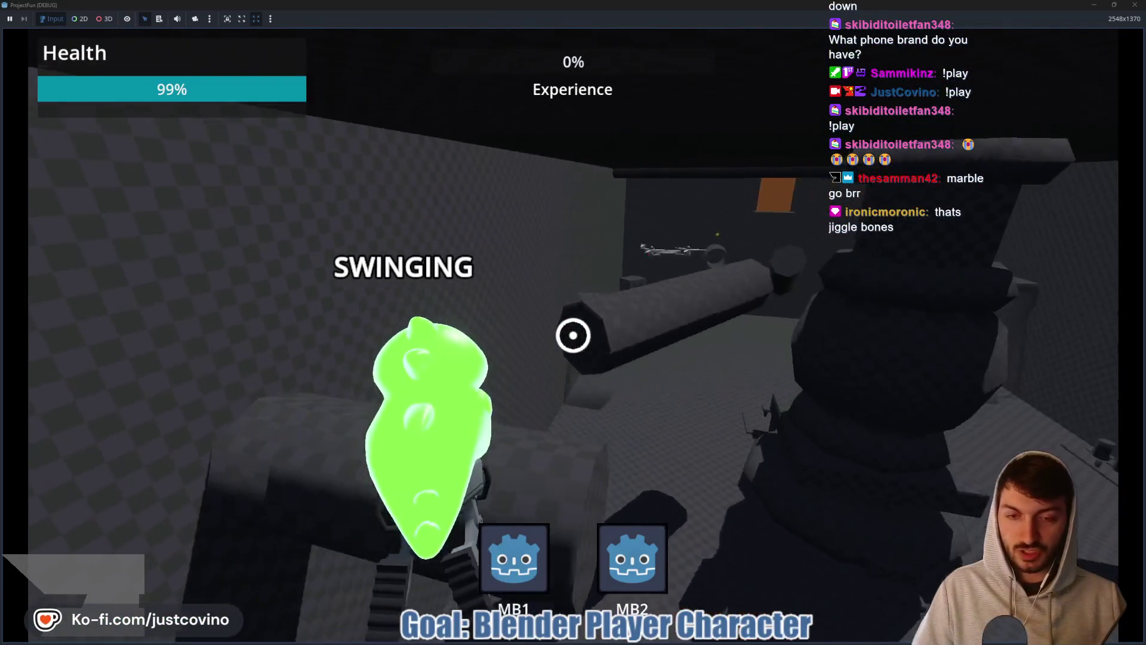
right_click(573, 335)
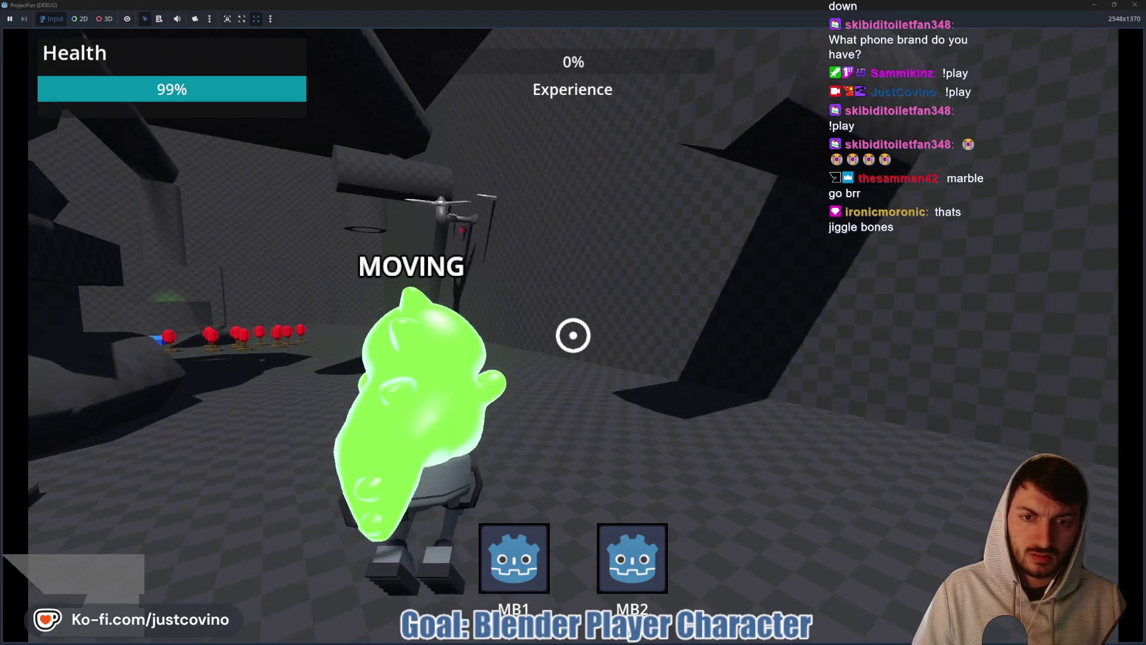
key(F8)
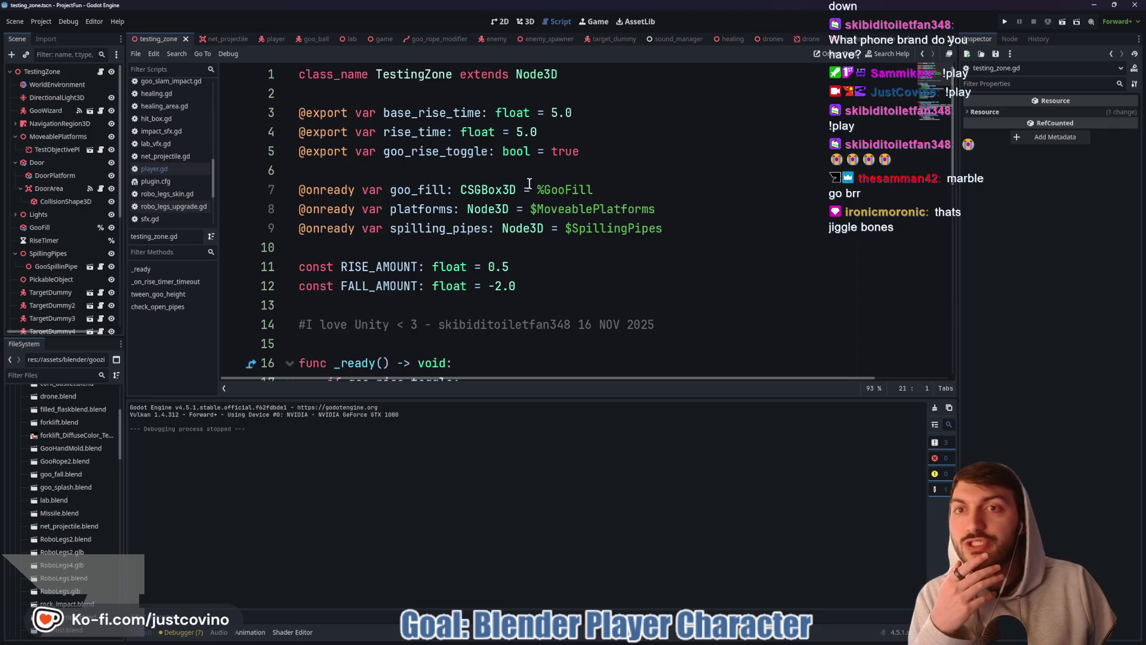
Review the metarig reference on line 31 of player.gd, then switch to the 3D view.
click(274, 41)
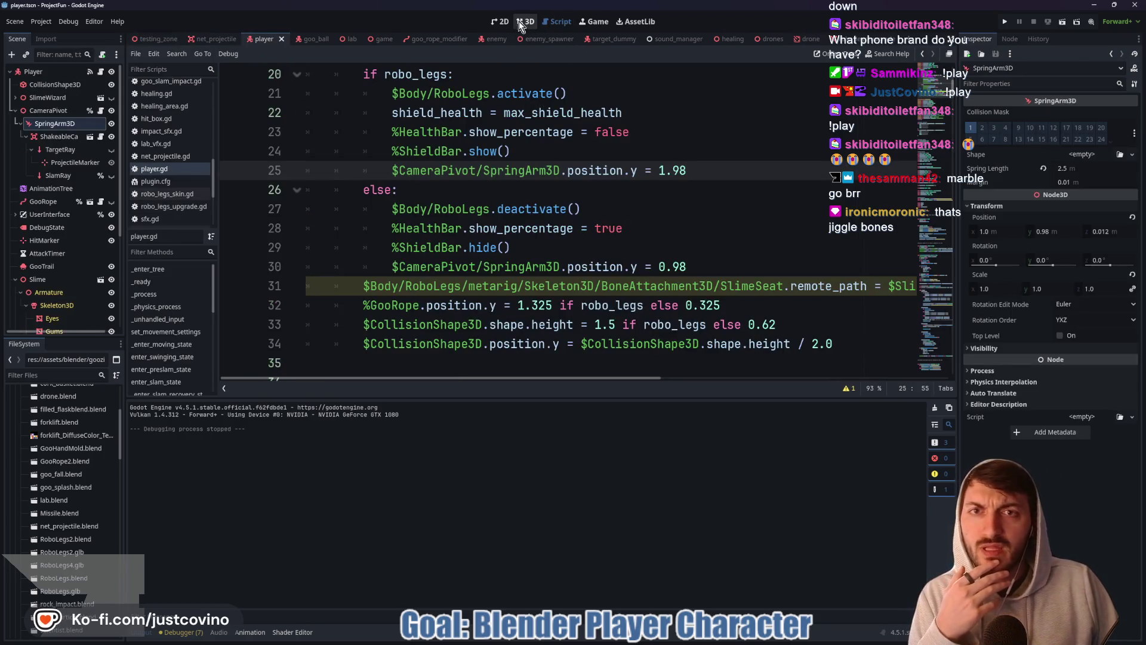
mouse_move(516, 374)
mouse_down()
mouse_move(714, 389)
mouse_move(469, 383)
mouse_up()
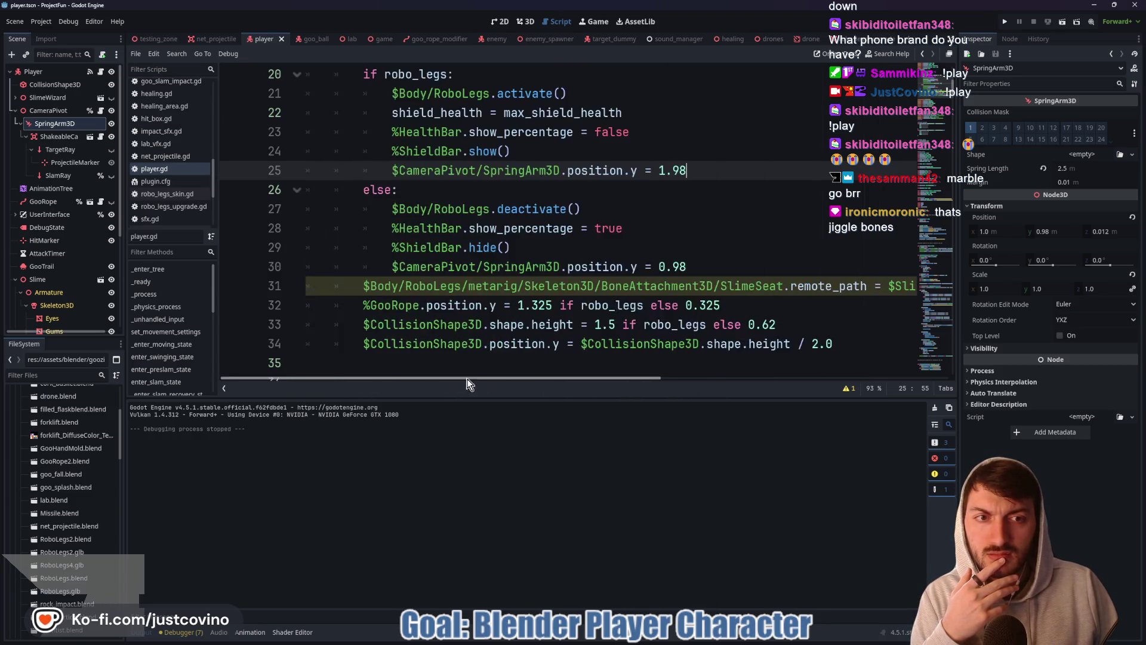
double_click(475, 286)
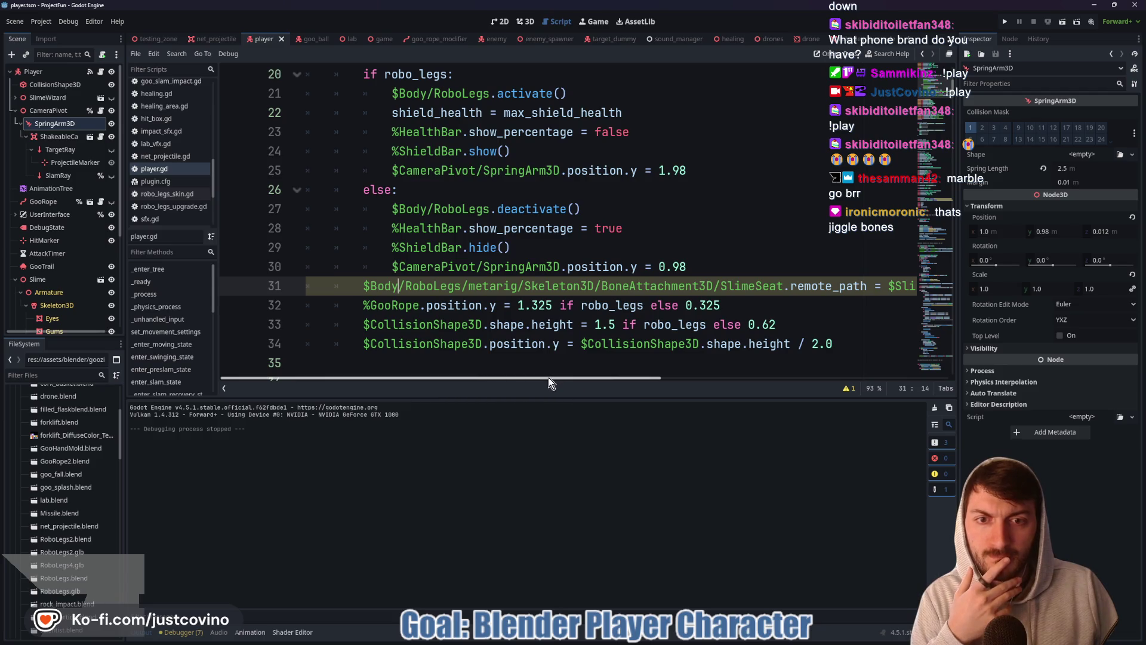
mouse_move(458, 381)
mouse_down()
mouse_move(682, 392)
mouse_move(431, 378)
mouse_up()
click(526, 22)
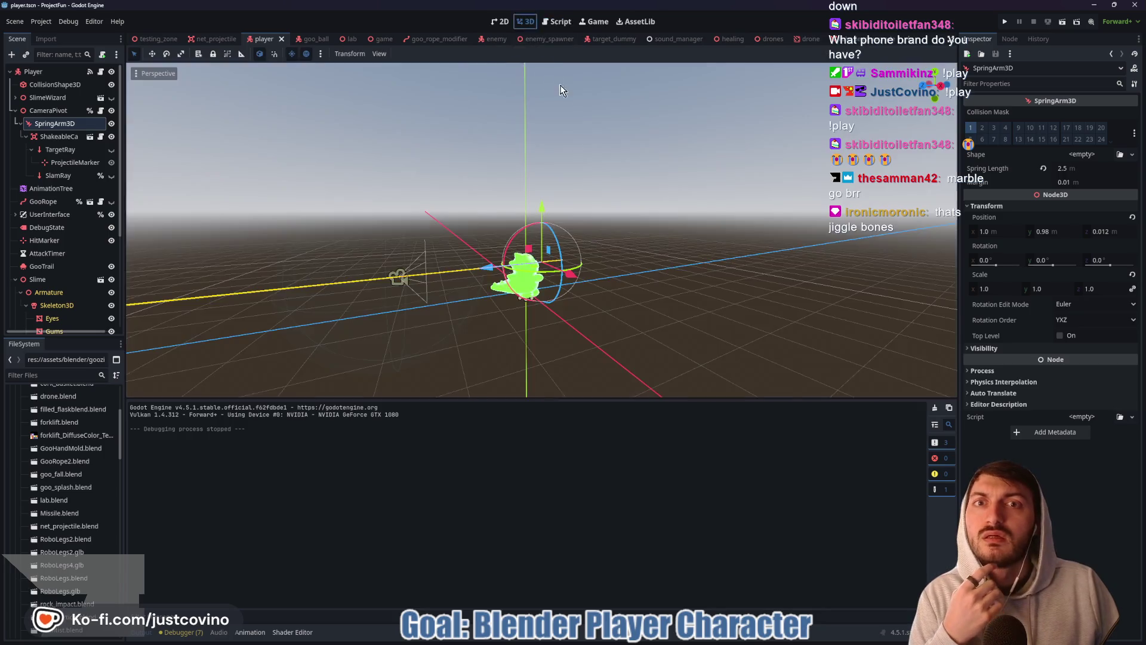
Select LeftArmJiggleBone and lower its Stiffness value to 2.5.
scroll(85, 305, down, 5)
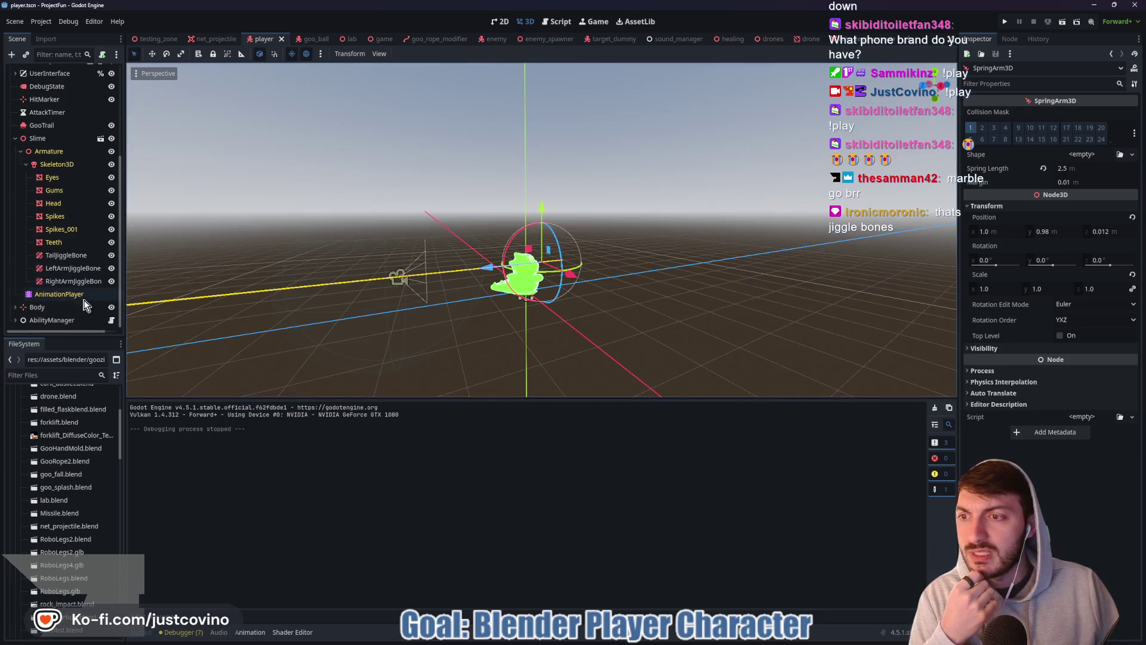
click(73, 268)
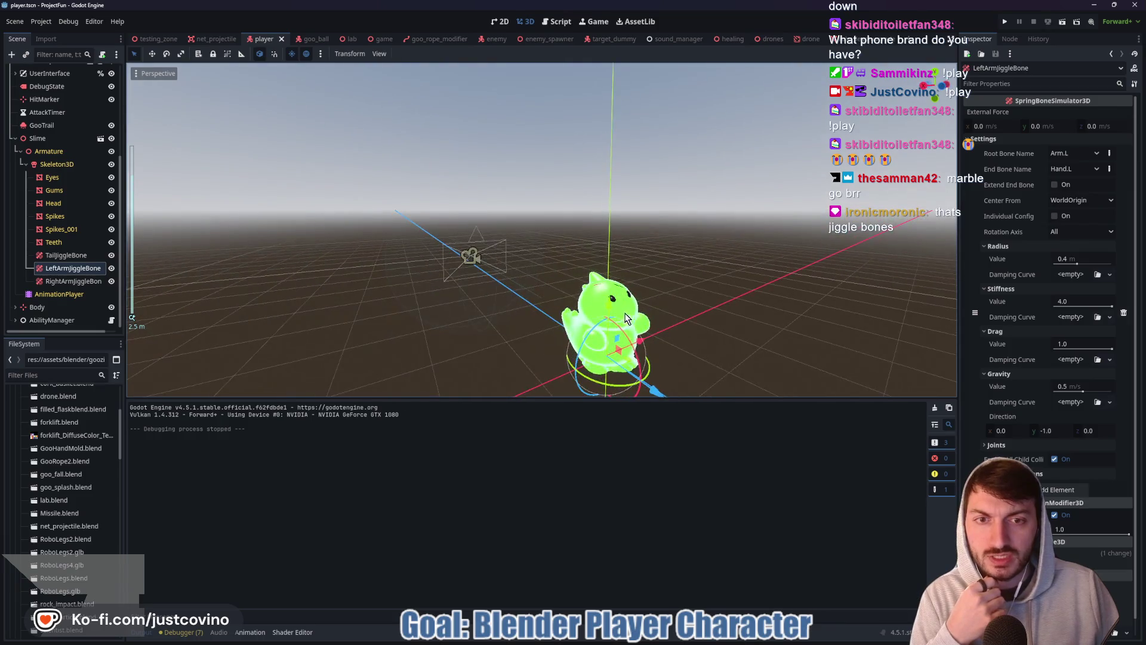
mouse_move(663, 305)
mouse_down()
mouse_move(675, 313)
mouse_move(693, 262)
mouse_up()
mouse_move(543, 233)
mouse_down()
mouse_move(549, 221)
mouse_move(553, 233)
mouse_up()
drag(758, 287, 757, 287)
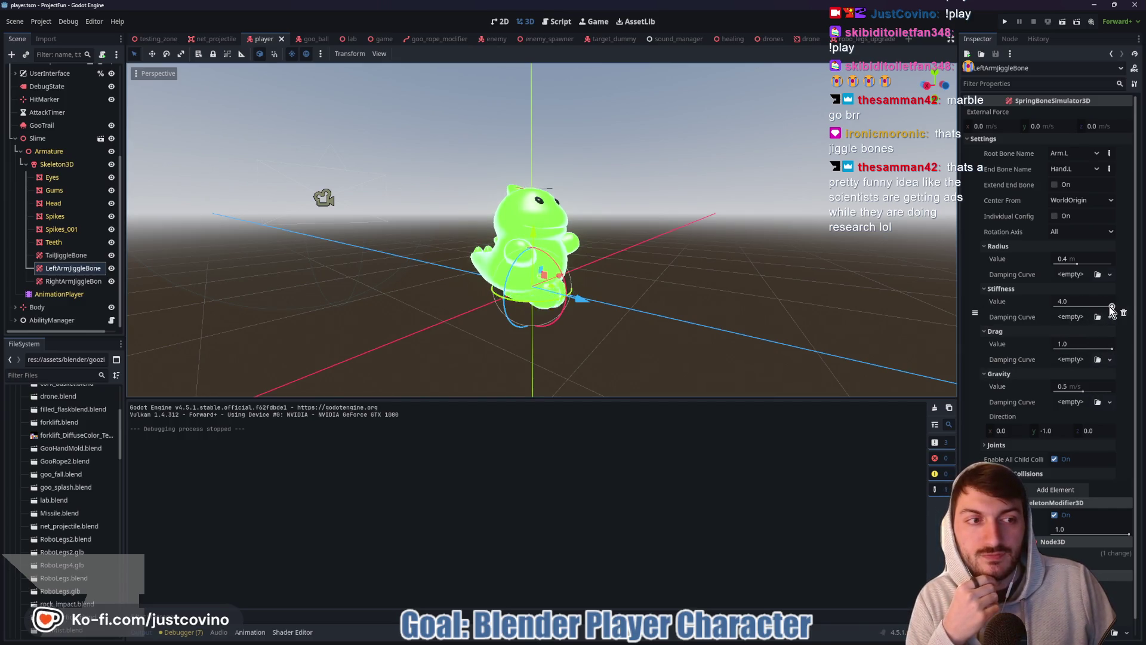
drag(1111, 306, 1101, 307)
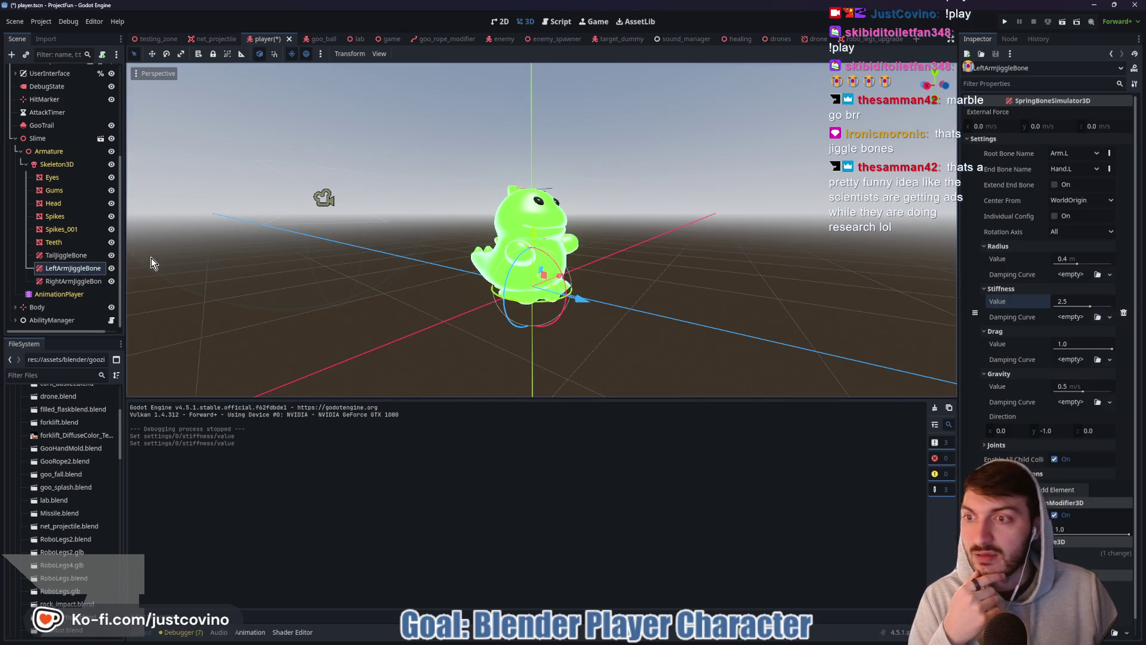
Set RightArmJiggleBone's Stiffness to 2.5 and save the player scene.
click(70, 282)
click(1080, 304)
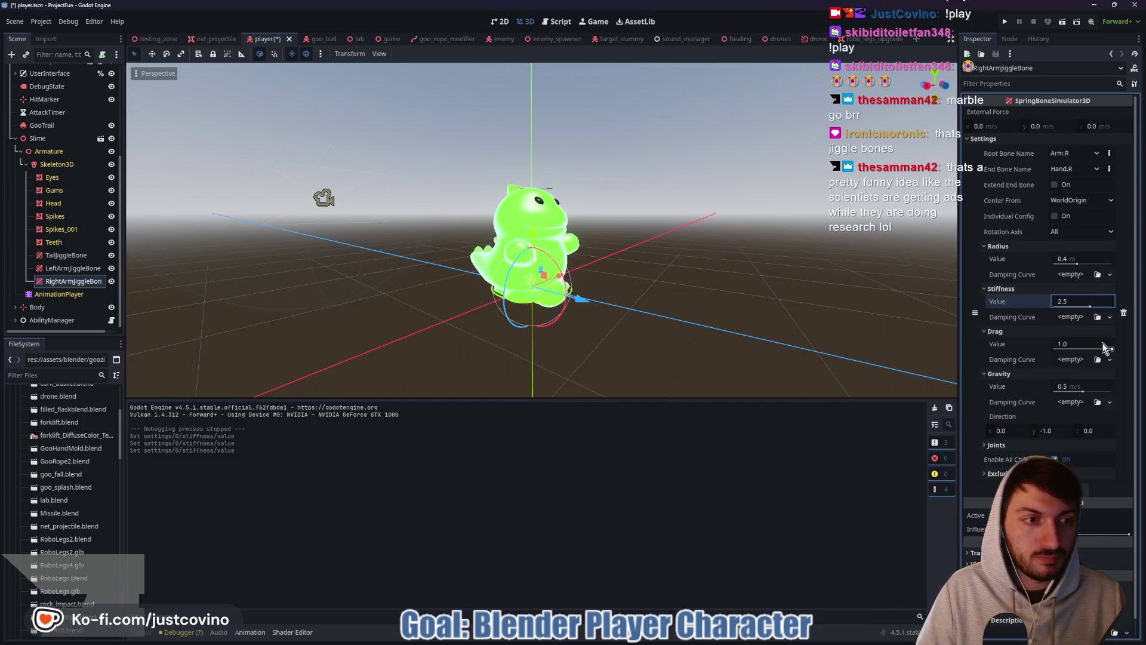
key(Return)
key(ctrl+s)
Try moving the Player root node, cancel the moves, save, and run testing_zone with F6.
mouse_move(772, 244)
mouse_down()
mouse_move(656, 254)
mouse_move(603, 205)
mouse_move(631, 221)
mouse_move(635, 206)
mouse_move(631, 229)
mouse_move(623, 154)
mouse_move(597, 239)
mouse_up()
scroll(67, 203, up, 5)
click(47, 73)
mouse_move(534, 289)
mouse_down()
mouse_move(496, 292)
mouse_move(566, 304)
mouse_up()
right_click(566, 303)
scroll(725, 297, up, 3)
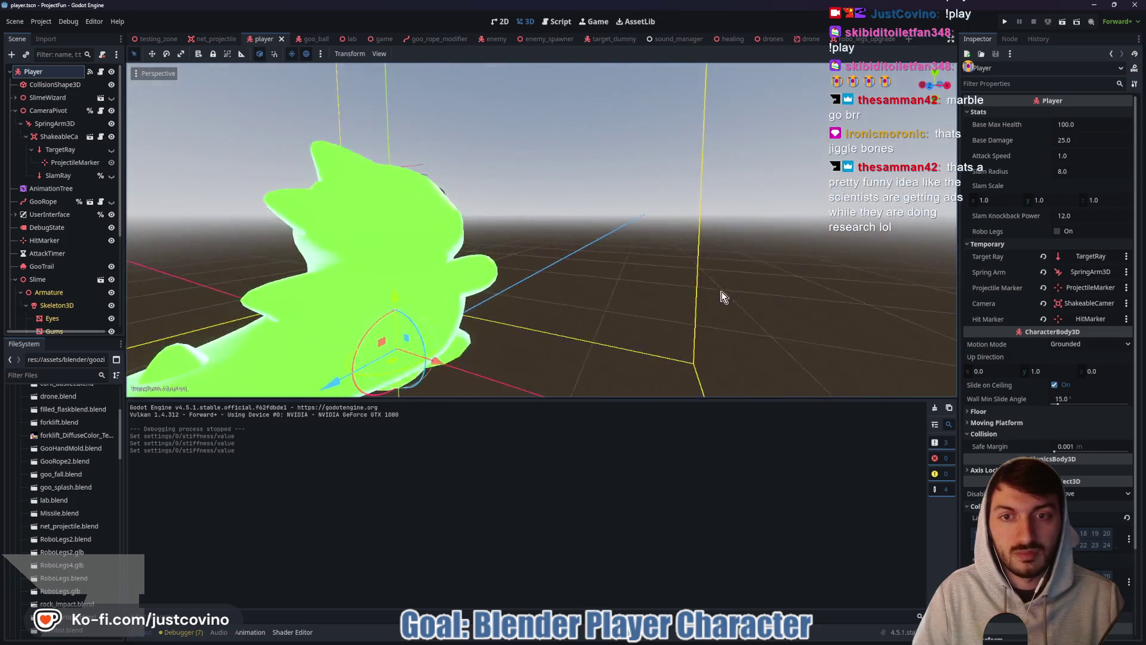
mouse_move(520, 321)
mouse_down()
mouse_move(478, 321)
mouse_move(528, 316)
mouse_move(486, 302)
mouse_move(520, 263)
mouse_move(500, 251)
mouse_move(299, 268)
mouse_move(704, 239)
mouse_move(454, 286)
mouse_move(519, 270)
mouse_move(619, 195)
mouse_up()
right_click(546, 316)
key(ctrl+s)
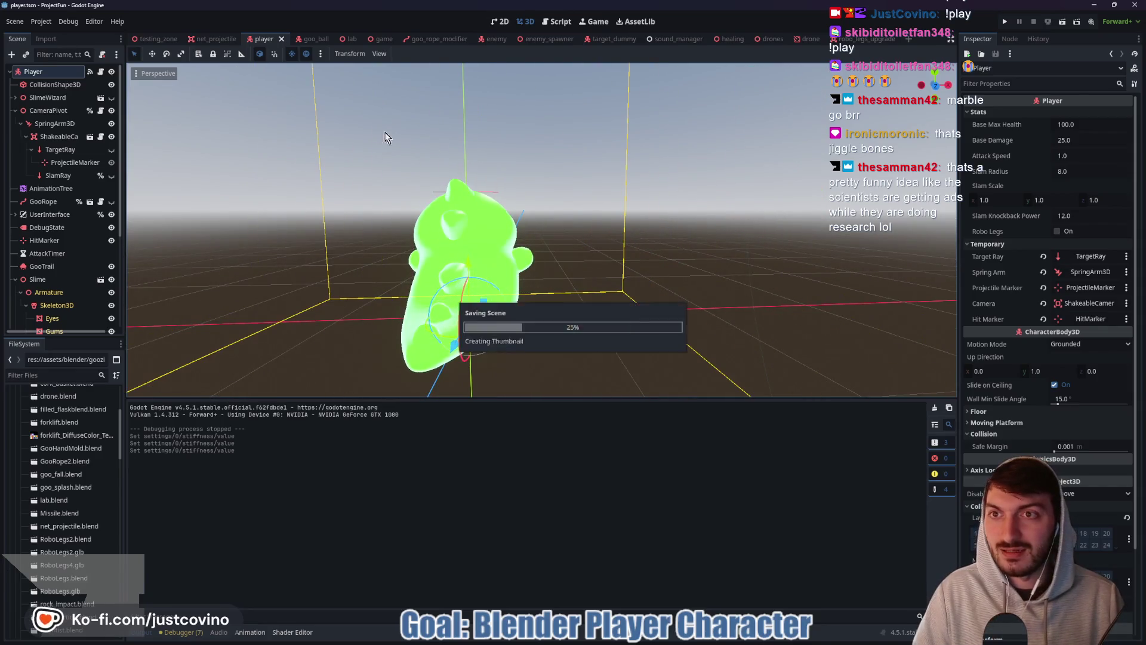
click(149, 38)
key(F6)
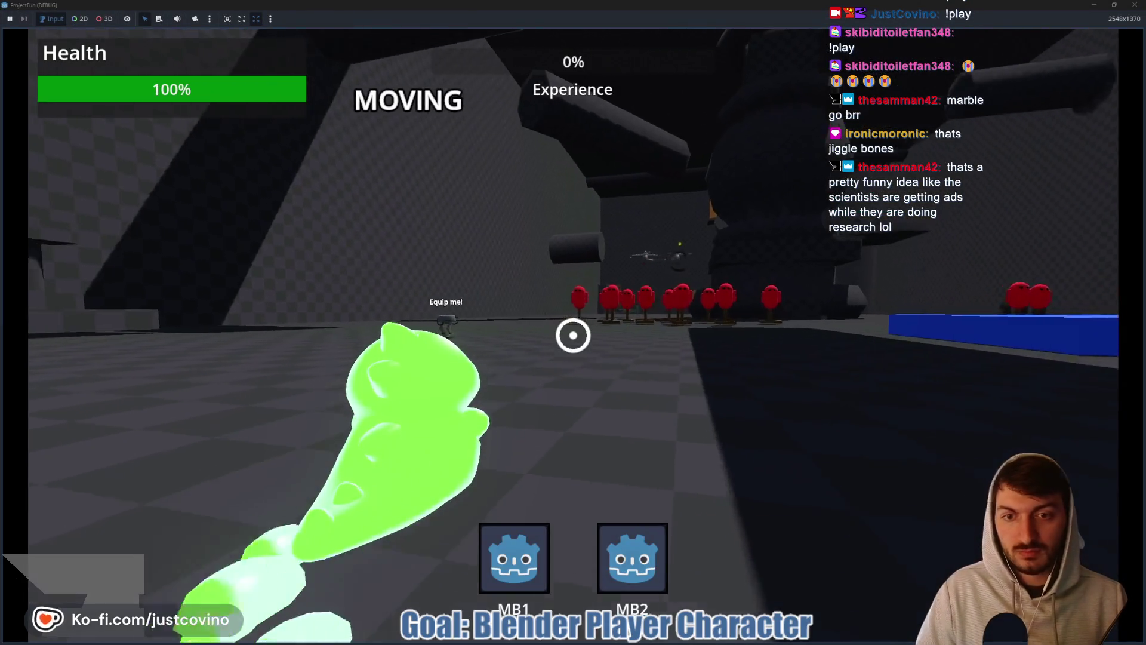
Jump past the pickup, grapple onto the tall cylinder, swing, and slam down.
key(w)
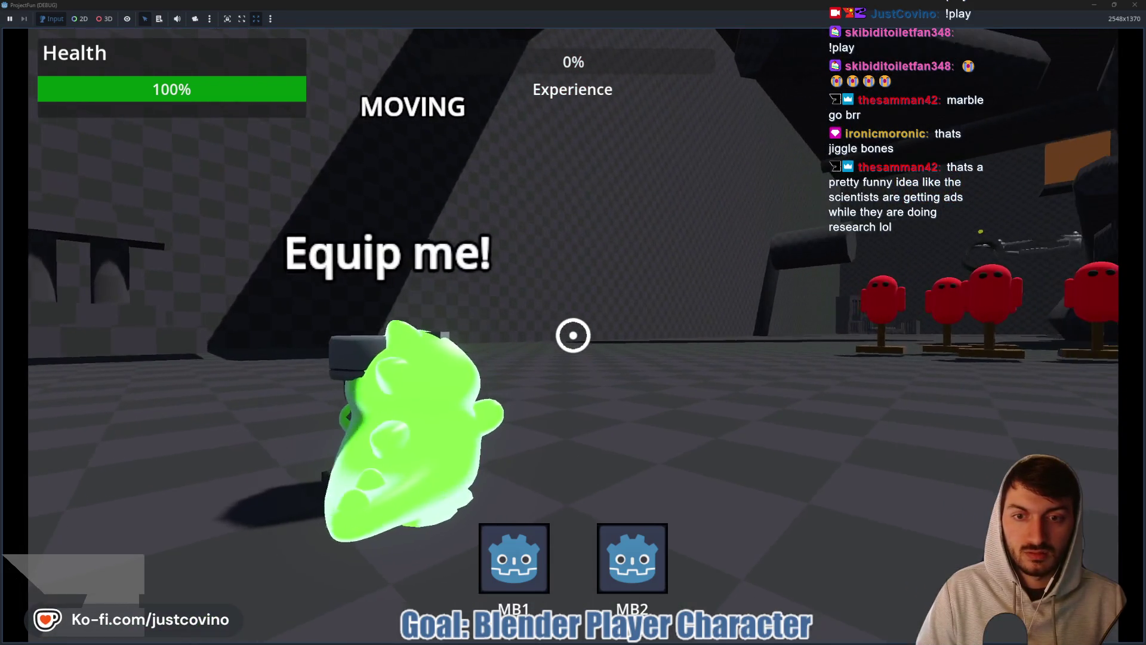
key(space)
click(573, 335)
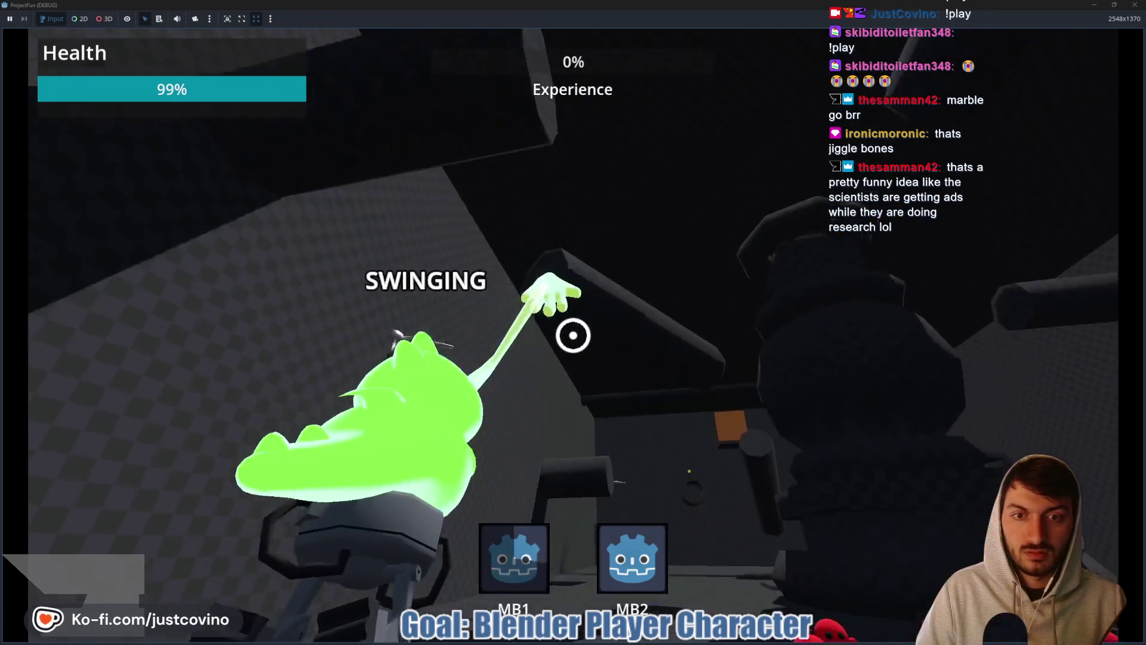
key(space)
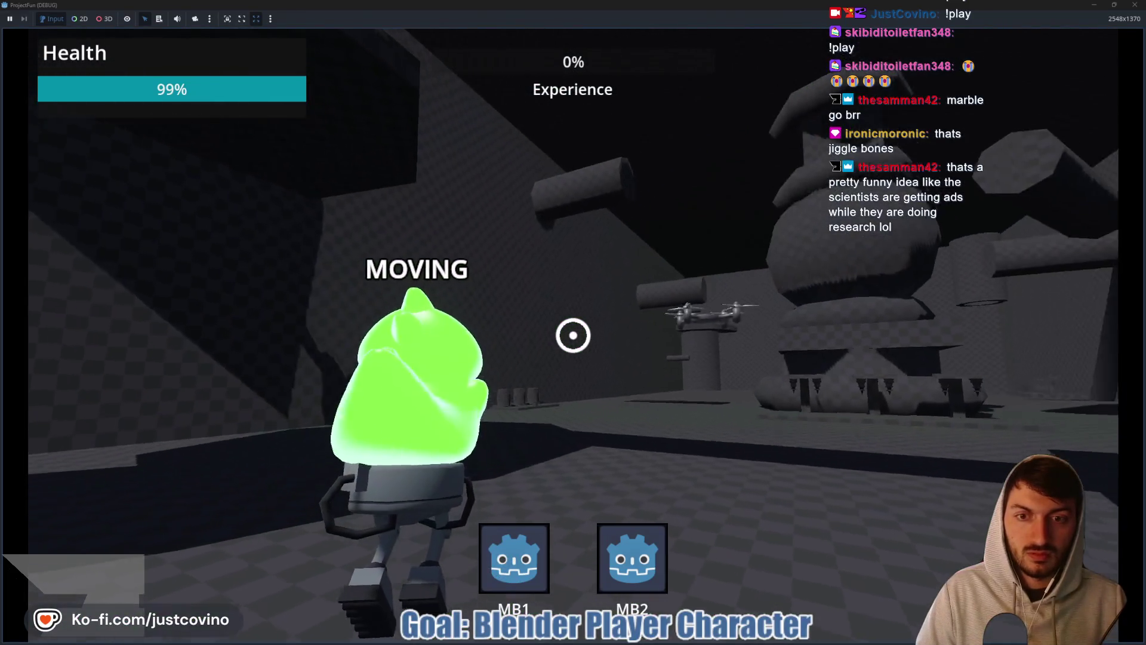
key(space)
click(573, 335)
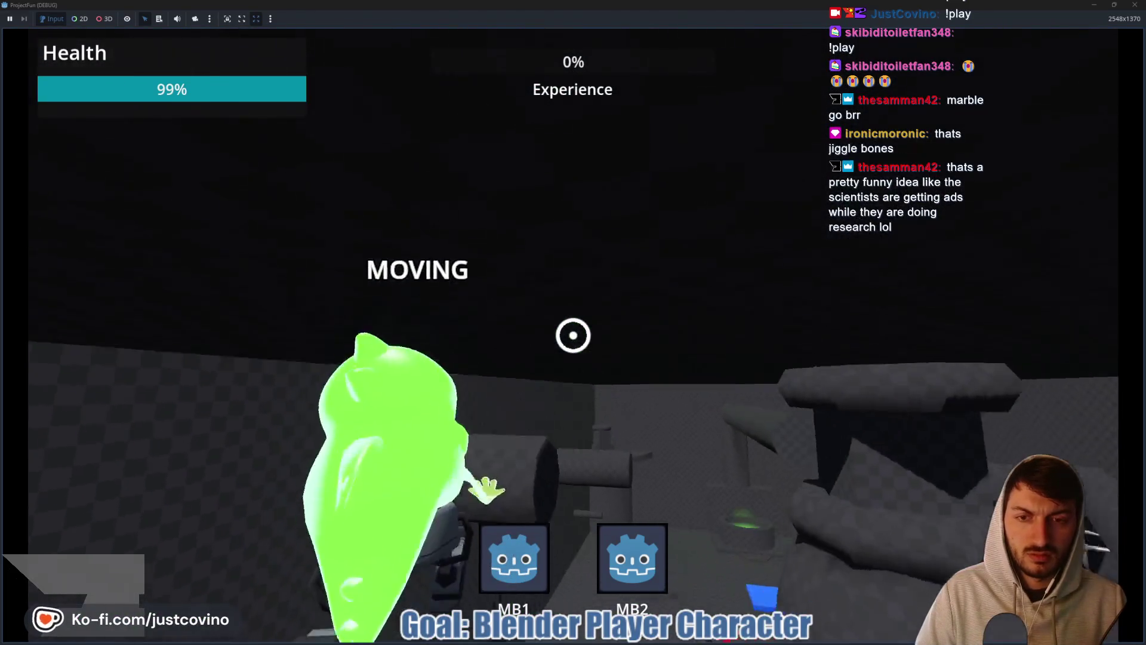
click(573, 335)
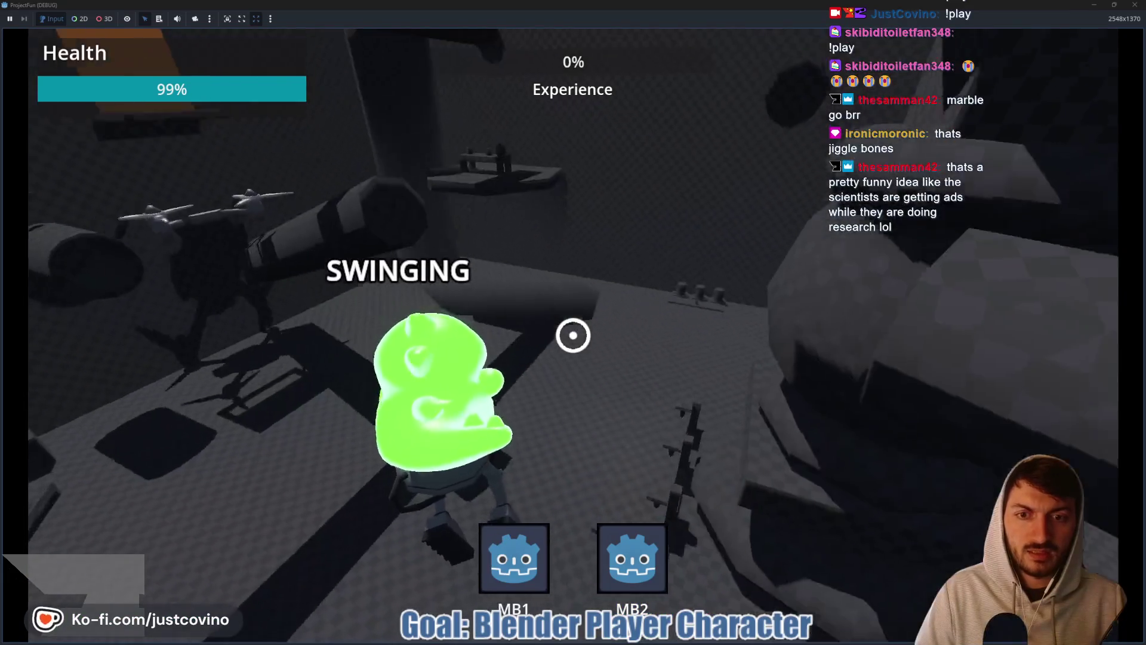
right_click(573, 335)
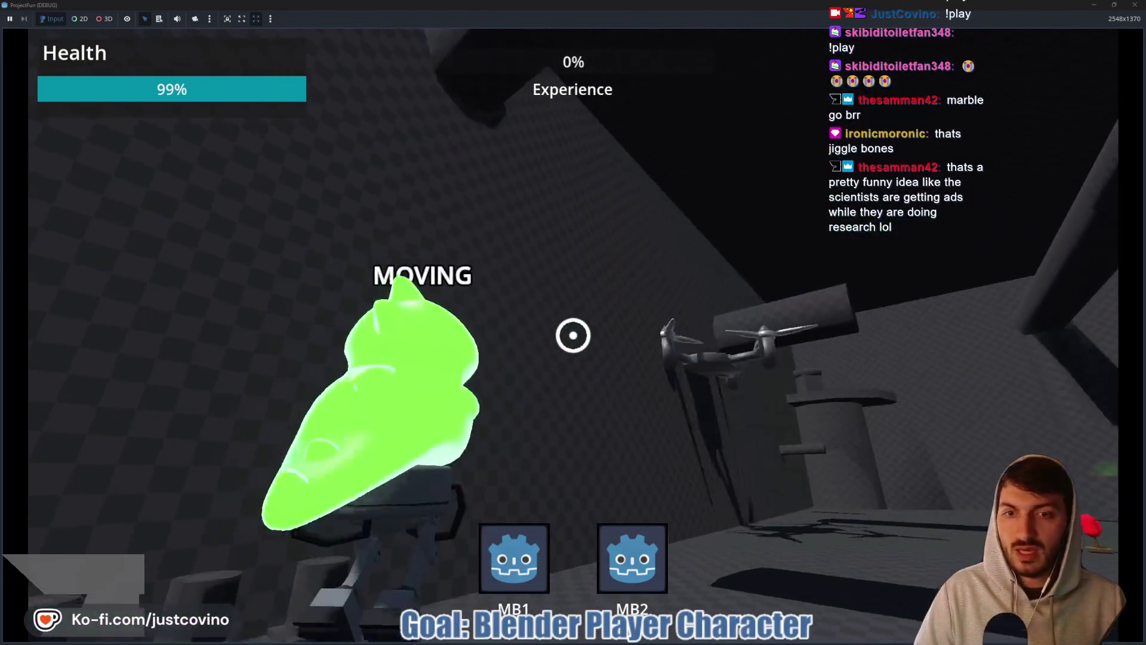
Keep grappling and slamming through the next room to the blue platform, then stop the game.
click(573, 335)
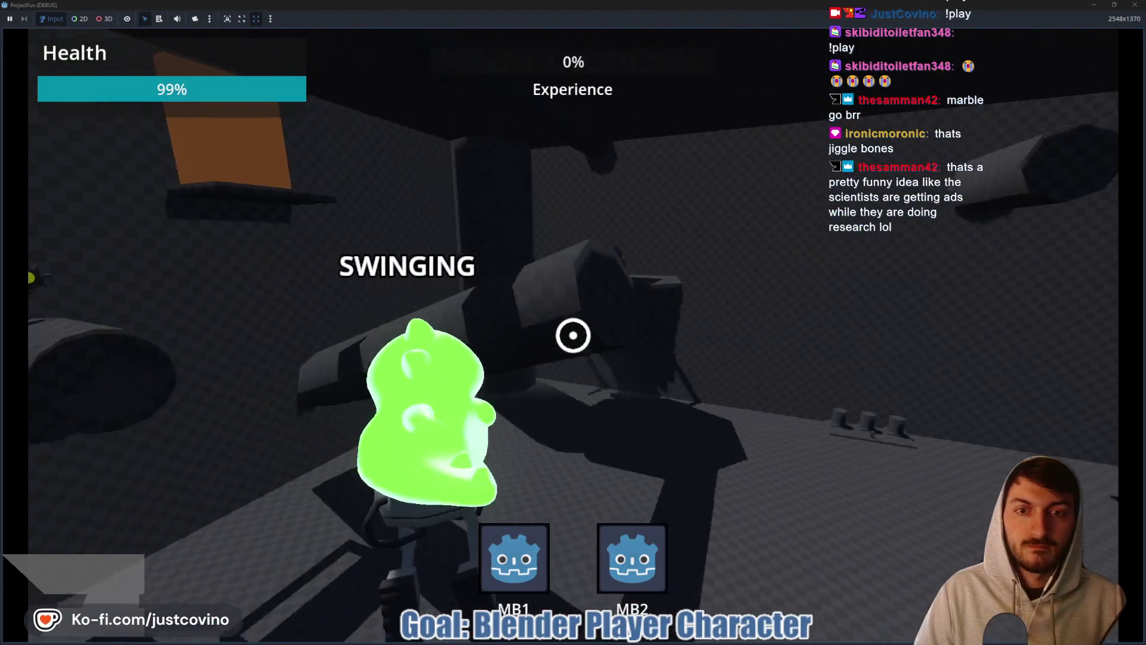
click(573, 335)
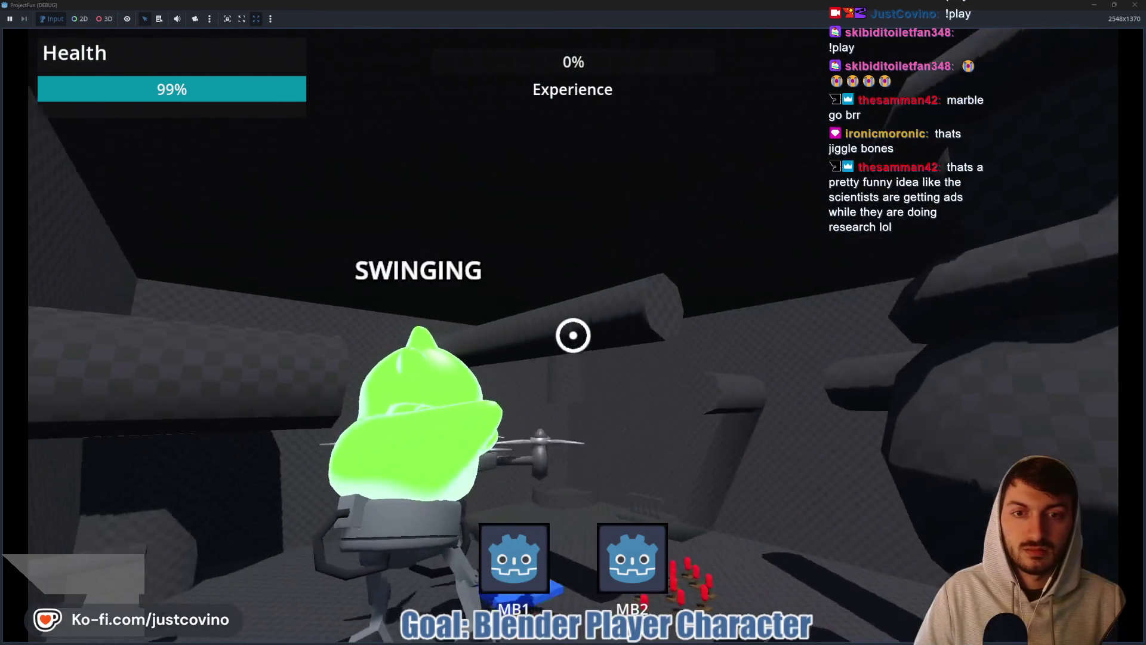
click(573, 335)
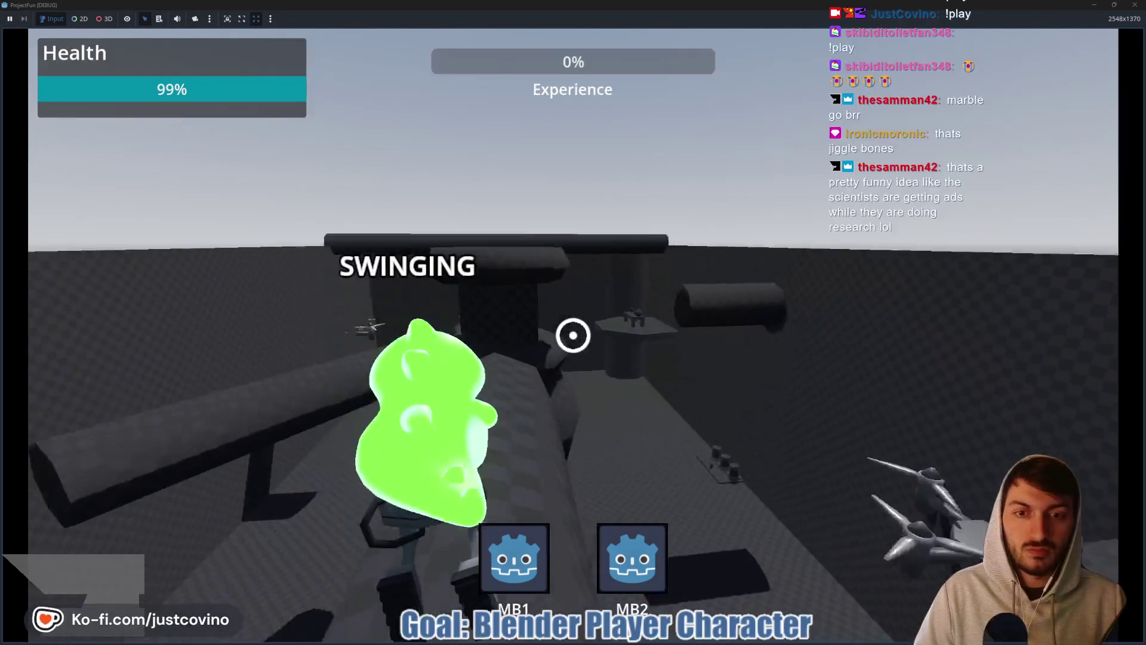
right_click(573, 335)
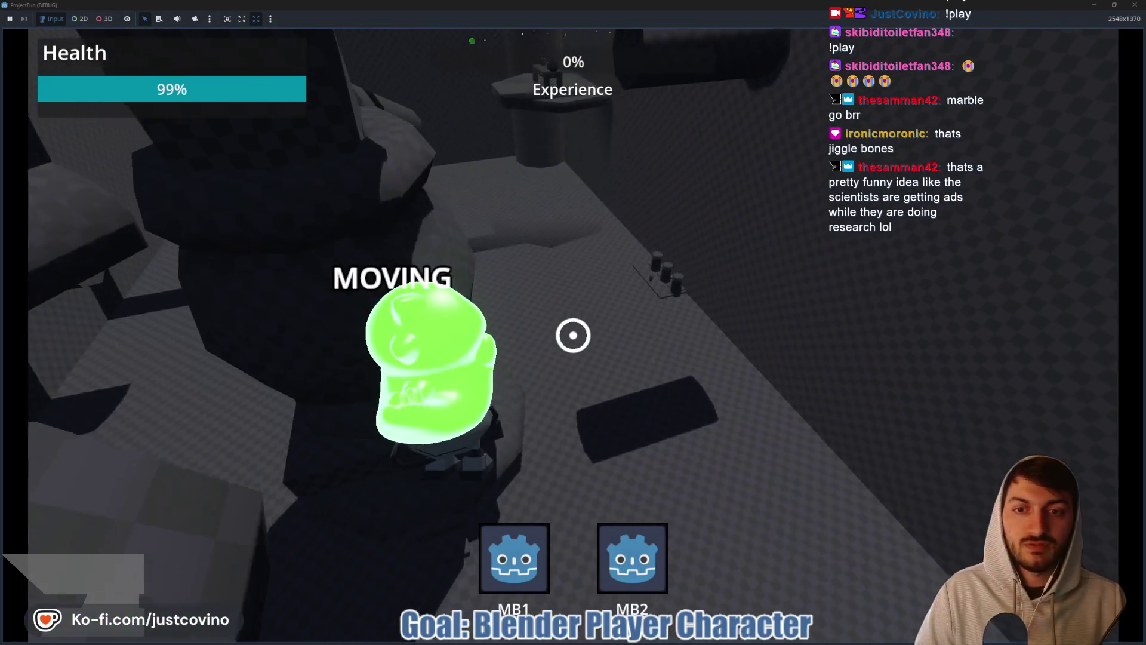
click(573, 335)
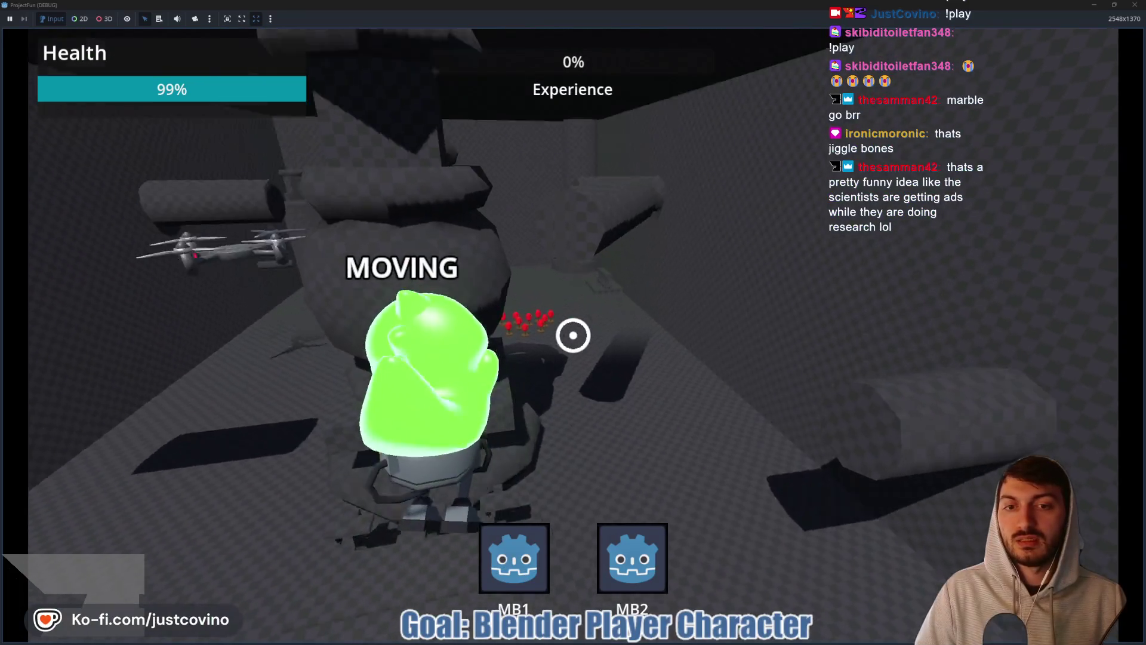
click(573, 335)
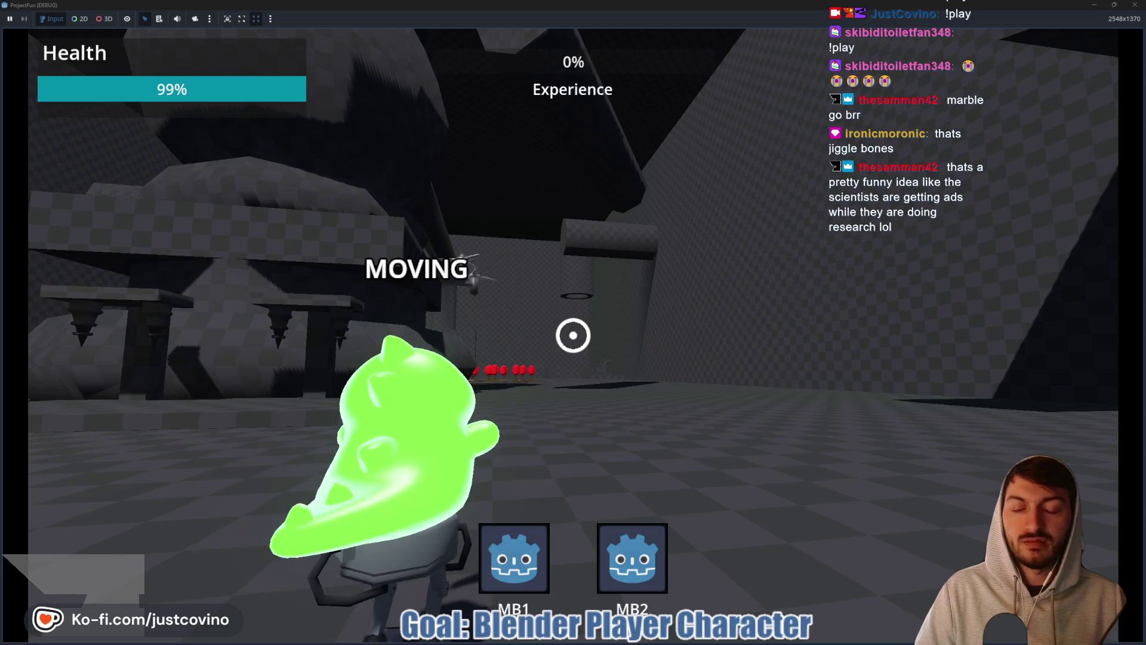
key(w)
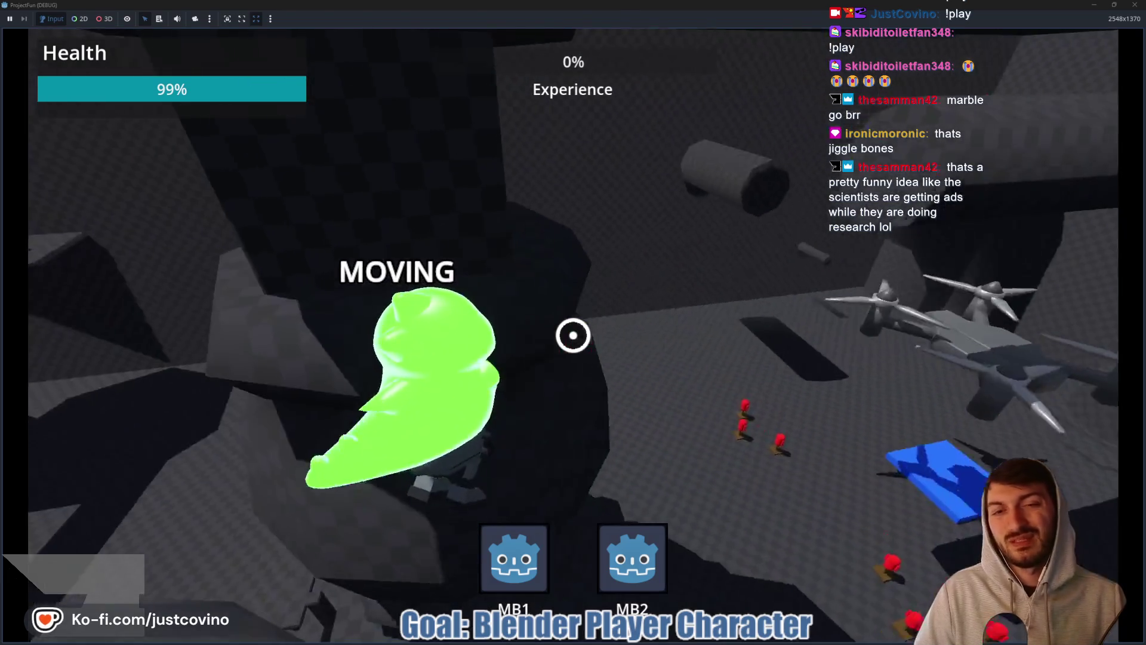
click(573, 335)
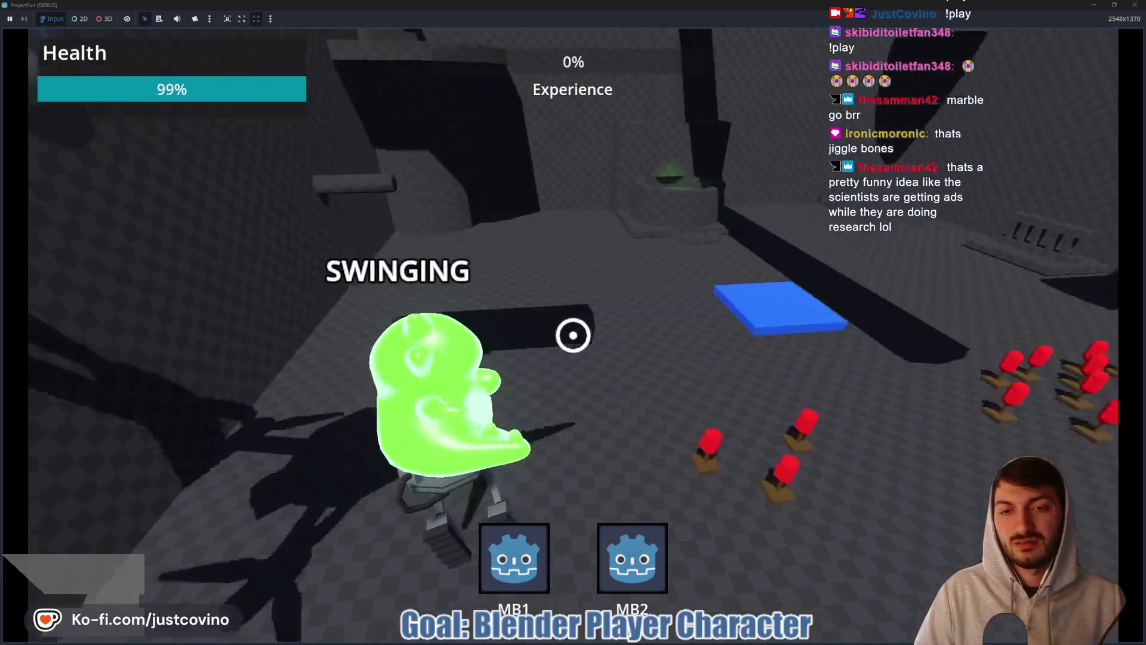
click(573, 335)
key(w)
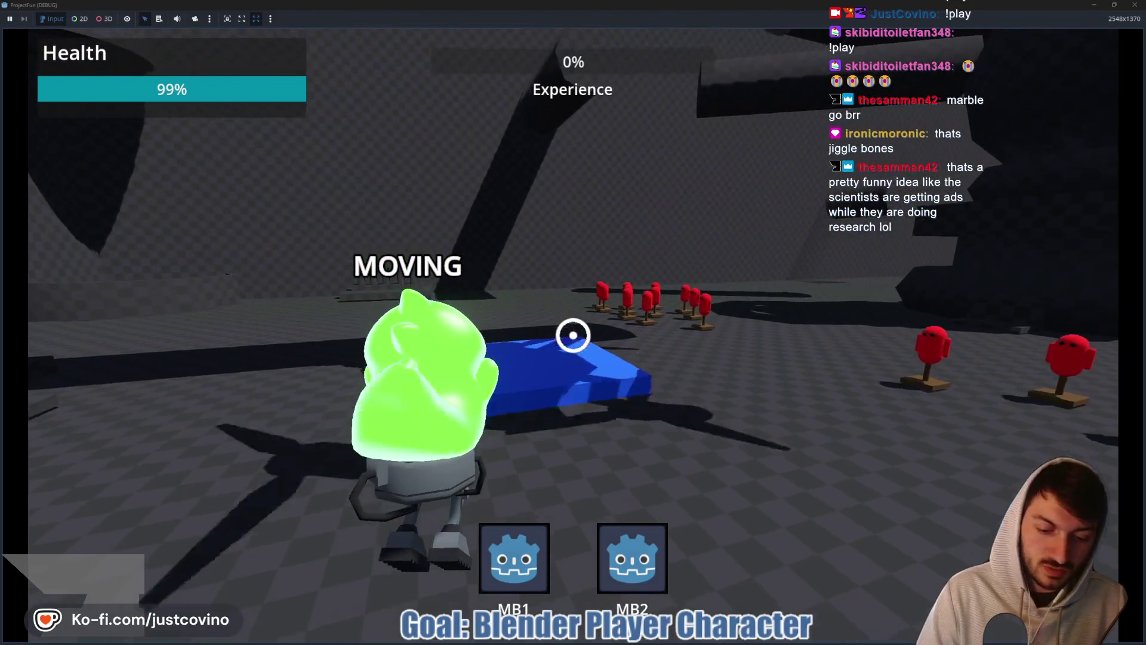
key(F8)
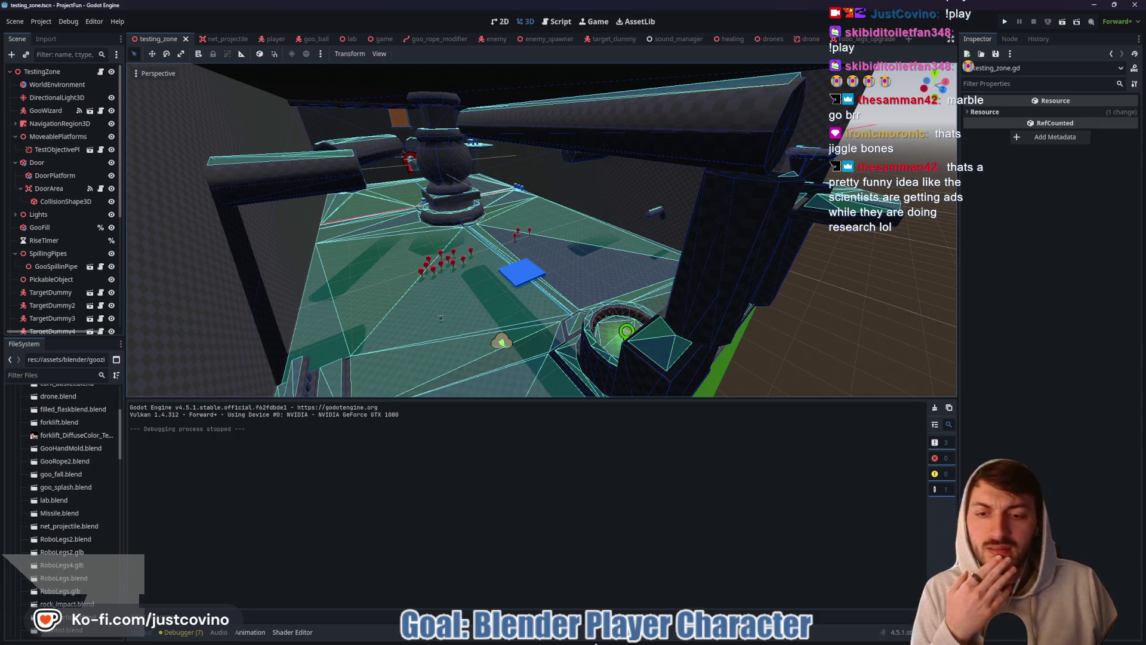
Move the Make Player Bigger card from In progress to Done on the Notion TODO board, then return to Godot.
click(591, 642)
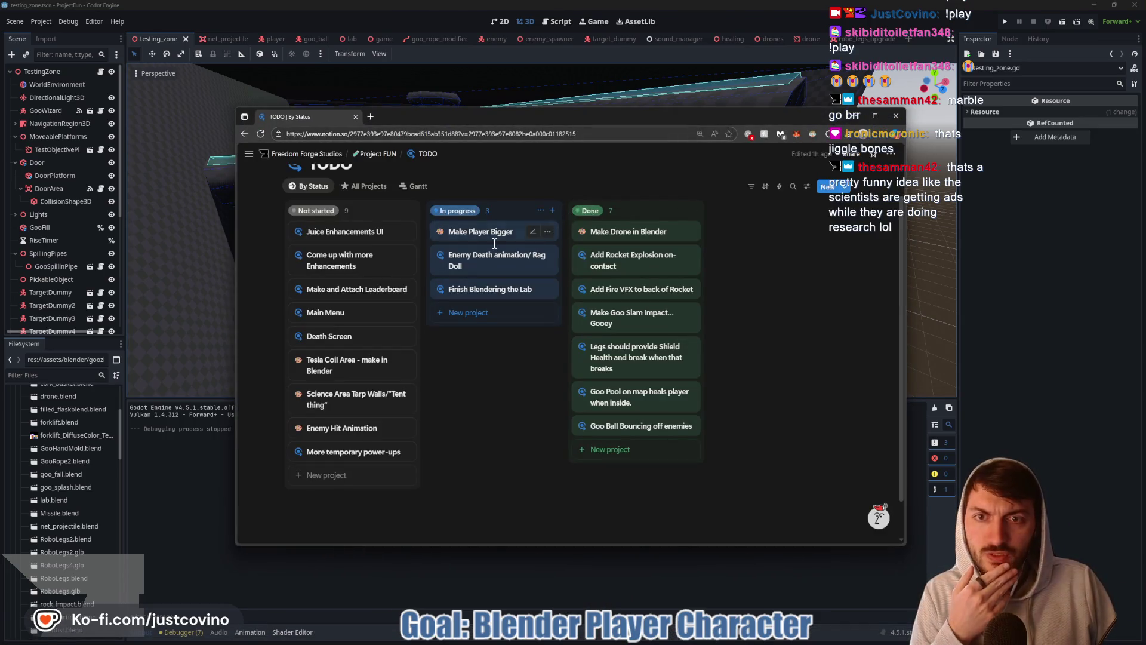
drag(472, 232, 648, 251)
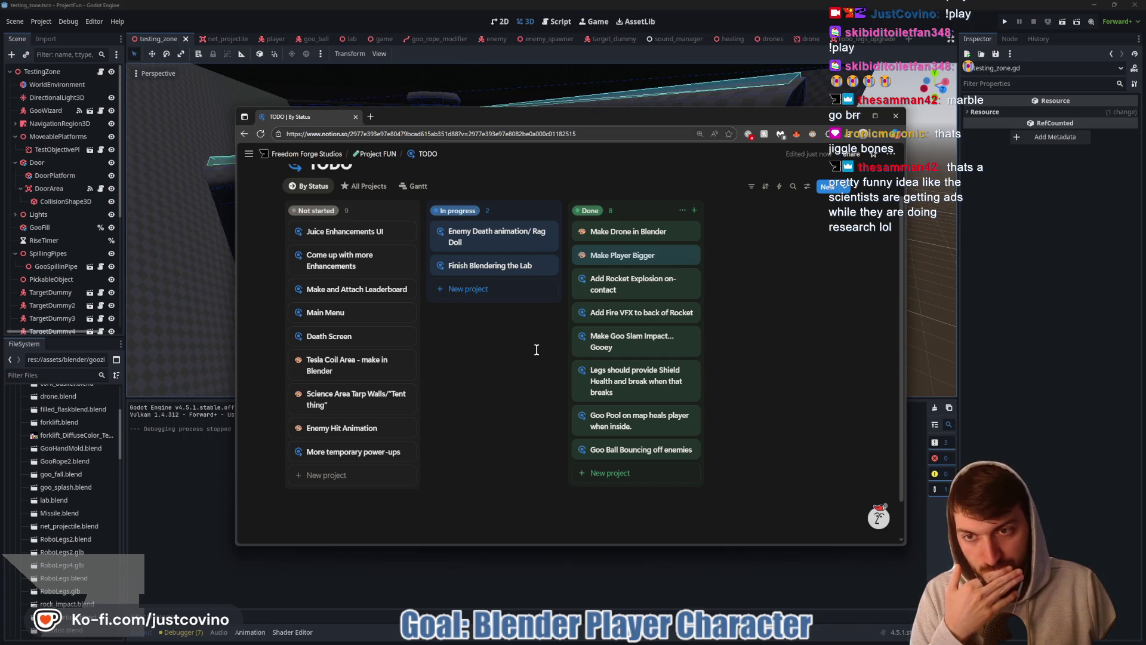
click(1046, 311)
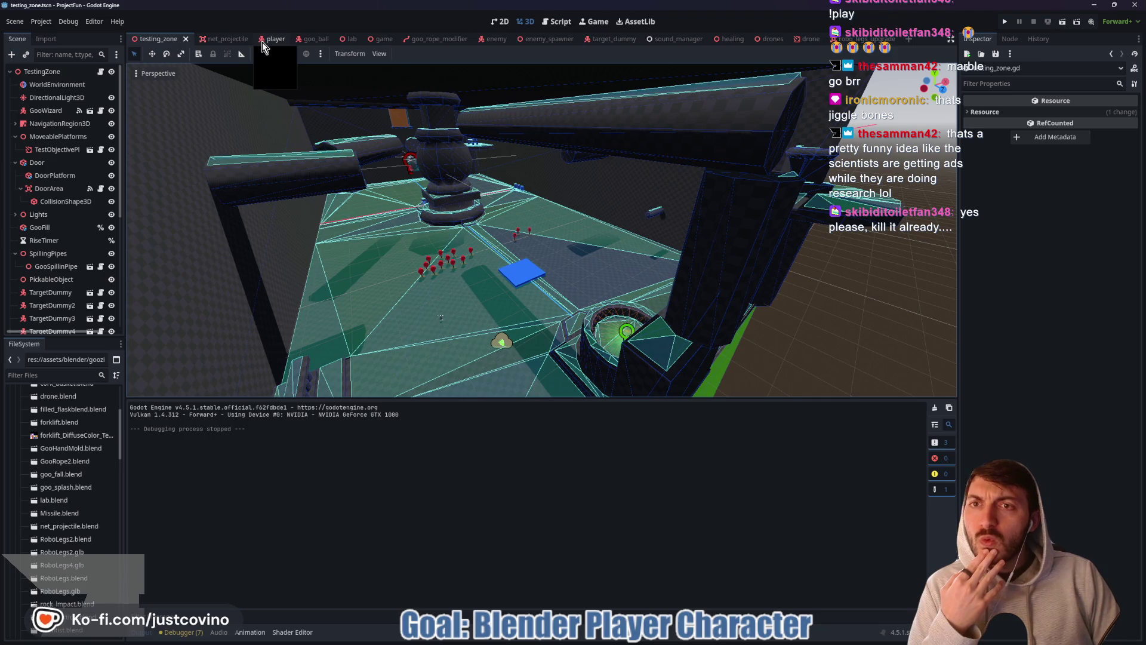
Run the game scene, start from the main menu, move the slime to the sparkle pickup, then stop.
click(365, 40)
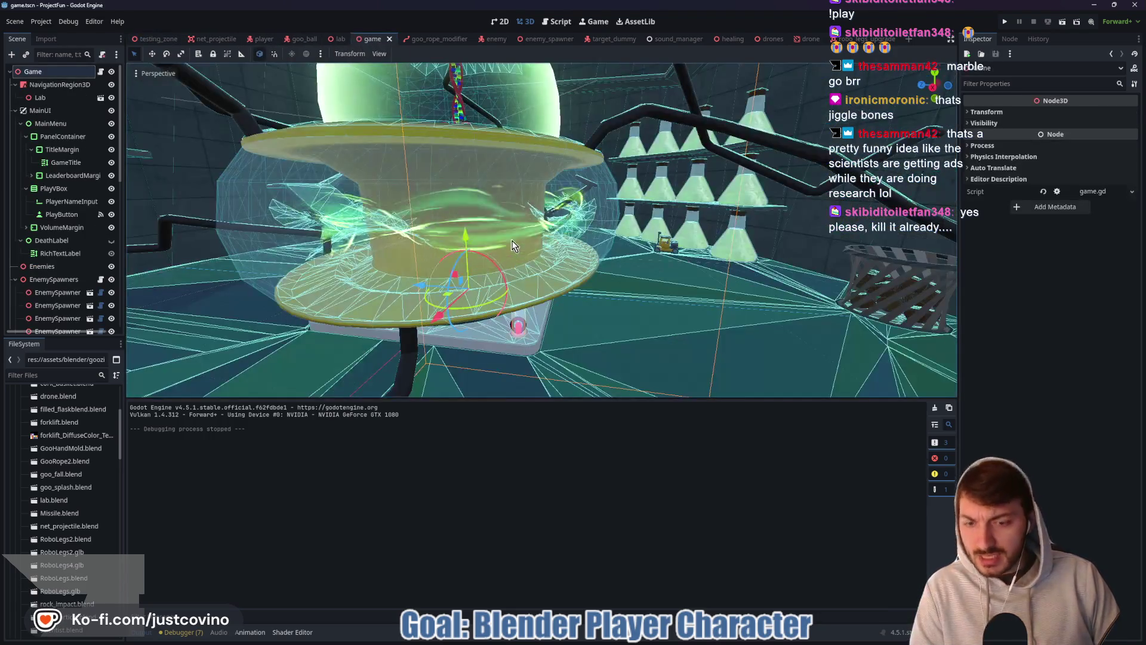
key(F5)
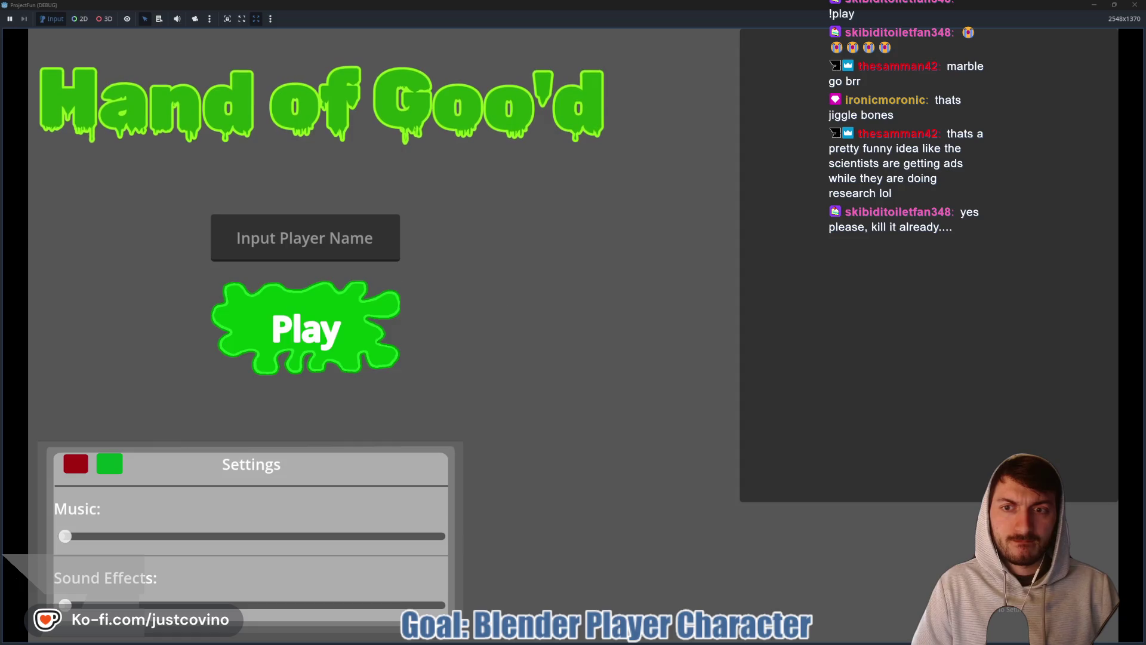
click(305, 328)
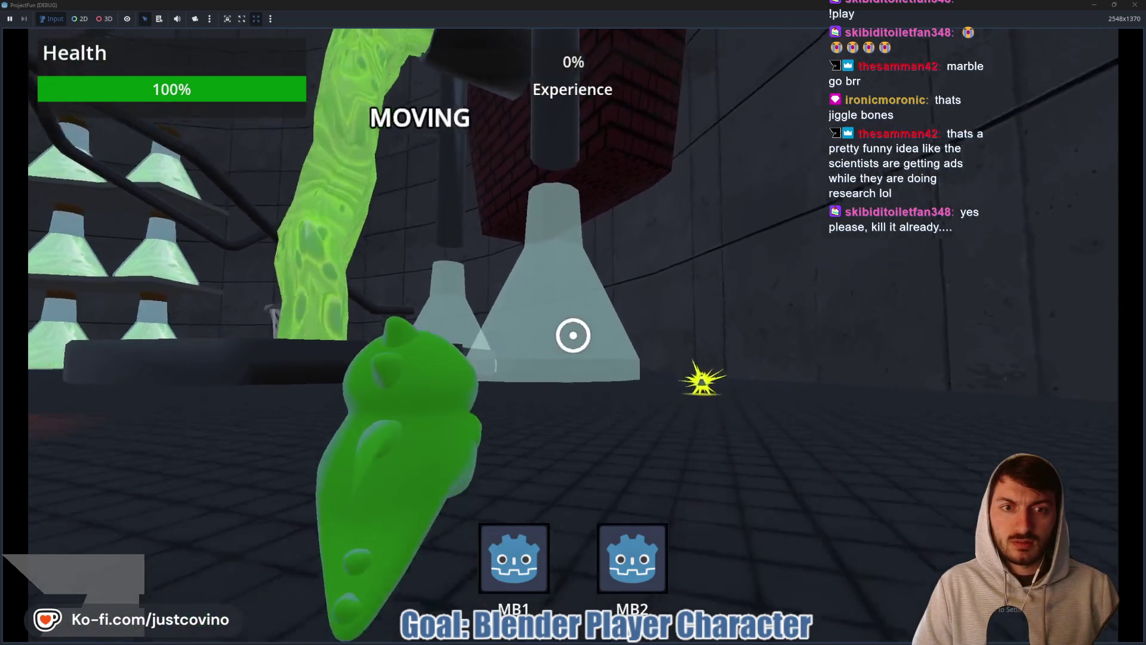
click(573, 335)
key(w)
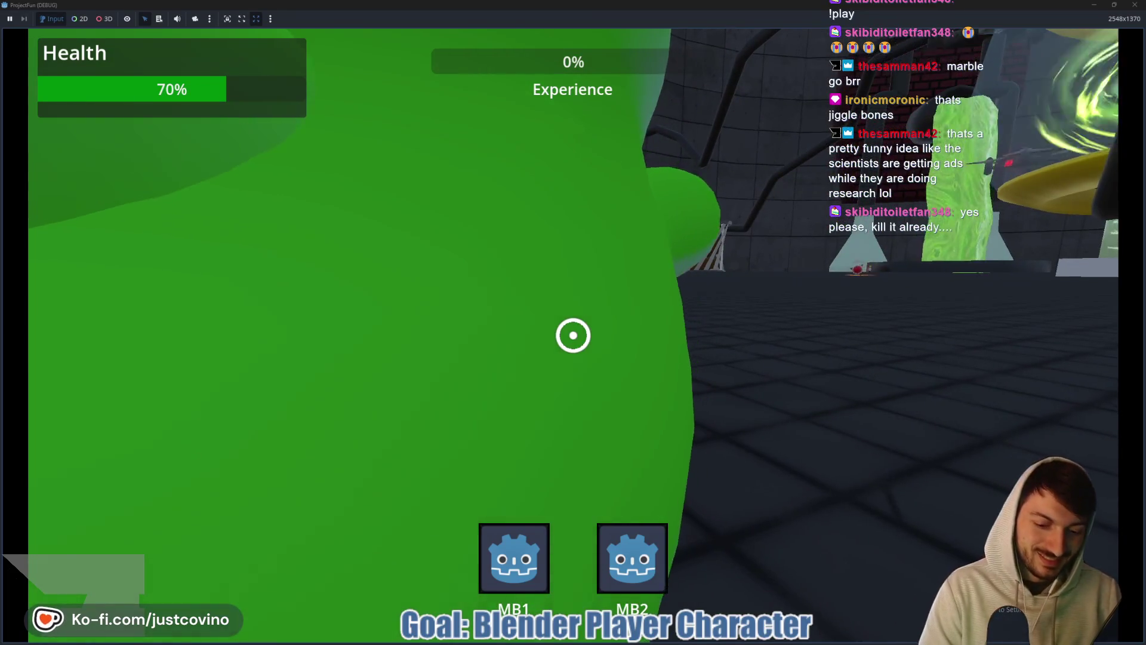
key(F8)
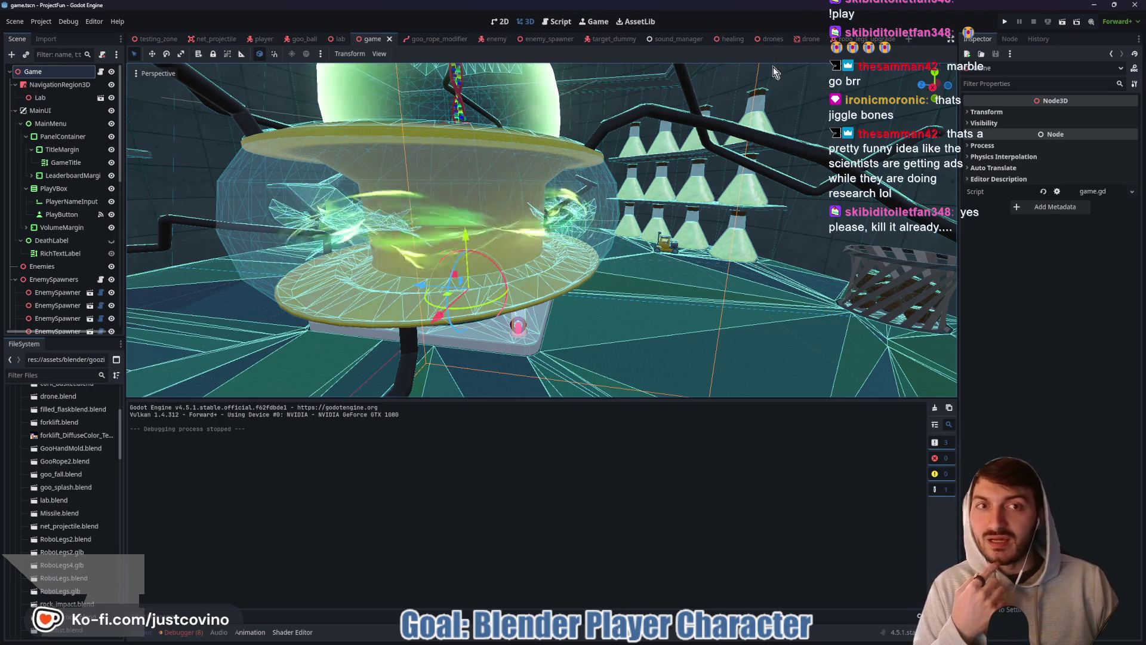
click(737, 38)
Filter FileSystem for 'big' and open big_goo_power_up.tscn and its script.
click(750, 38)
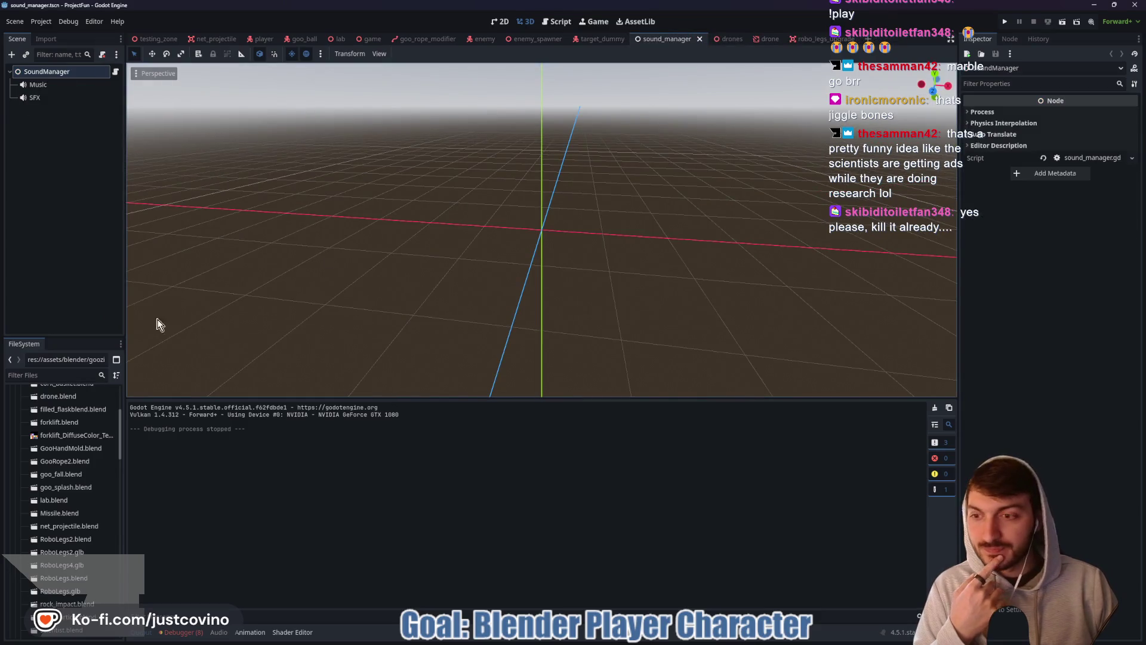
click(55, 376)
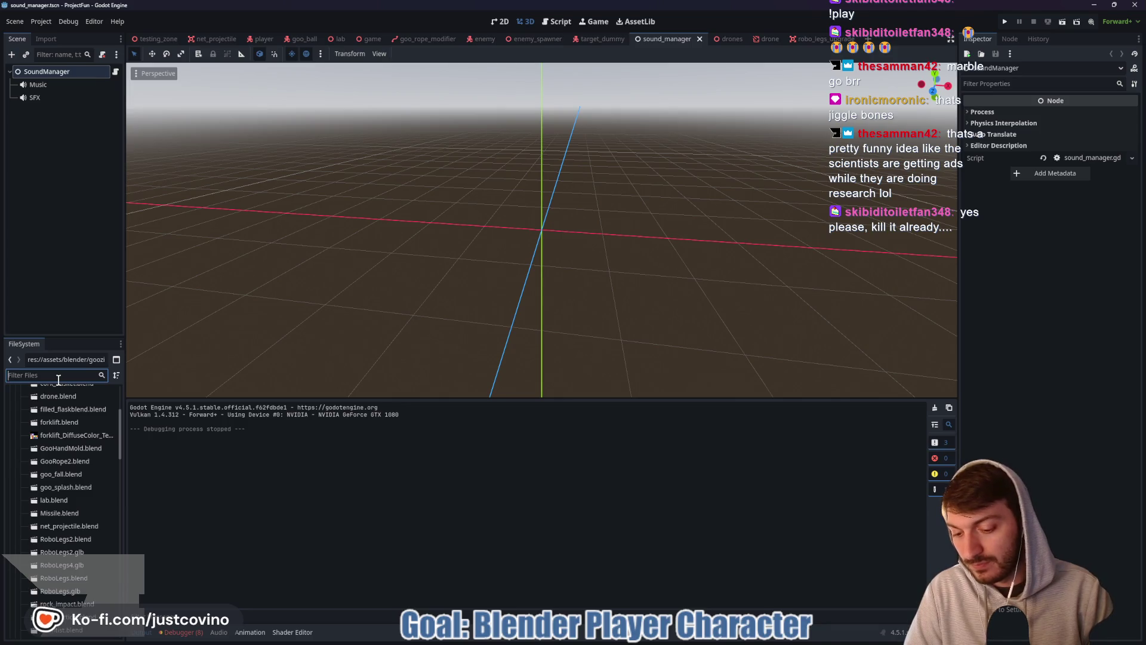
text(gia)
key(BackSpace)
key(BackSpace)
key(BackSpace)
text(big)
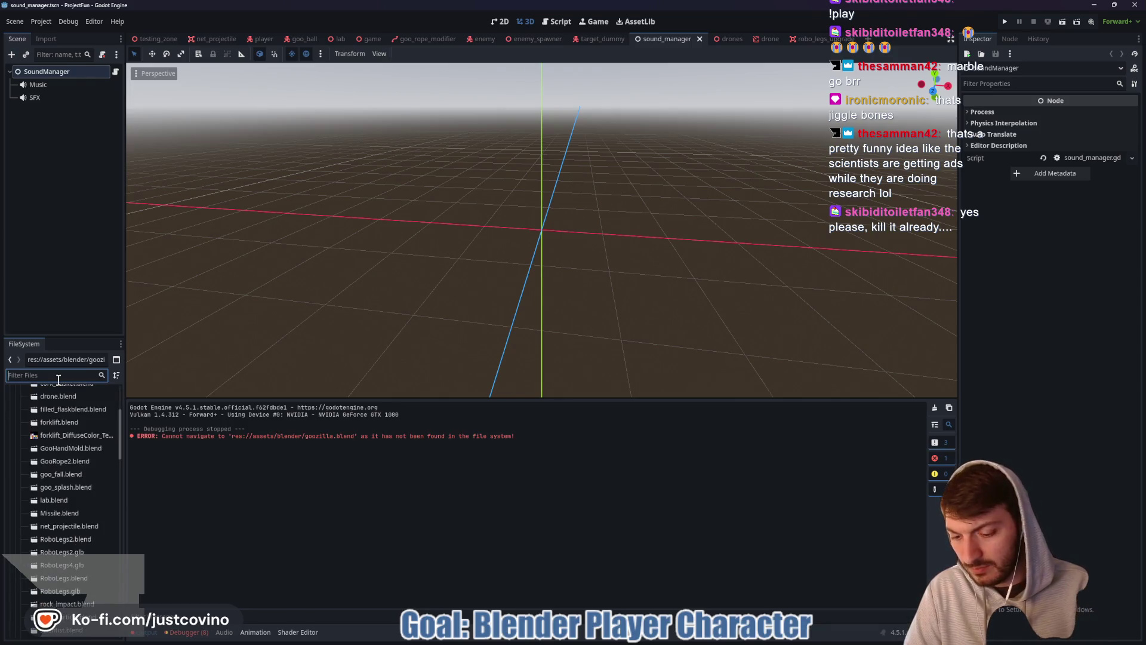
double_click(63, 457)
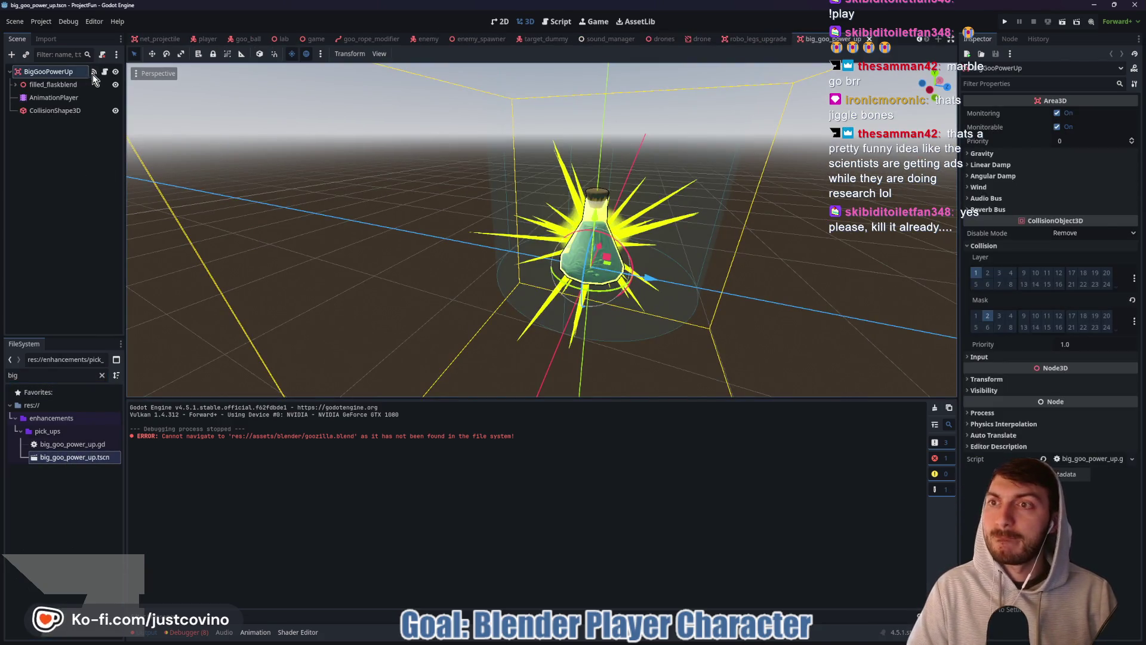
click(104, 71)
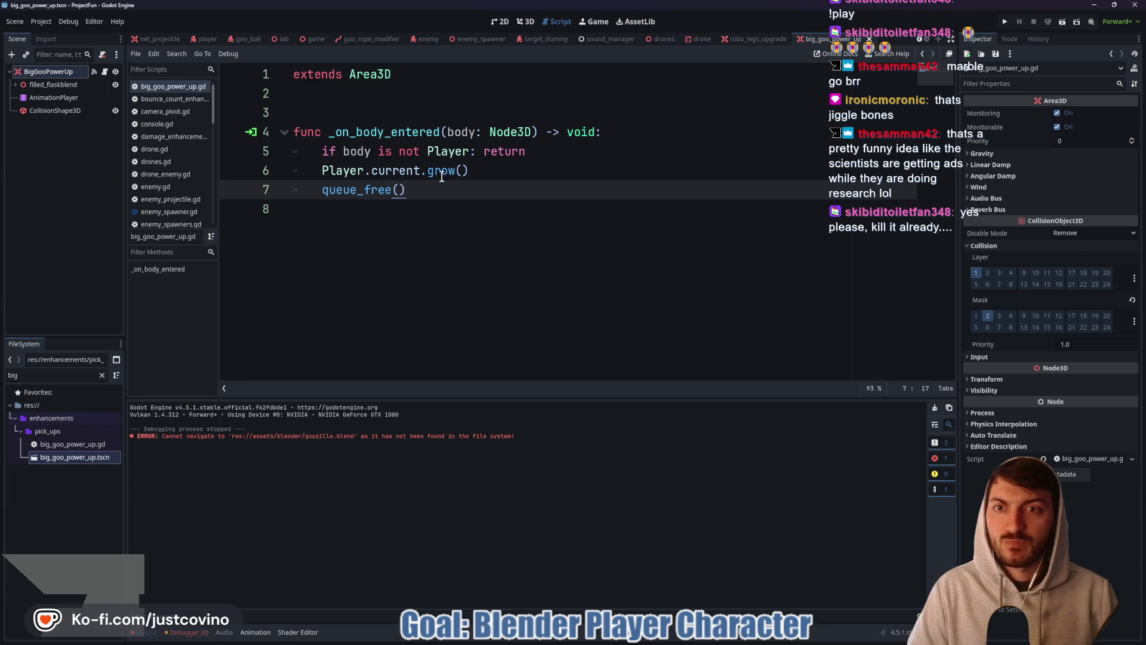
Follow the Player reference into player.gd and jump to the grow function.
ctrl+click(338, 172)
scroll(338, 174, down, 5)
scroll(173, 332, down, 5)
click(144, 338)
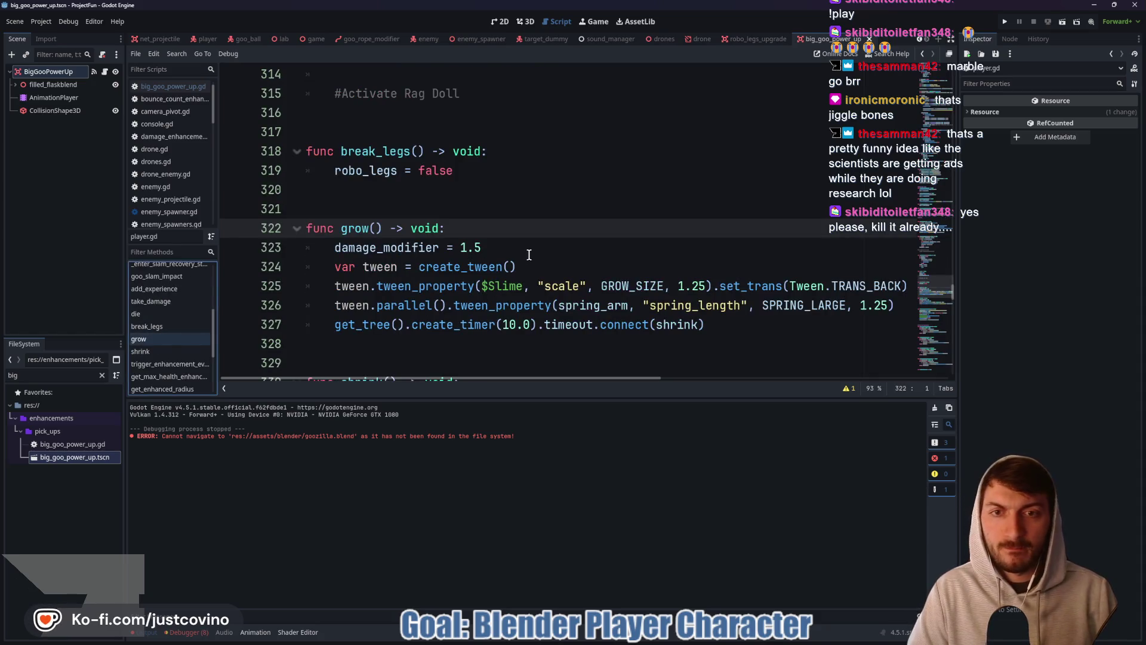
scroll(537, 249, down, 1)
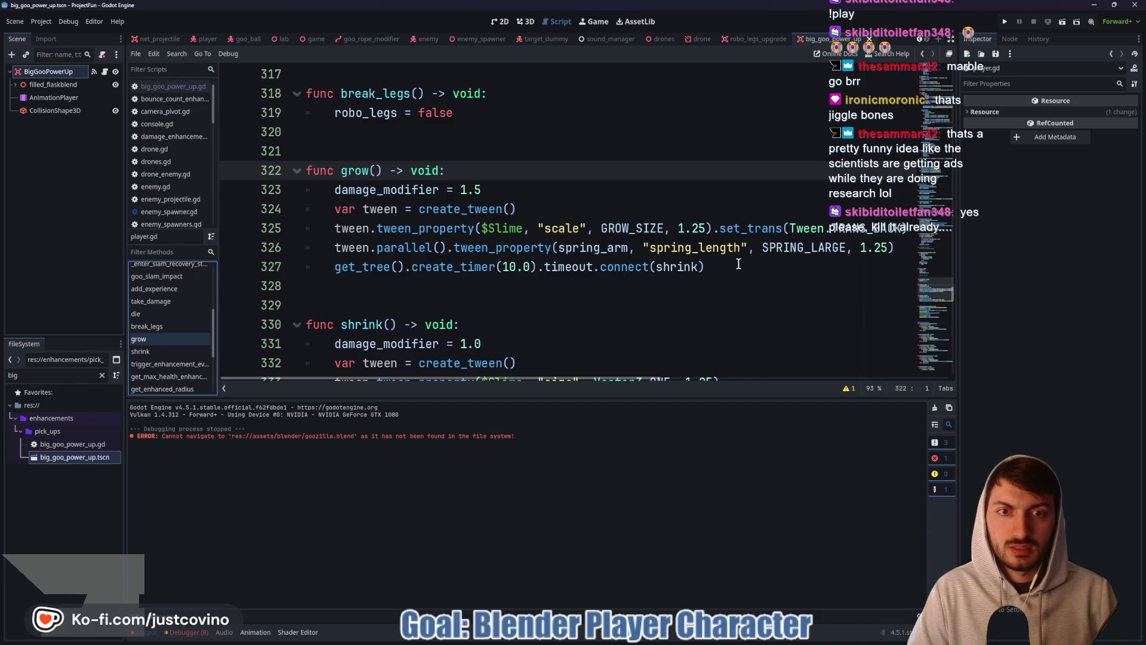
click(765, 270)
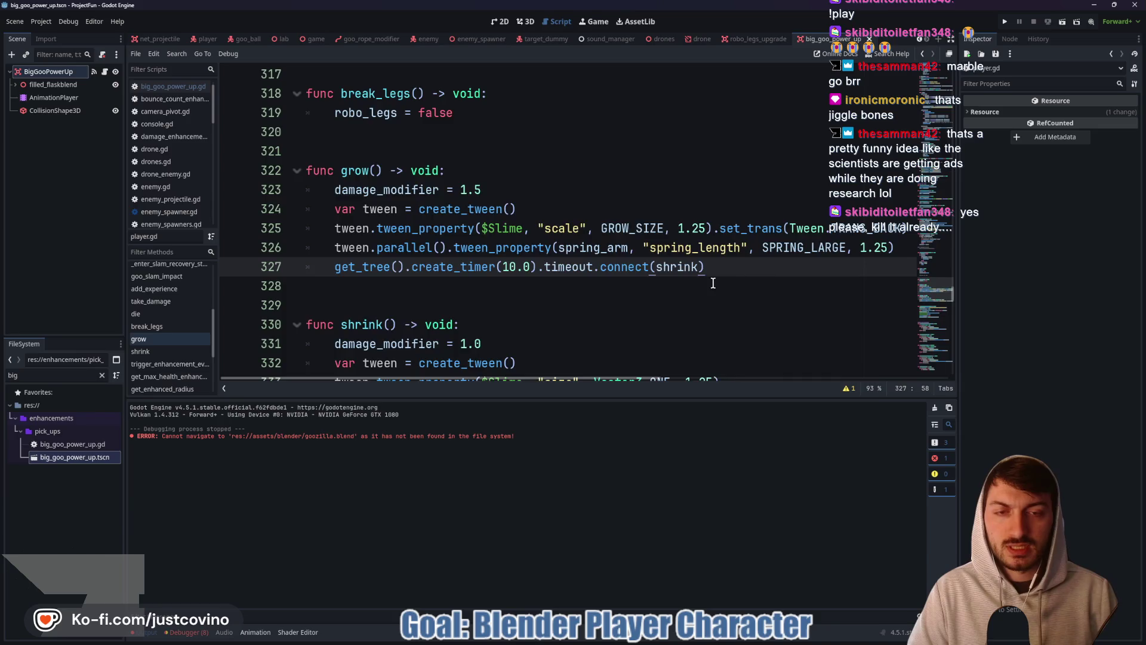
Review the grow and shrink code and select the SPRING_LARGE constant name.
scroll(714, 283, up, 20)
scroll(717, 287, down, 10)
scroll(722, 292, up, 10)
scroll(722, 292, up, 12)
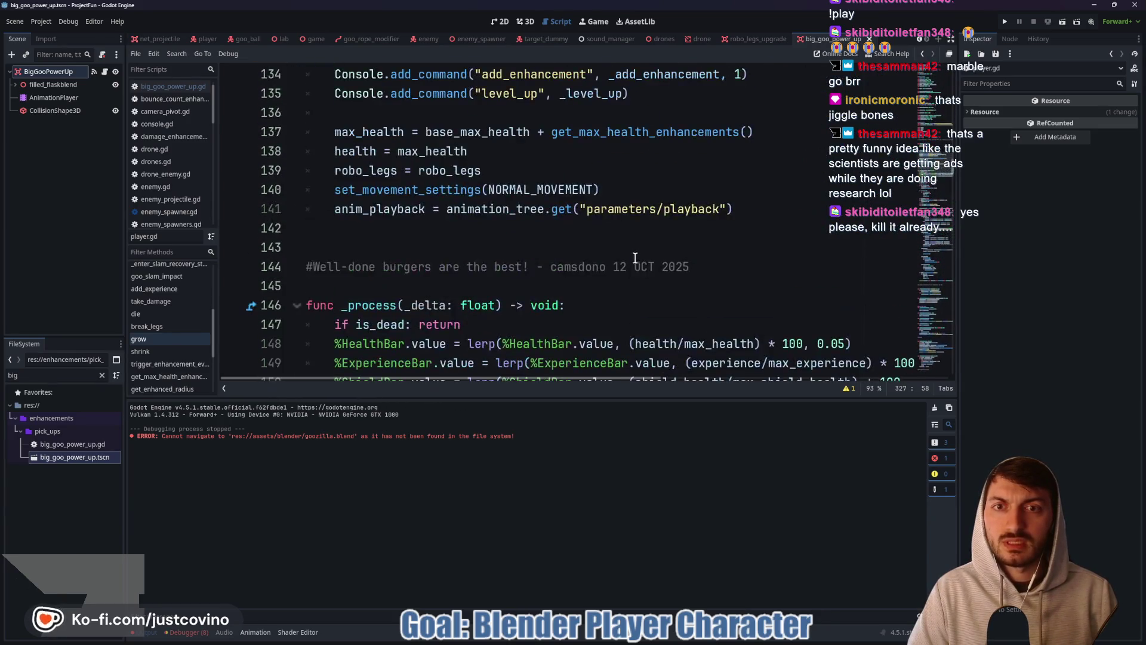
scroll(637, 263, up, 2)
scroll(640, 267, down, 3)
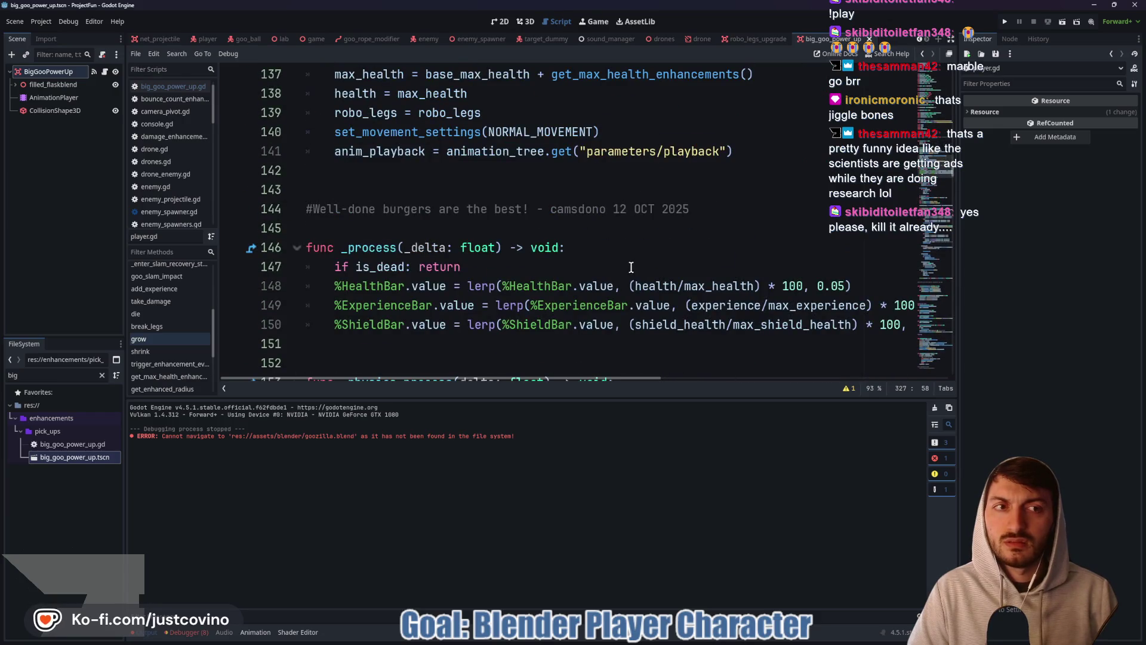
scroll(631, 267, down, 20)
scroll(630, 267, down, 14)
click(162, 341)
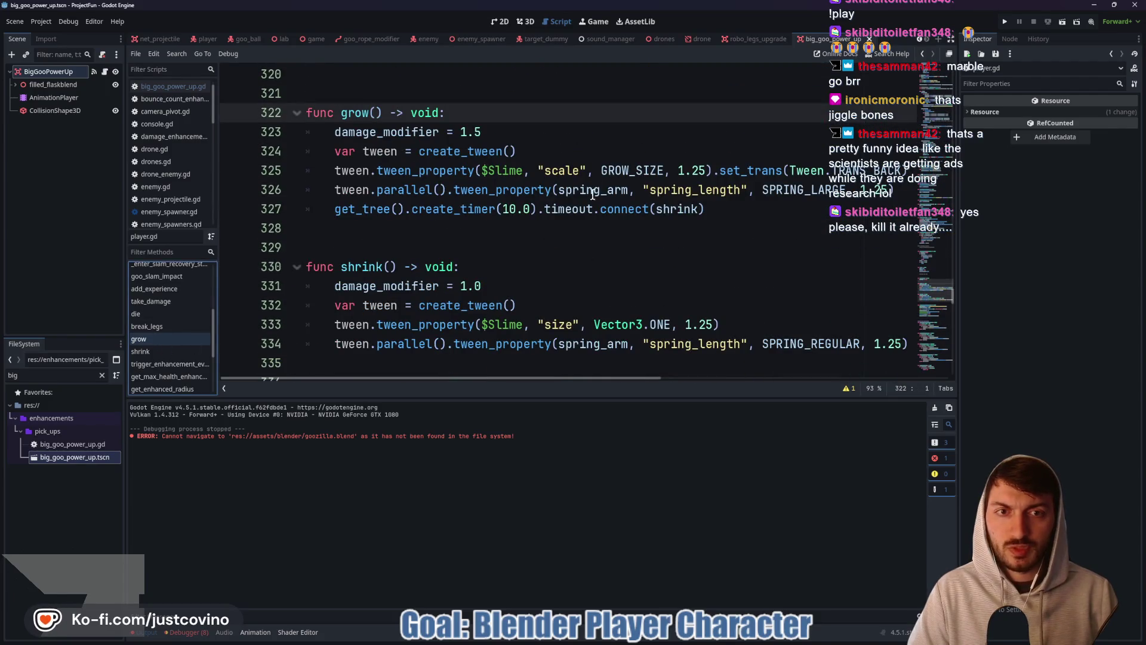
double_click(829, 190)
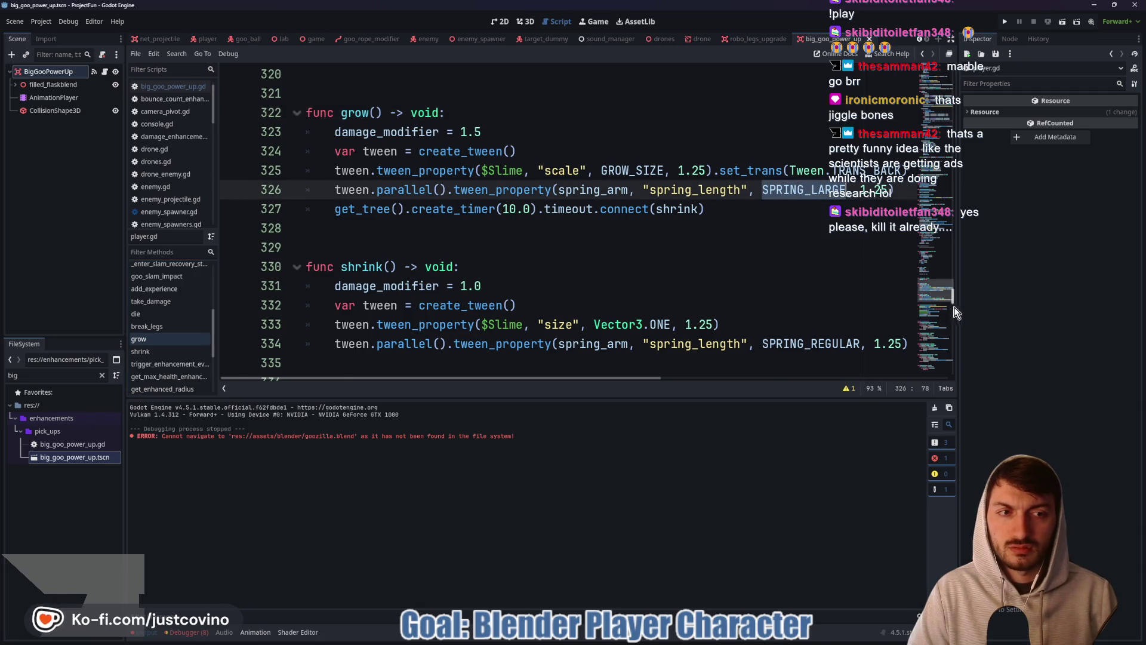
scroll(667, 272, down, 1)
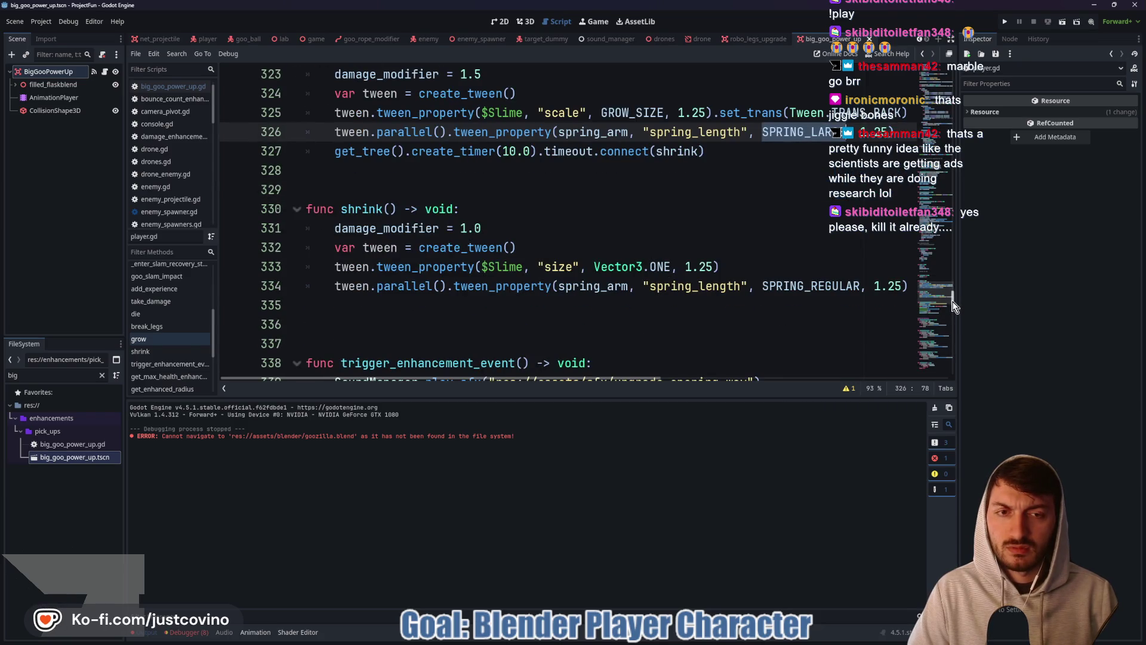
drag(953, 306, 941, 37)
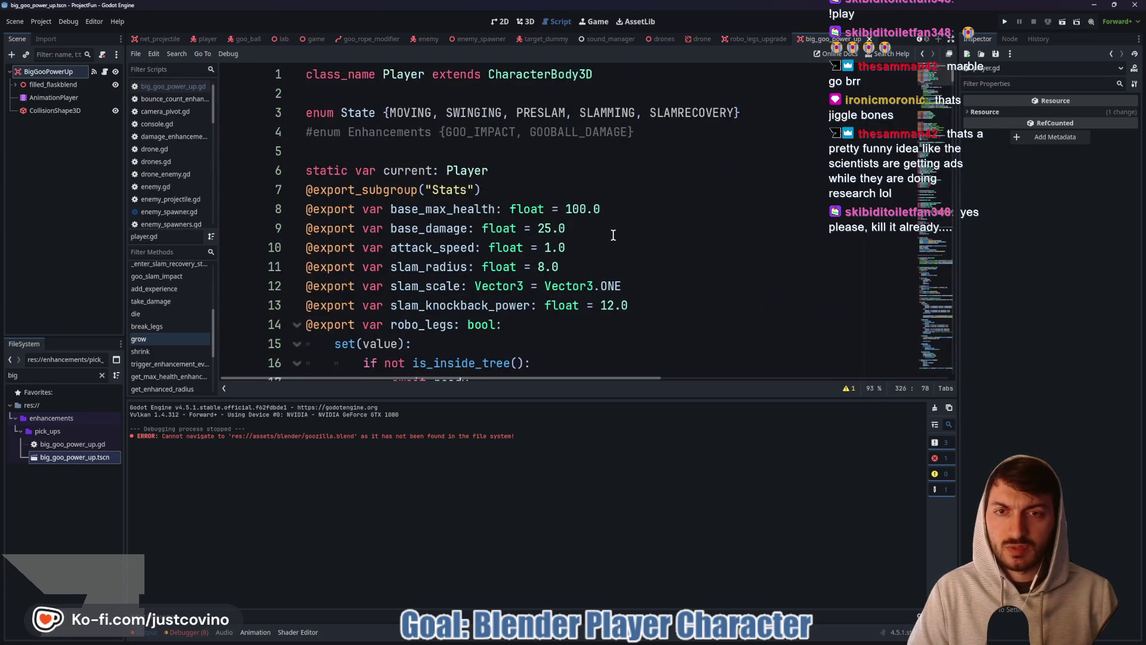
Insert a blank line 109 directly below the SPRING_REGULAR constant in player.gd.
scroll(614, 235, down, 1)
scroll(531, 227, down, 12)
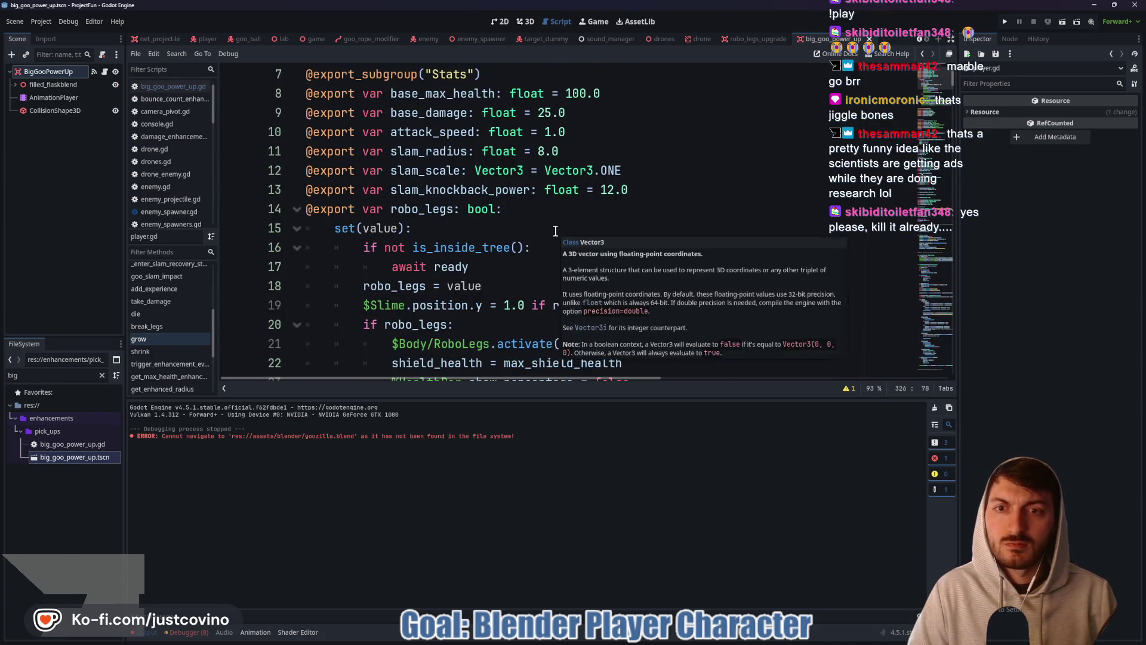
scroll(552, 236, up, 8)
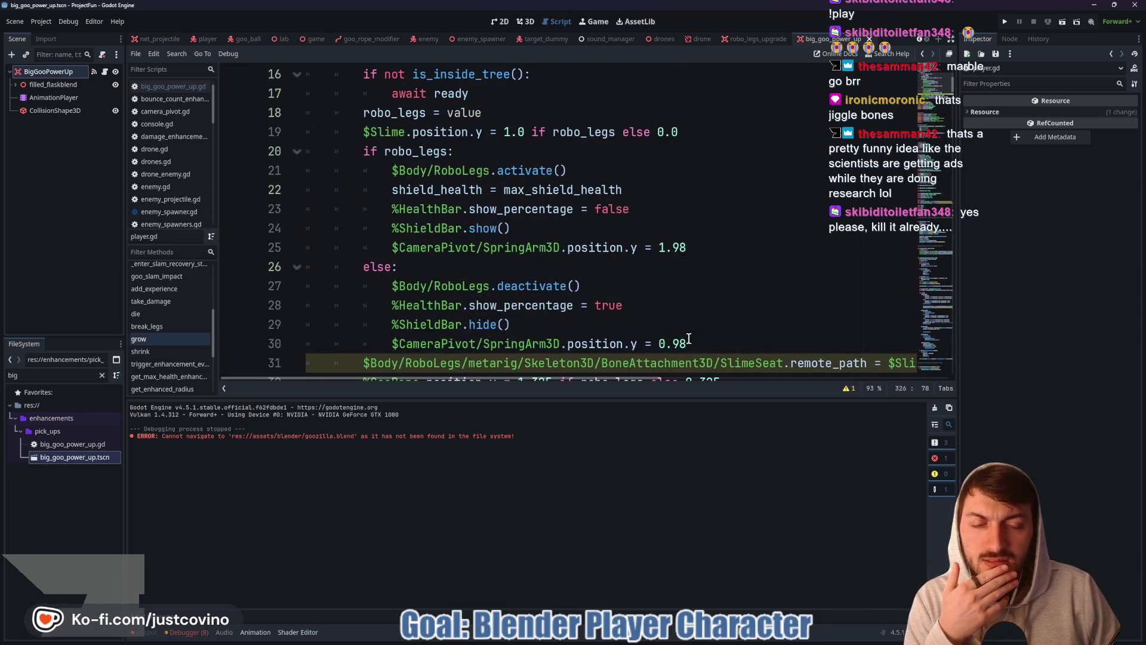
scroll(633, 269, down, 12)
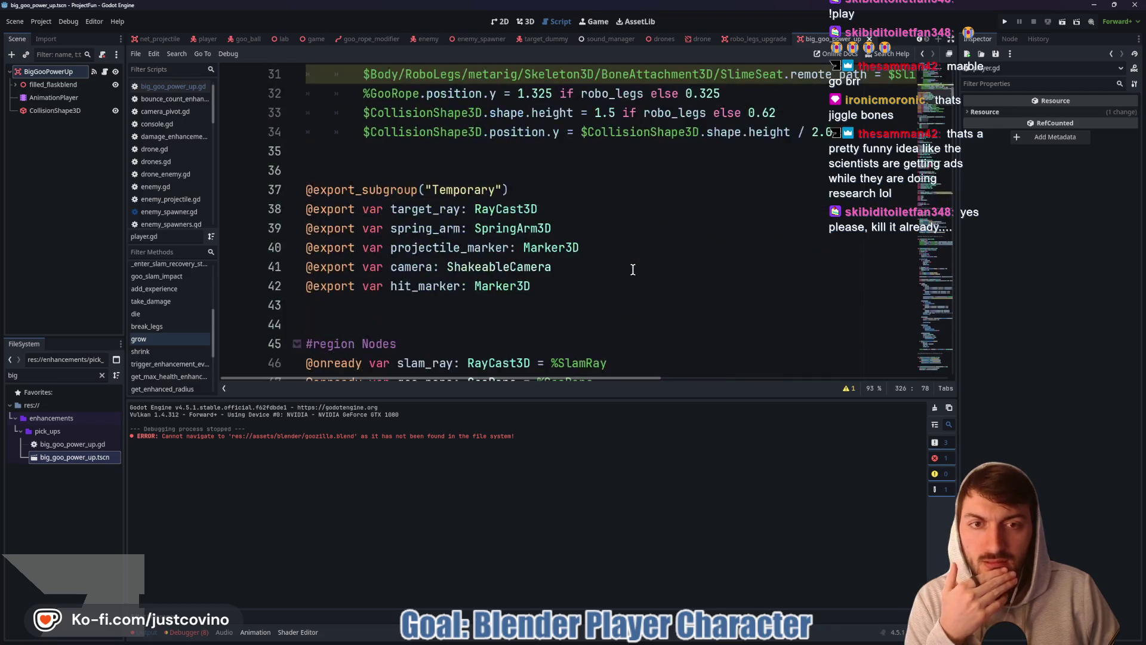
scroll(631, 269, down, 11)
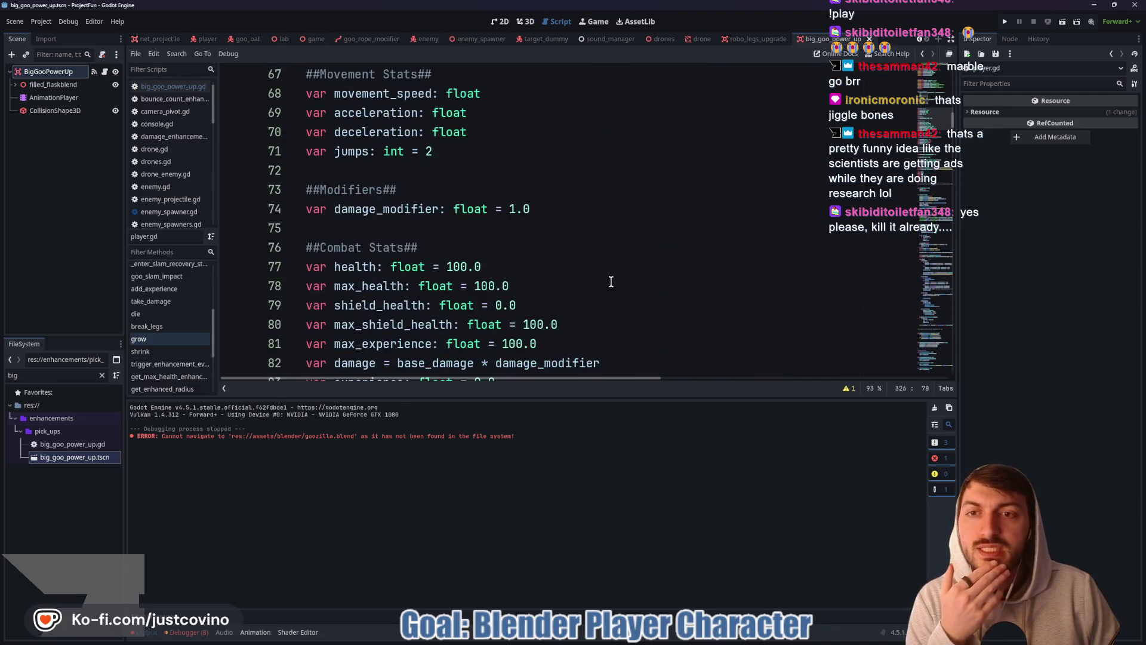
scroll(561, 264, down, 2)
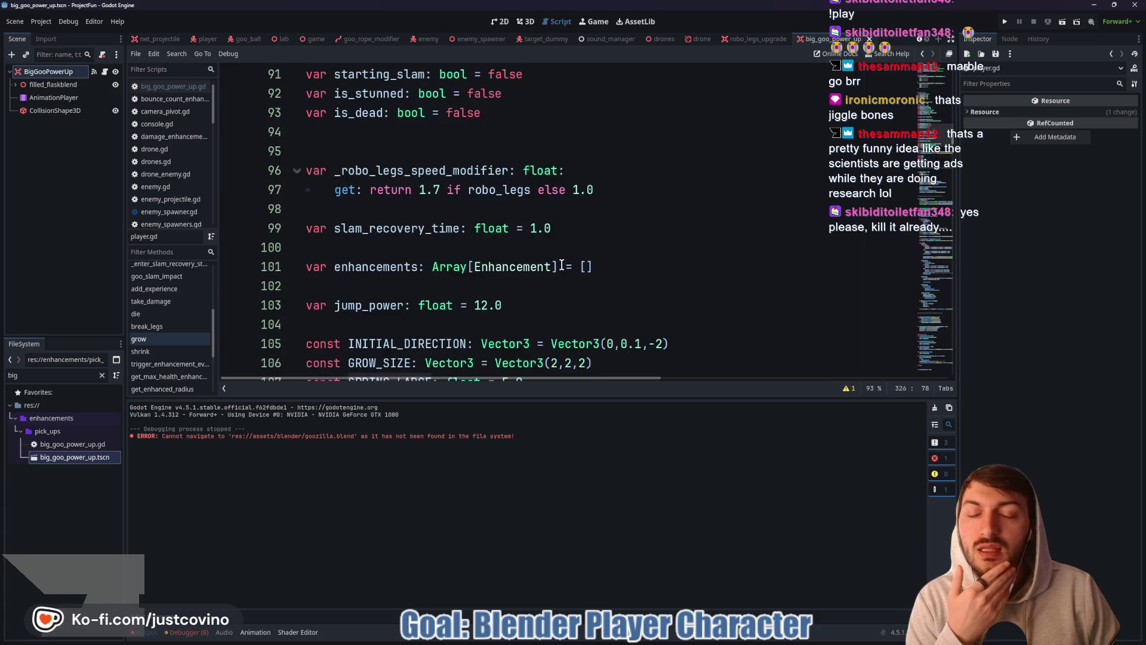
scroll(562, 264, down, 2)
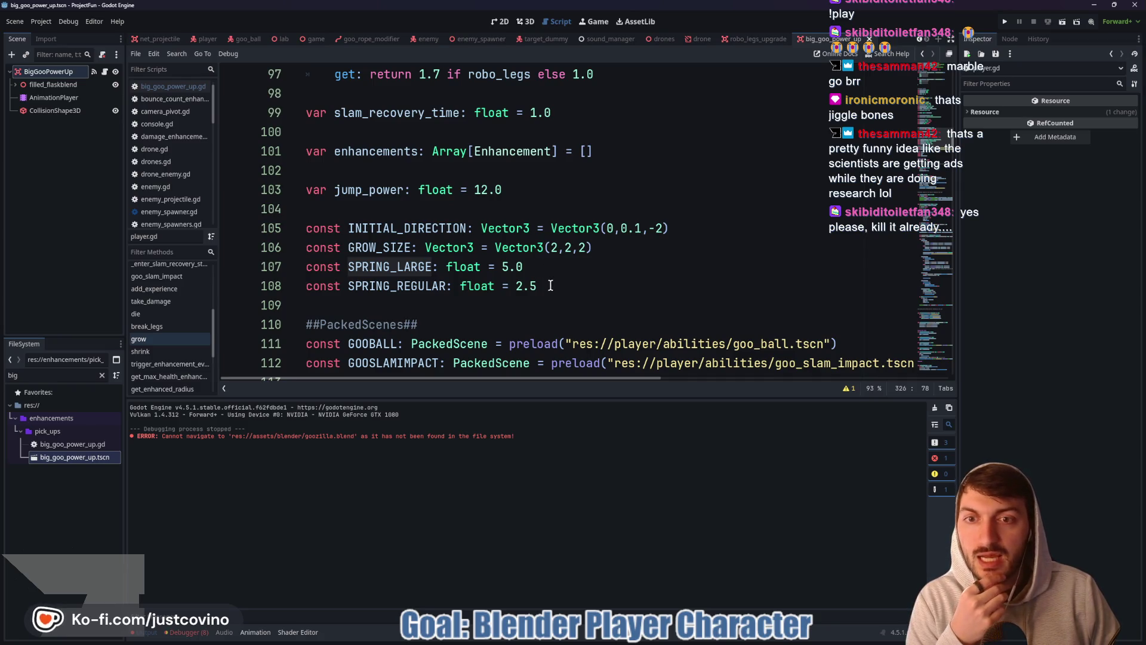
scroll(559, 278, up, 18)
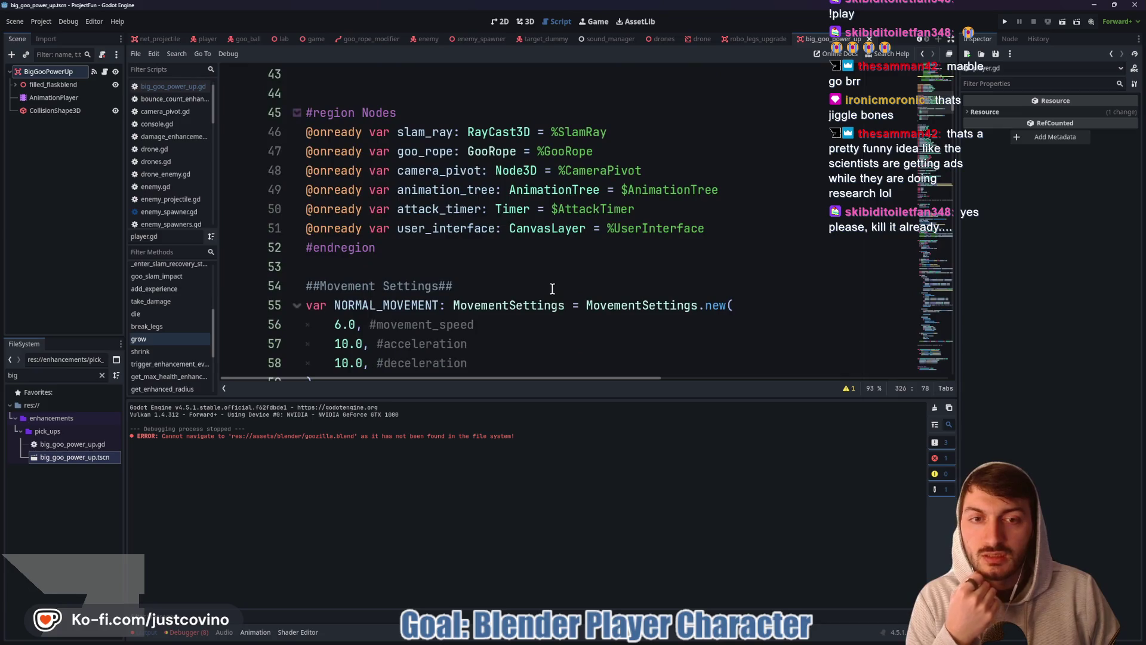
scroll(549, 280, down, 13)
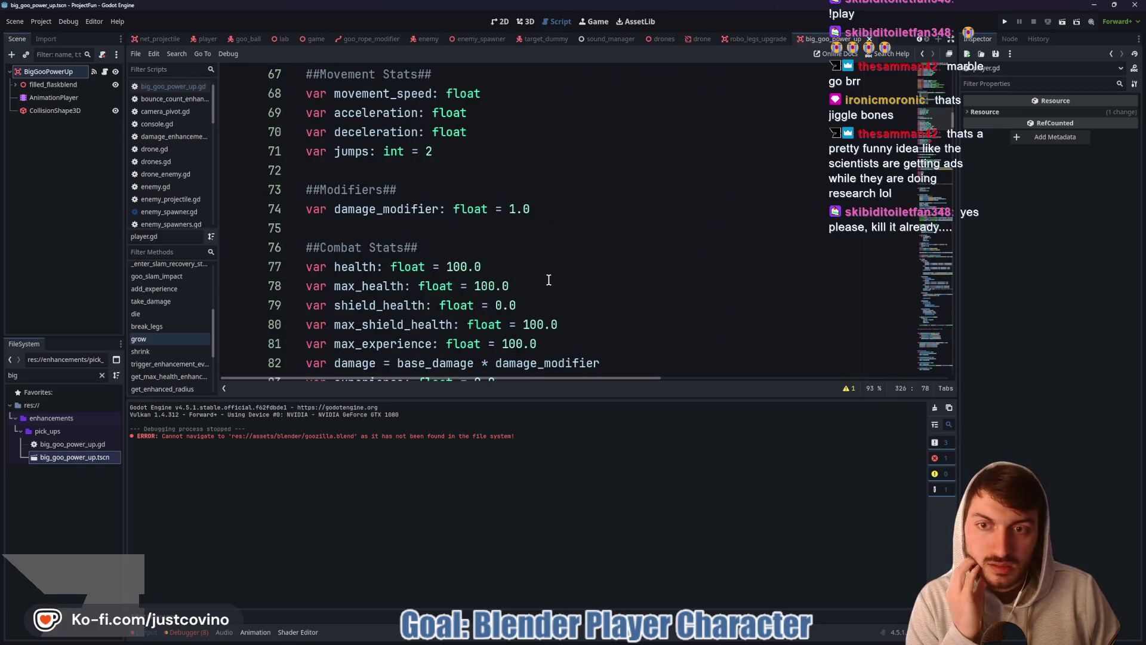
scroll(547, 277, down, 5)
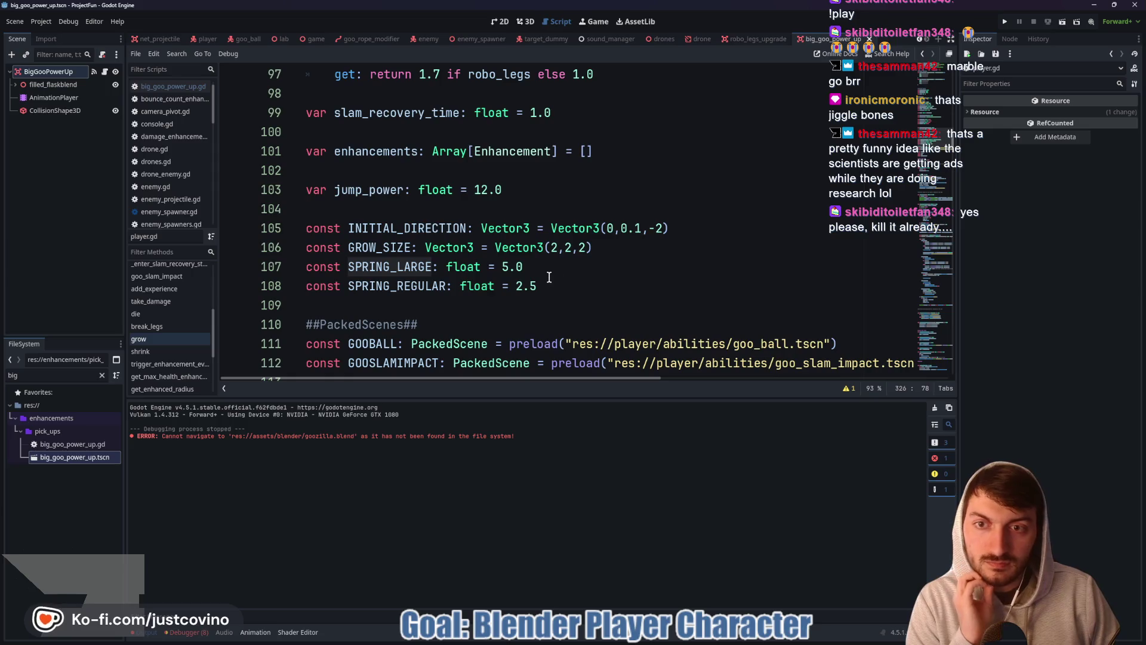
click(585, 283)
key(Return)
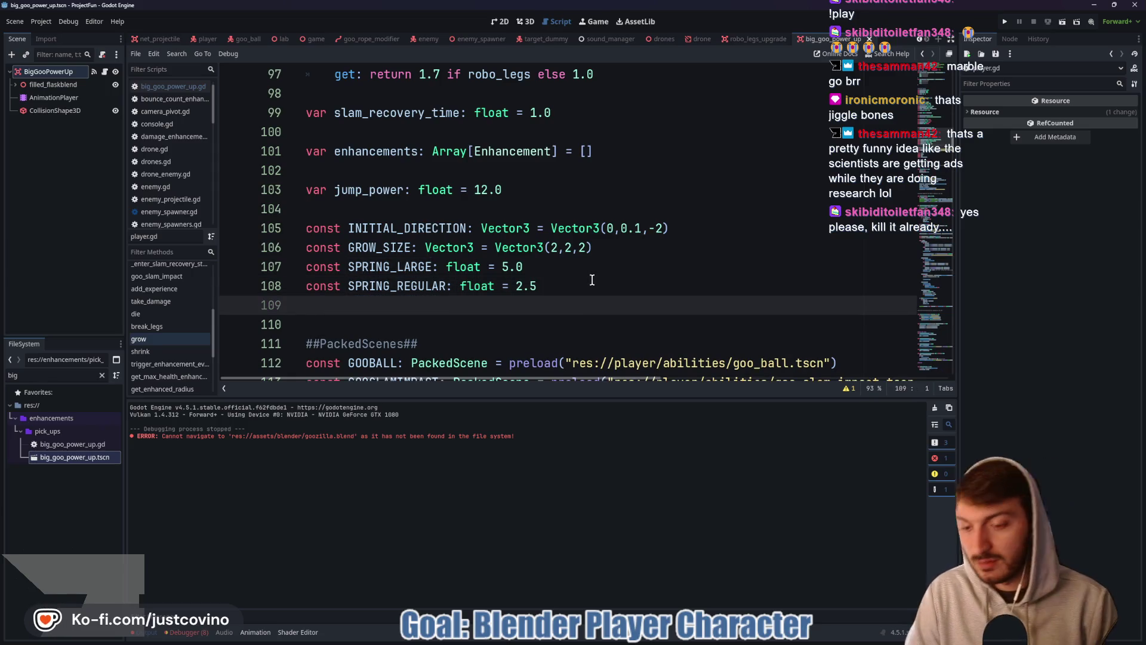
Declare const SPRING_Y: float = 0.98, save, and start a SPRING_POS_LARGE: Vector3() line.
text(const SPRING)
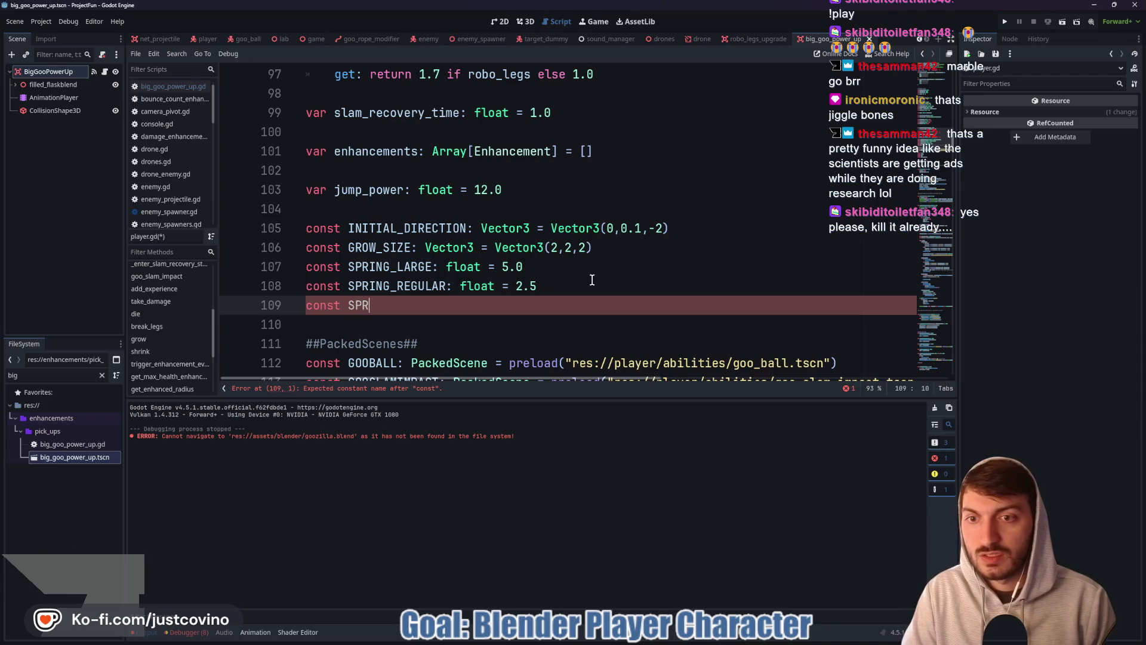
text(_Y: flo)
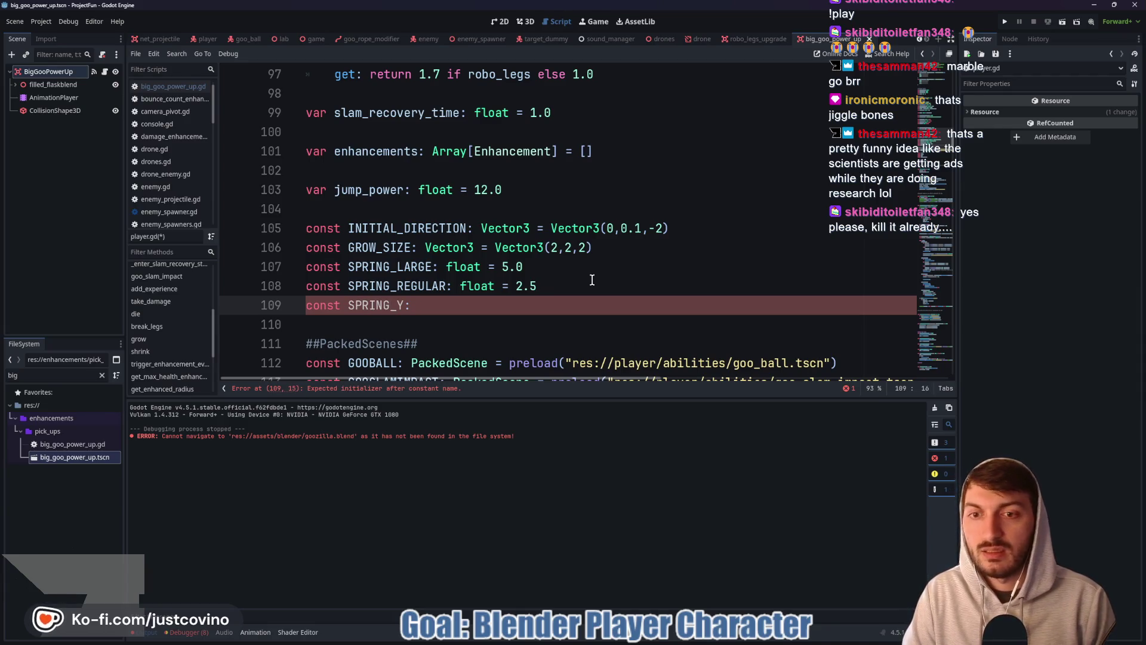
text(at = 0.00)
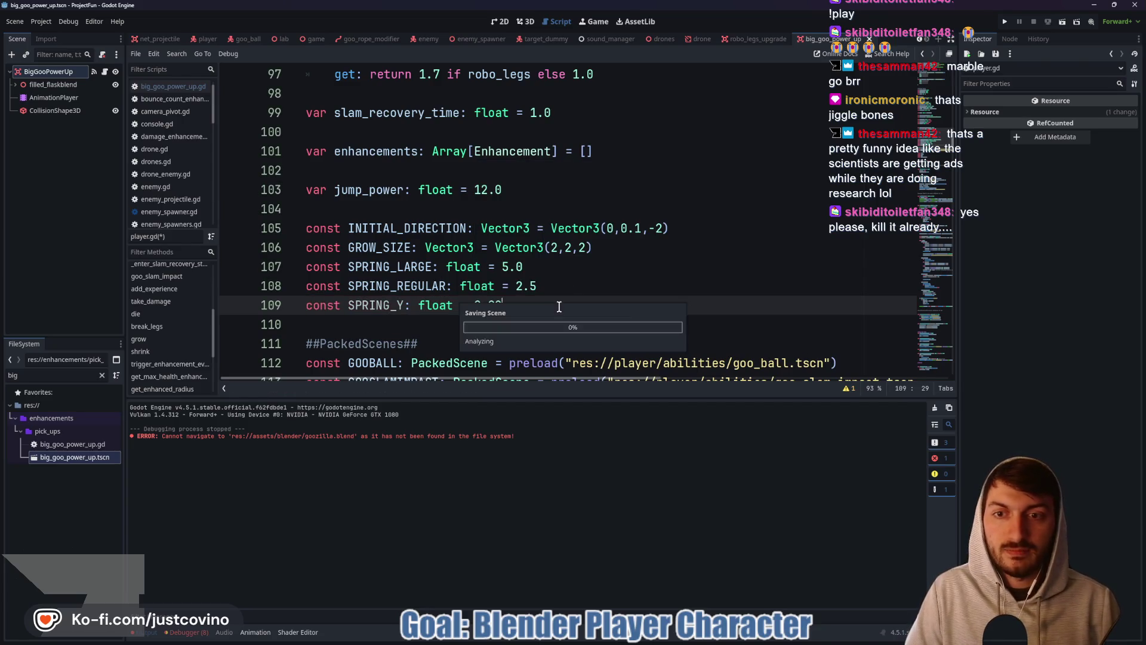
key(ctrl+s)
key(Return)
text(const SPRING_POS)
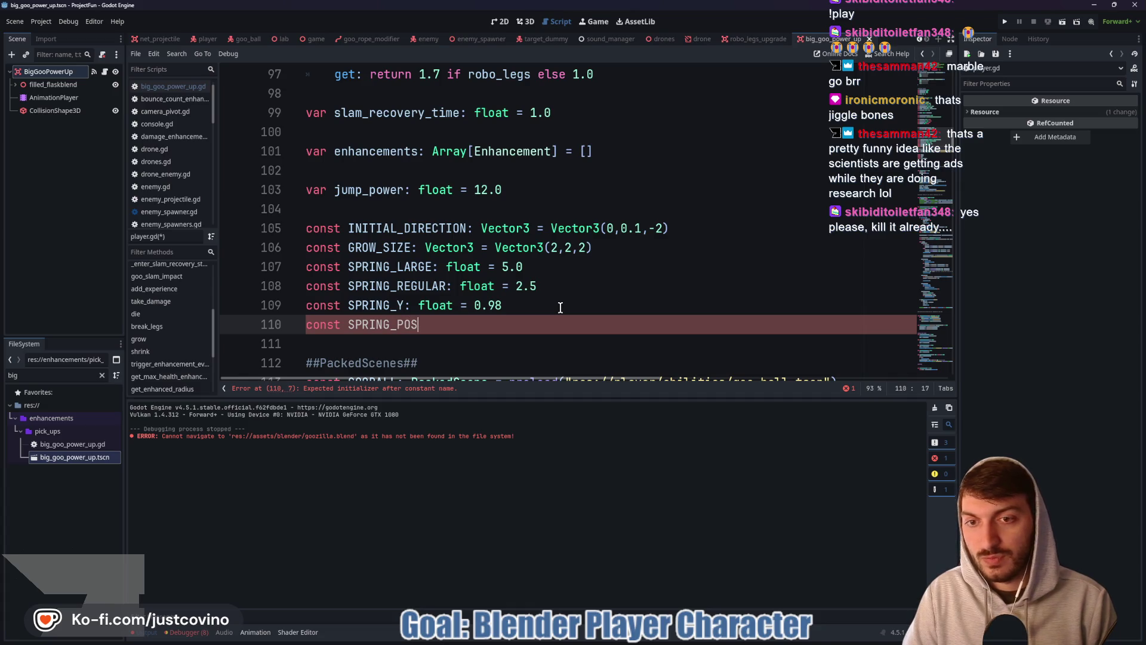
text(LARGE: Vector3)
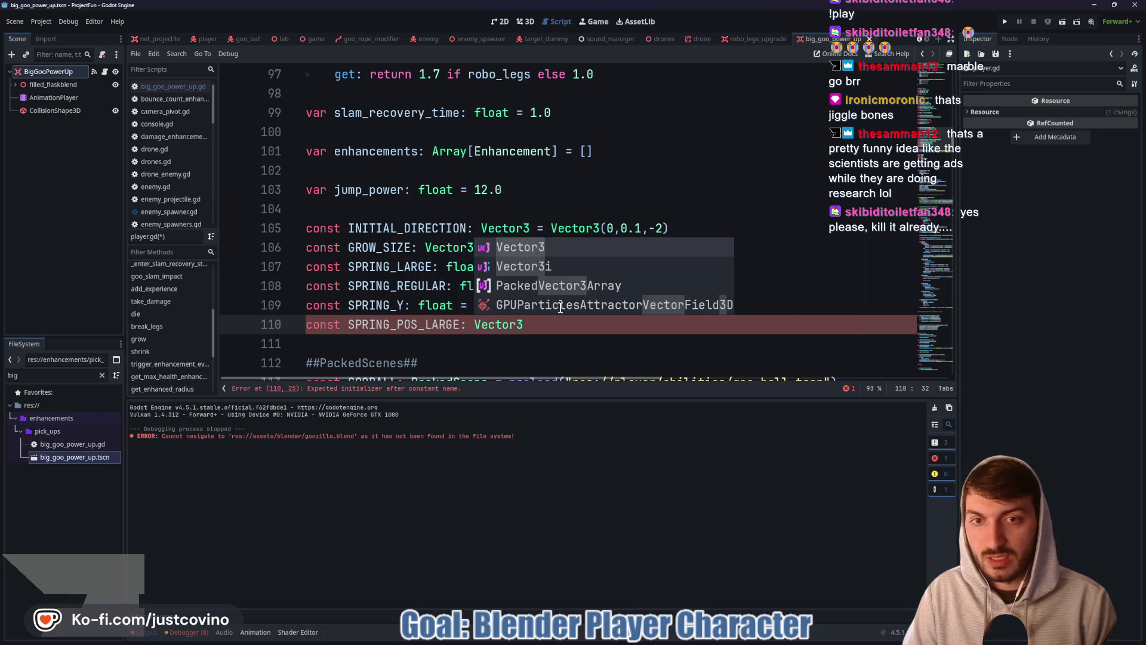
text(()
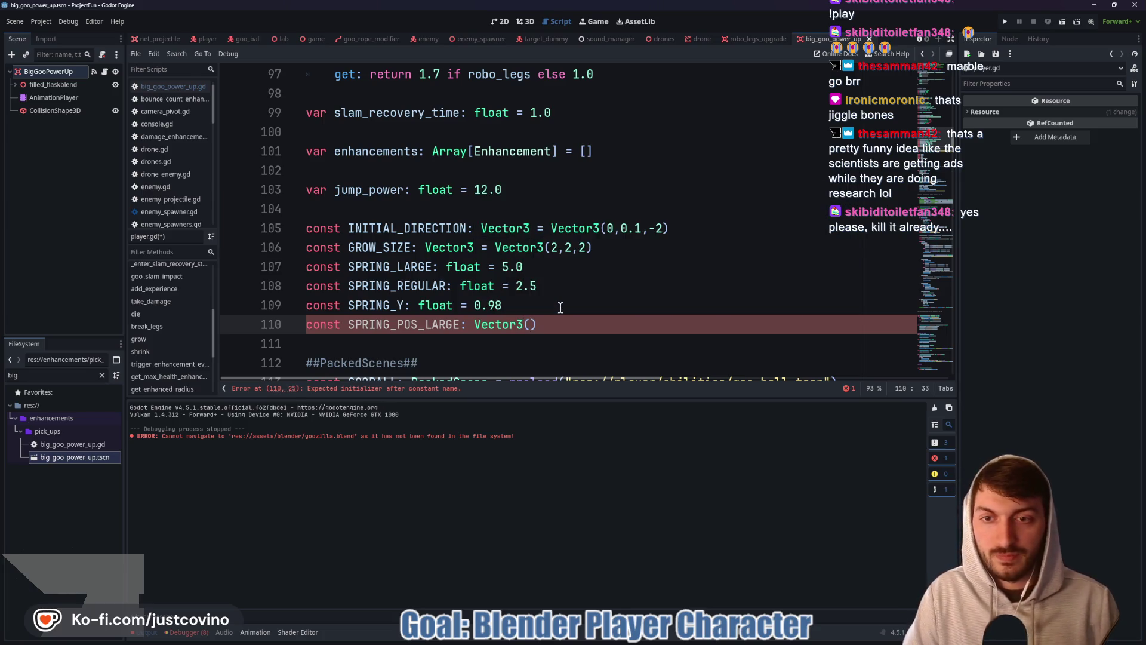
Change SPRING_Y into SPRING_POS: Vector3 = Vector3().
click(408, 306)
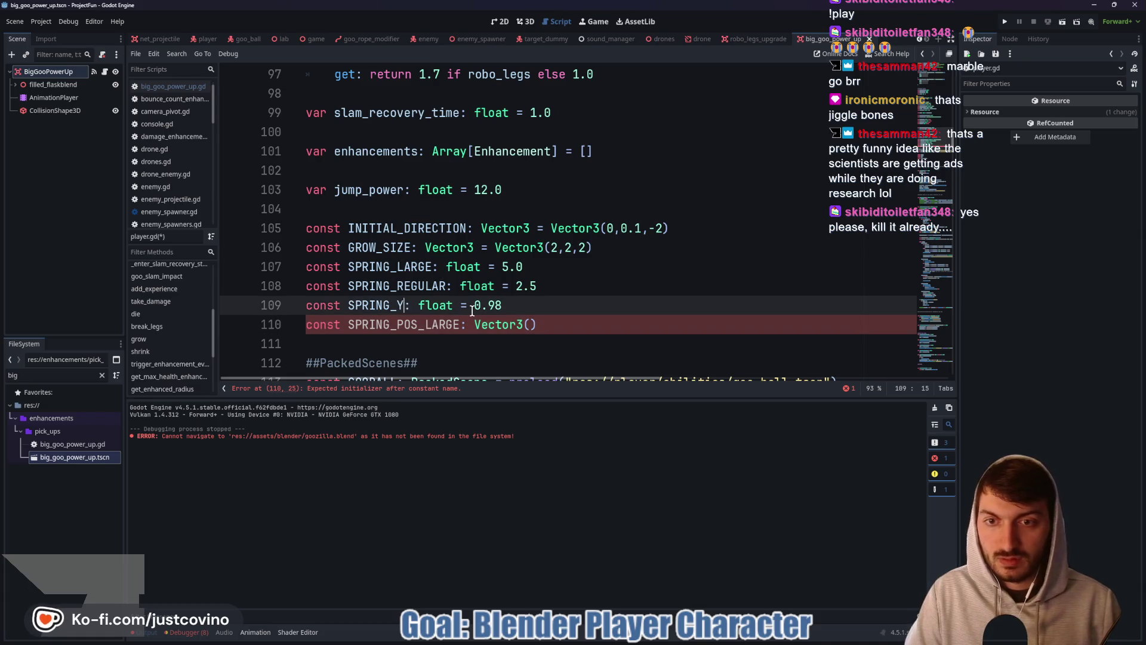
key(BackSpace)
text(POS)
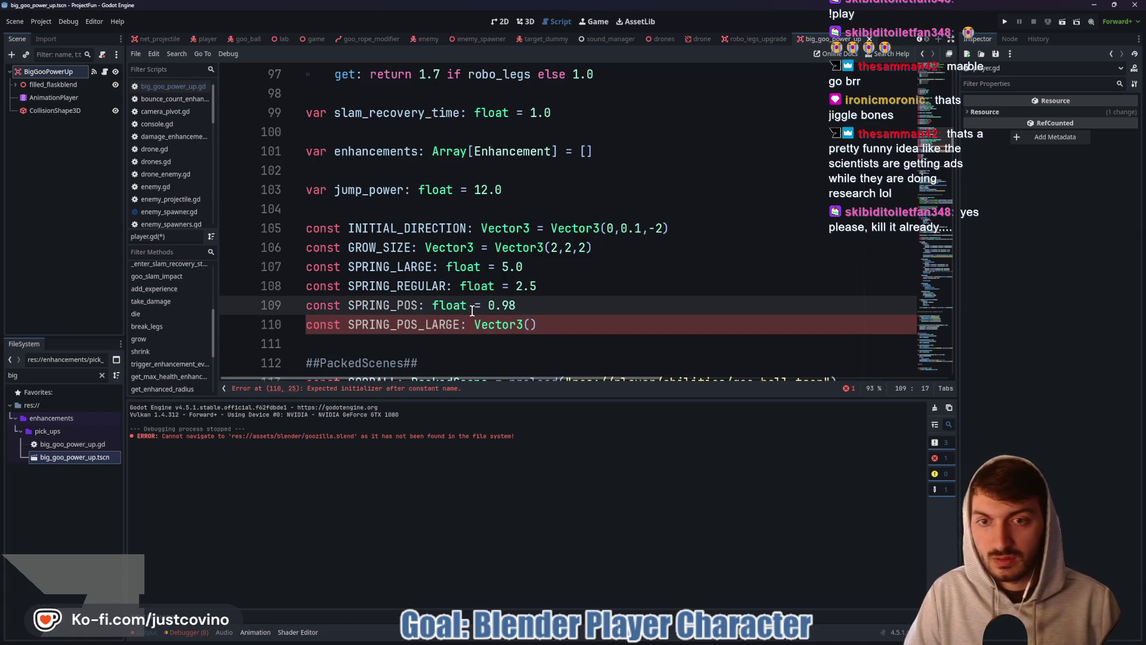
drag(465, 306, 433, 305)
text(Vector3)
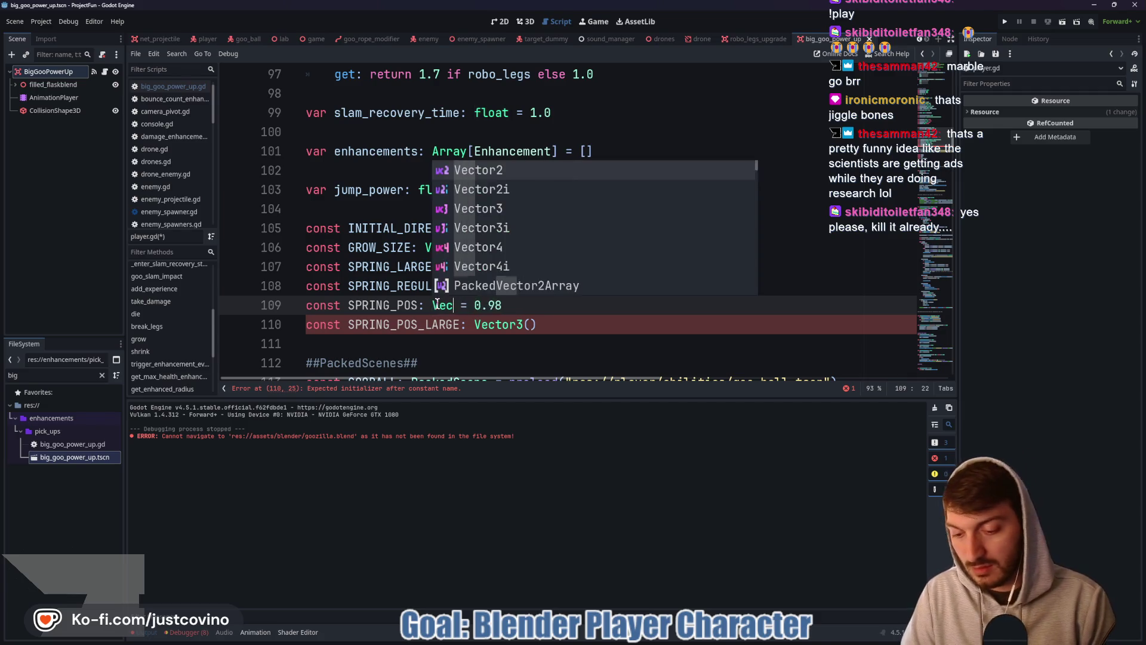
drag(530, 306, 501, 301)
text(Vector3)
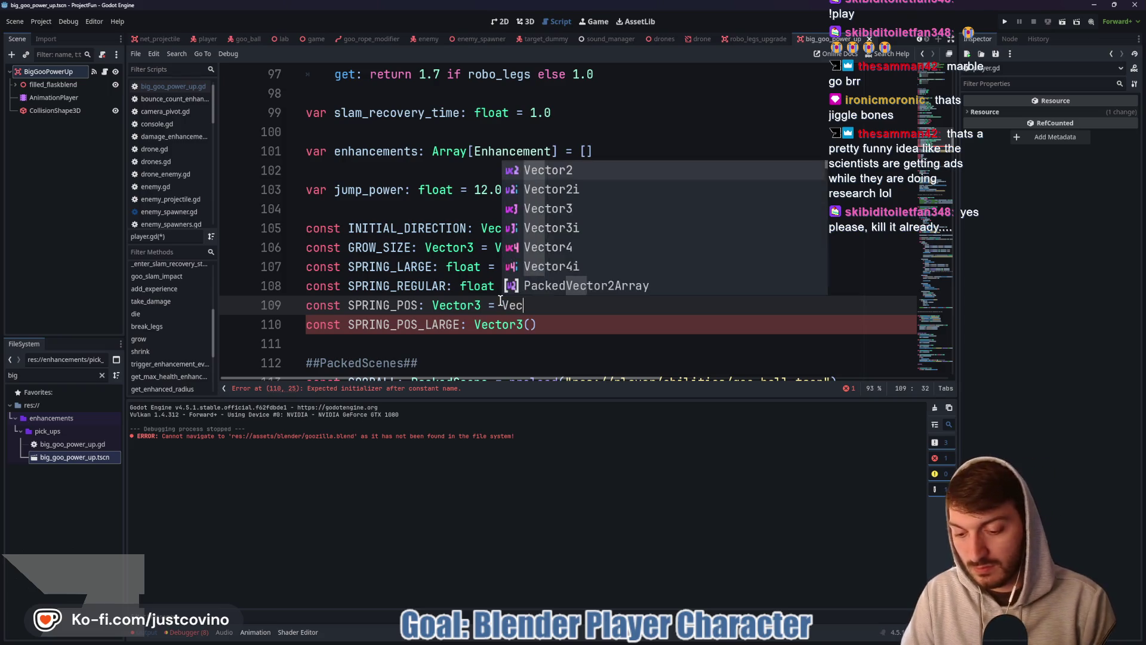
key(Return)
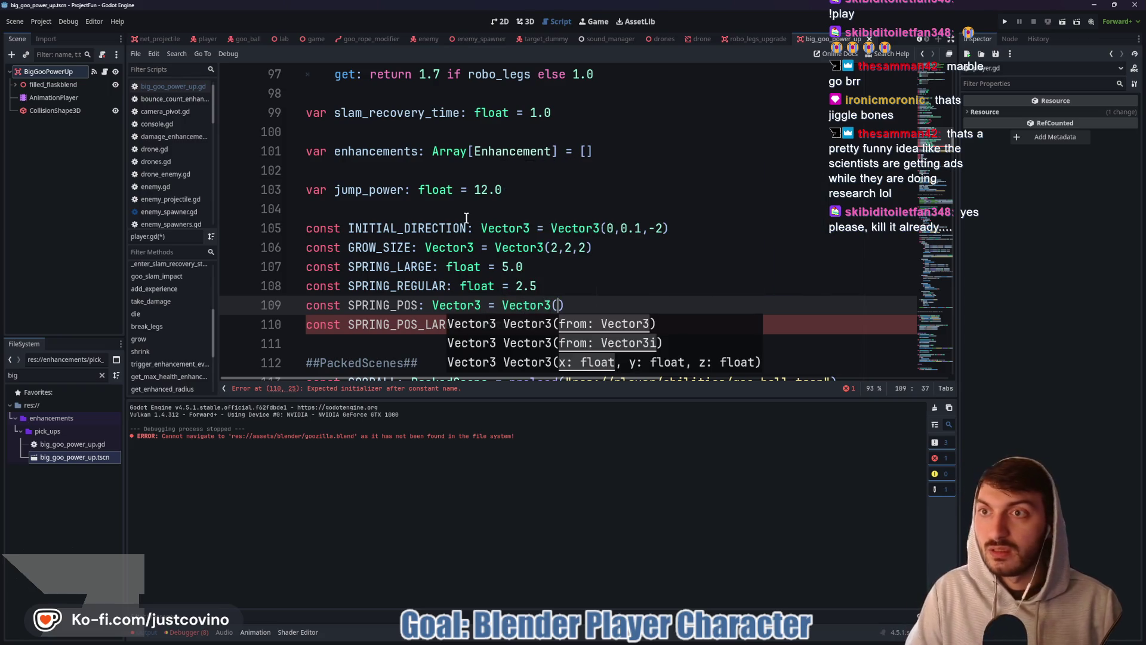
click(206, 39)
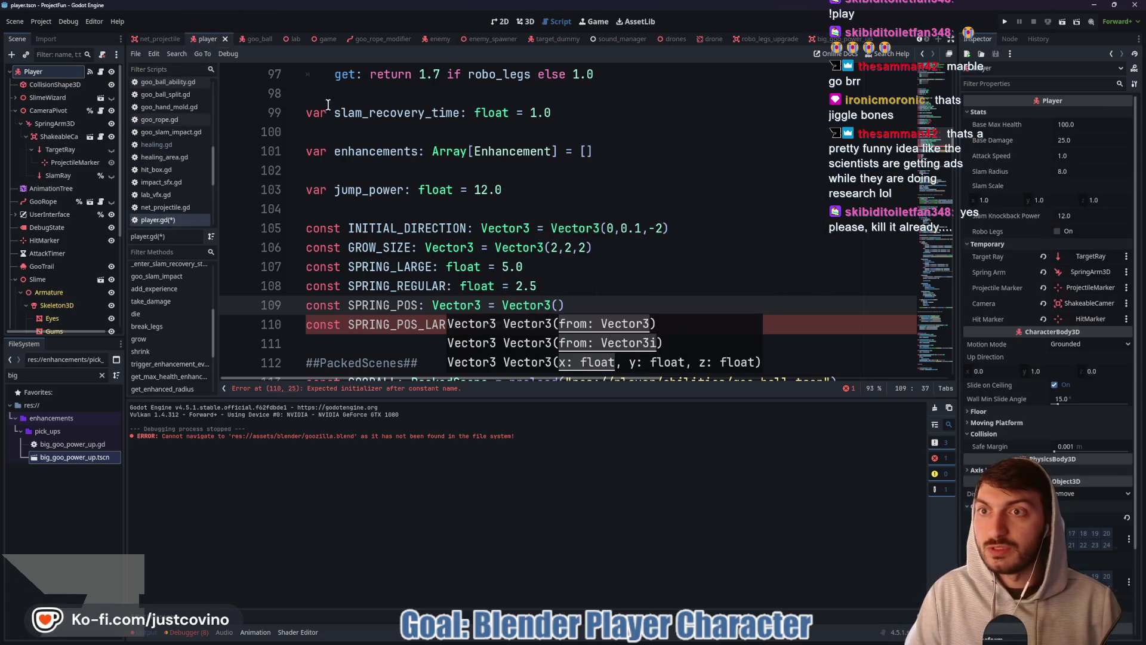
Read SpringArm3D's position and set SPRING_POS to Vector3(1.0,0.98,0.012) on line 109.
click(55, 122)
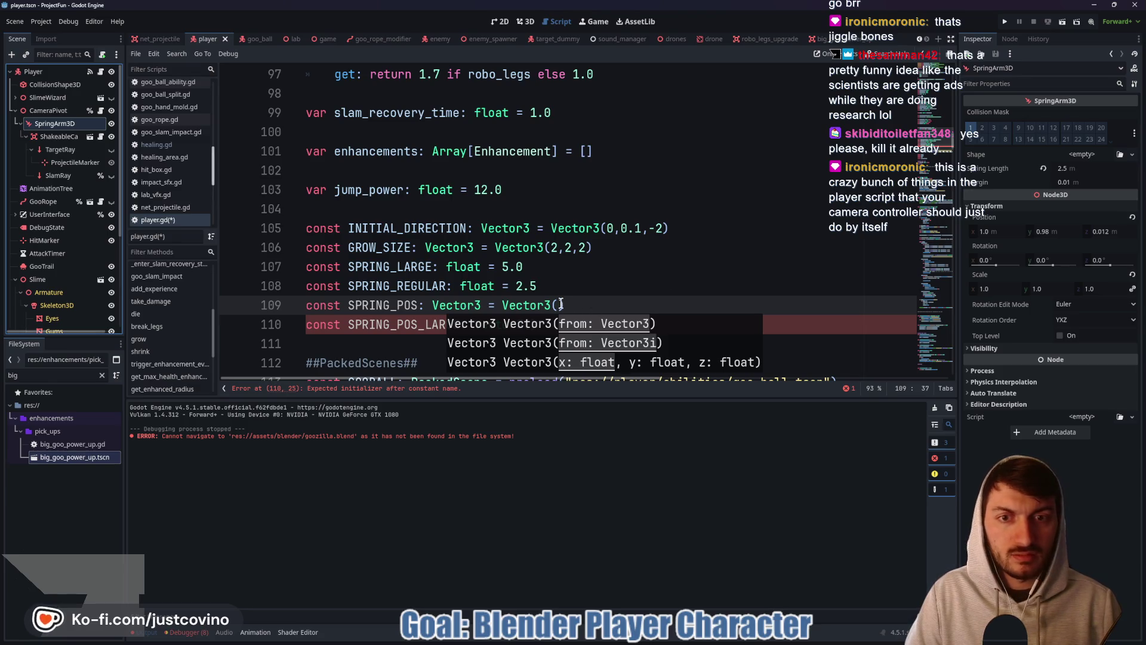
key(Escape)
text(1.0)
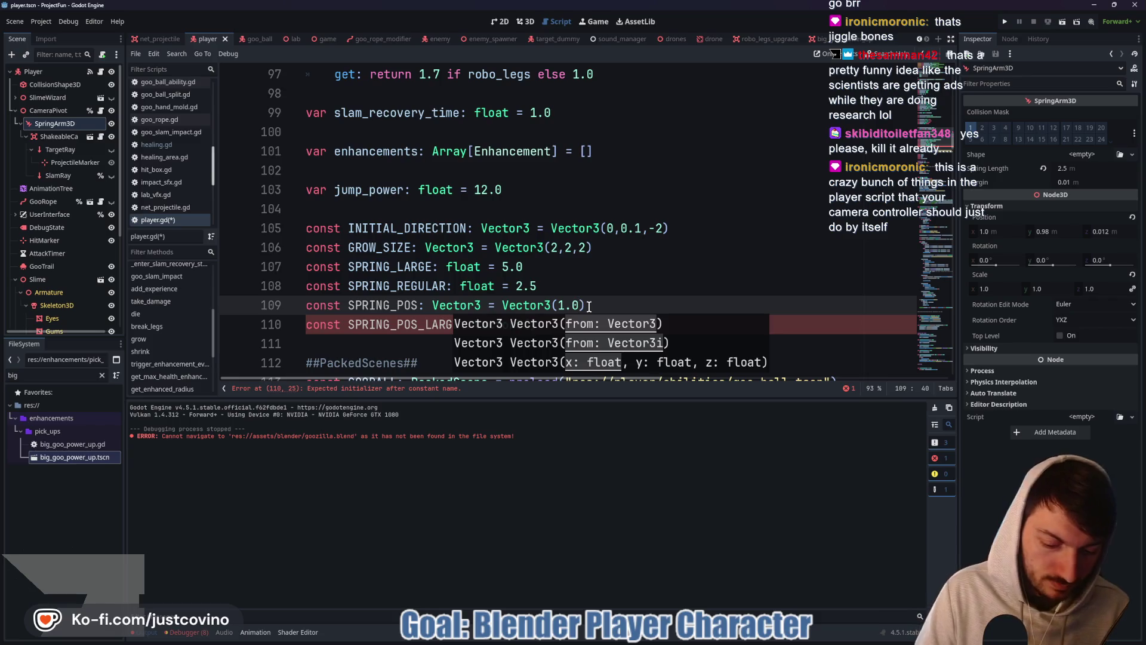
text(,0.98,)
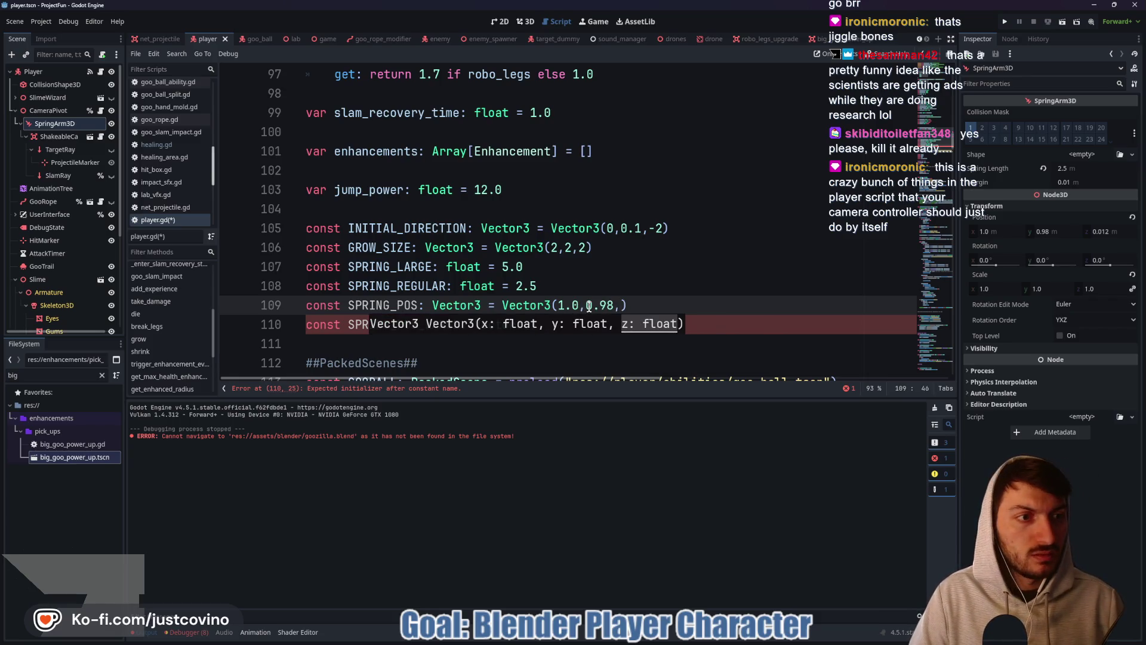
text(012)
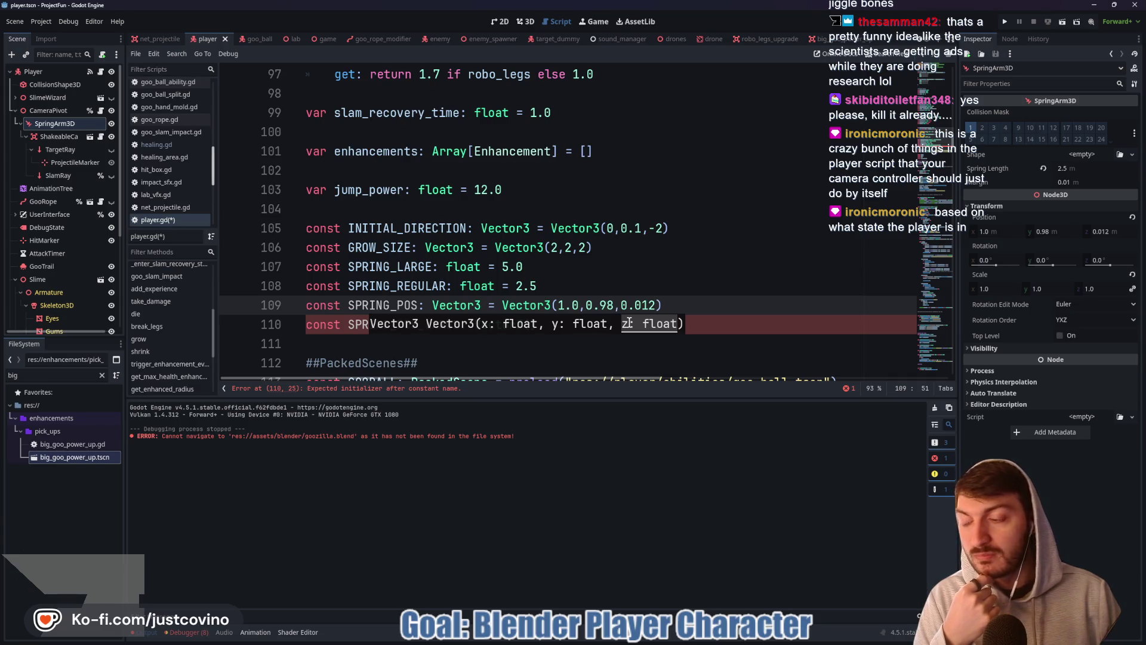
click(661, 300)
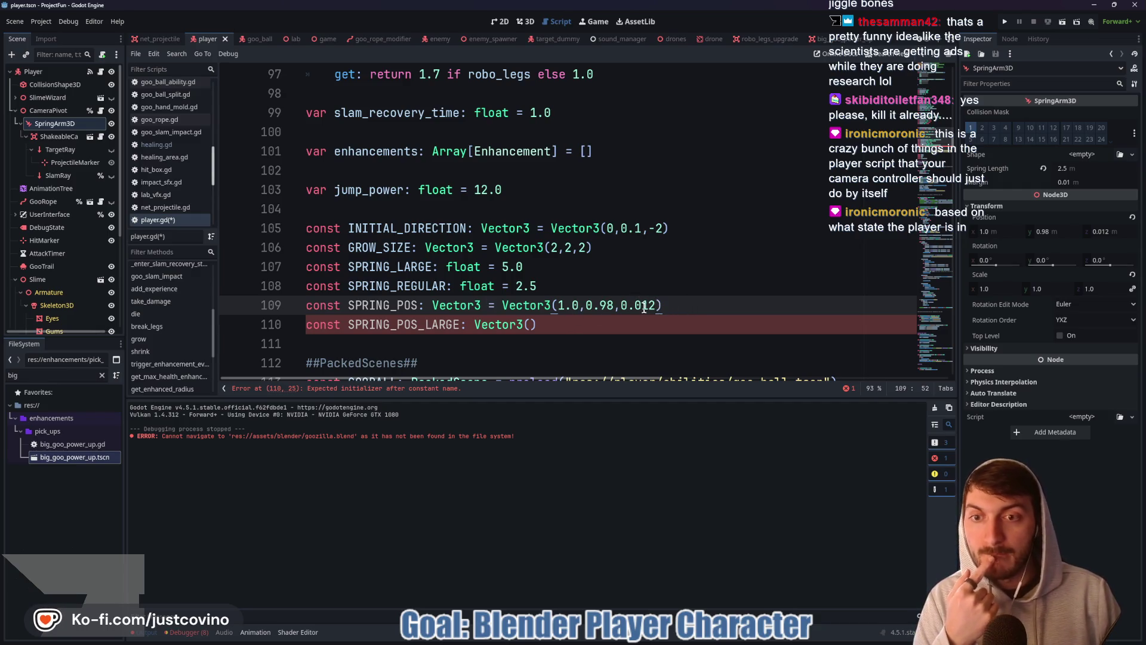
Delete the unfinished SPRING_POS and SPRING_POS_LARGE constant lines from player.gd.
scroll(647, 307, down, 5)
scroll(628, 298, up, 4)
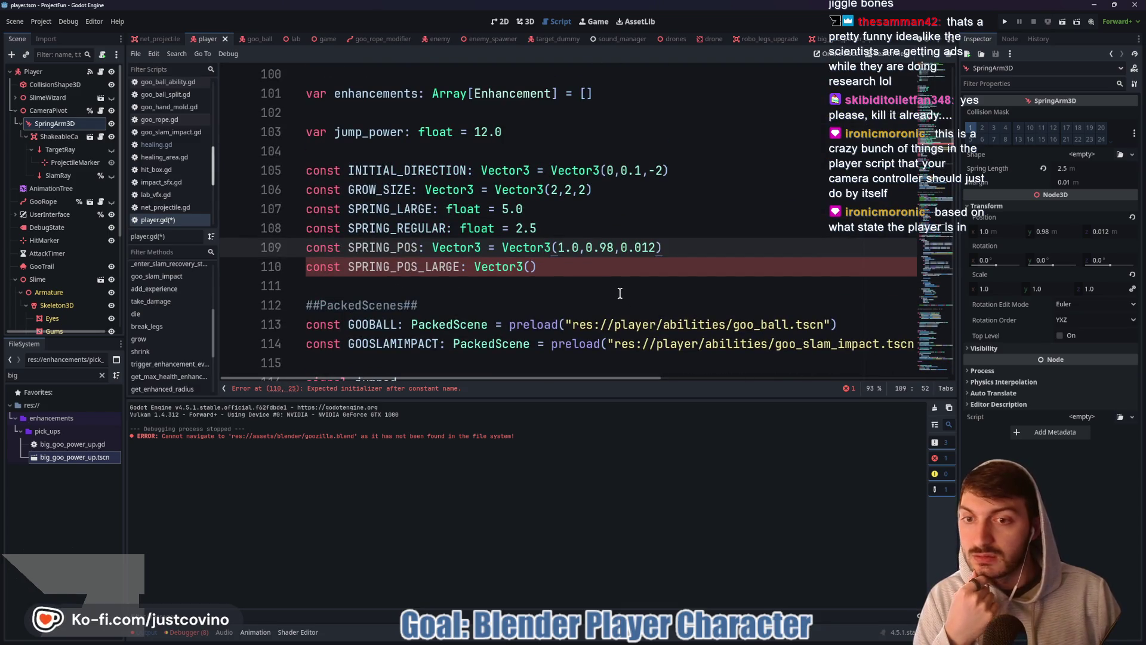
scroll(621, 295, down, 4)
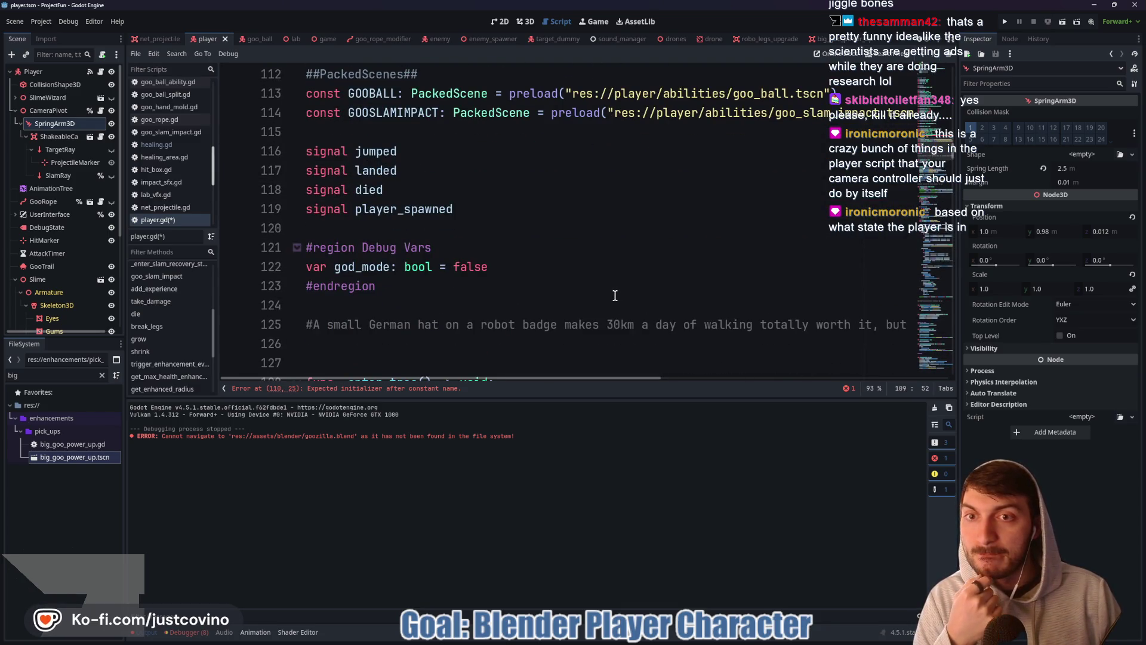
scroll(615, 296, up, 5)
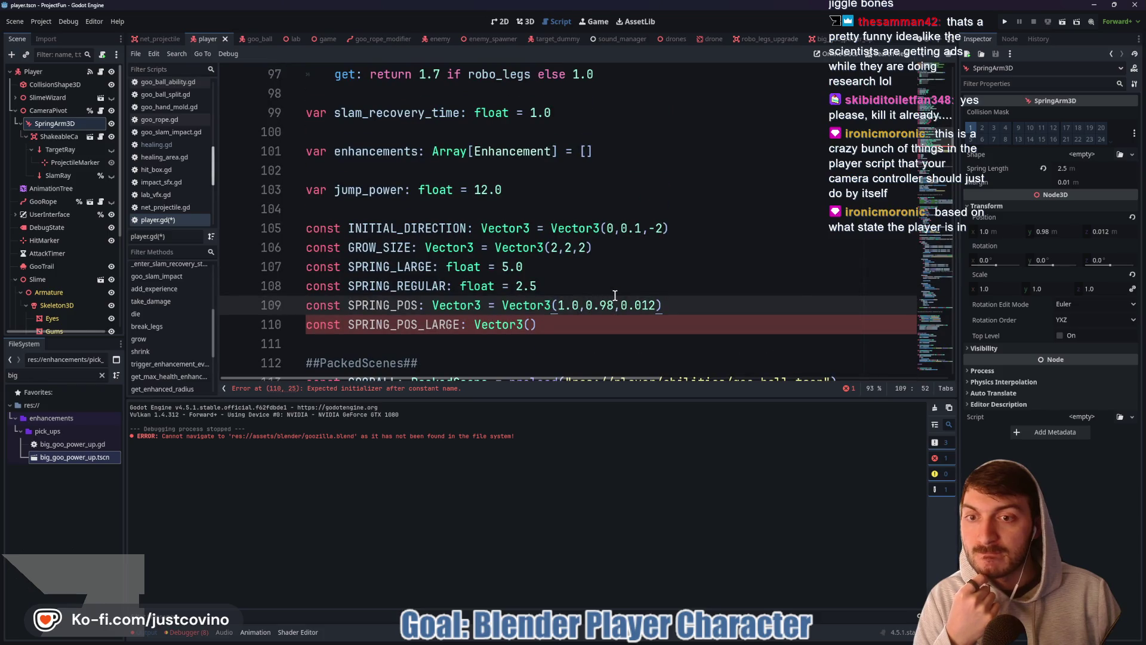
scroll(615, 296, down, 9)
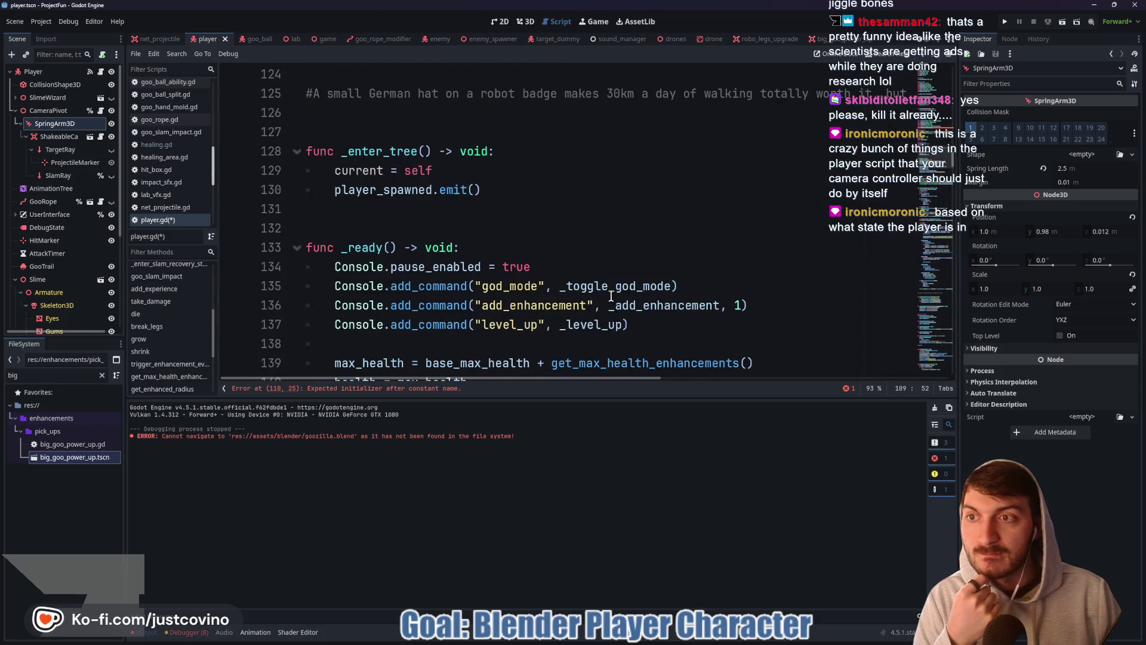
scroll(611, 296, down, 2)
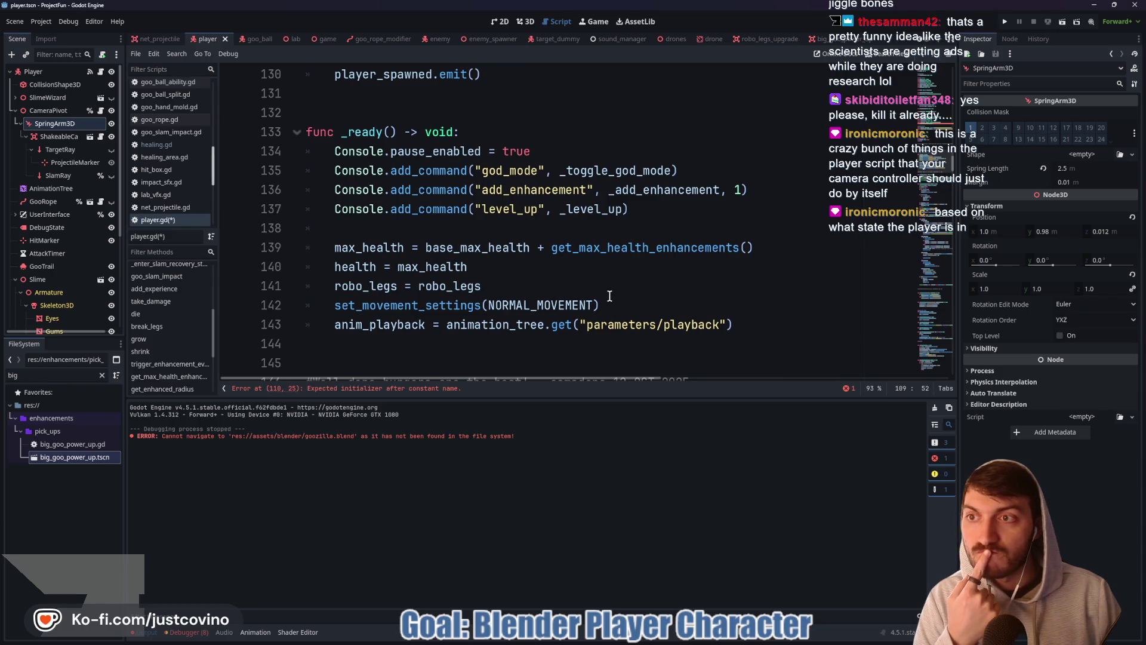
scroll(609, 295, down, 5)
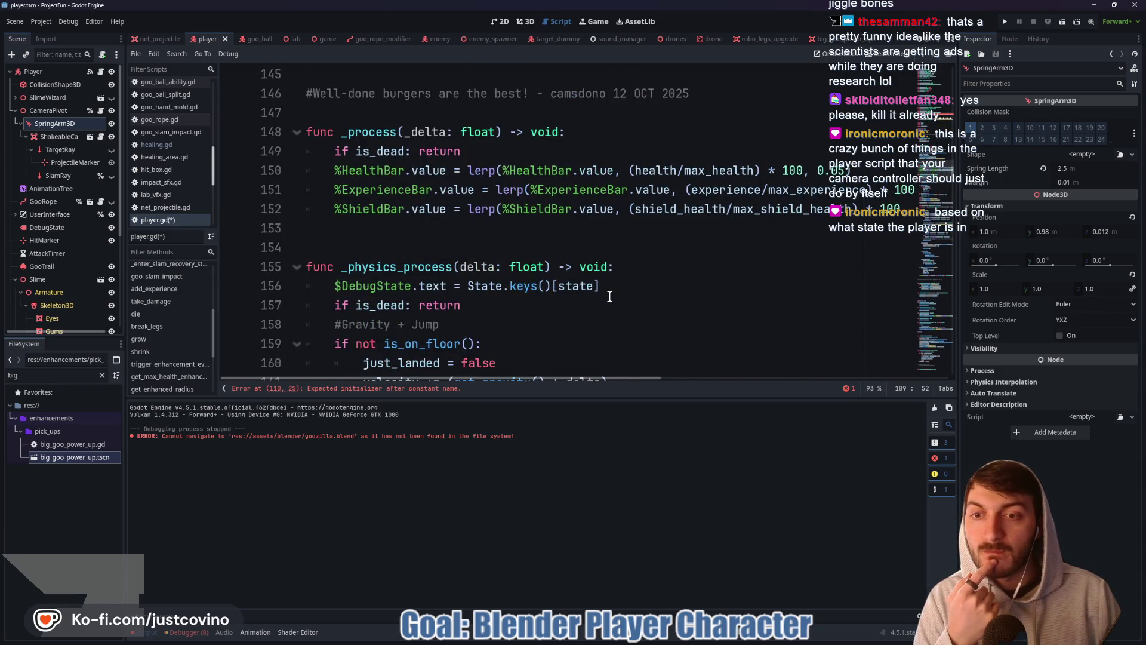
scroll(609, 296, down, 3)
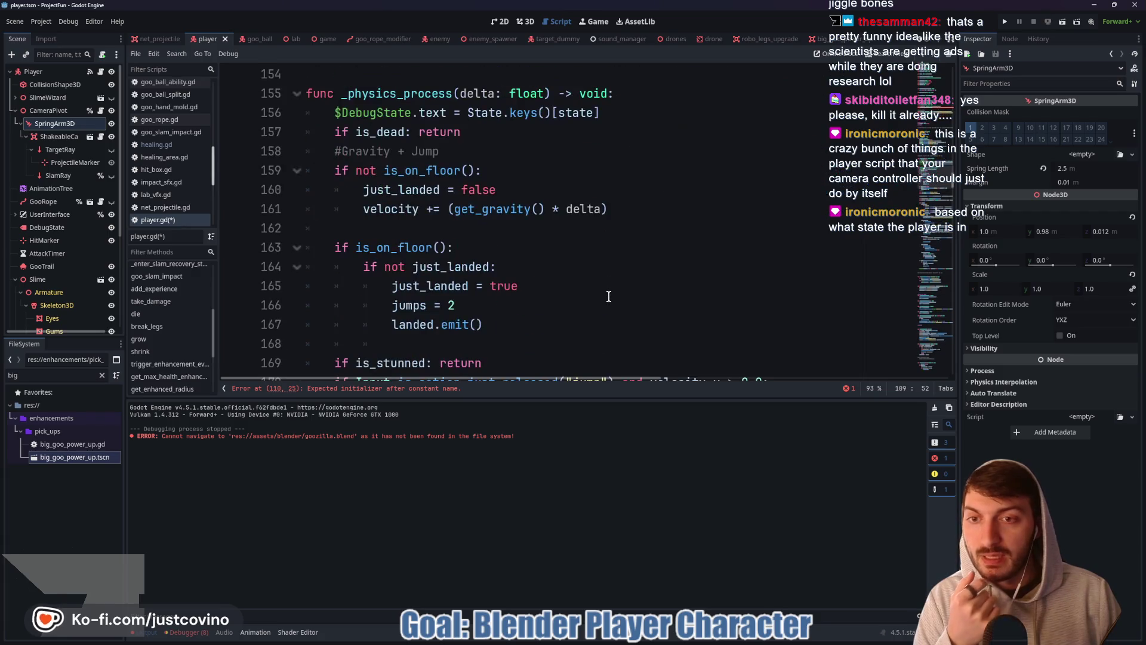
scroll(606, 295, up, 18)
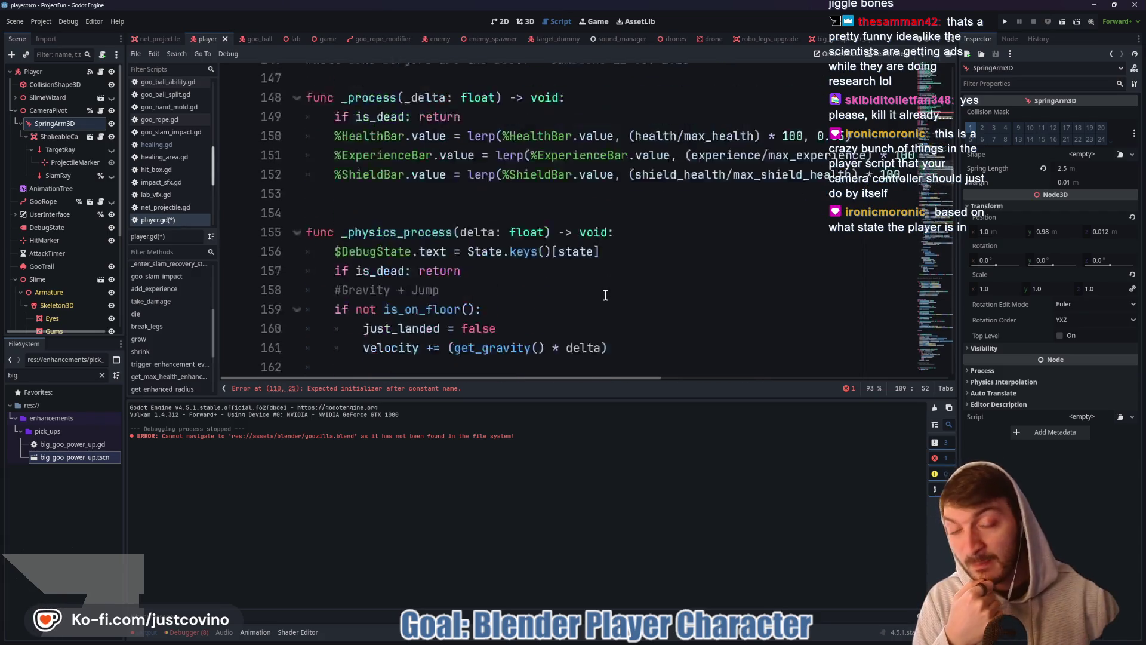
click(571, 274)
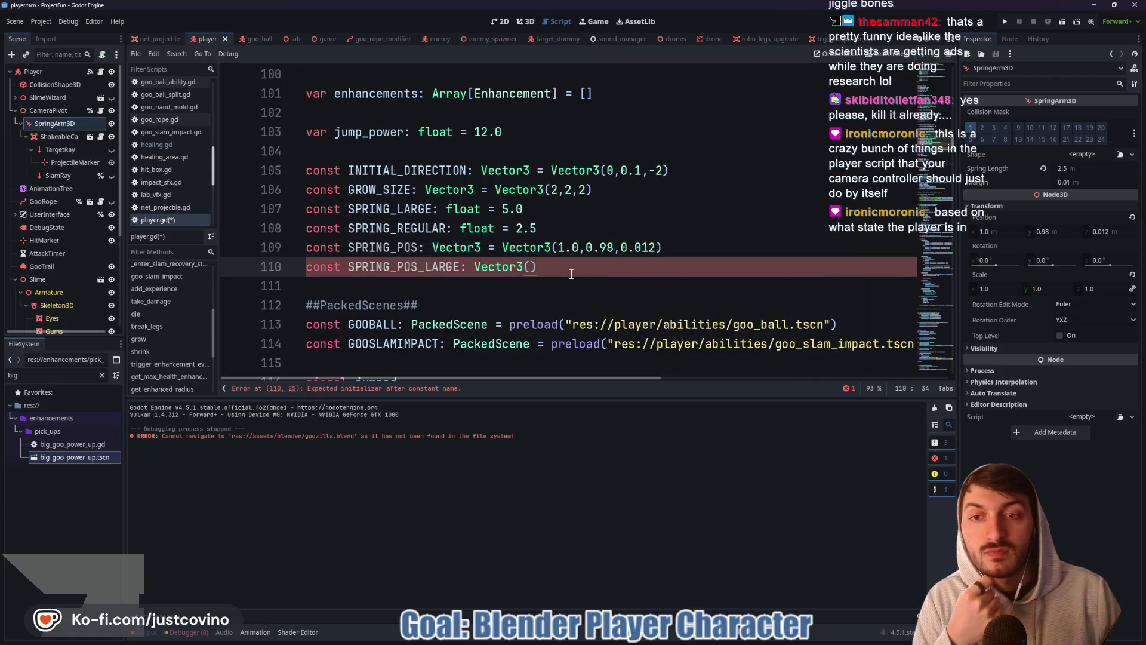
key(shift+Home)
key(shift+Up)
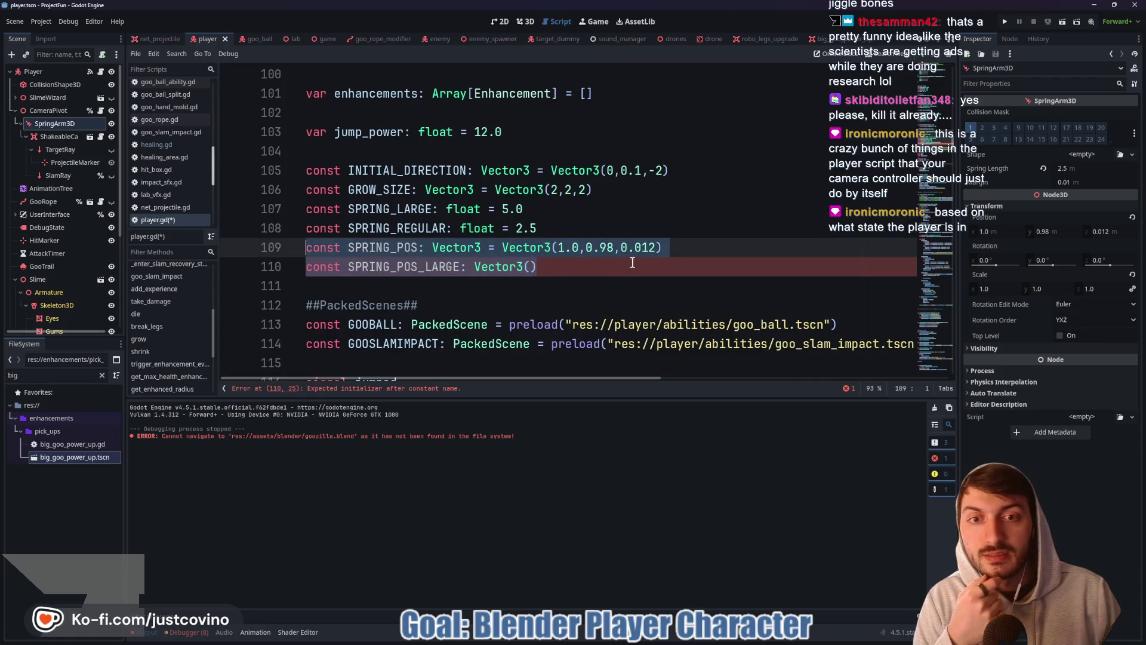
key(BackSpace)
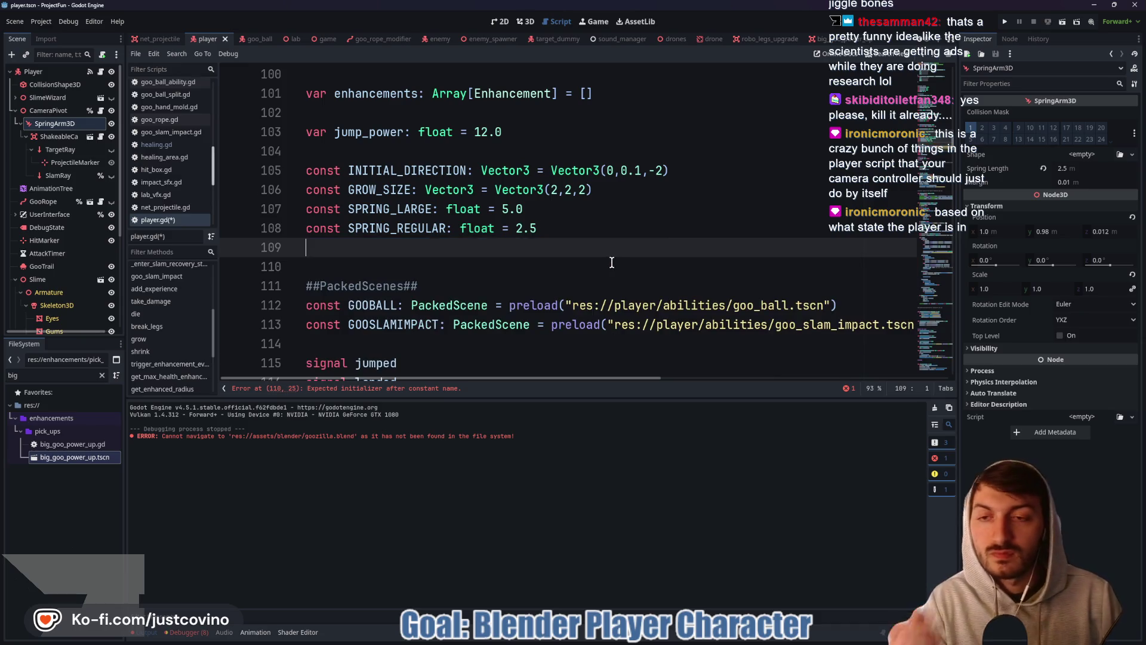
Go to grow() and select the spring_length tween arguments on line 327.
scroll(603, 264, down, 20)
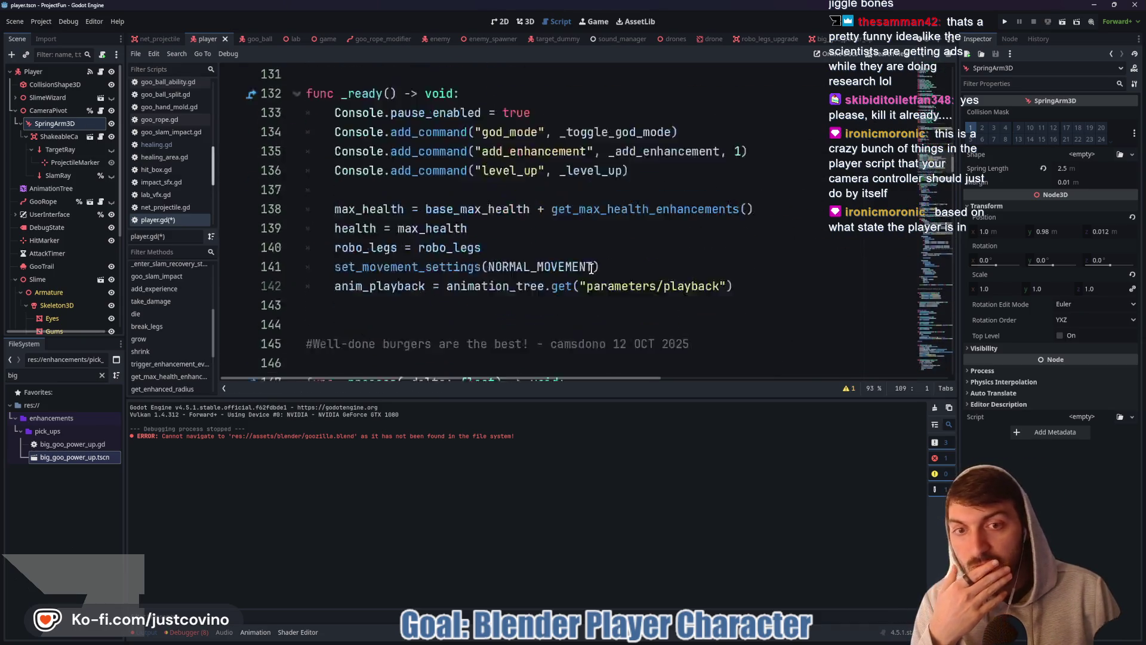
scroll(589, 271, down, 14)
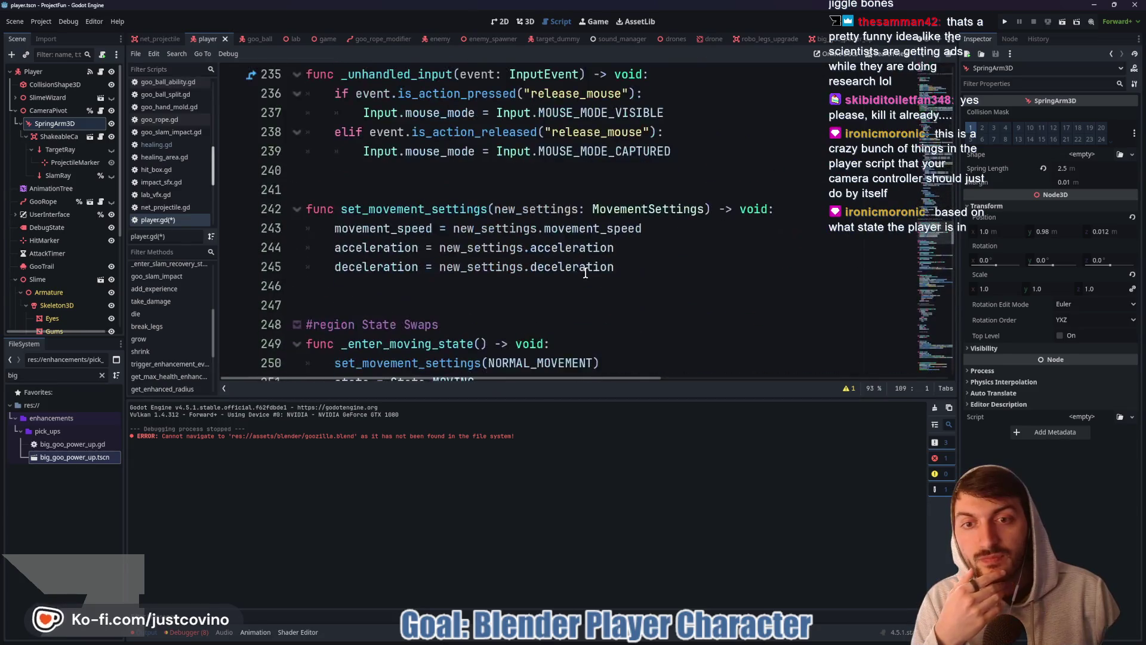
scroll(580, 272, up, 3)
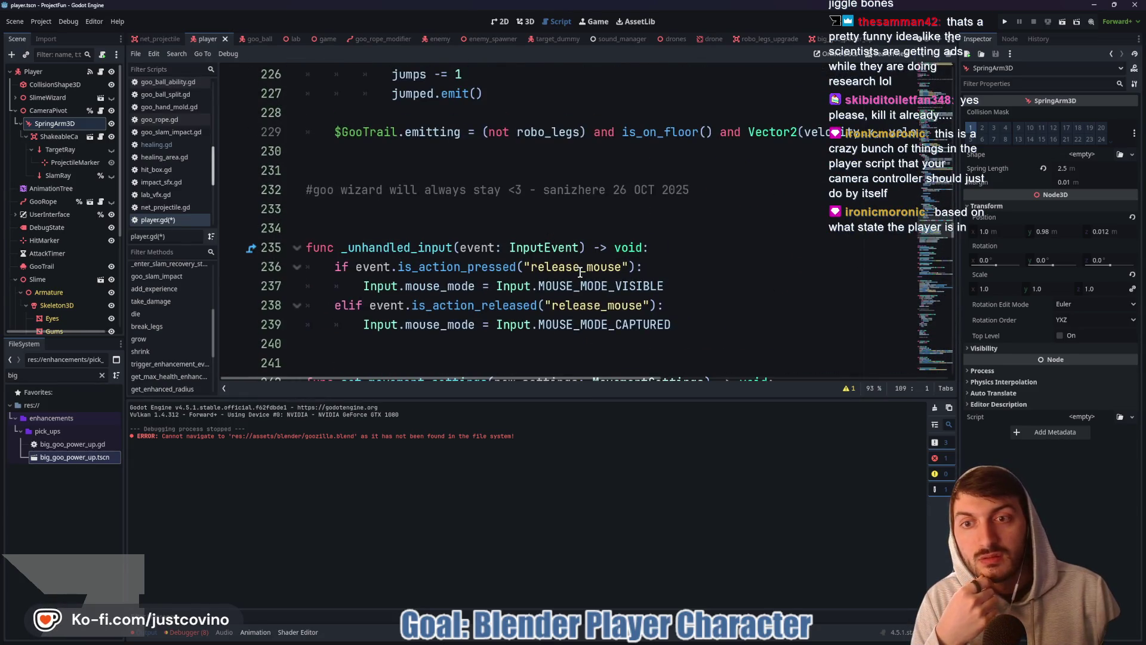
scroll(580, 272, down, 5)
scroll(580, 272, down, 6)
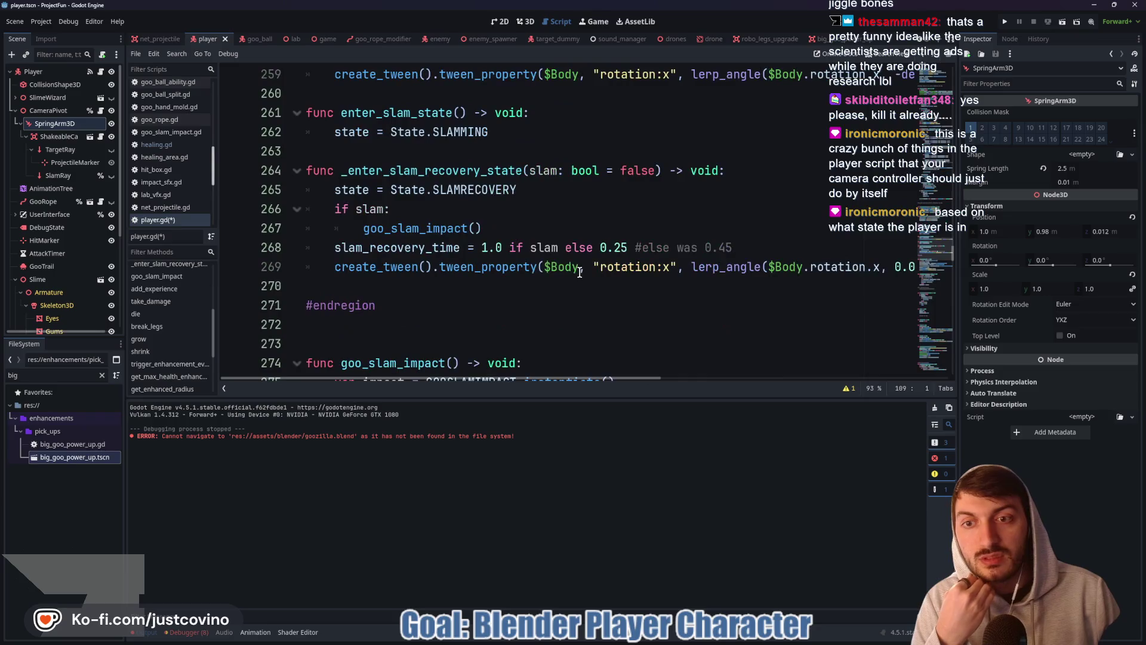
click(139, 338)
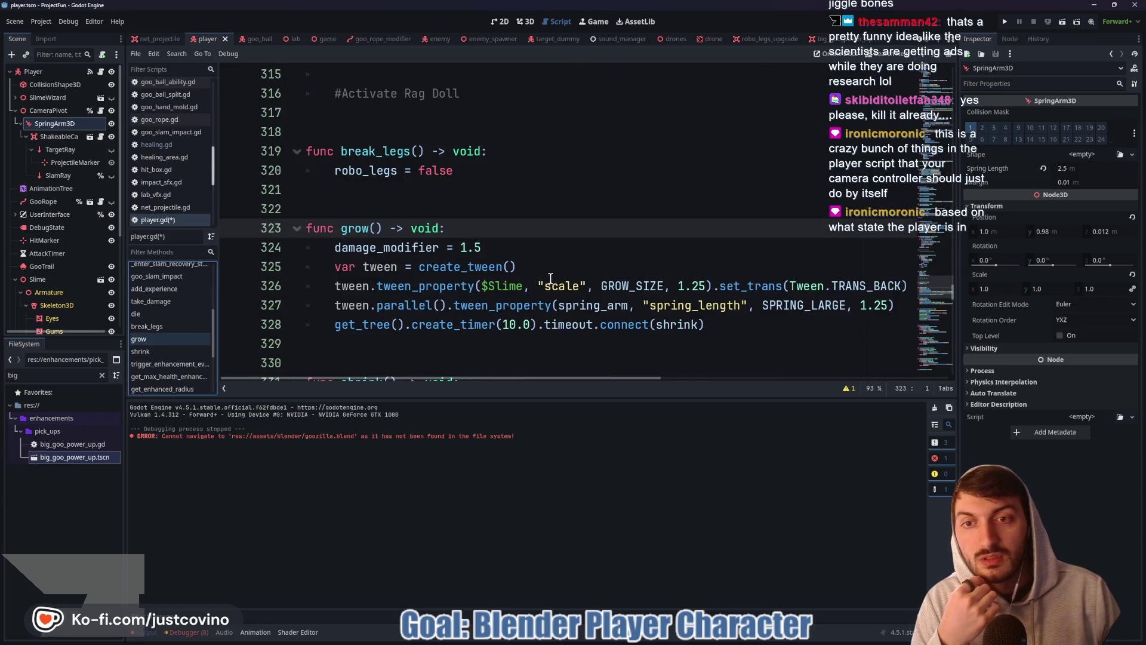
scroll(542, 262, down, 1)
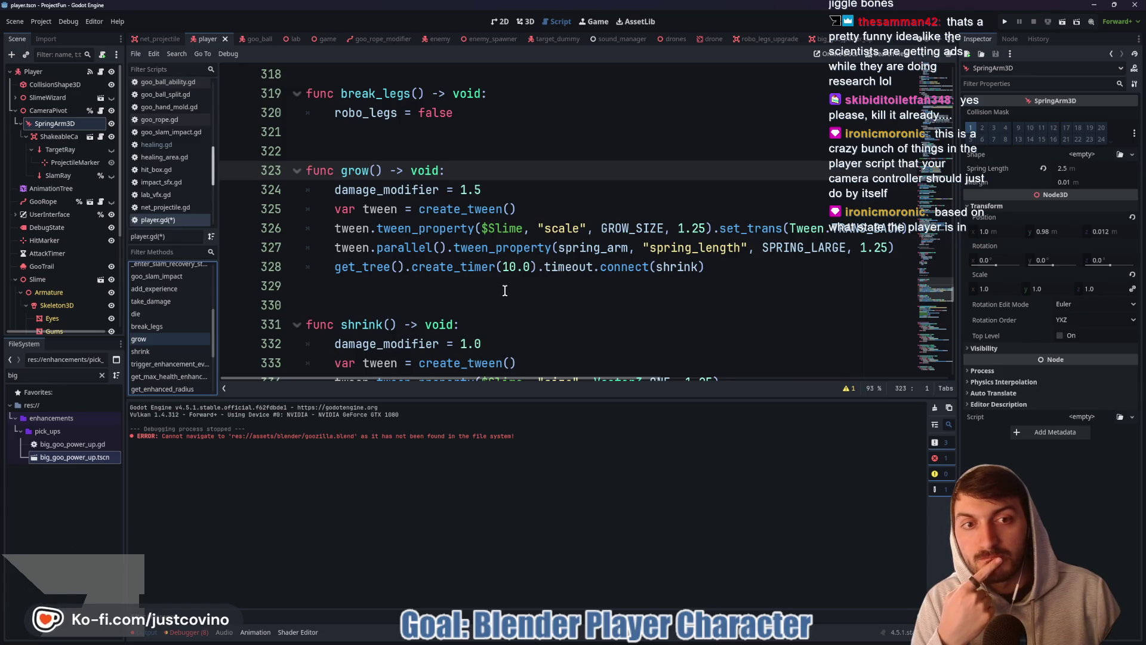
drag(895, 248, 331, 250)
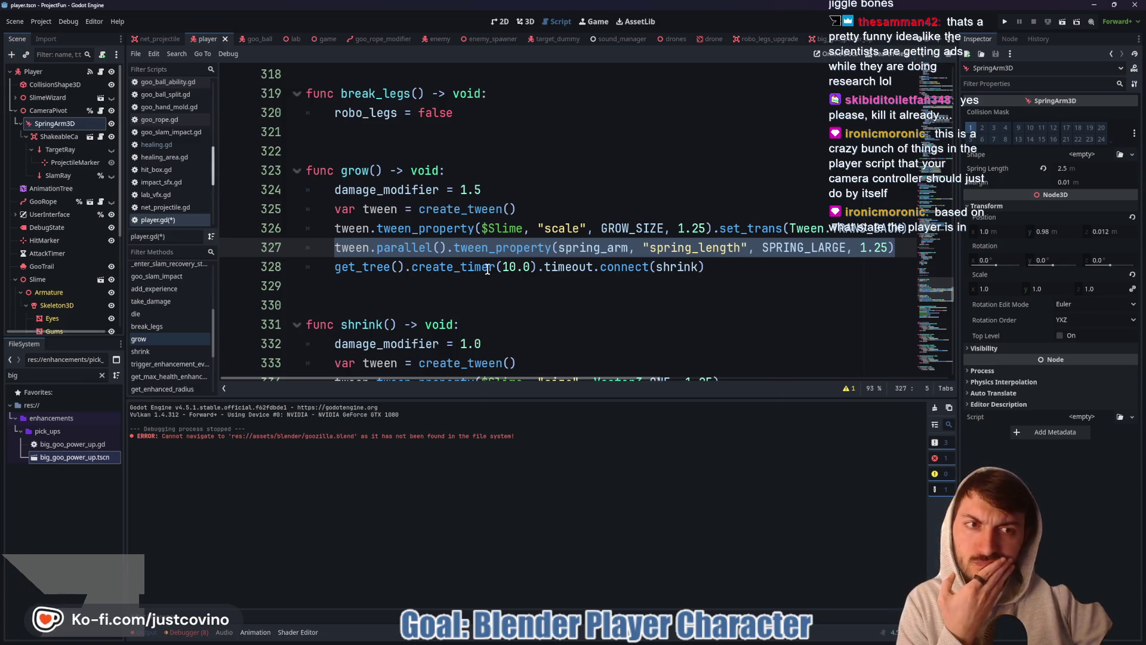
mouse_move(488, 270)
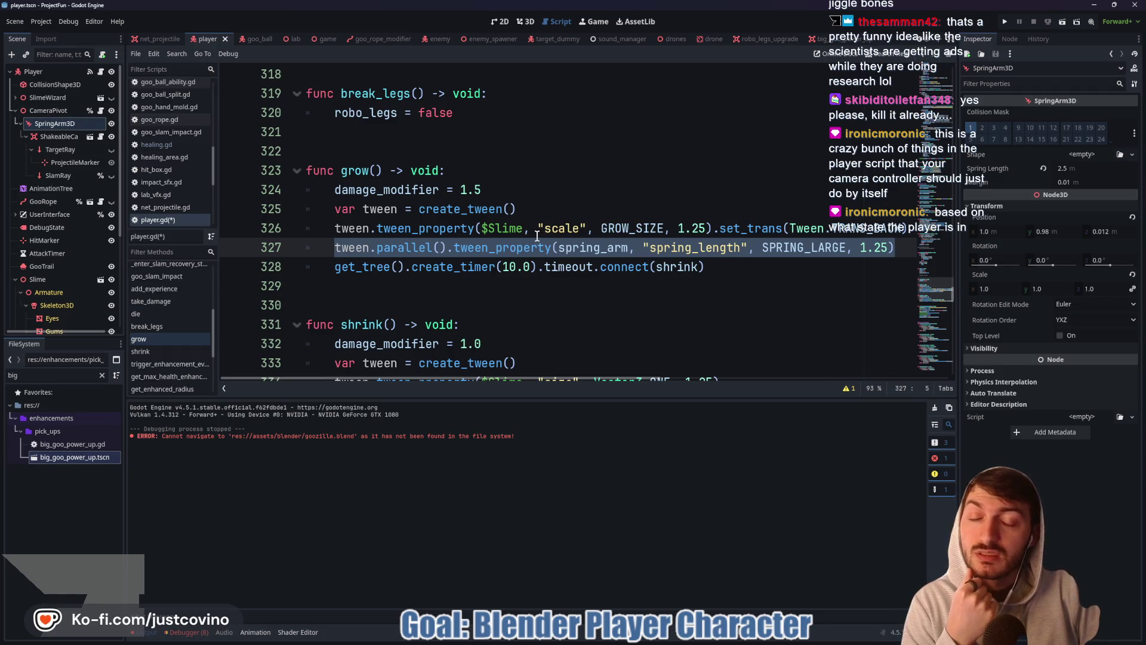
mouse_move(538, 238)
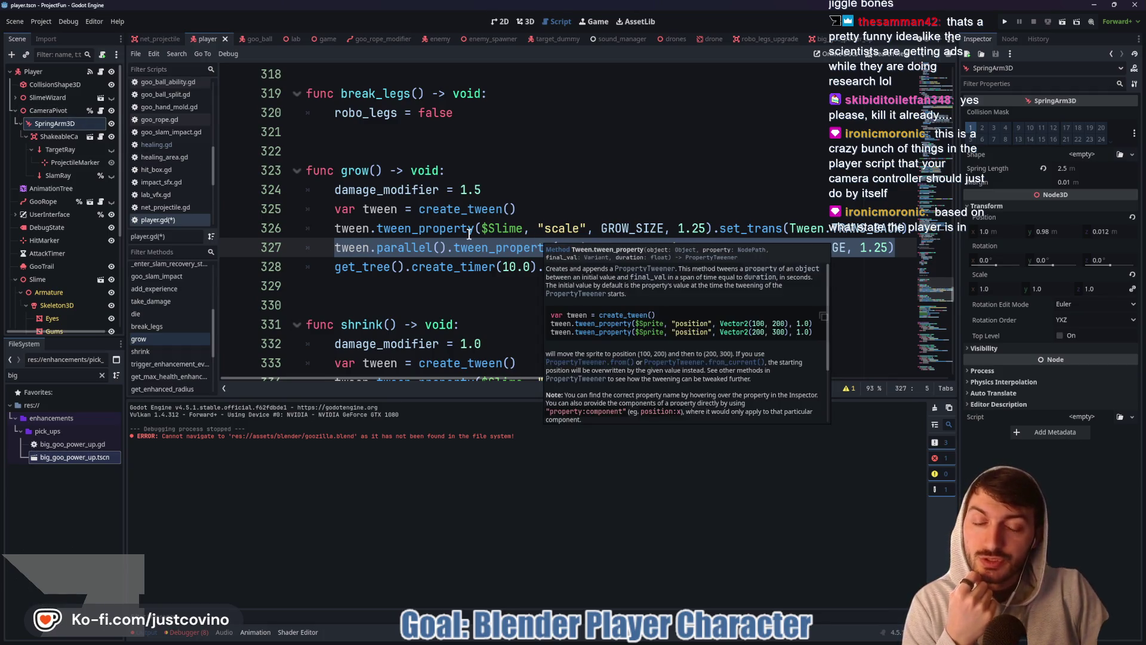
scroll(471, 236, down, 1)
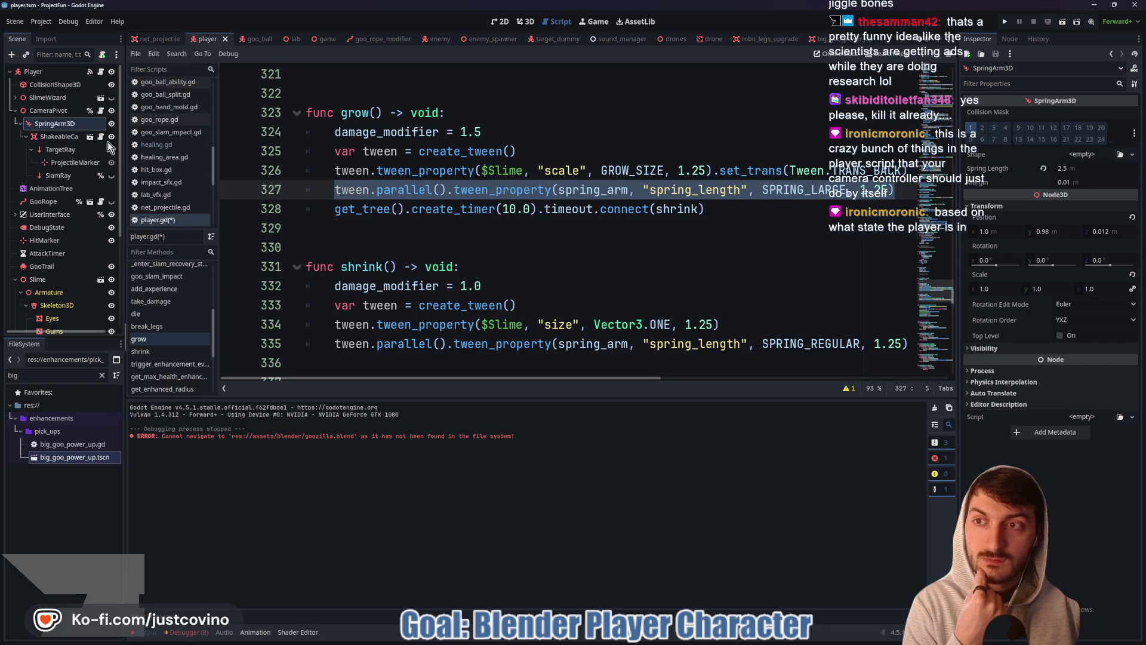
click(101, 109)
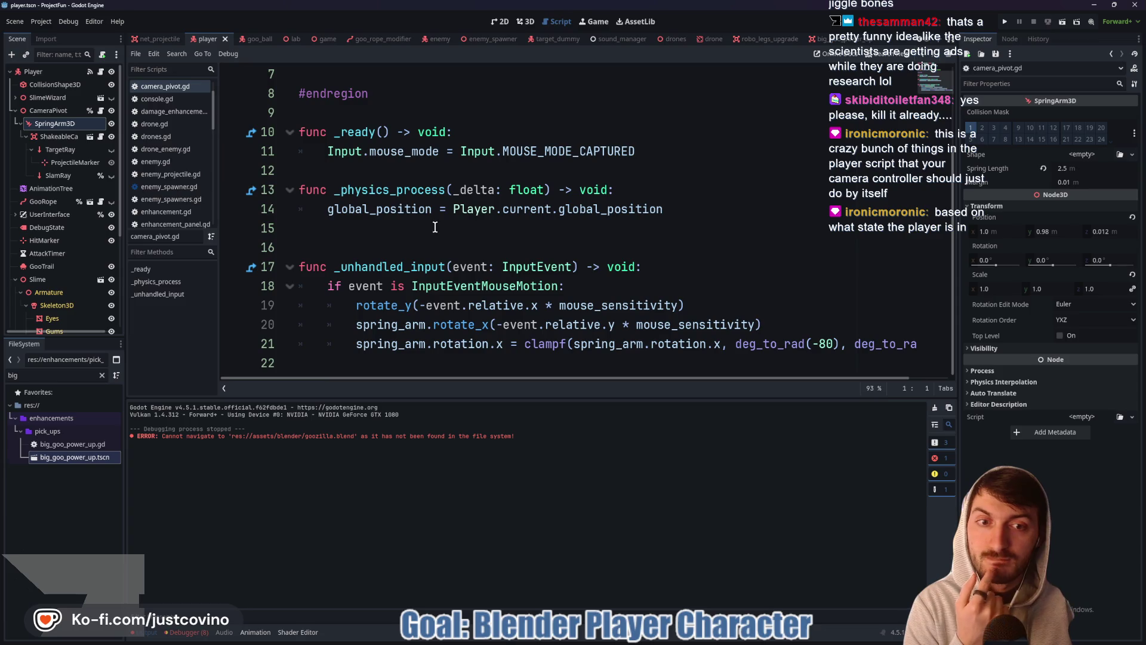
Add const SPRING_ARM_POS: Vector3 = Vector3(1.0,0.98,0.012) after #endregion in camera_pivot.gd.
click(424, 116)
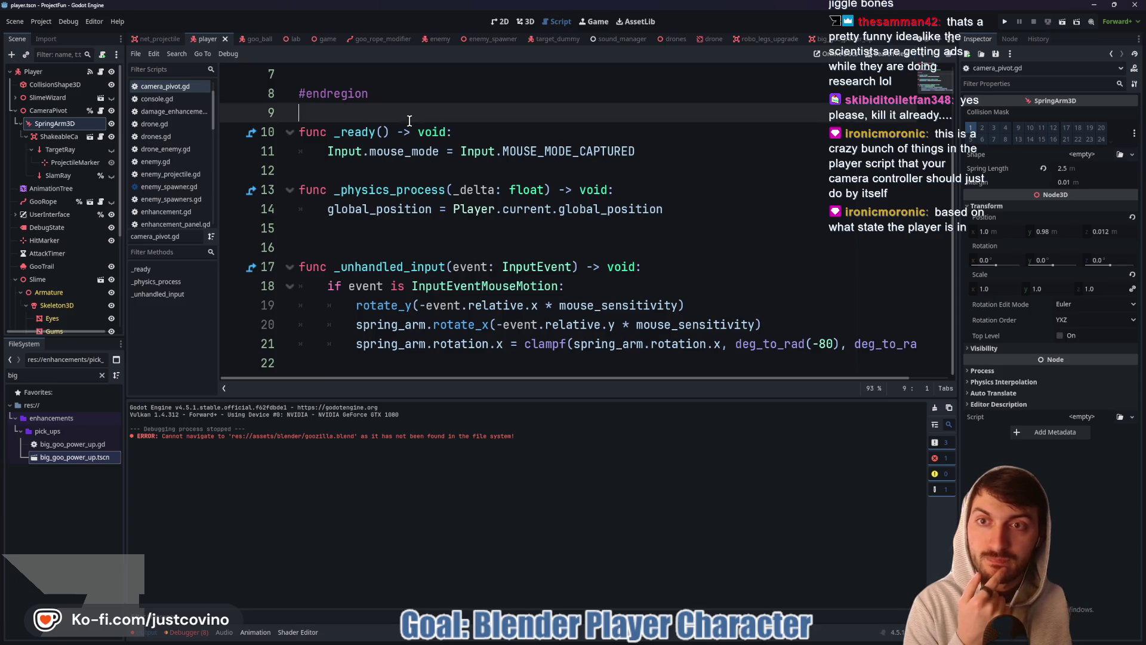
scroll(409, 120, up, 2)
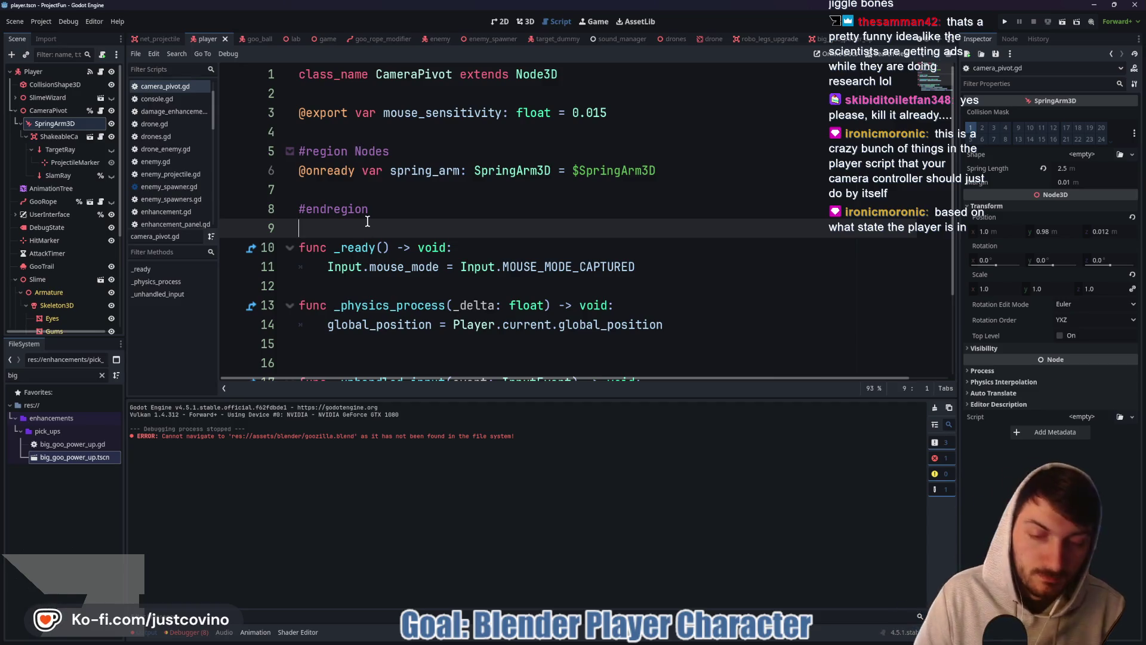
key(Return)
key(Return)
text(const )
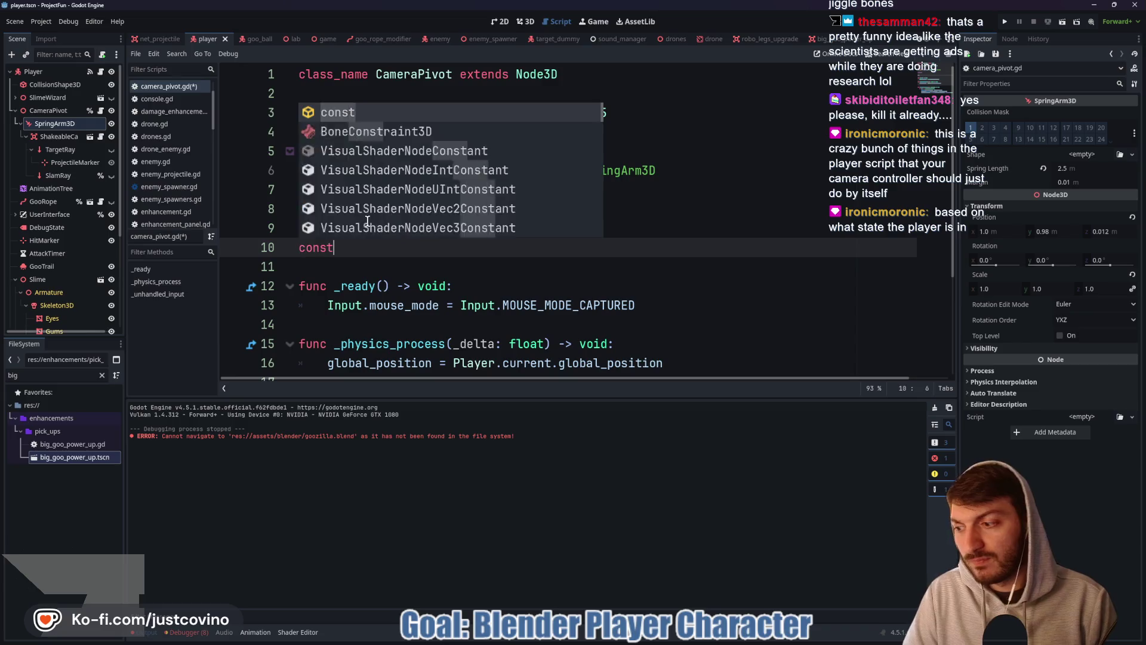
text(SPRING_ARM_POS: V)
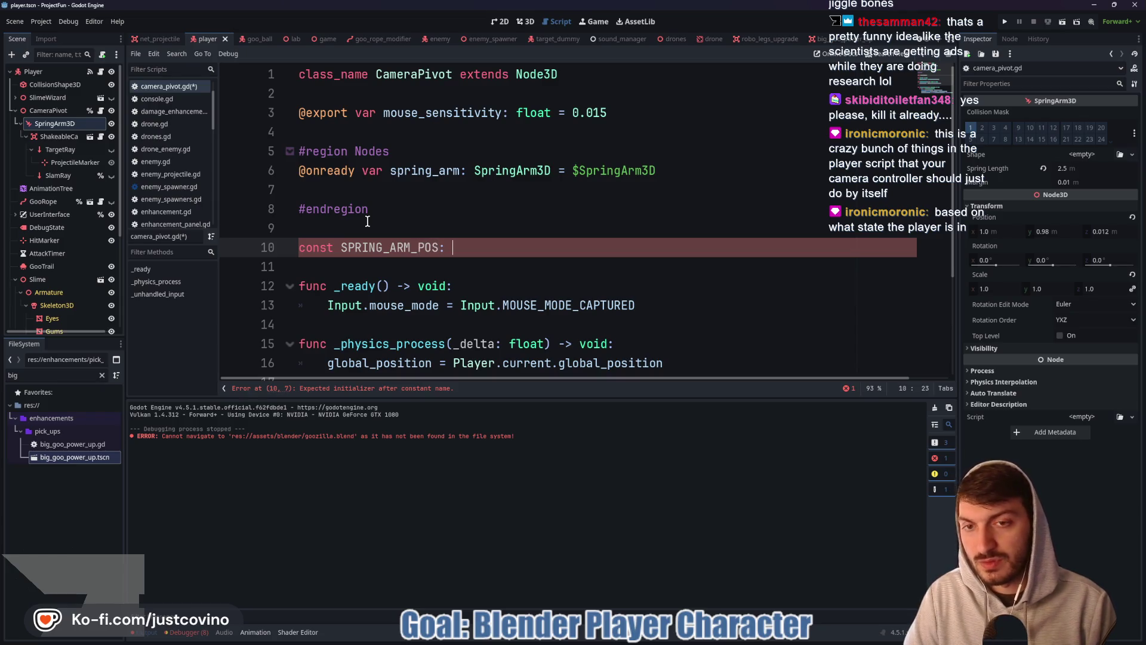
text(ector3 )
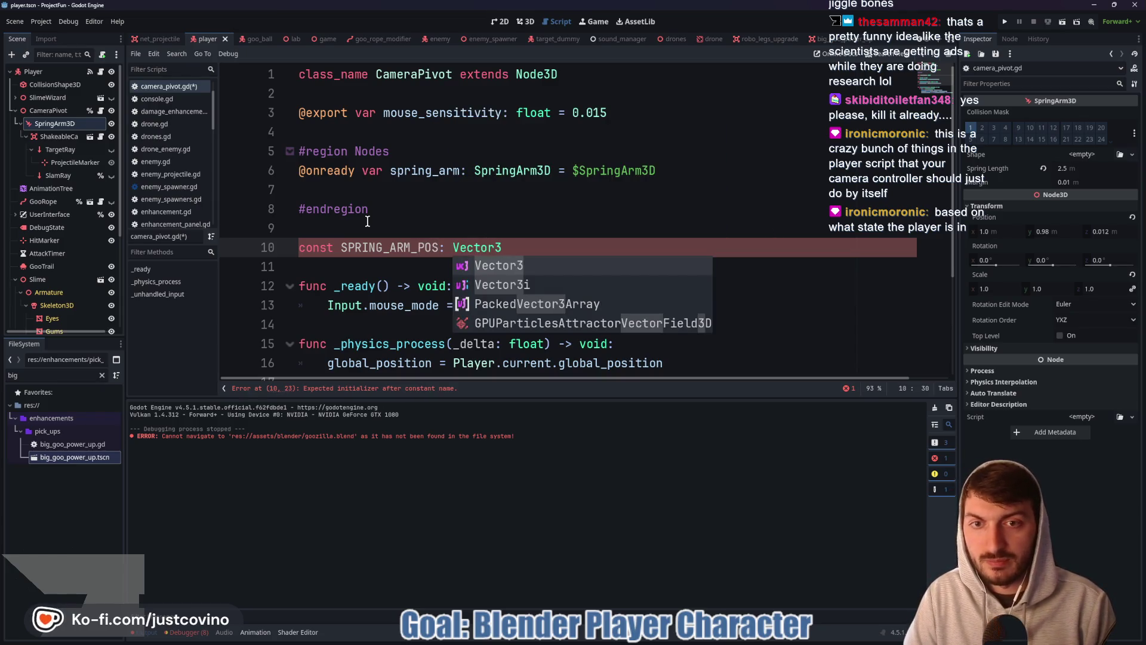
text(= Vector3(1)
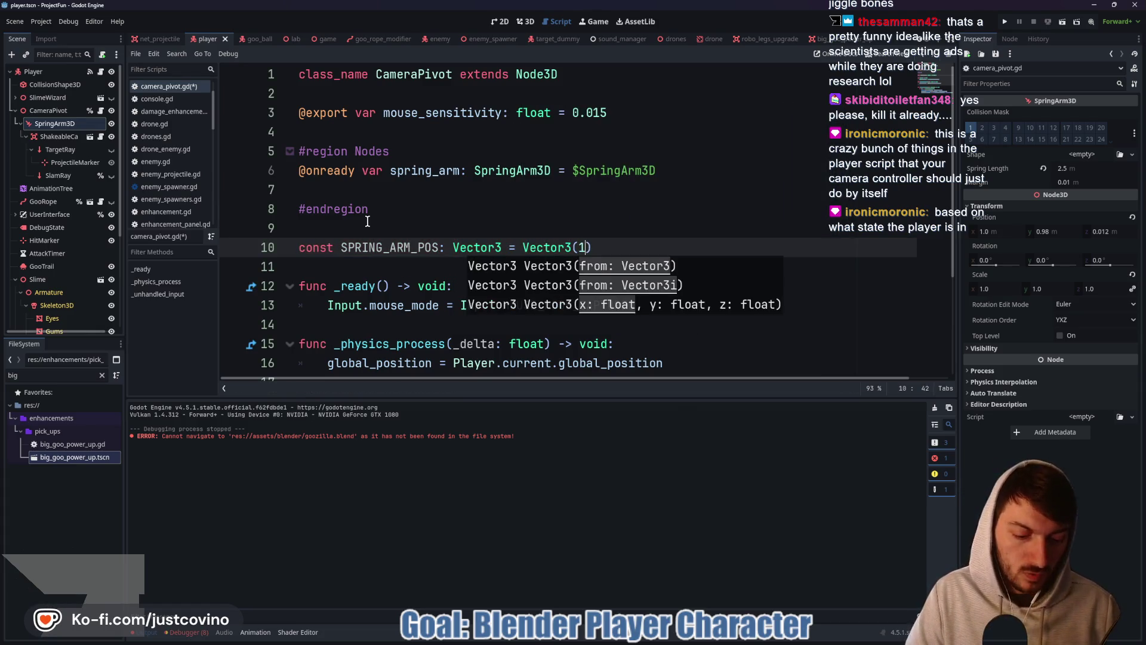
text(.0,0.98)
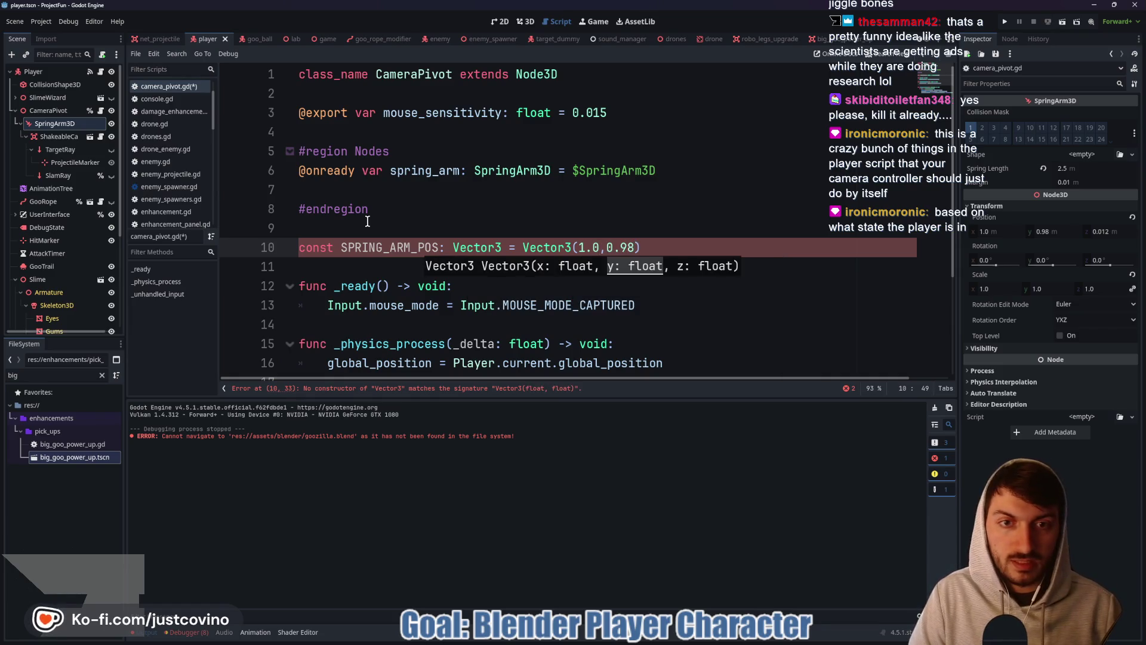
text(,0.012)
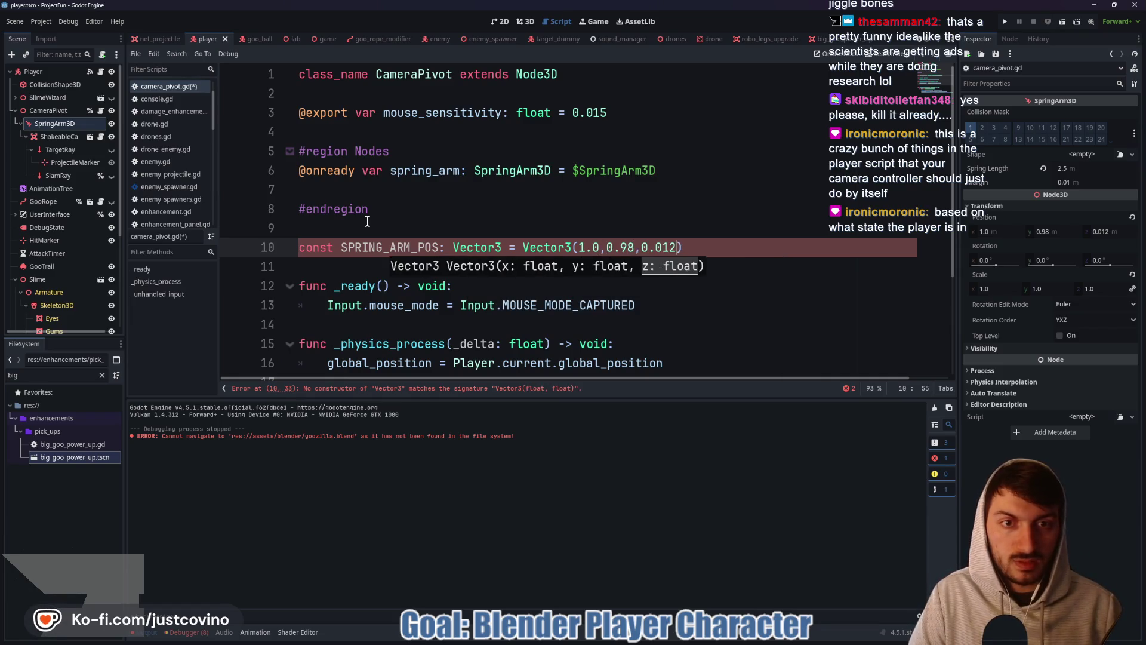
click(605, 249)
click(651, 249)
click(763, 262)
Add an unassigned const SPRING_ARM_POS_BIG: Vector3 = Vector3() line below it.
key(Return)
text(const SPRING_ARM_POS_BIG)
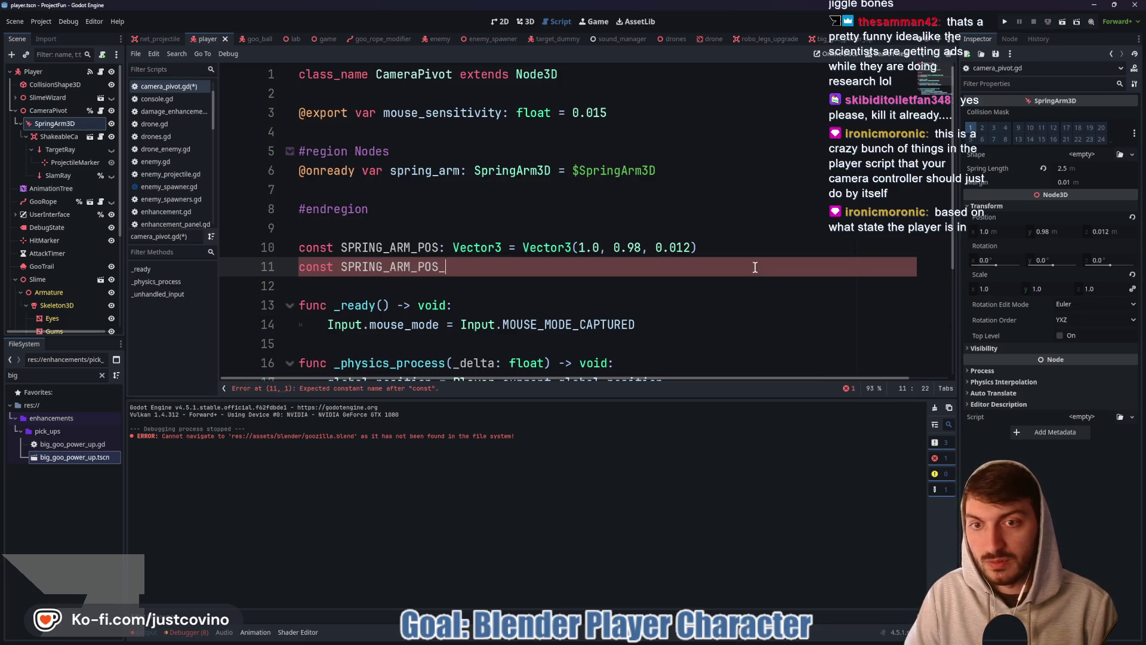
text(: Vector)
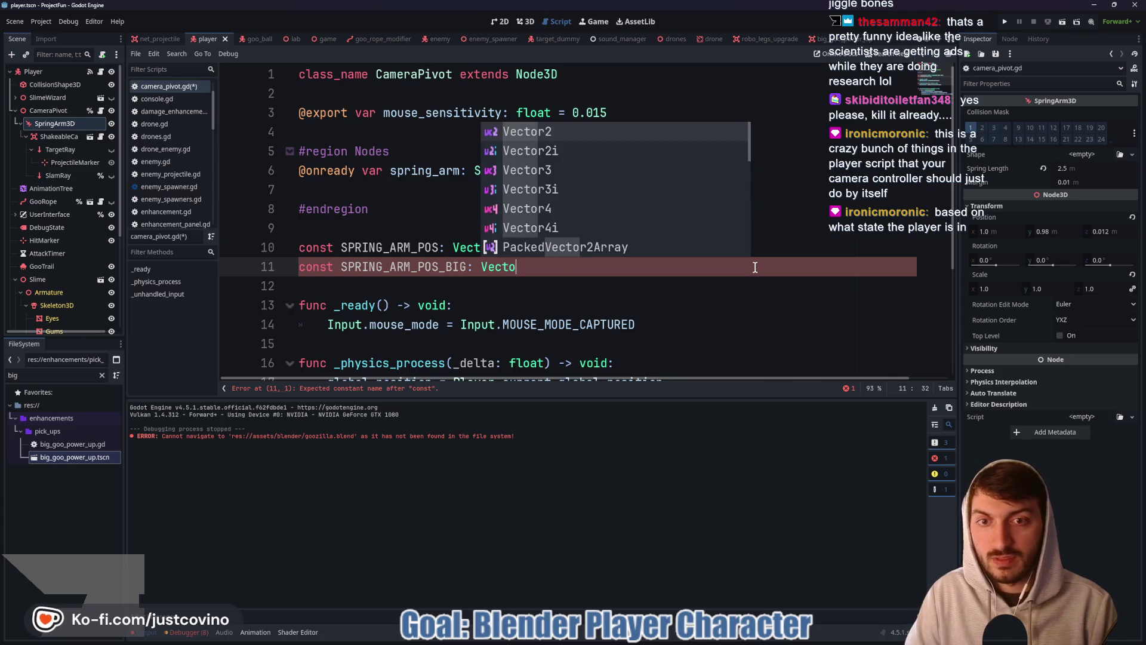
text(3 = Vector3)
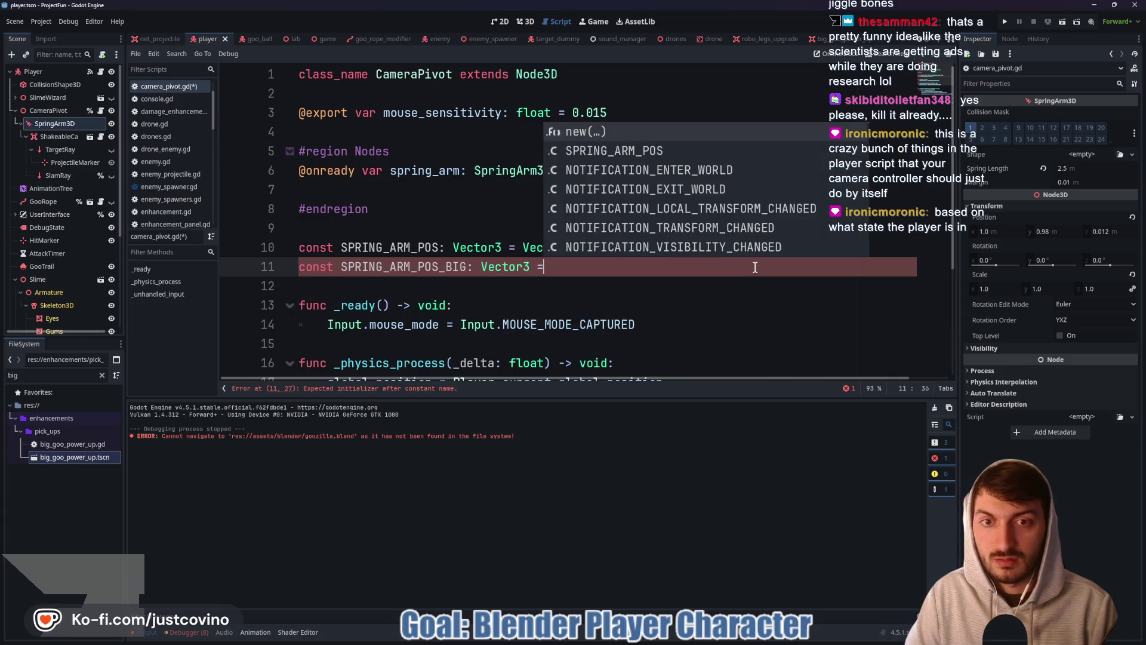
text(()
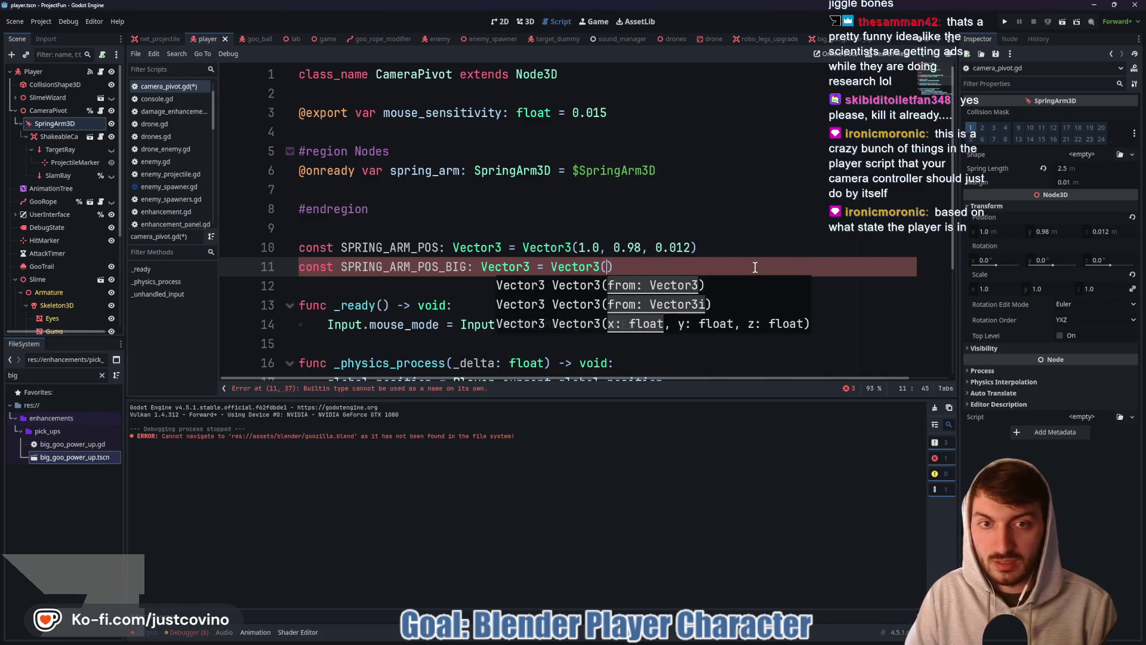
click(654, 263)
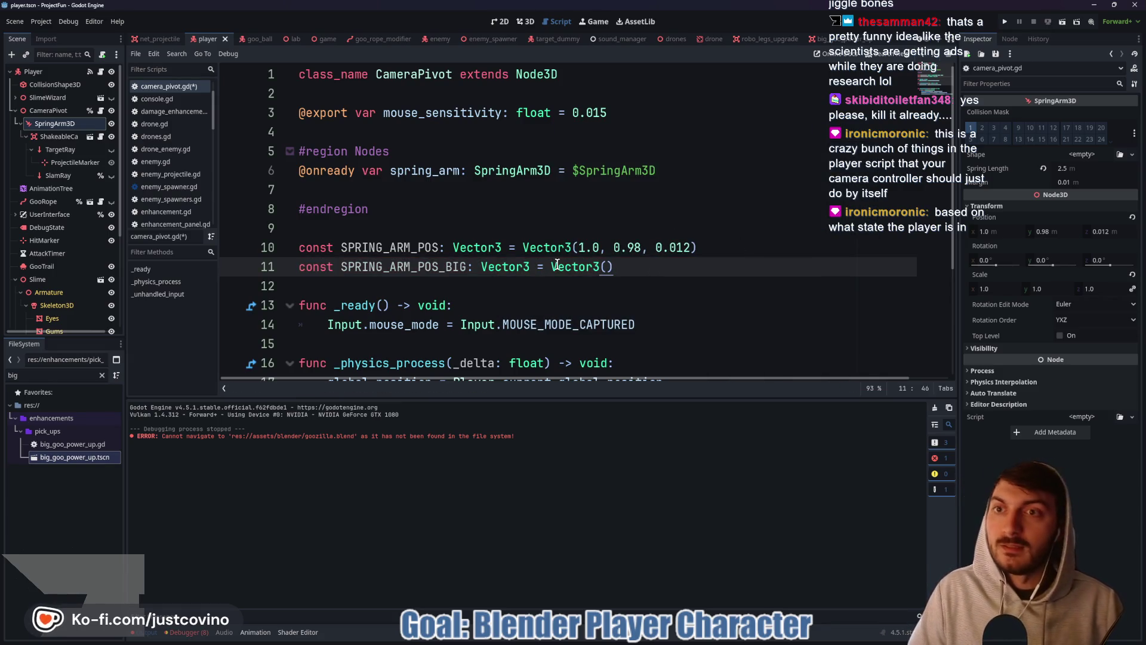
click(526, 21)
scroll(351, 203, down, 5)
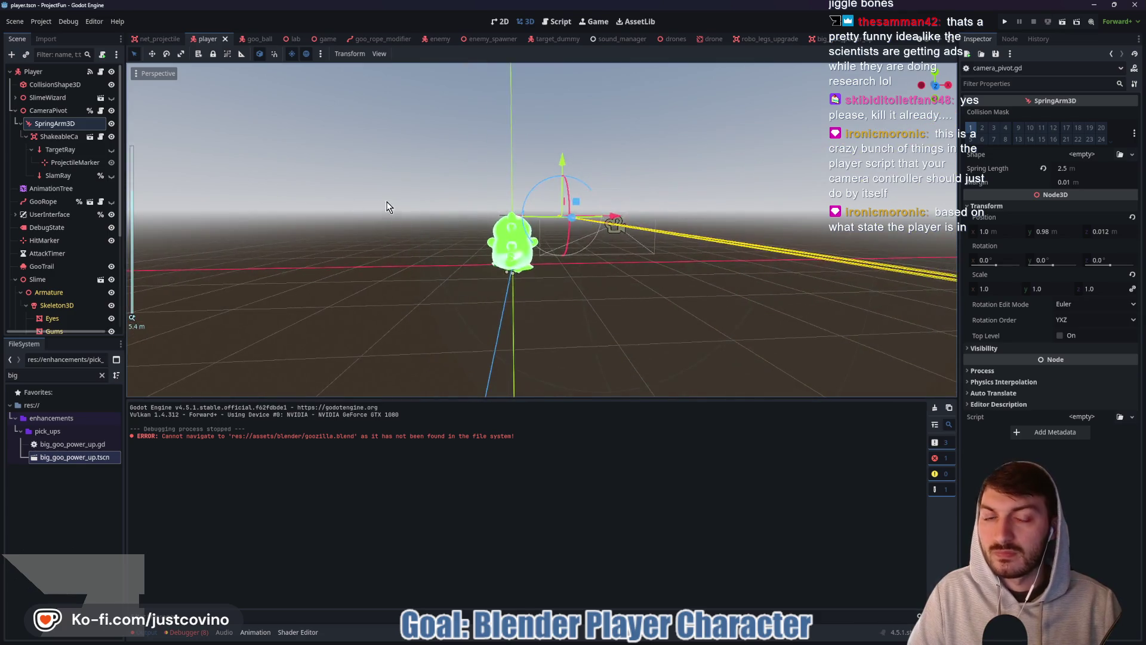
Revisit big_goo_power_up, check GROW_SIZE in player.gd's grow(), then show the player scene in 3D.
scroll(397, 234, up, 2)
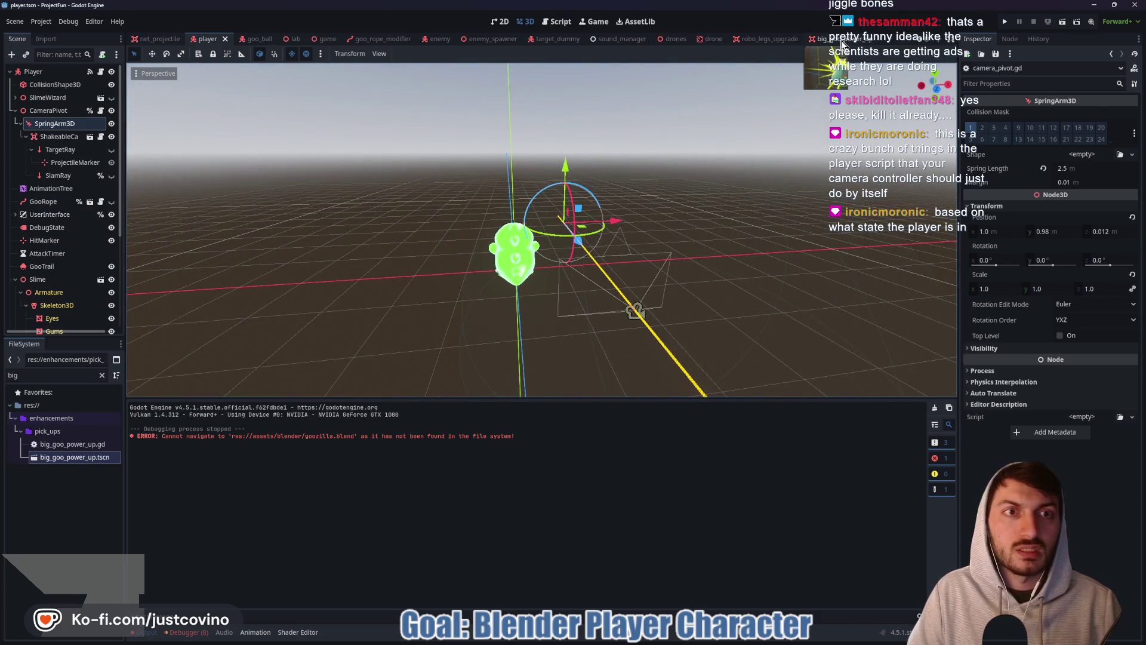
double_click(75, 457)
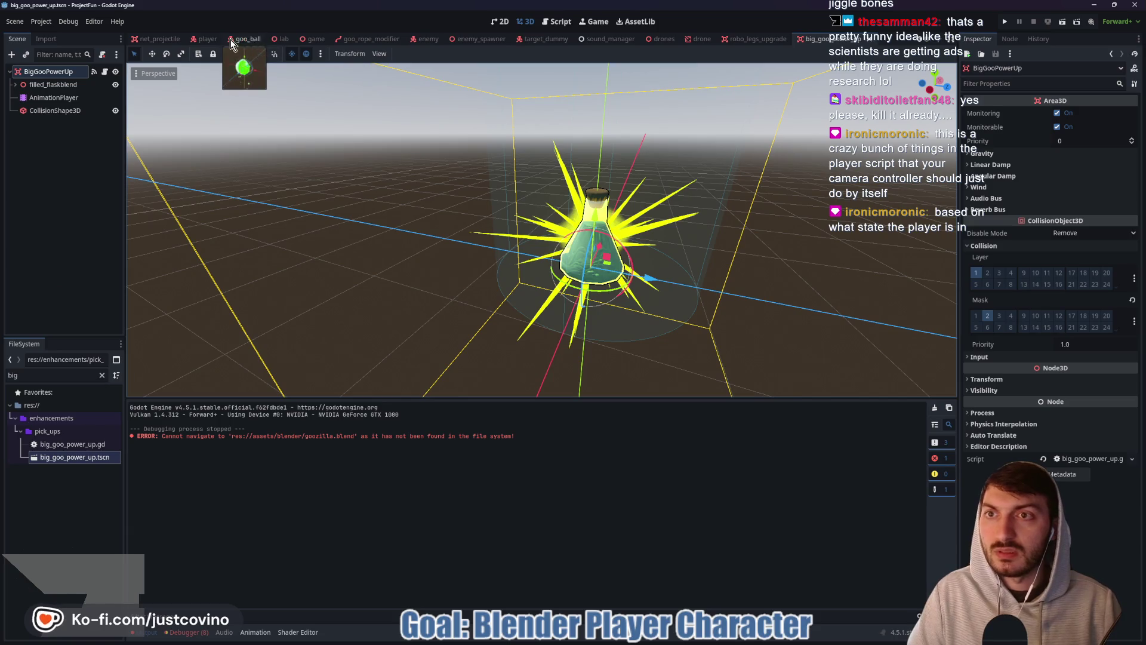
click(206, 39)
click(101, 72)
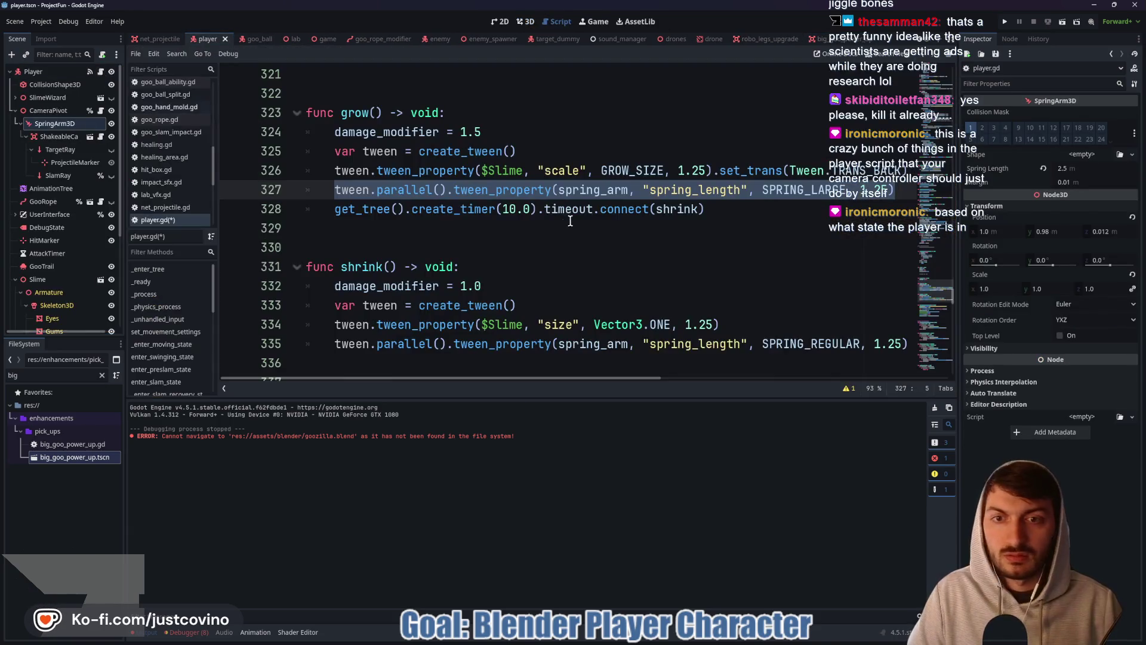
double_click(625, 167)
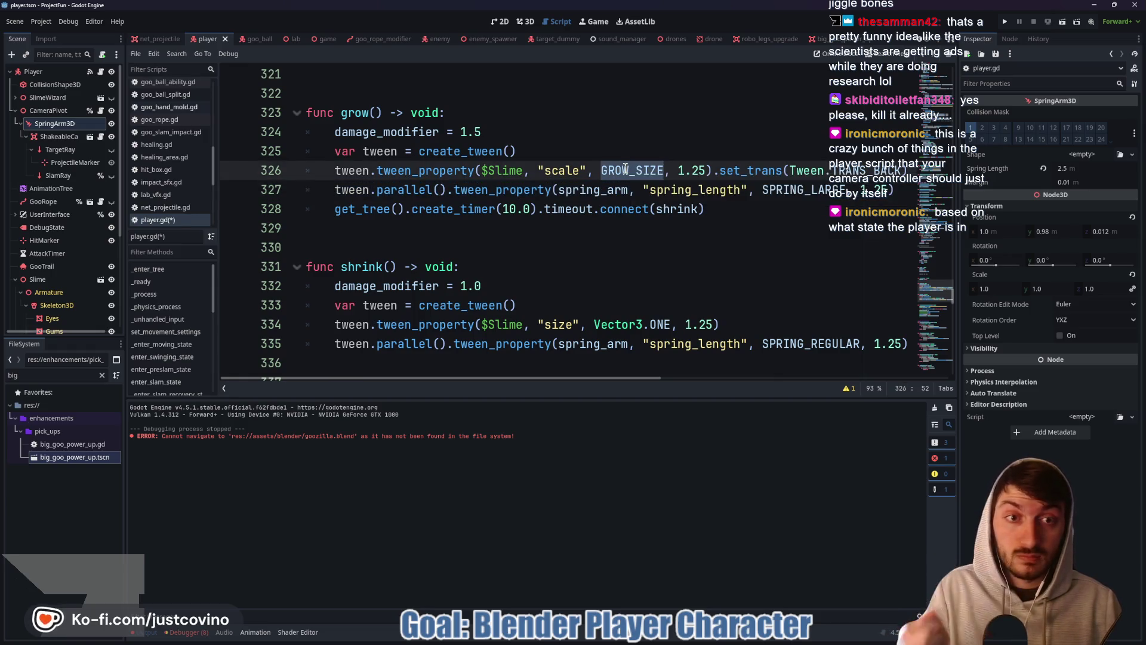
mouse_move(637, 171)
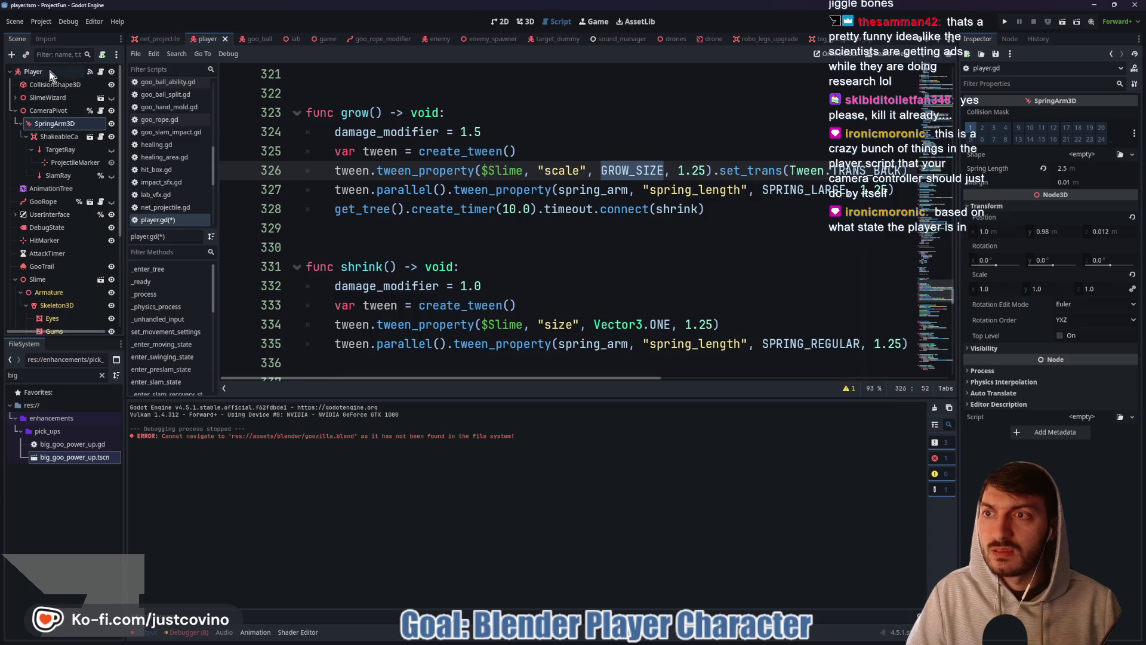
click(525, 22)
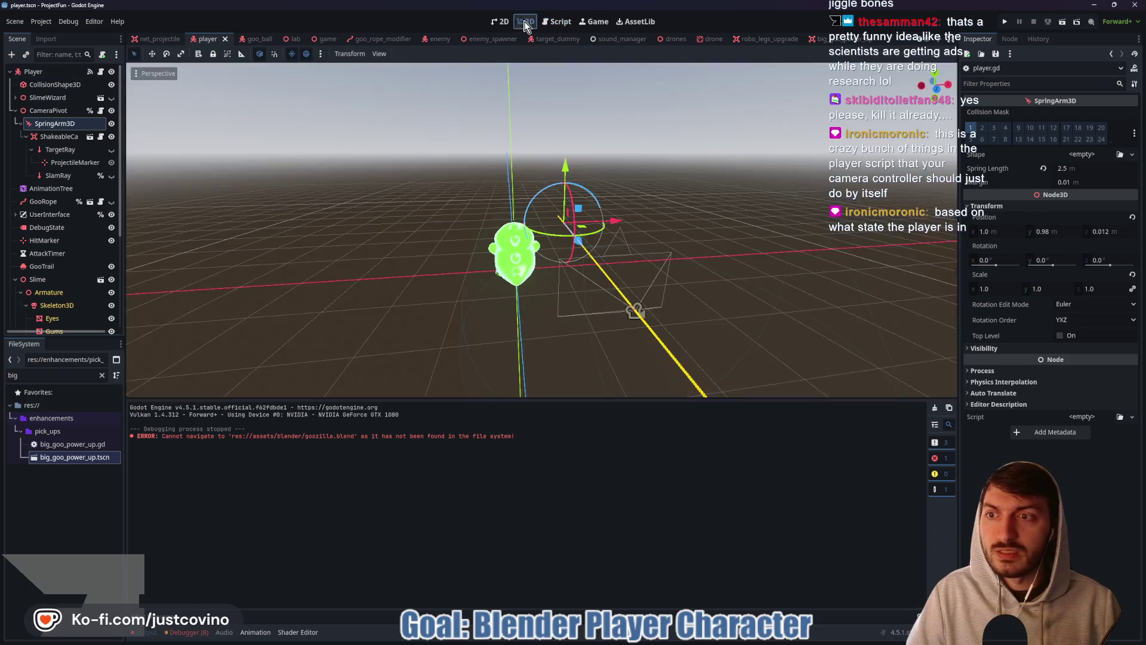
Select the Slime node and inspect its Transform scale in the Inspector.
click(50, 282)
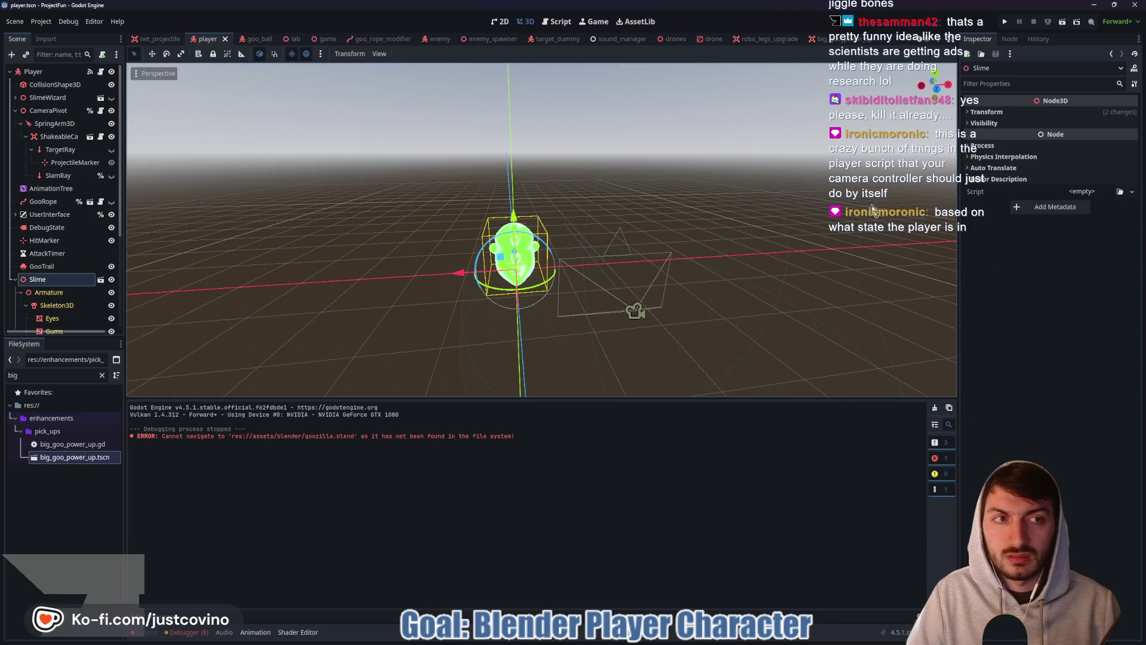
click(994, 114)
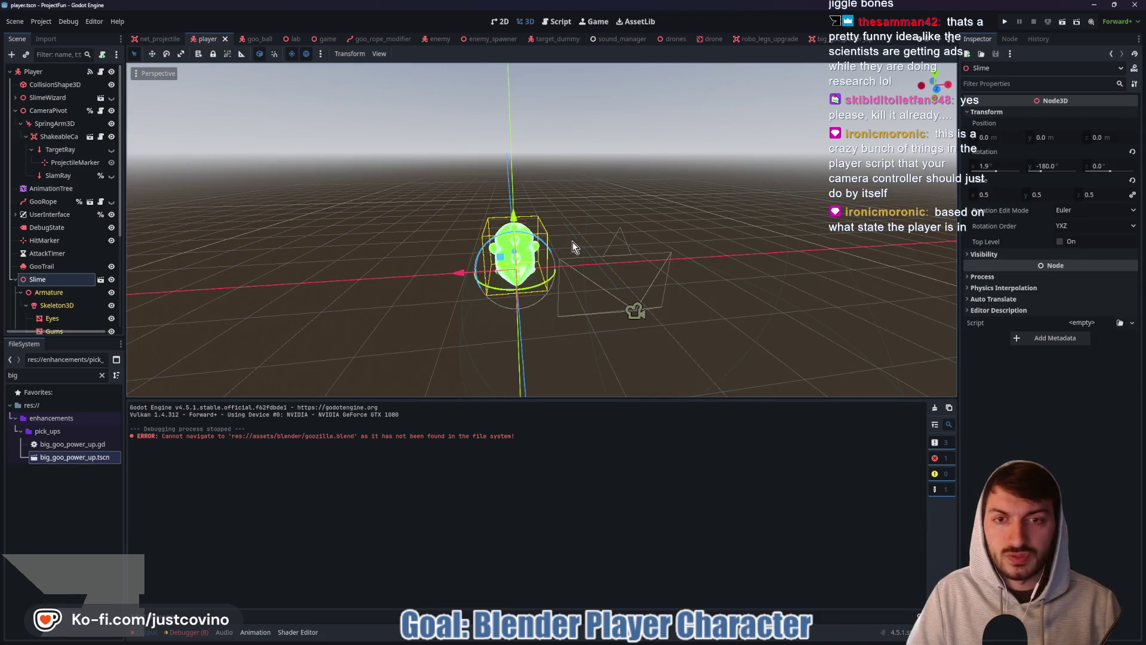
scroll(75, 275, down, 1)
scroll(75, 276, down, 1)
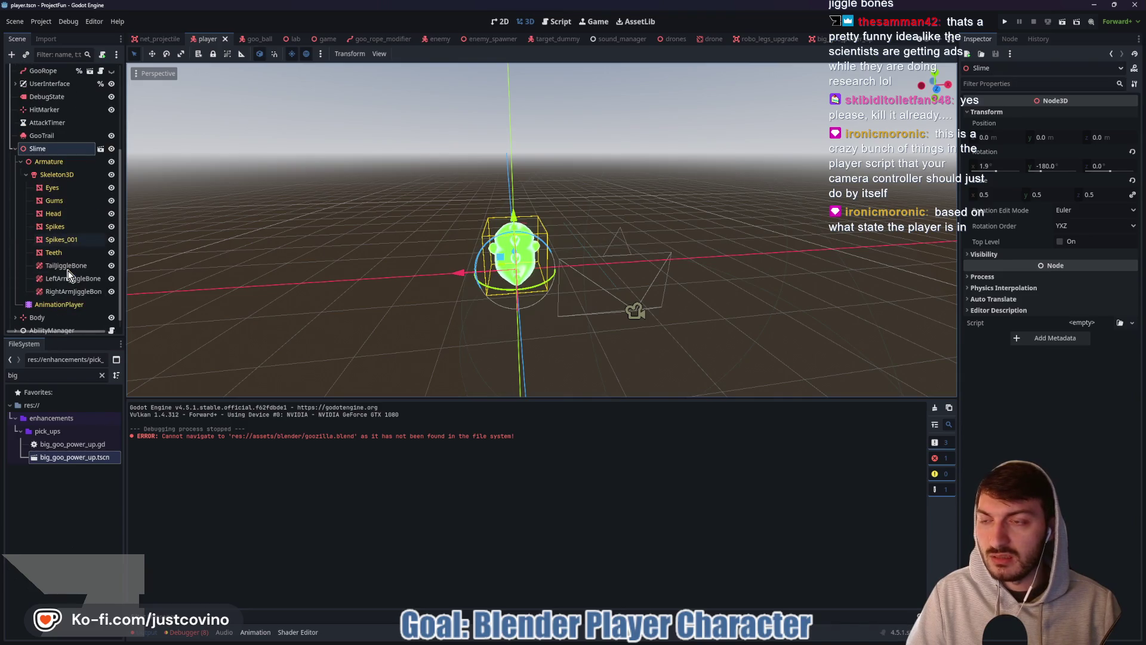
scroll(74, 276, up, 2)
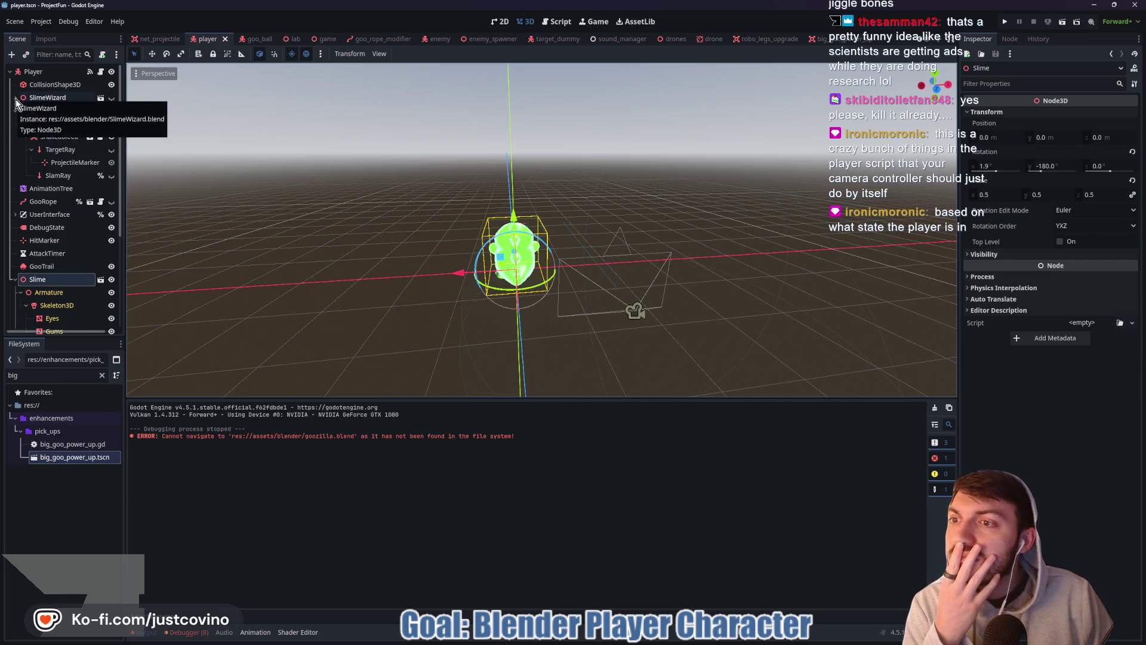
scroll(83, 176, down, 1)
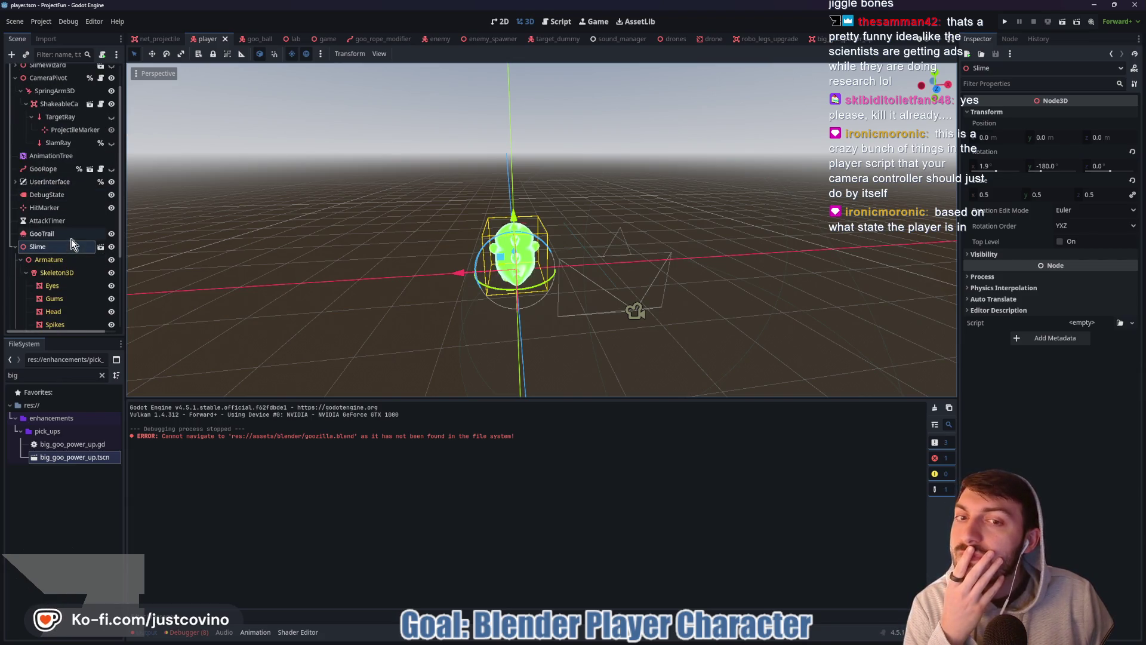
scroll(68, 171, up, 1)
click(100, 71)
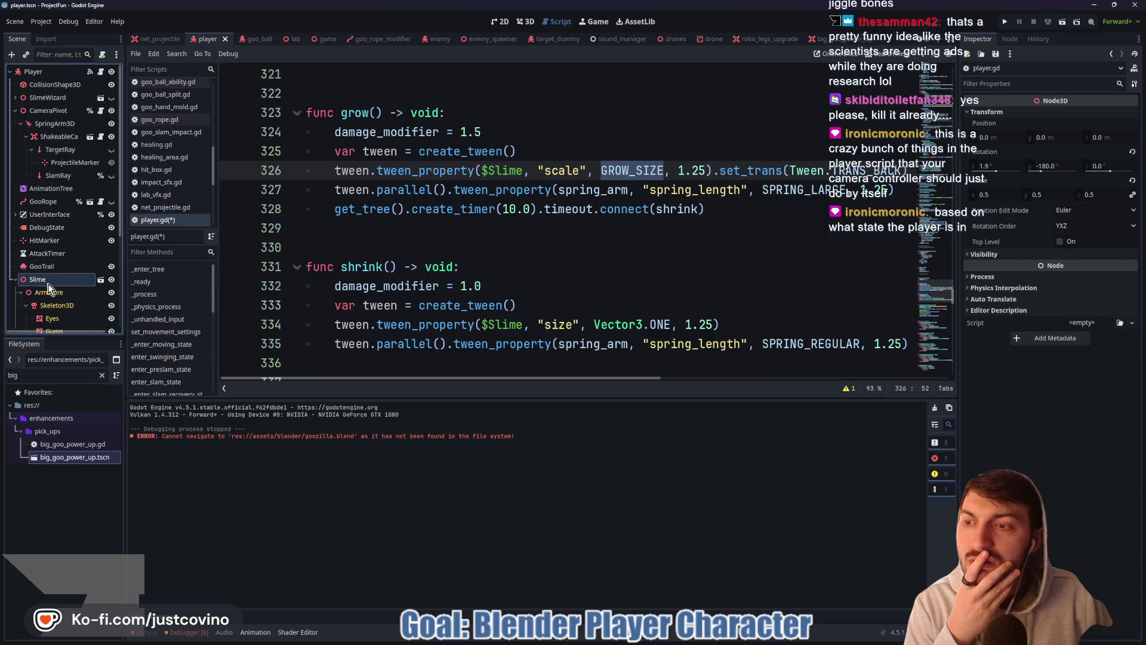
click(526, 22)
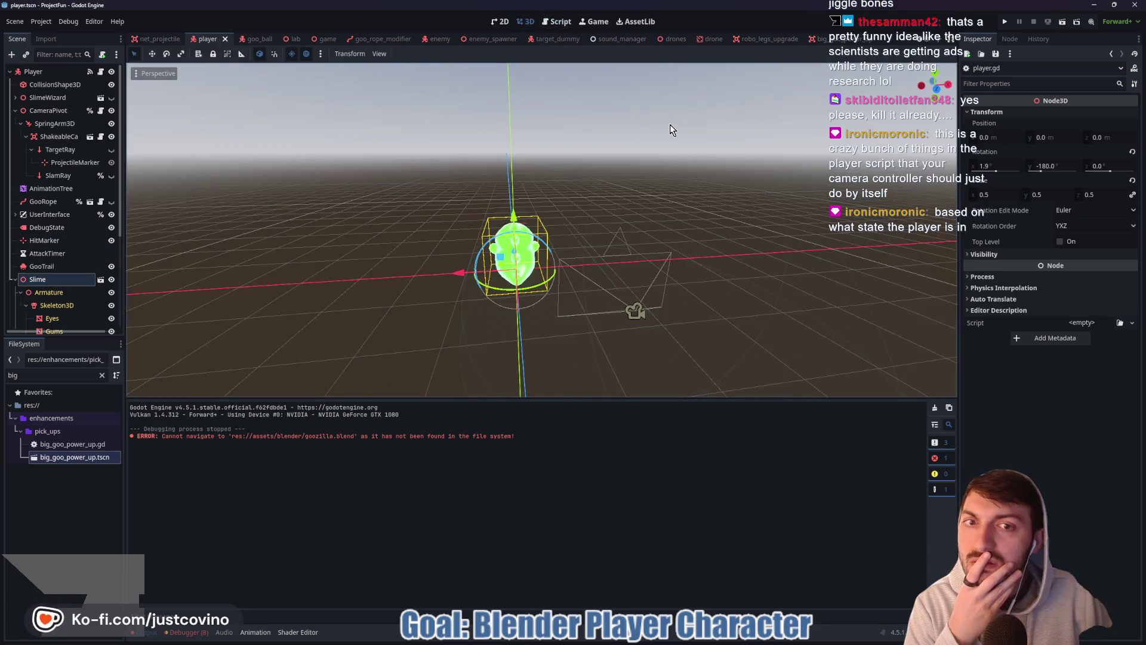
Reset the Slime's scale to 1.0, save the player scene, and run the game.
click(1132, 180)
mouse_move(743, 192)
mouse_down()
mouse_move(652, 210)
mouse_move(723, 194)
mouse_move(802, 200)
mouse_move(760, 204)
mouse_up()
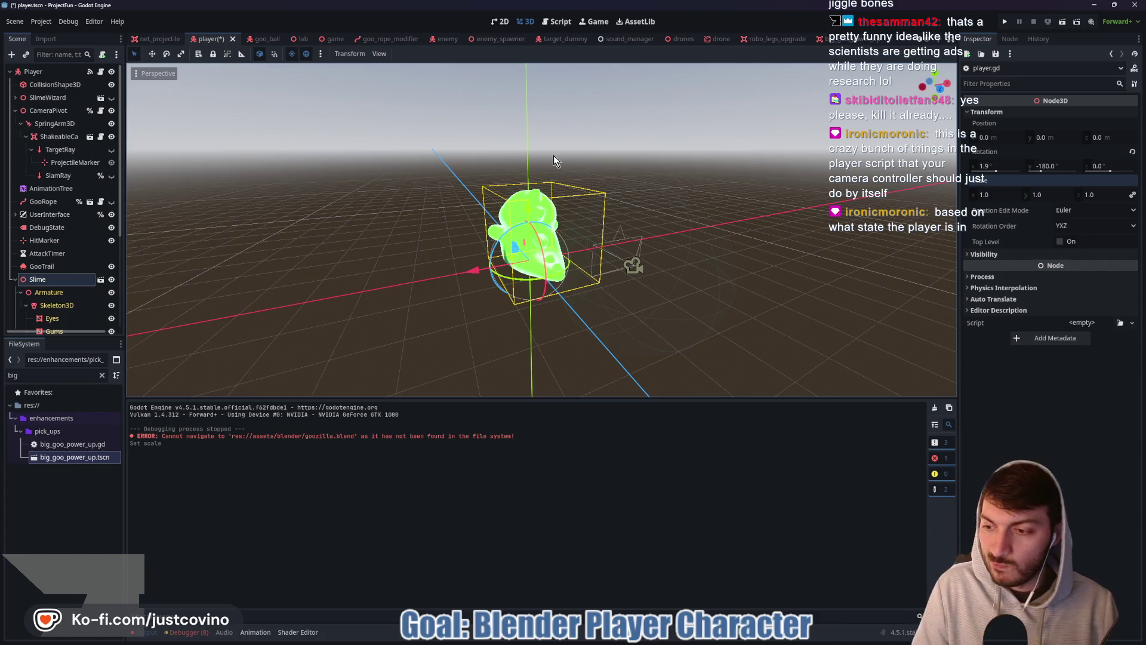
key(ctrl+s)
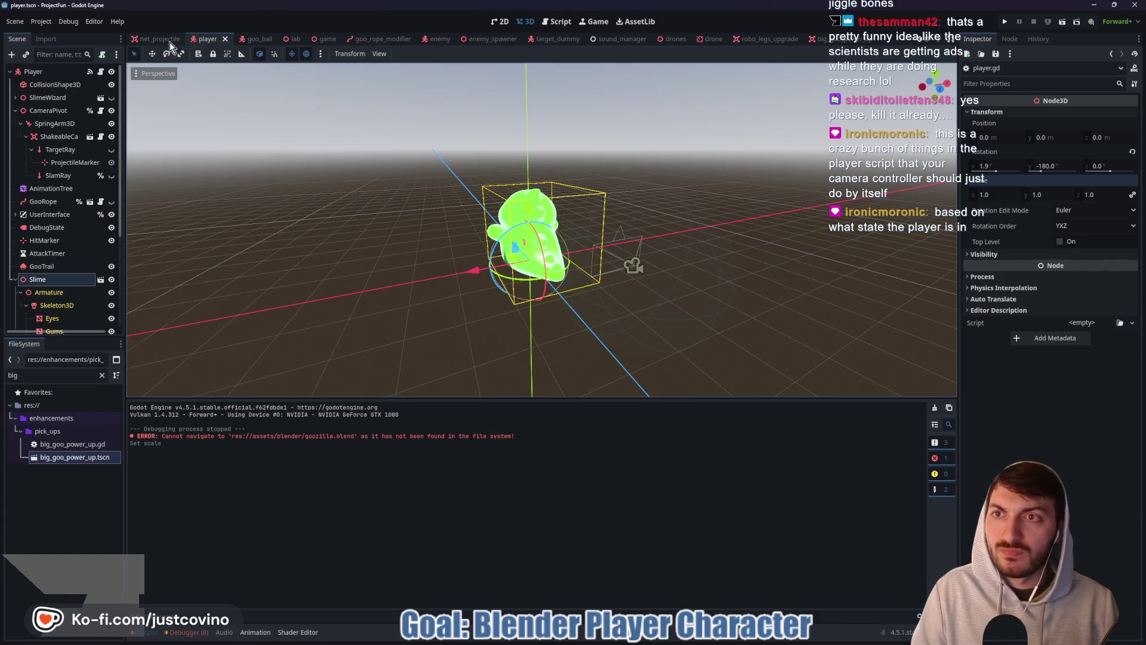
key(ctrl+shift+Tab)
key(ctrl+shift+Tab)
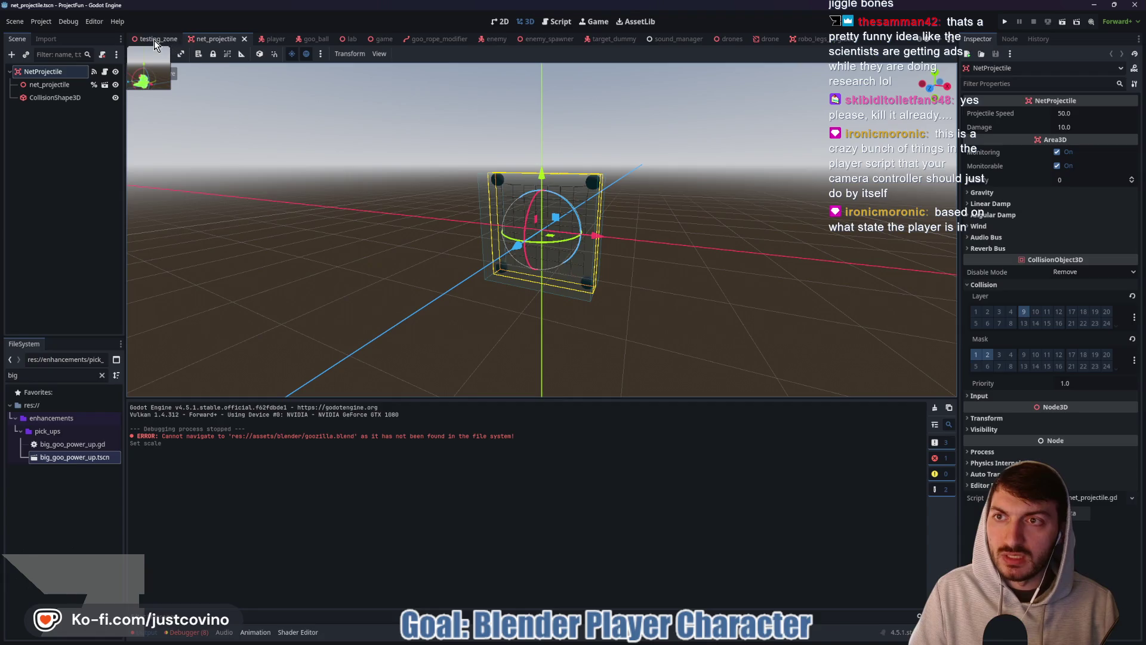
key(F6)
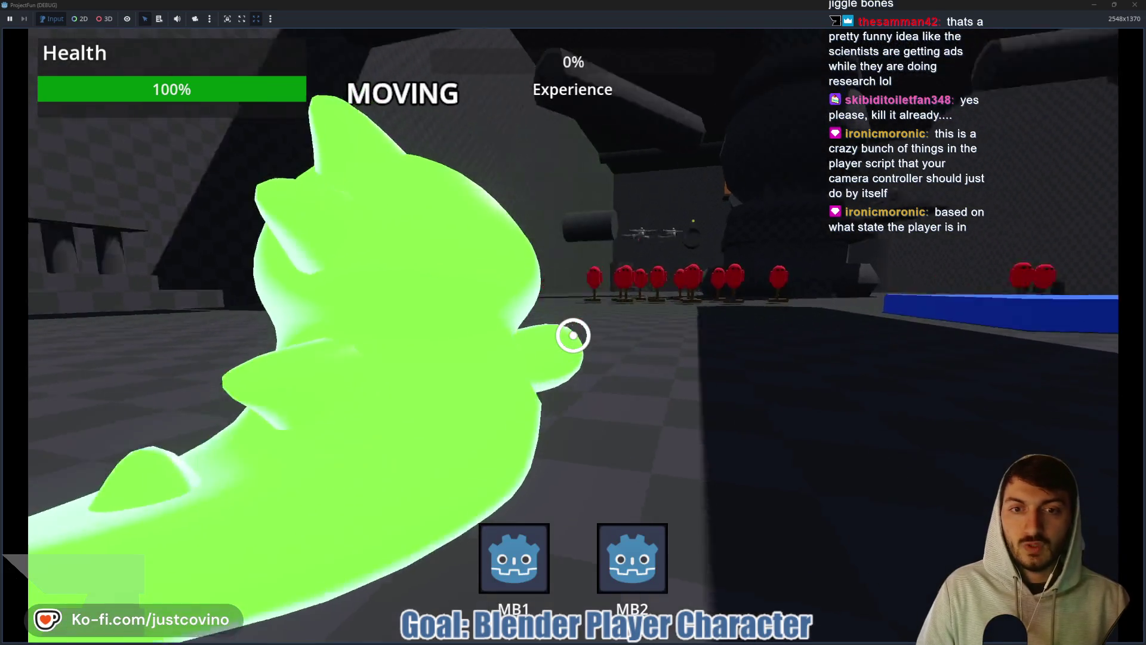
End the playtest and set the Slime's scale in the player scene back to 0.5.
key(w)
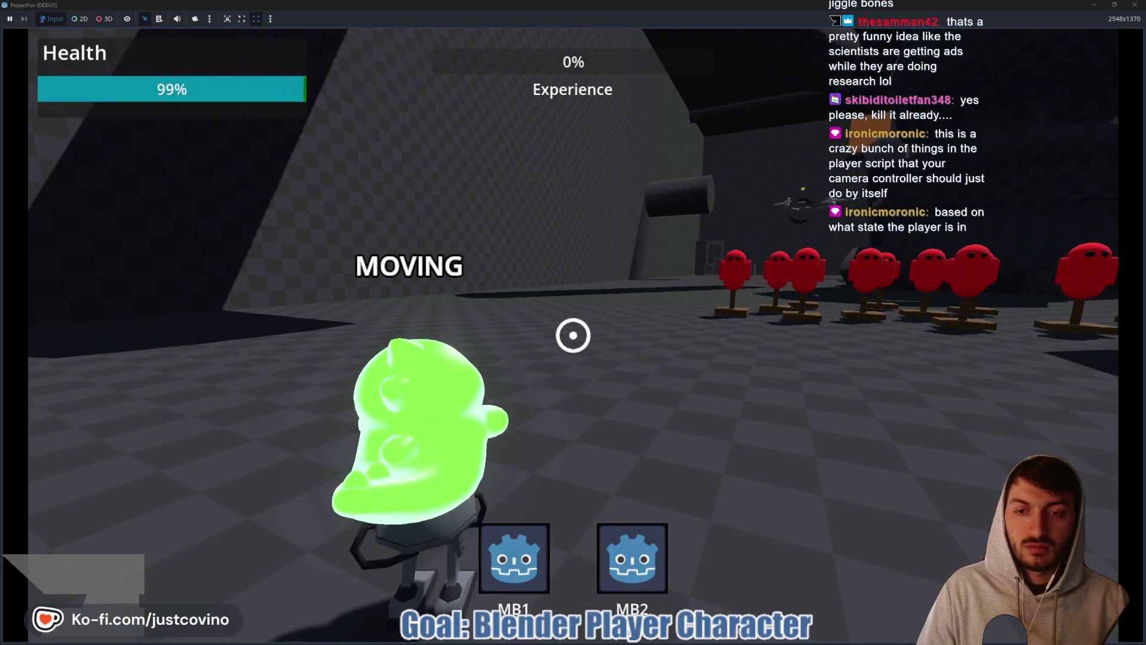
key(Escape)
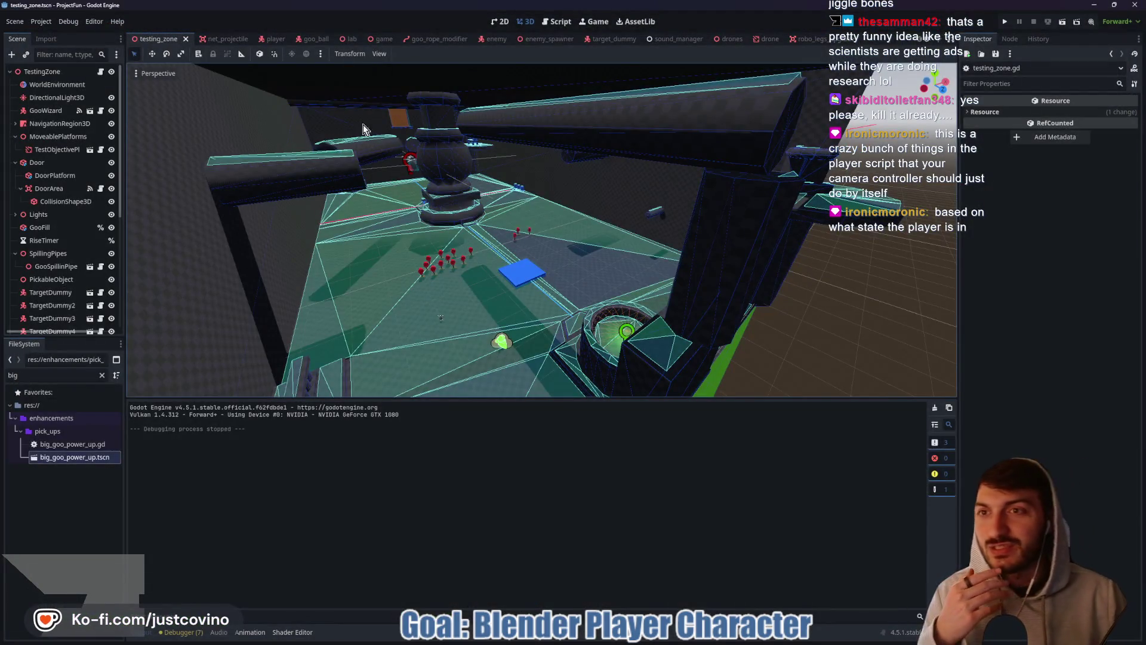
click(272, 40)
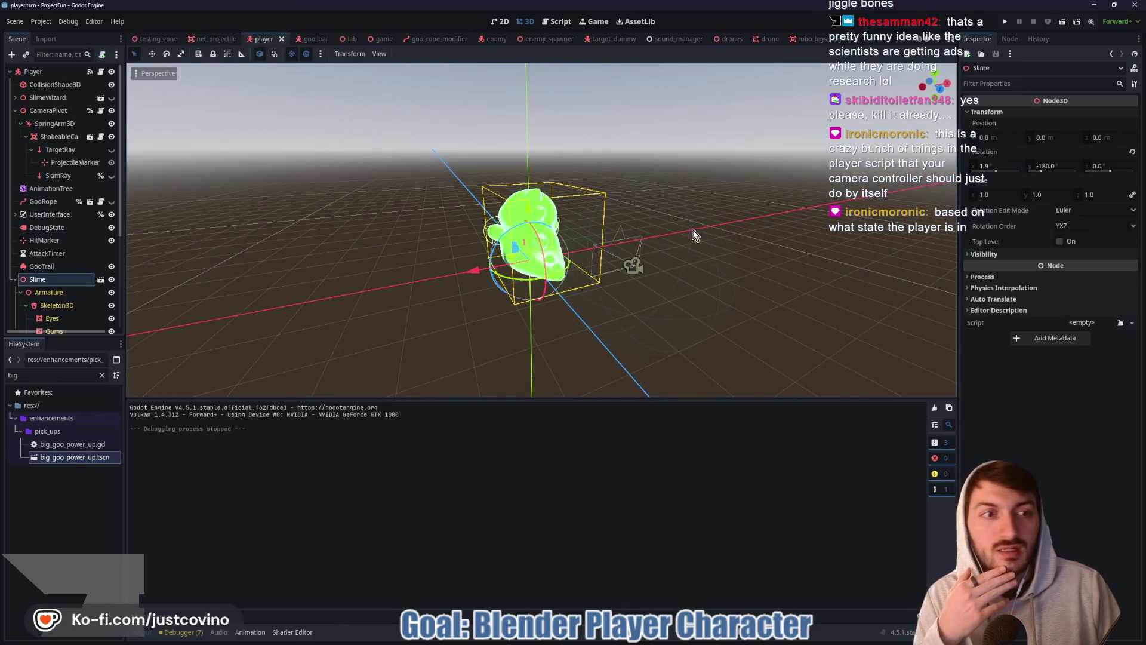
click(987, 196)
key(Return)
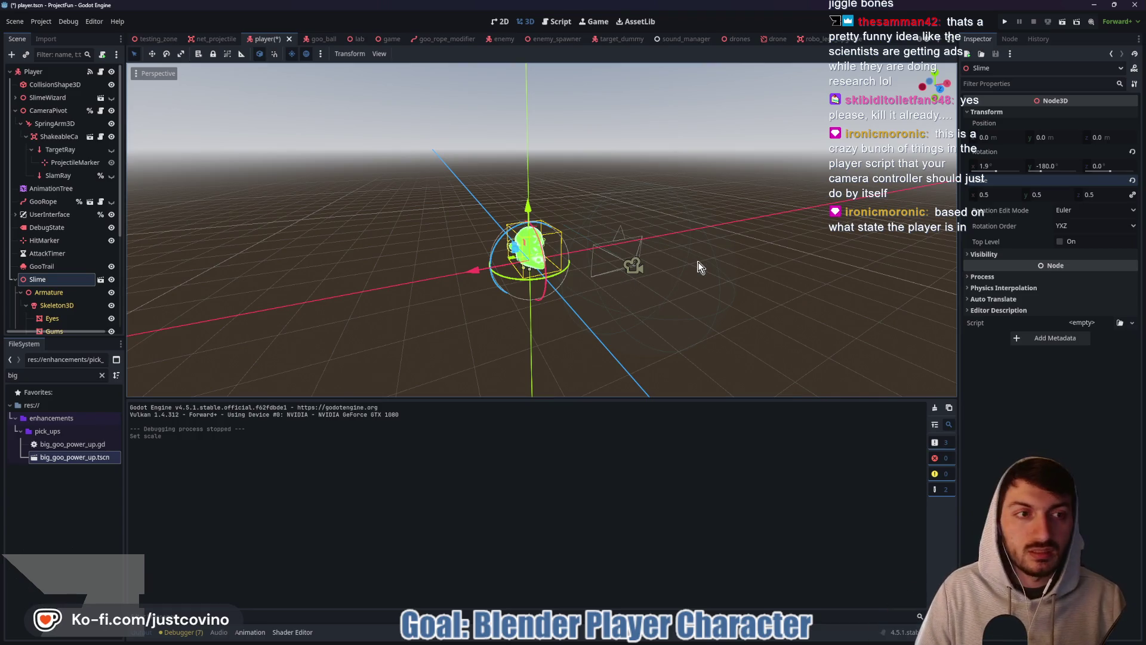
Orbit to check the smaller slime, collapse the Slime's children and select the Player root node.
drag(769, 236, 719, 236)
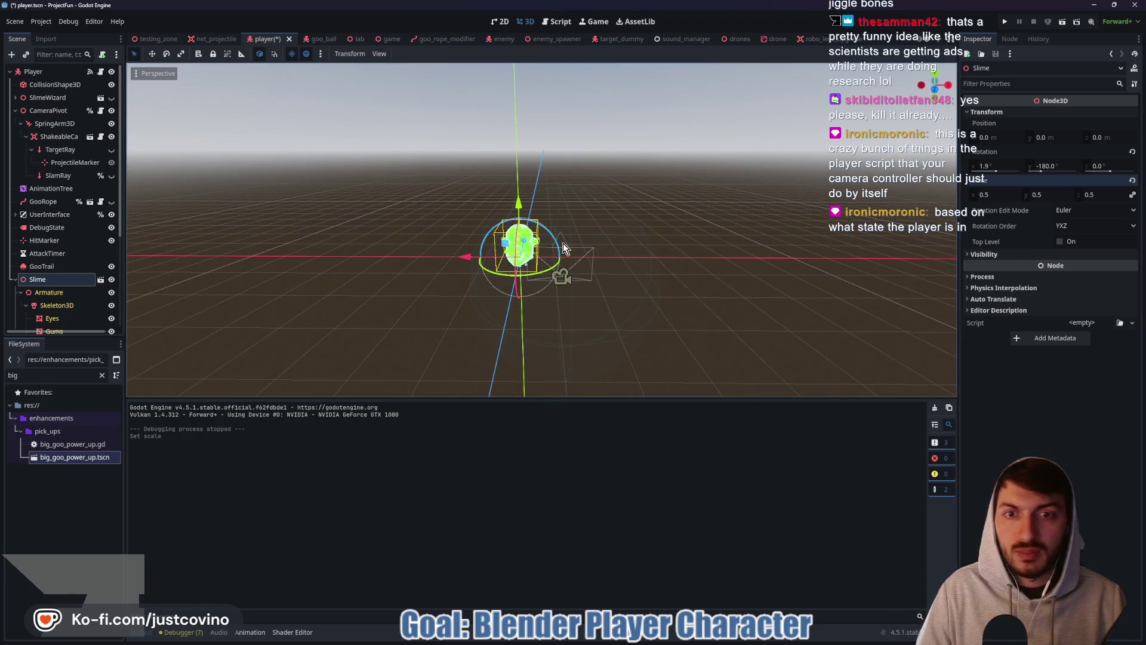
scroll(44, 282, down, 3)
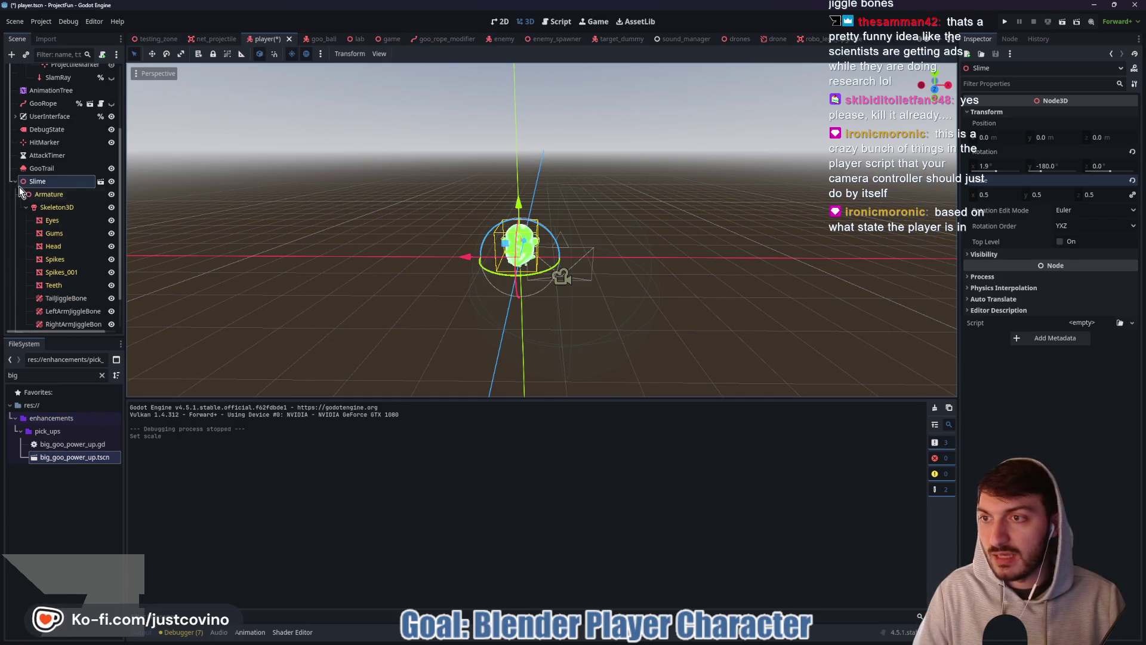
click(14, 187)
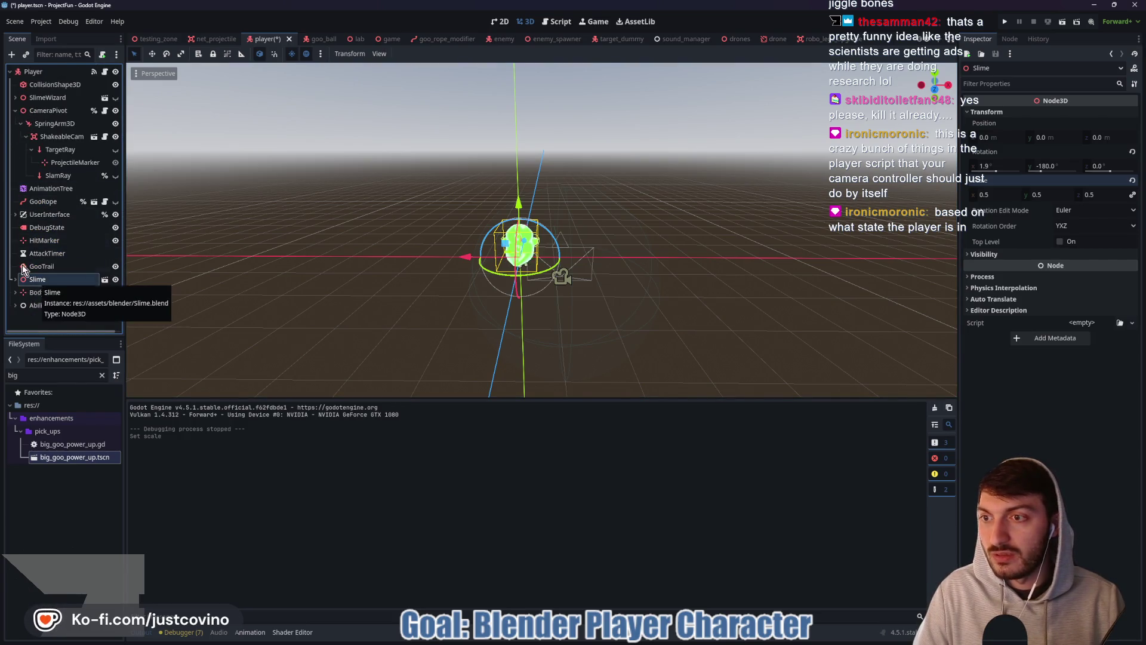
click(49, 72)
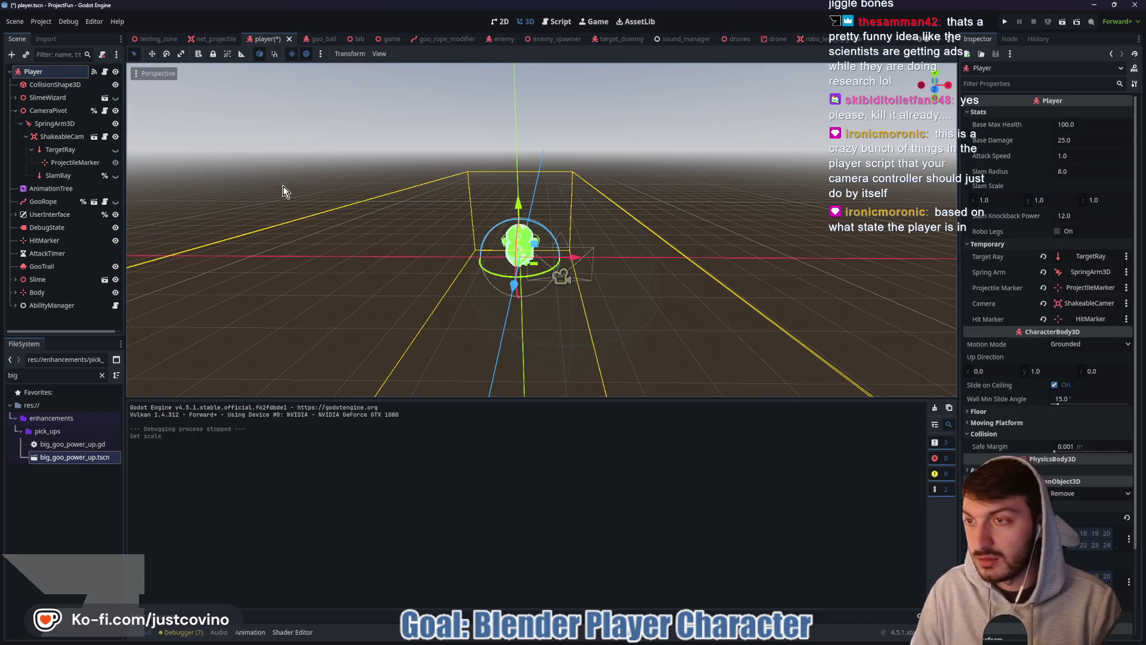
Add a Node3D child under Player named BodyScale.
key(ctrl+a)
text(node3)
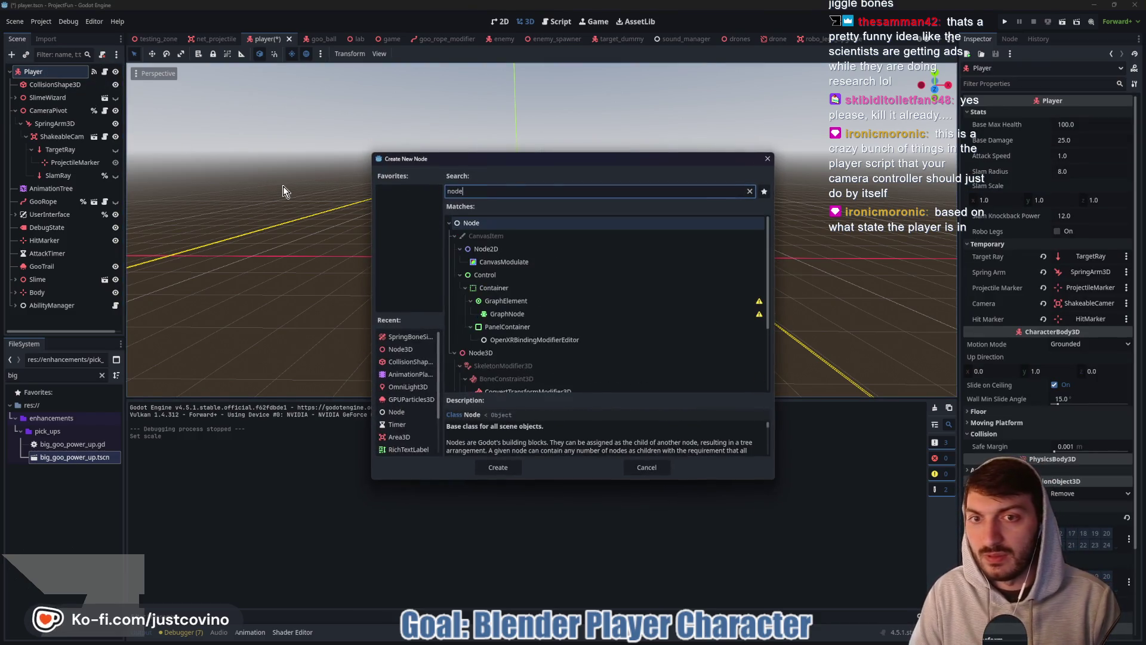
key(Return)
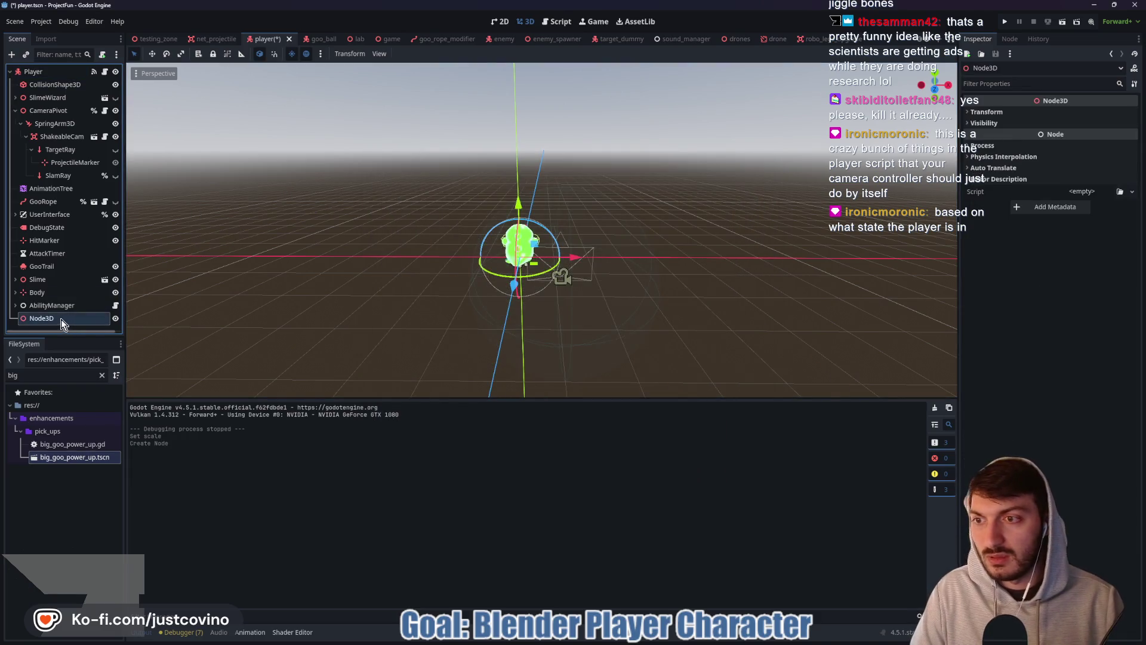
text(ale)
key(Return)
Move Slime under BodyScale, reset Slime's scale to 1.0 and set BodyScale's scale to 0.5.
drag(55, 280, 37, 318)
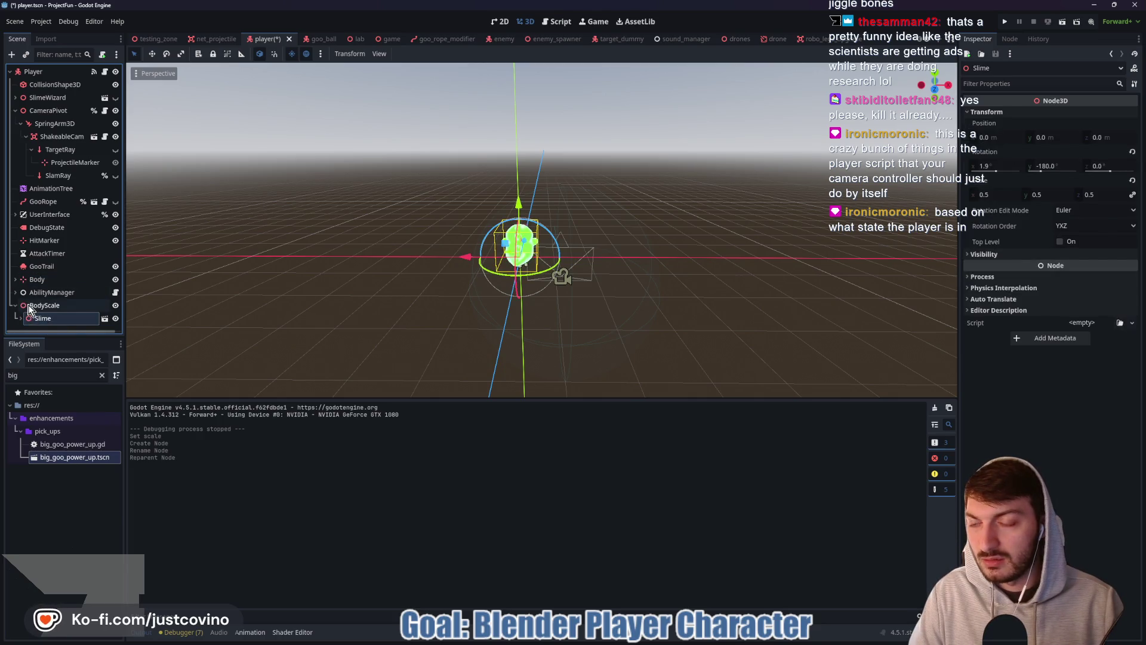
click(38, 317)
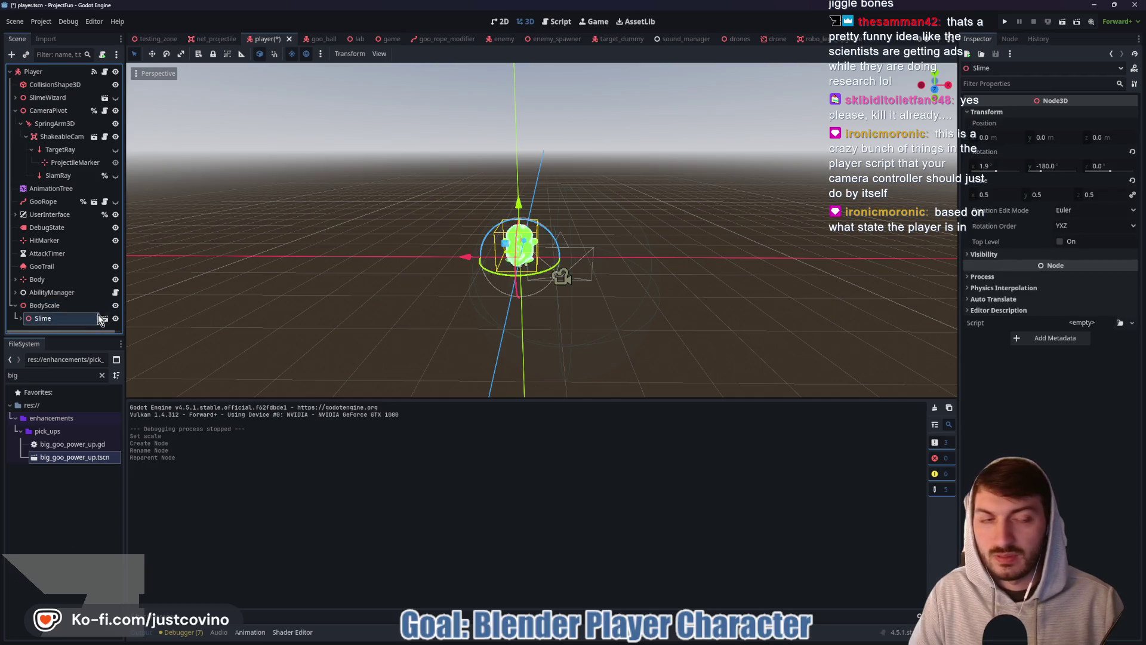
click(1132, 181)
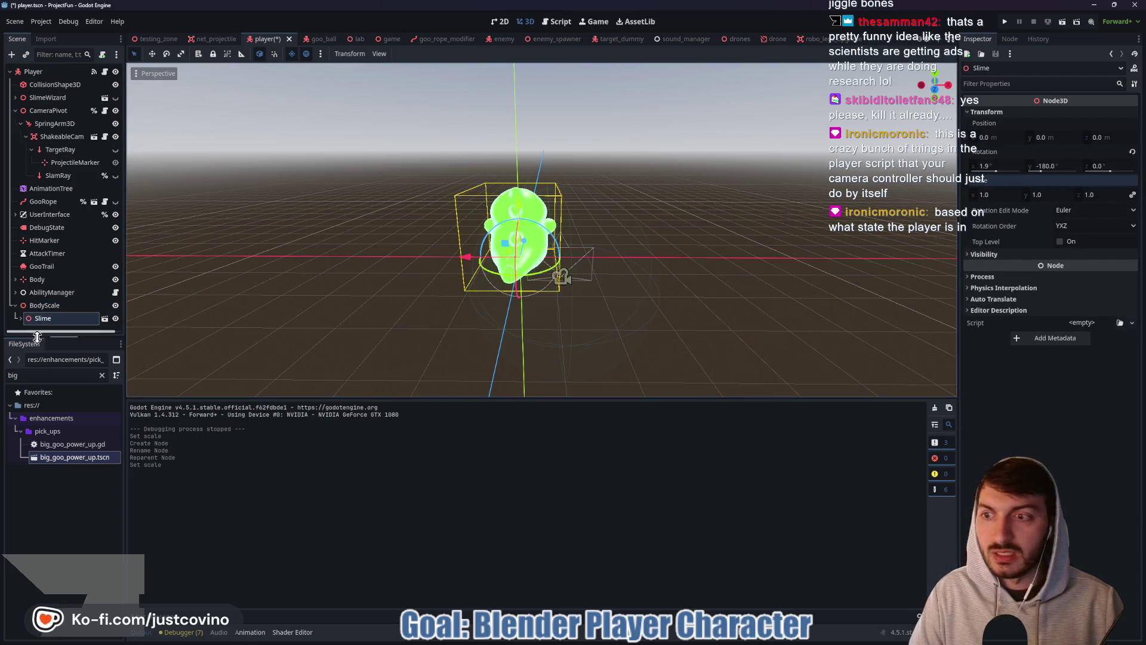
click(44, 305)
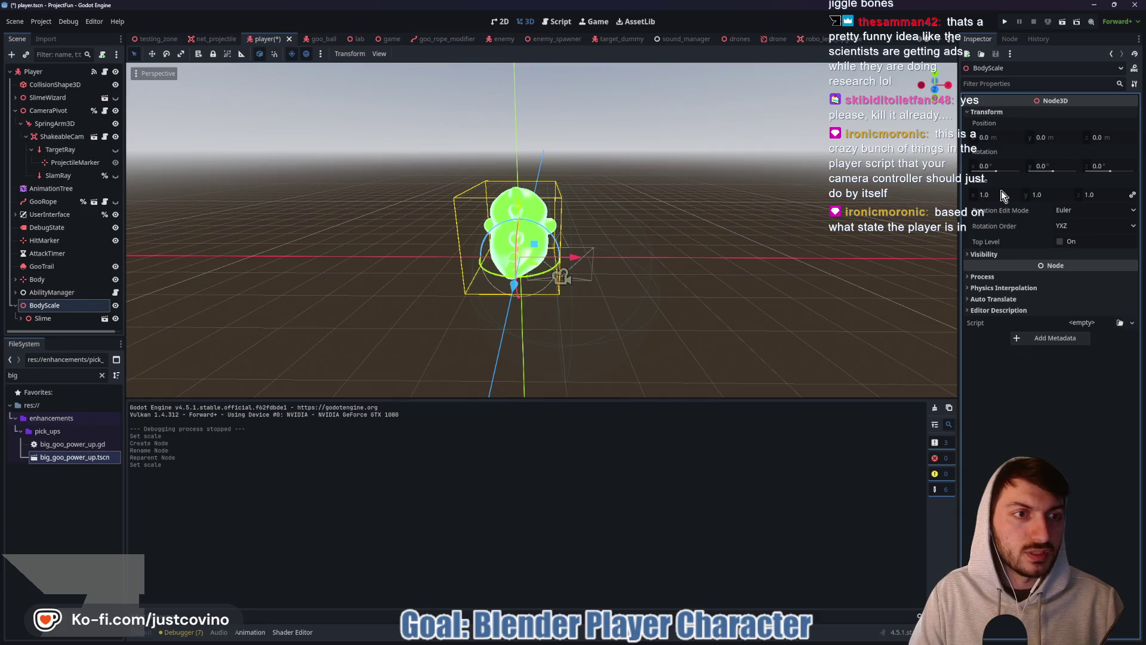
click(1001, 192)
key(Return)
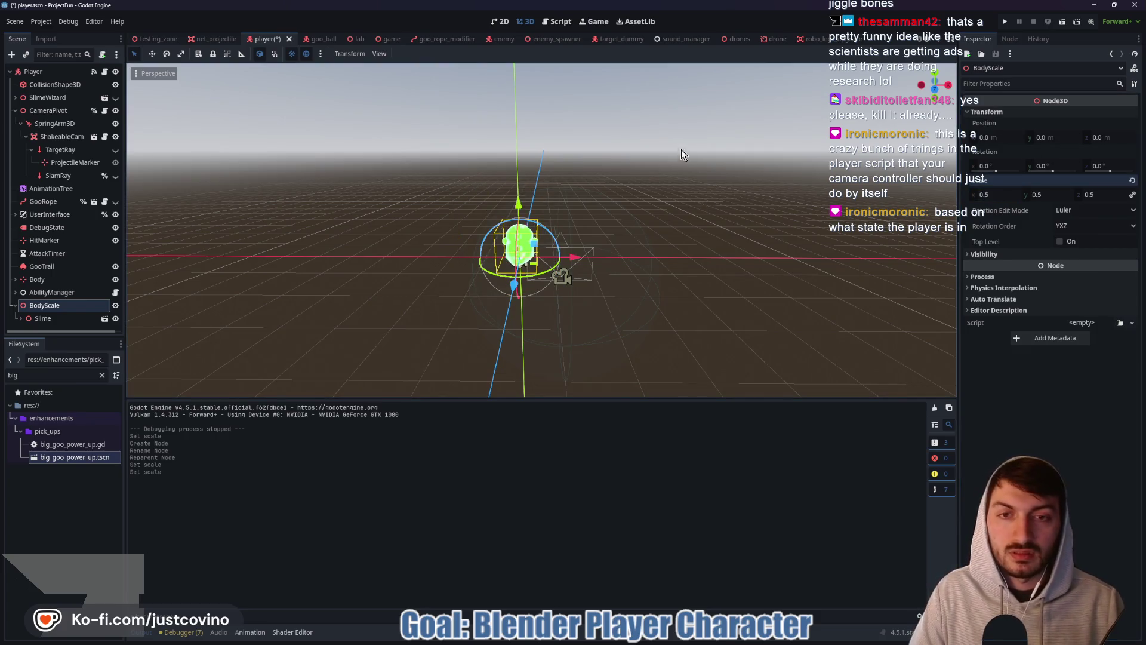
Save the player scene and bring up player.gd at its _enter_tree function.
scroll(664, 241, up, 3)
key(ctrl+s)
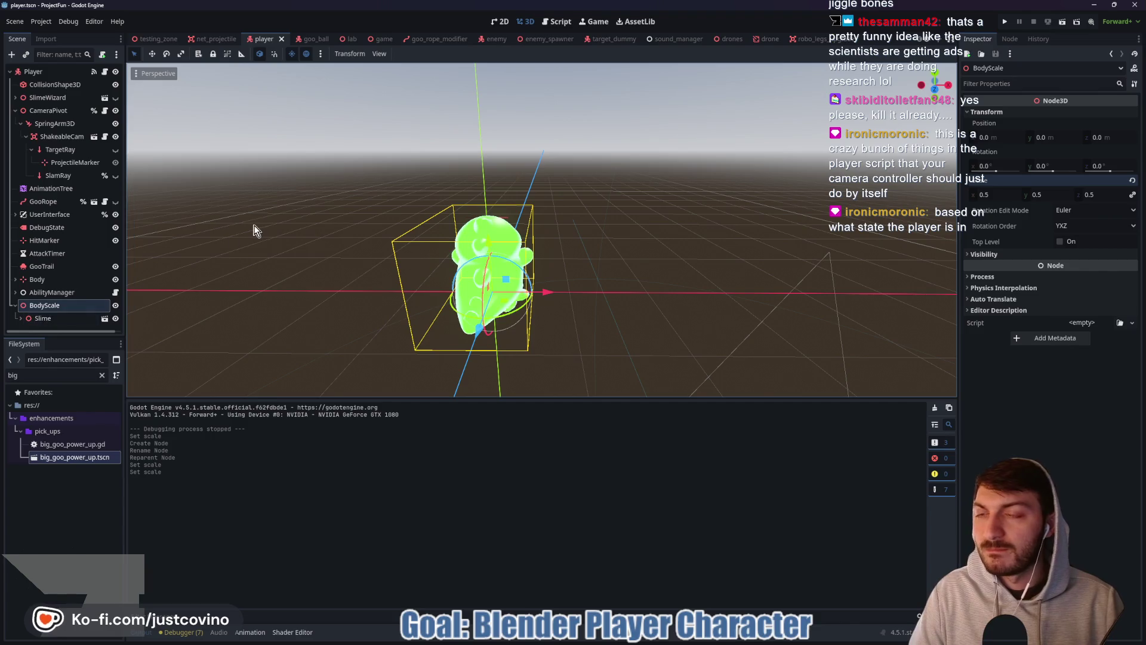
click(105, 70)
scroll(558, 234, up, 9)
scroll(558, 235, up, 10)
click(148, 268)
scroll(487, 260, up, 7)
scroll(488, 260, up, 14)
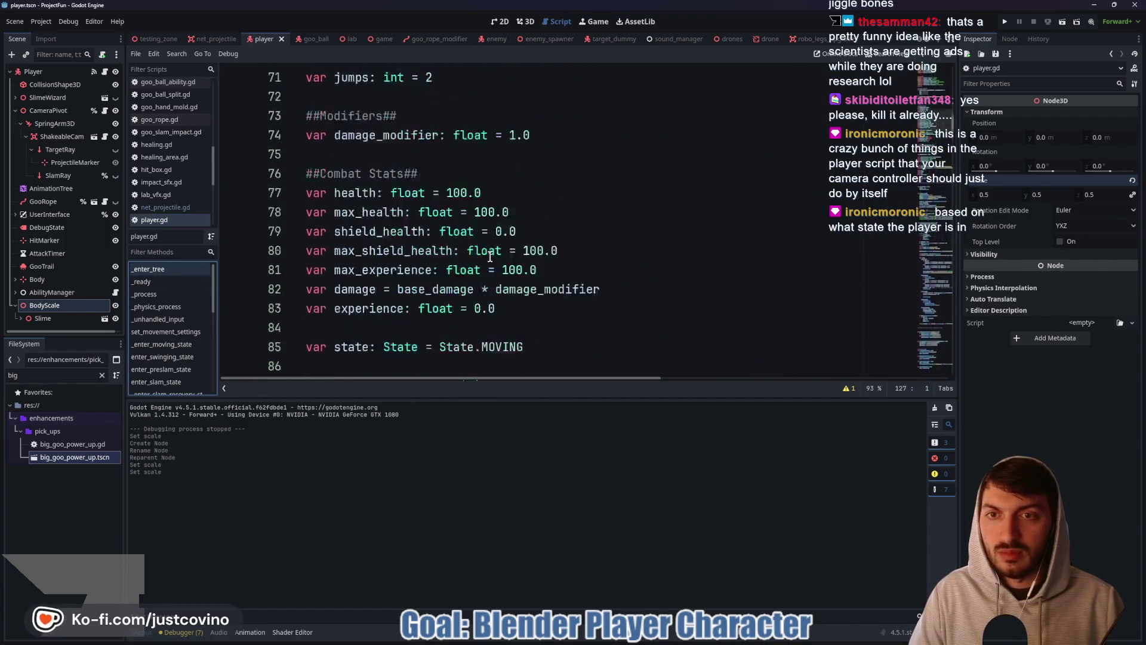
Give the BodyScale node a scene-unique name so it is accessible as %BodyScale.
click(54, 305)
right_click(53, 305)
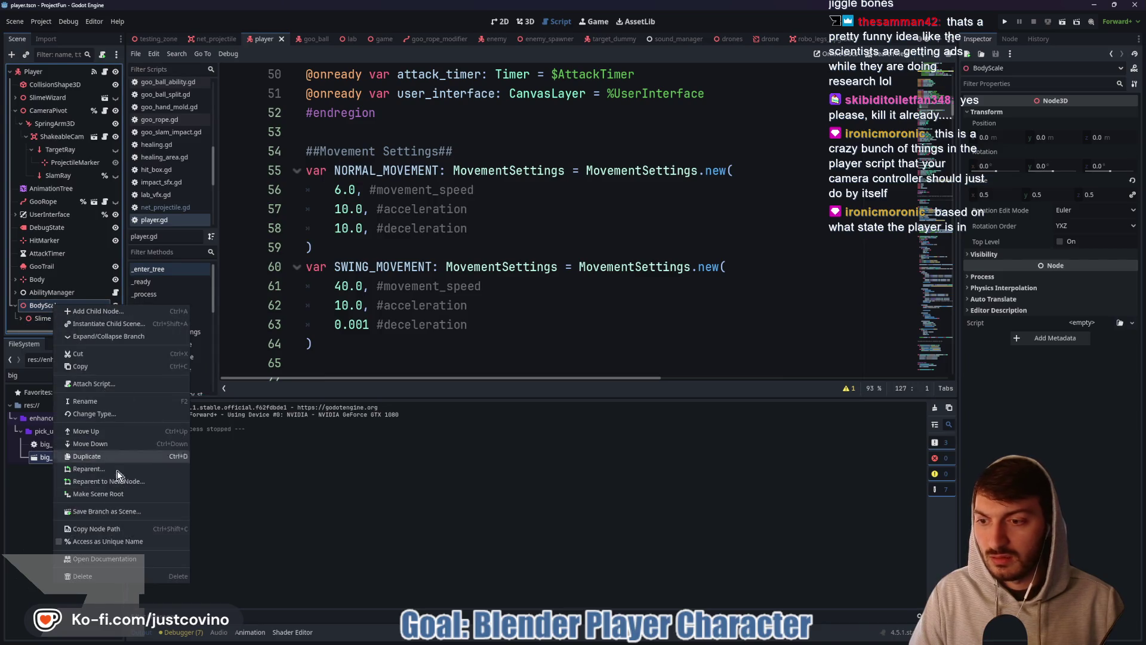
click(108, 541)
scroll(486, 256, up, 5)
scroll(704, 252, down, 3)
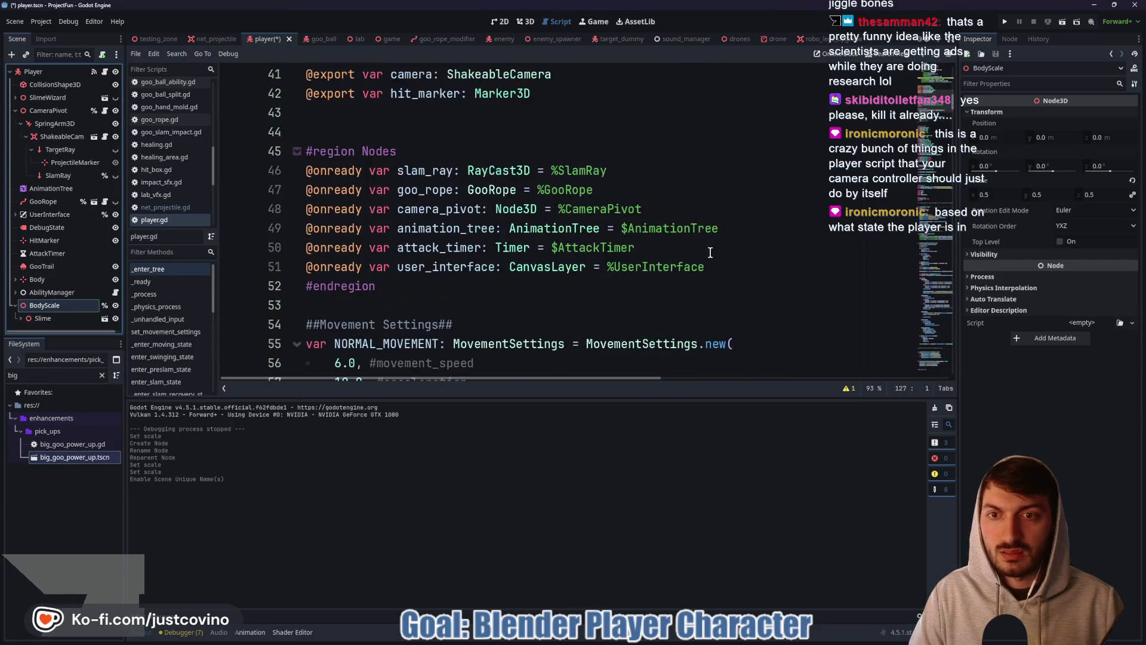
click(740, 266)
key(Return)
text(@onready var body_scale)
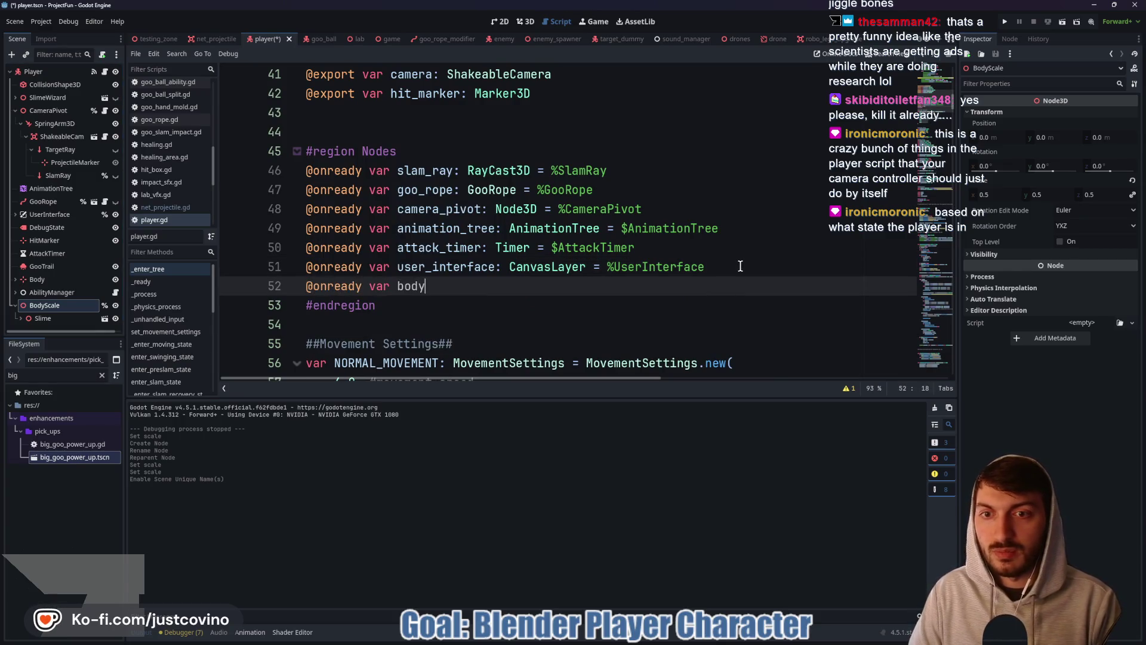
text(_node: Node)
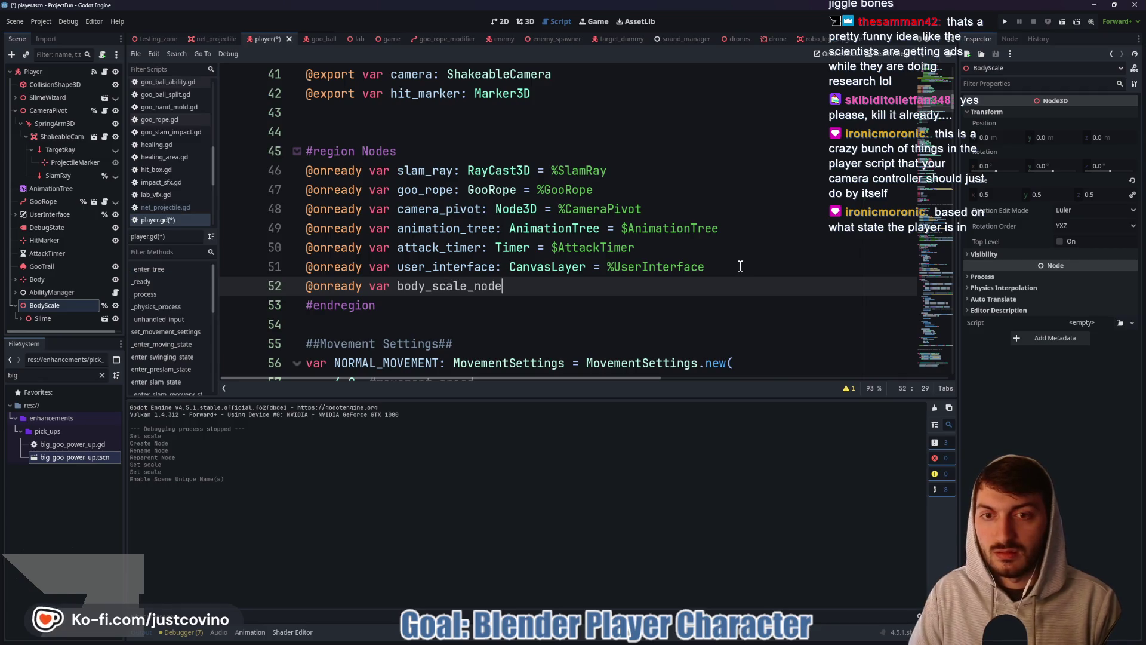
text(3)
key(Return)
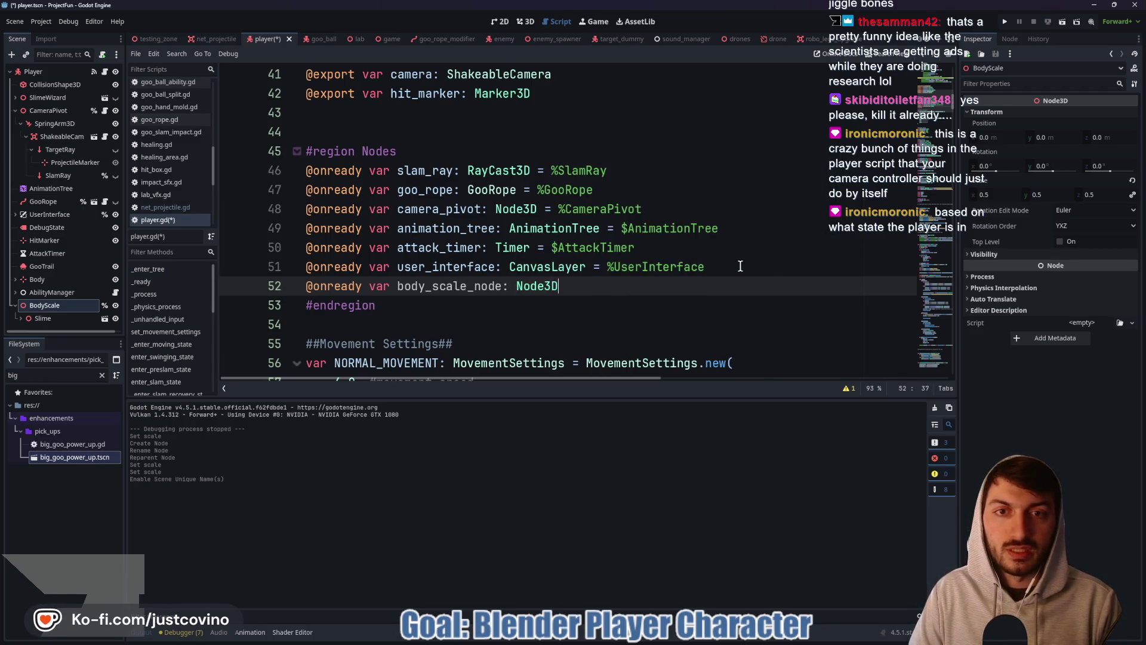
text(= %Body)
key(Return)
key(ctrl+s)
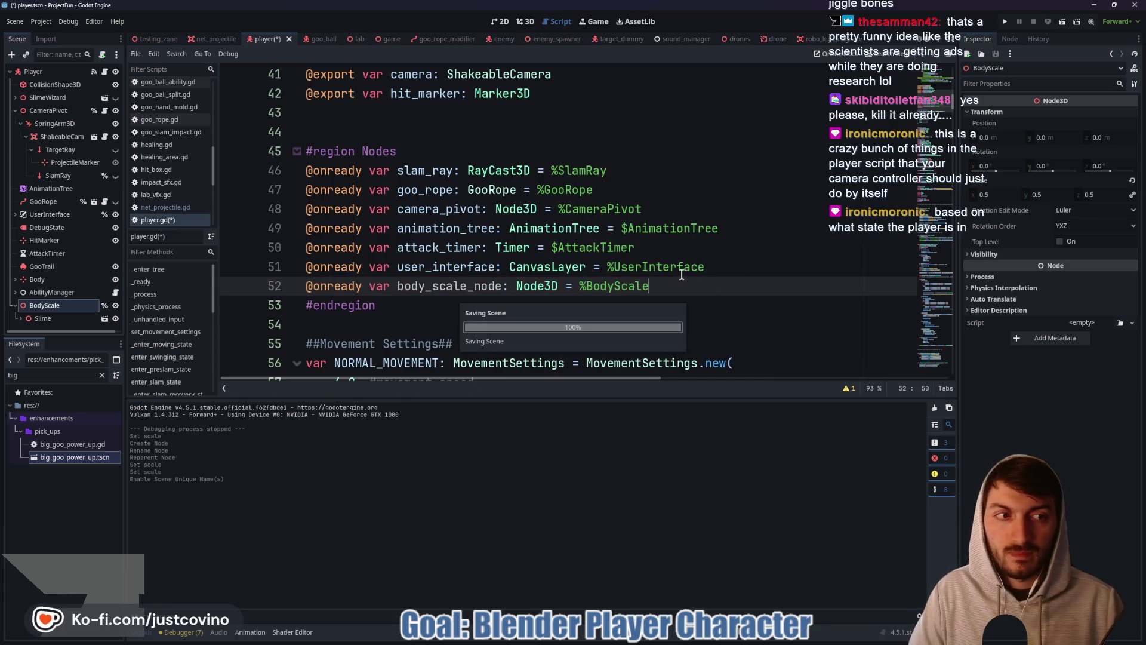
scroll(645, 250, down, 1)
scroll(645, 251, down, 14)
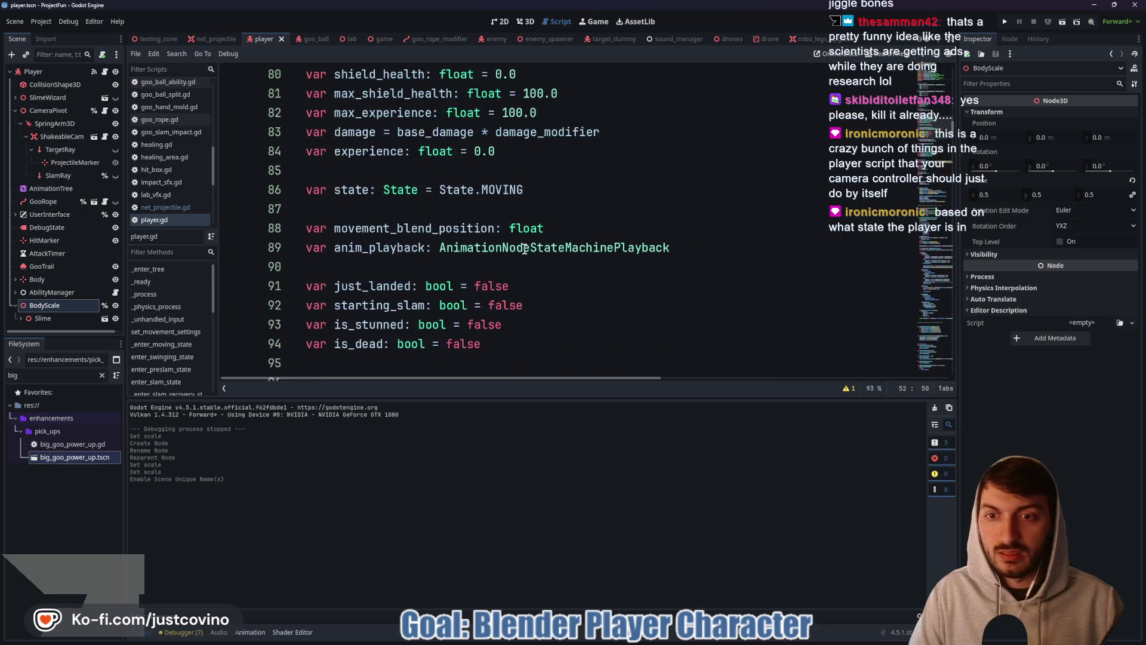
scroll(506, 254, down, 5)
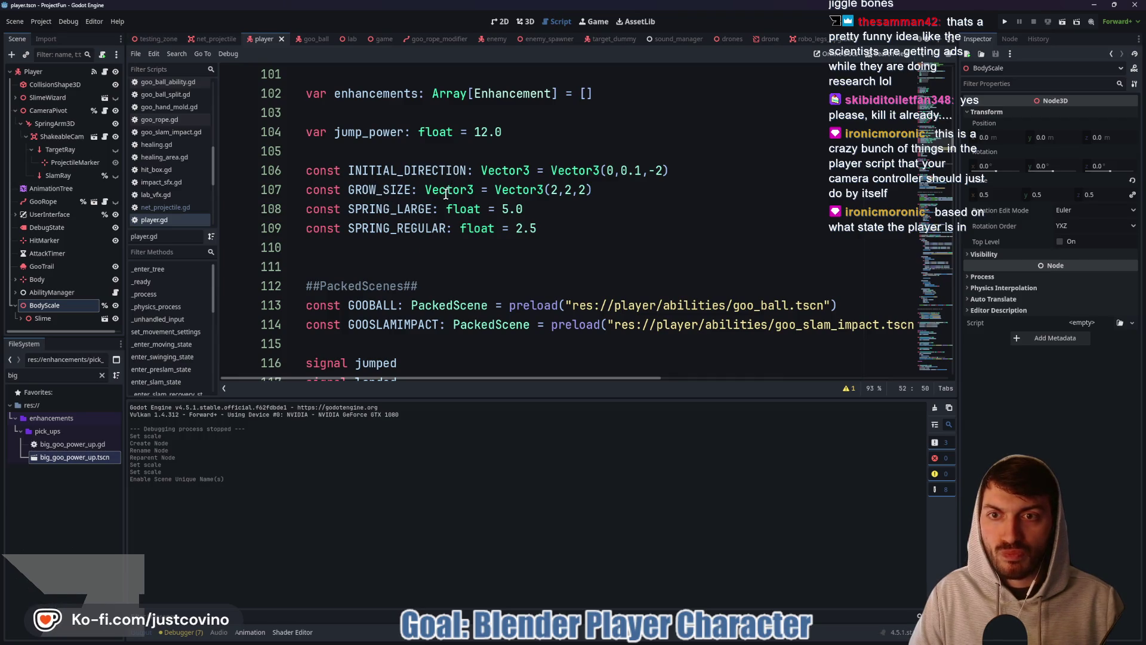
Declare const REGULAR_SIZE: Vector3 = Vector3(0.5, 0.5, 0.5) on the line after GROW_SIZE.
click(605, 189)
key(Return)
text(const NO)
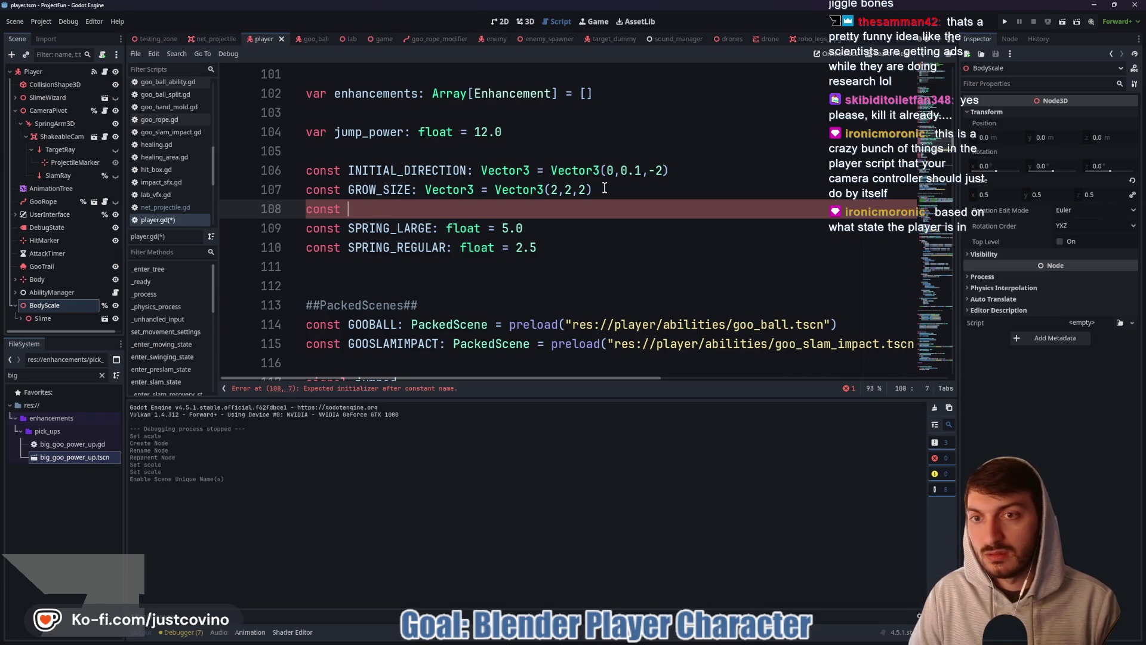
text(REGULAR_SIZE)
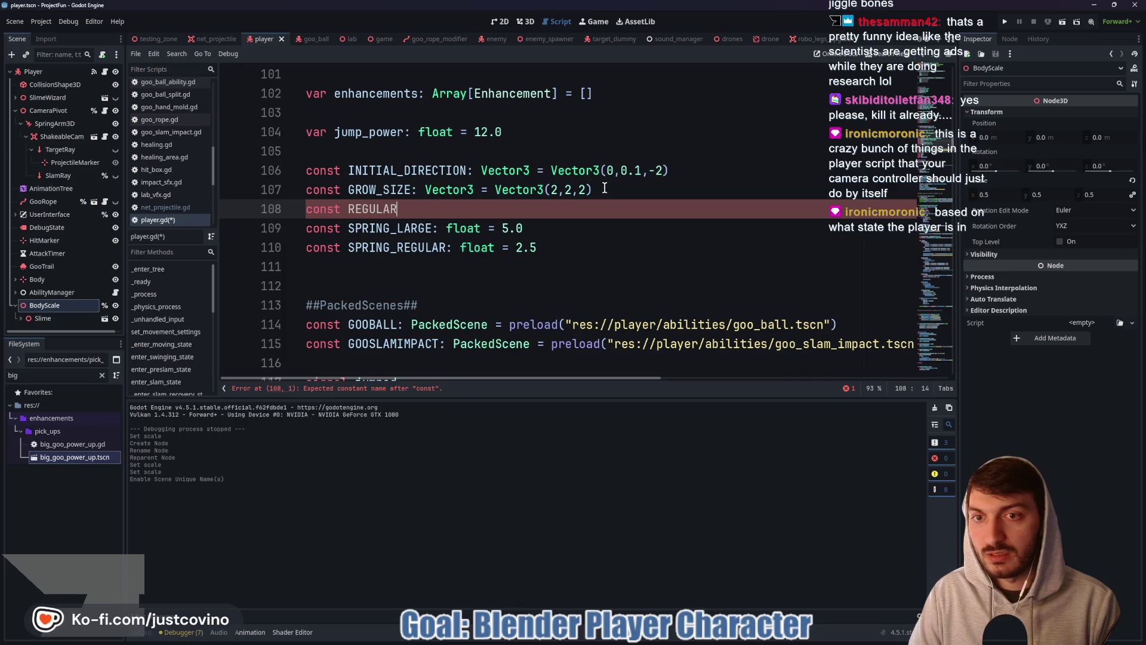
text(Vector3)
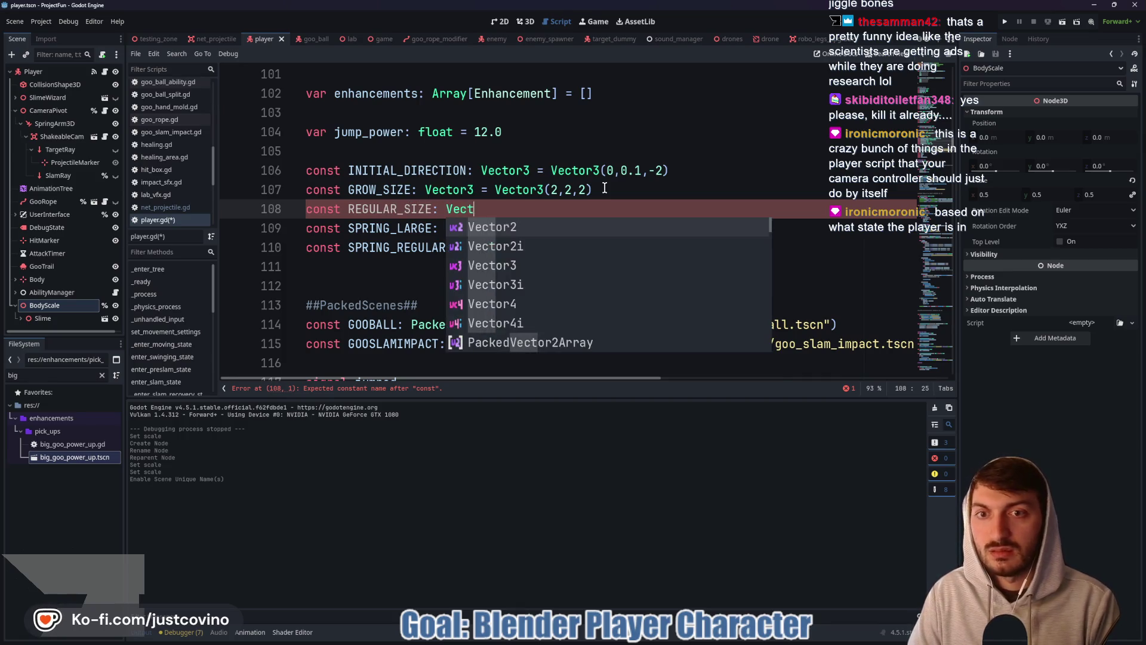
text( = Vector)
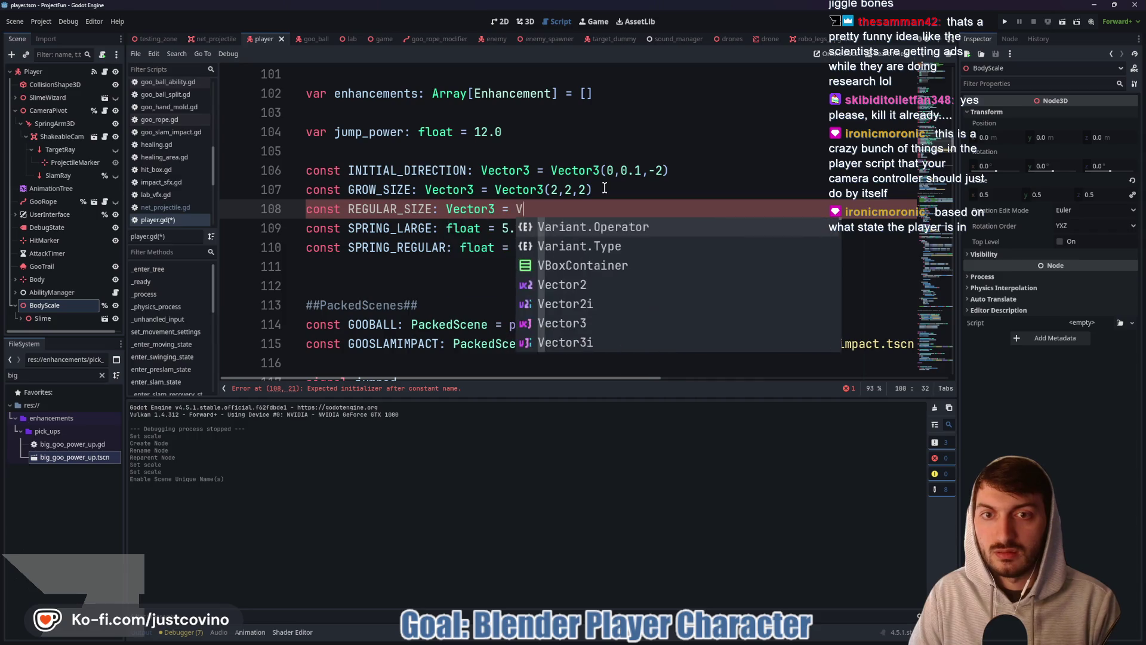
text(3)
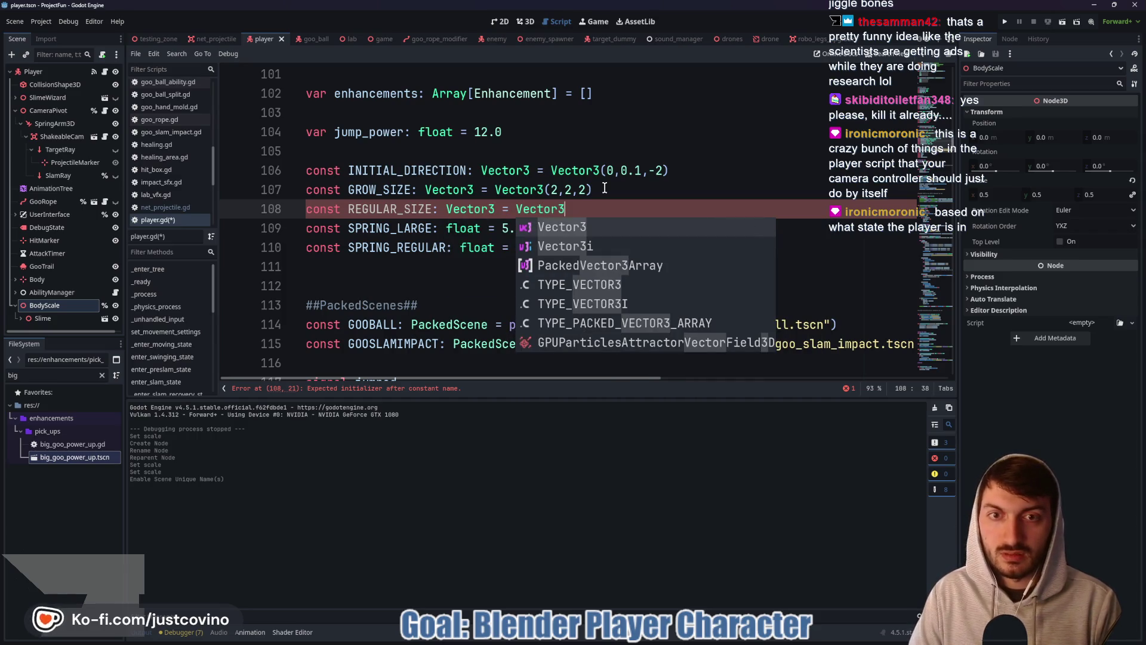
key(Return)
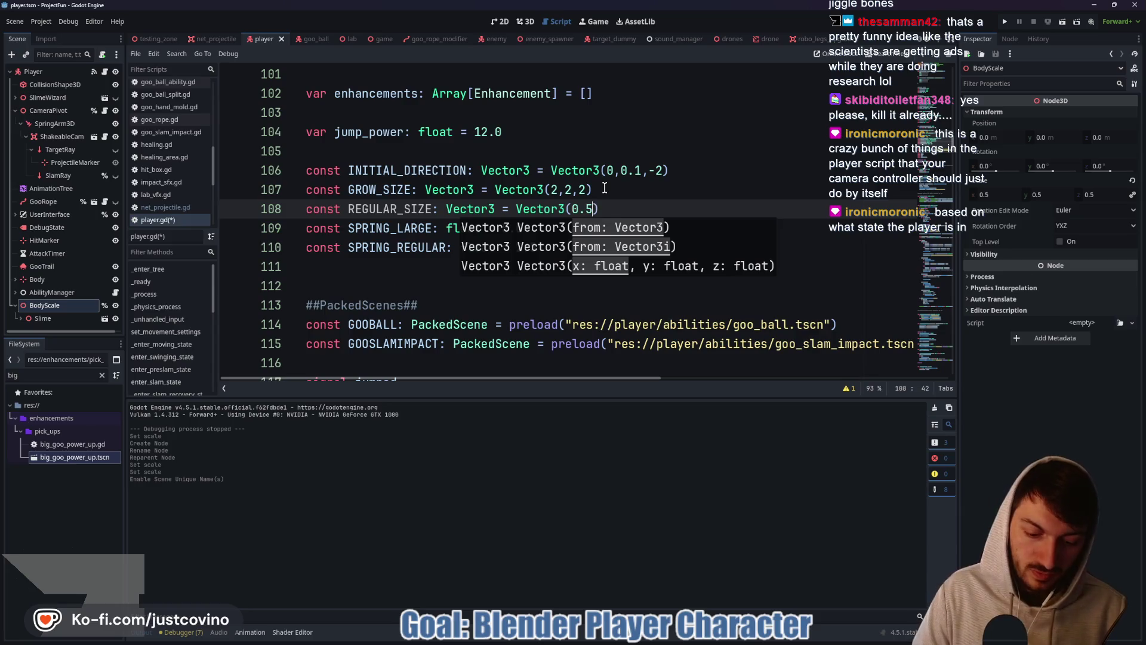
text(,)
text(0.5, 0.5)
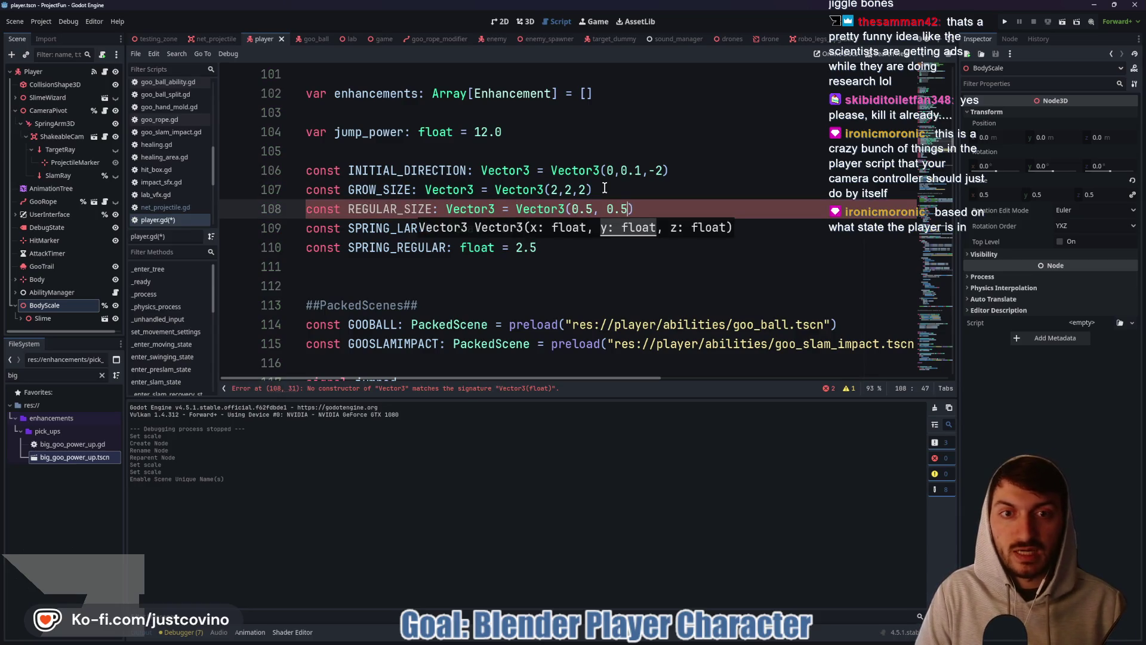
text())
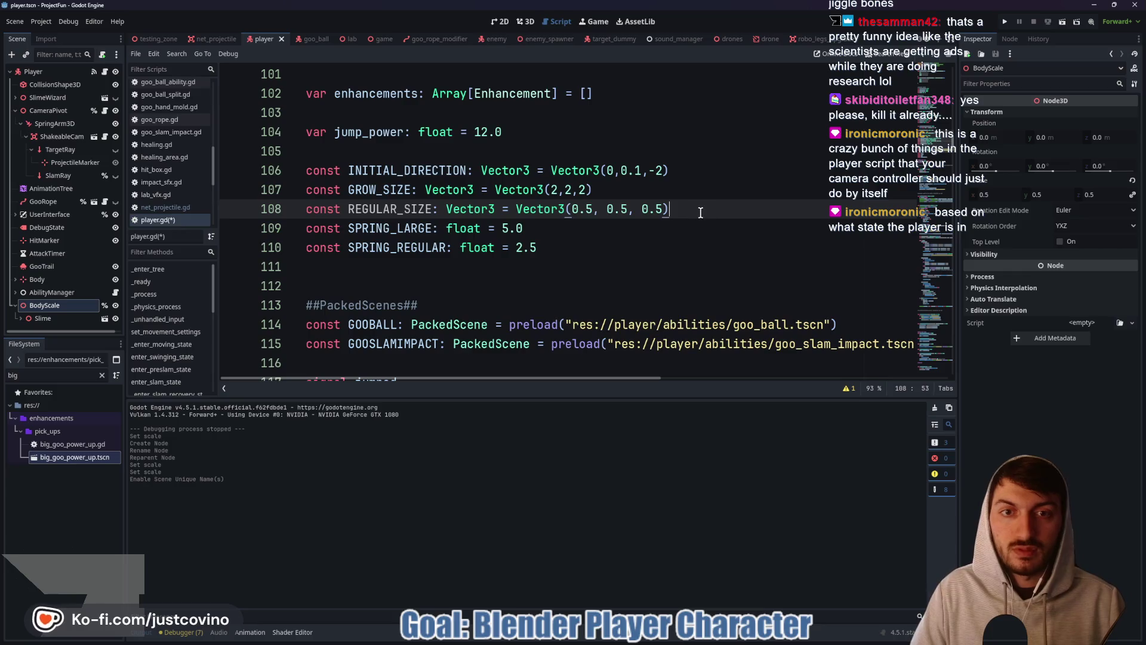
scroll(616, 228, down, 15)
scroll(616, 228, down, 12)
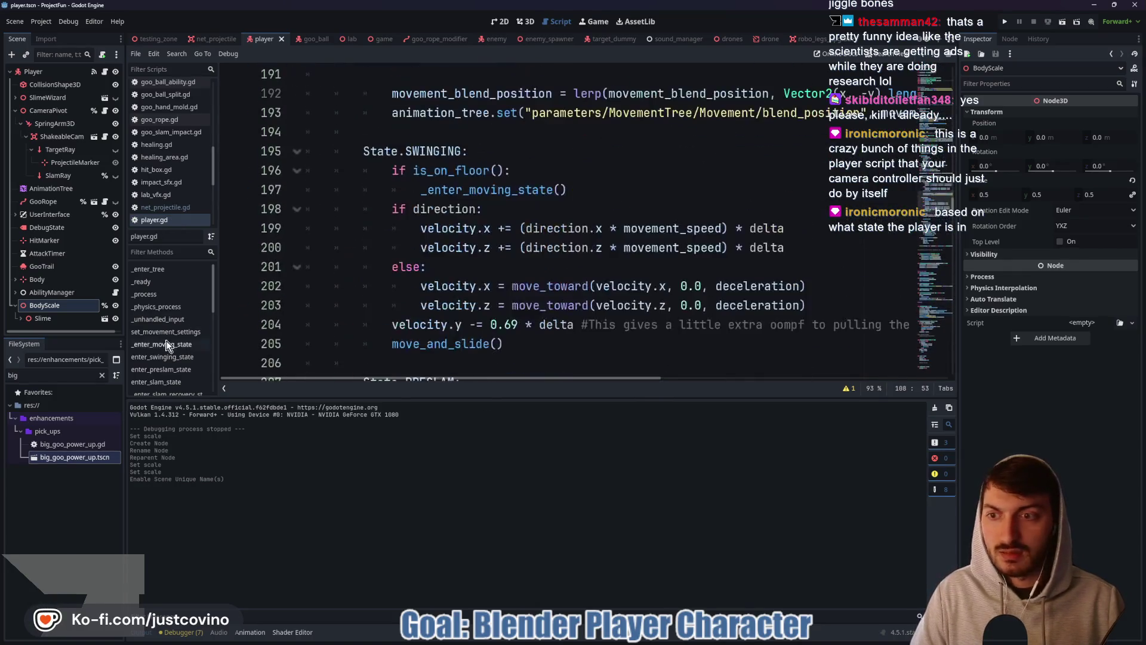
Replace Vector3.ONE with REGULAR_SIZE in the shrink tween and save the script.
scroll(165, 307, down, 3)
scroll(166, 349, down, 2)
click(166, 357)
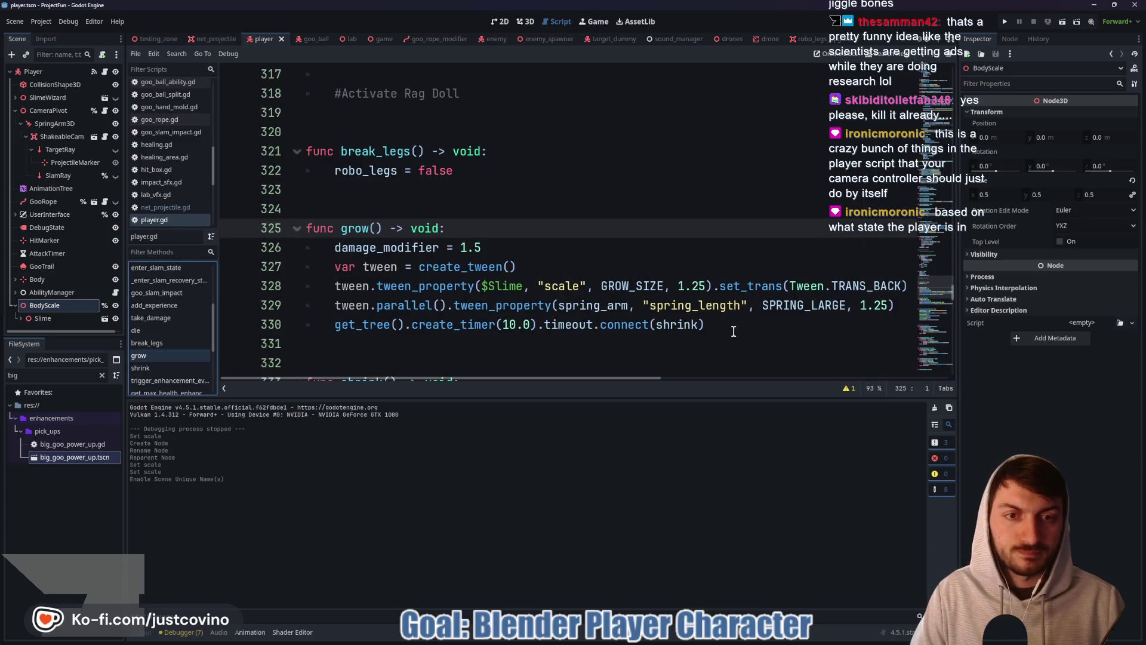
scroll(717, 318, down, 1)
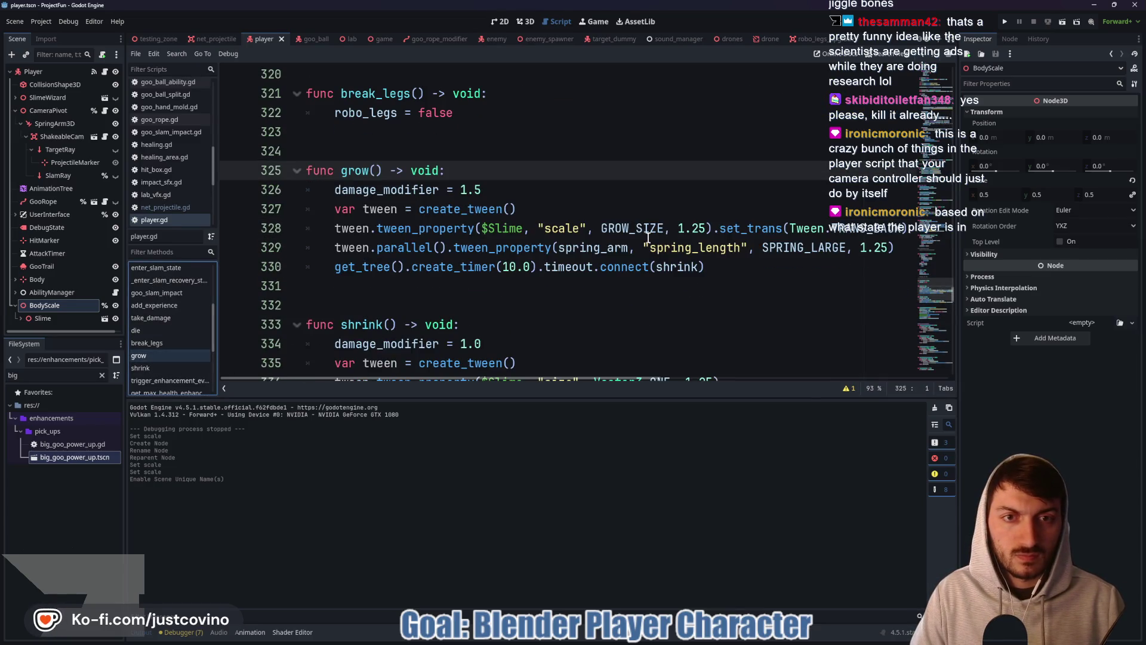
scroll(720, 230, down, 2)
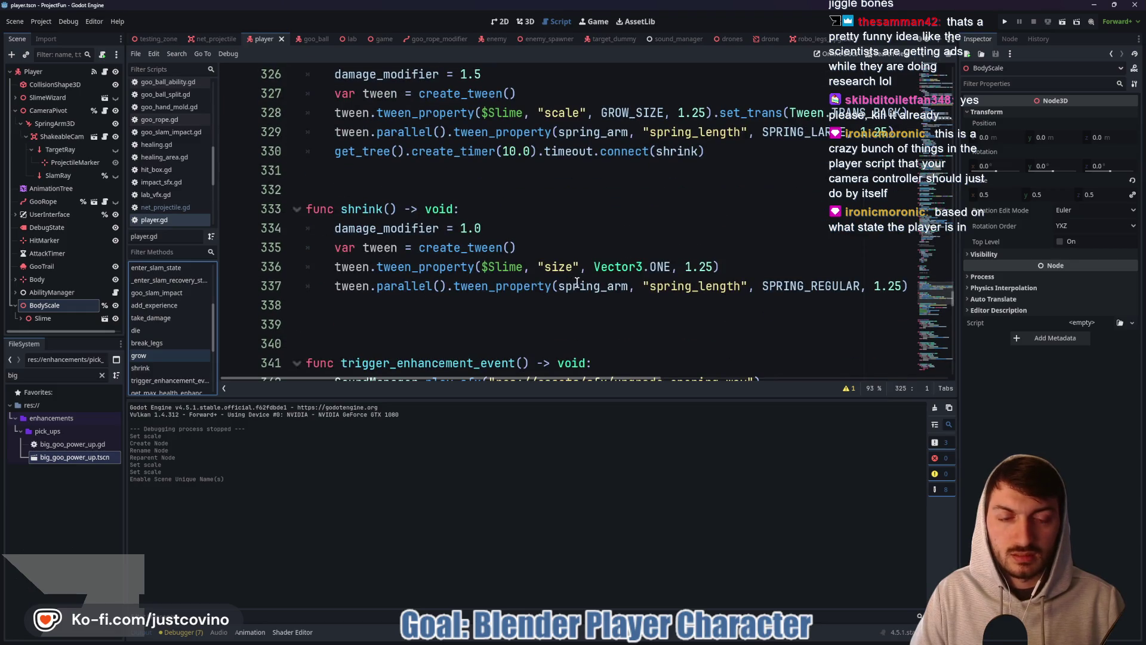
drag(595, 267, 672, 269)
text(REG)
key(Return)
click(773, 265)
key(ctrl+s)
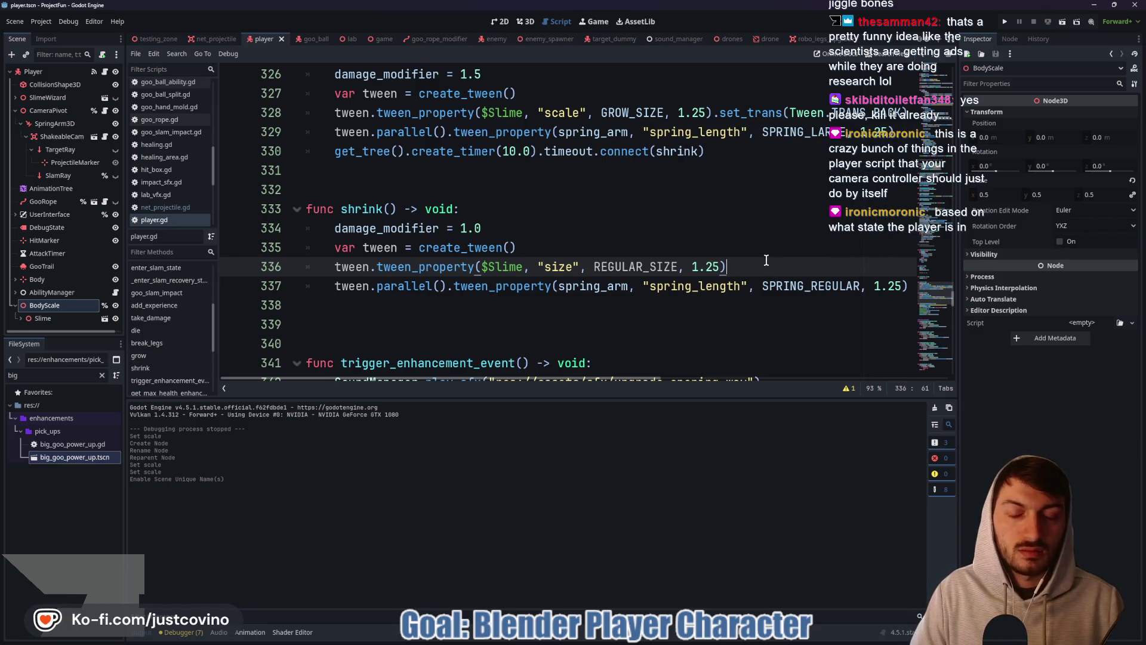
Rename $Slime to body_scale_node in both the grow and shrink tweens, then save.
double_click(520, 267)
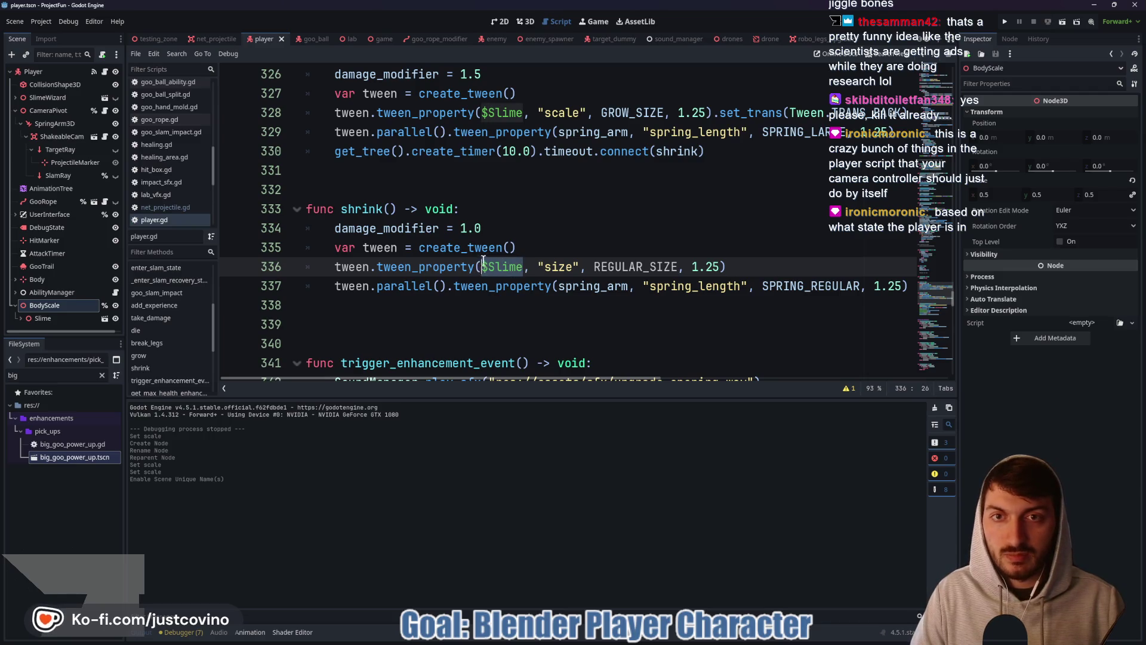
click(483, 112)
drag(511, 114, 523, 113)
key(ctrl+d)
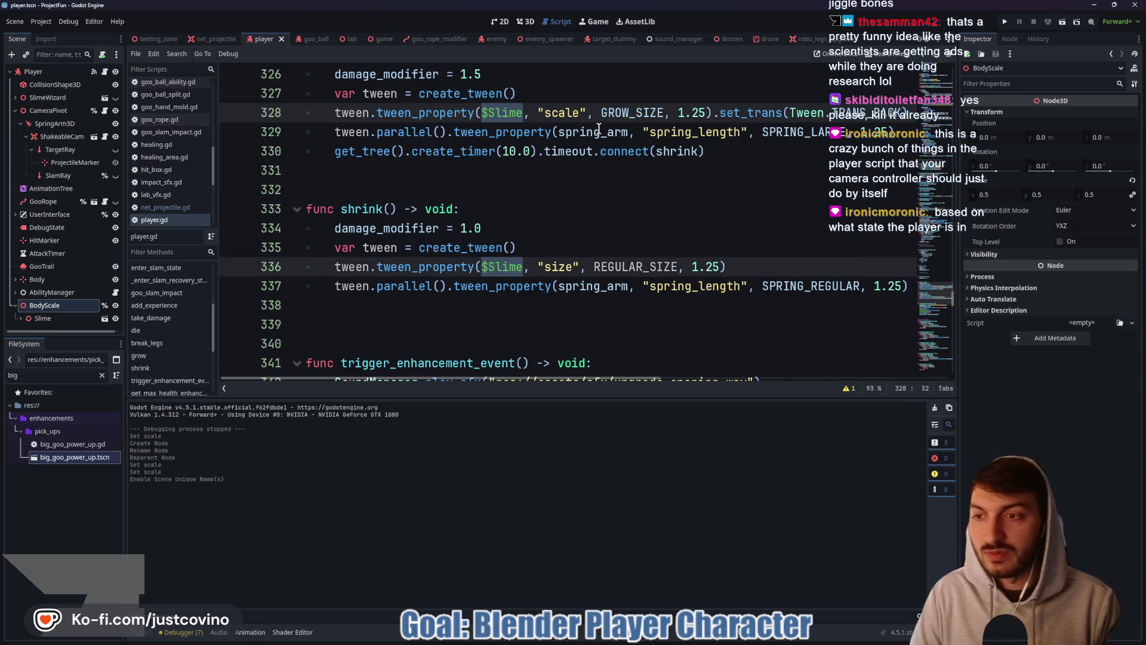
text(body)
key(Return)
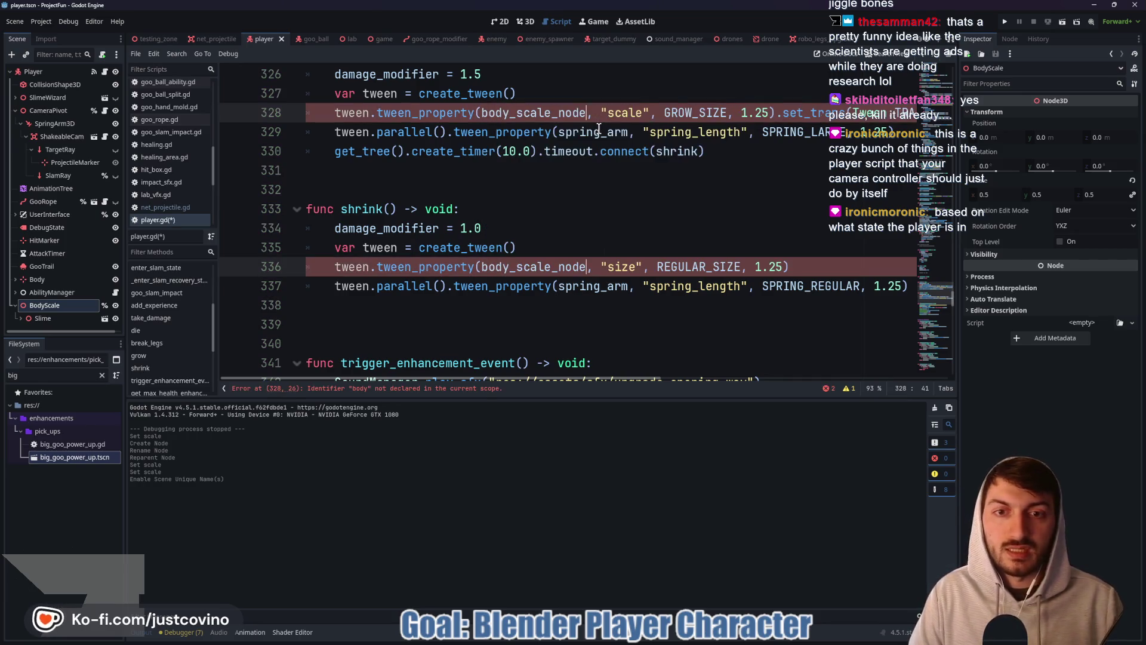
click(801, 269)
key(ctrl+s)
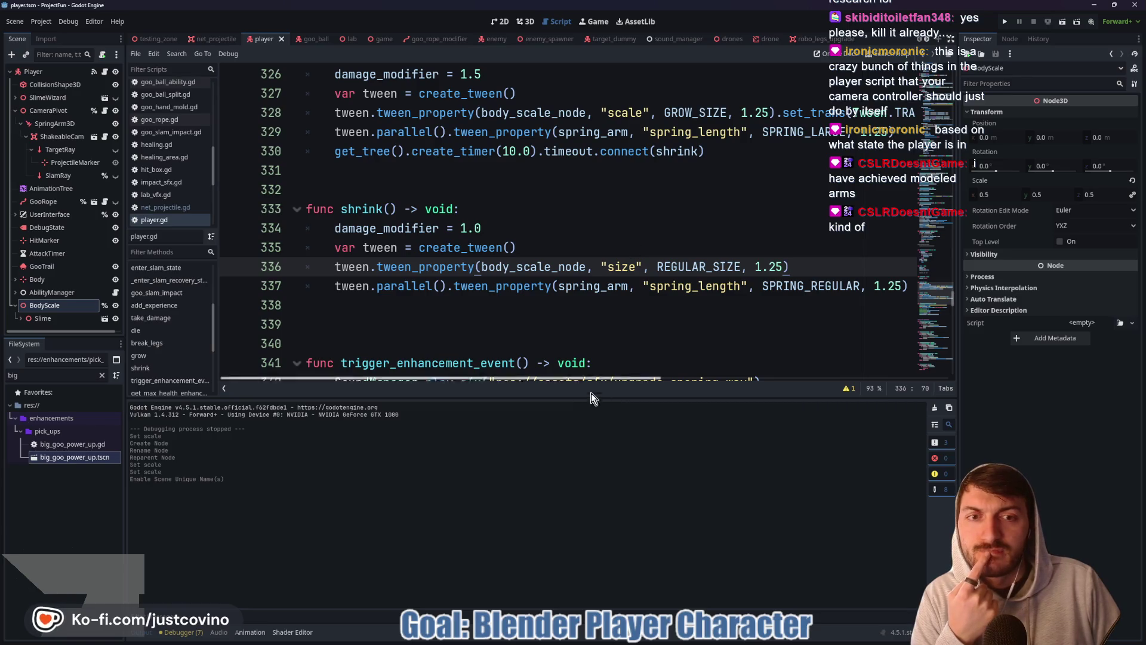
Append .set_trans(Tween.TRANS_BACK) to the shrink tween and save player.gd.
mouse_move(561, 378)
mouse_down()
mouse_move(656, 379)
mouse_move(543, 376)
mouse_up()
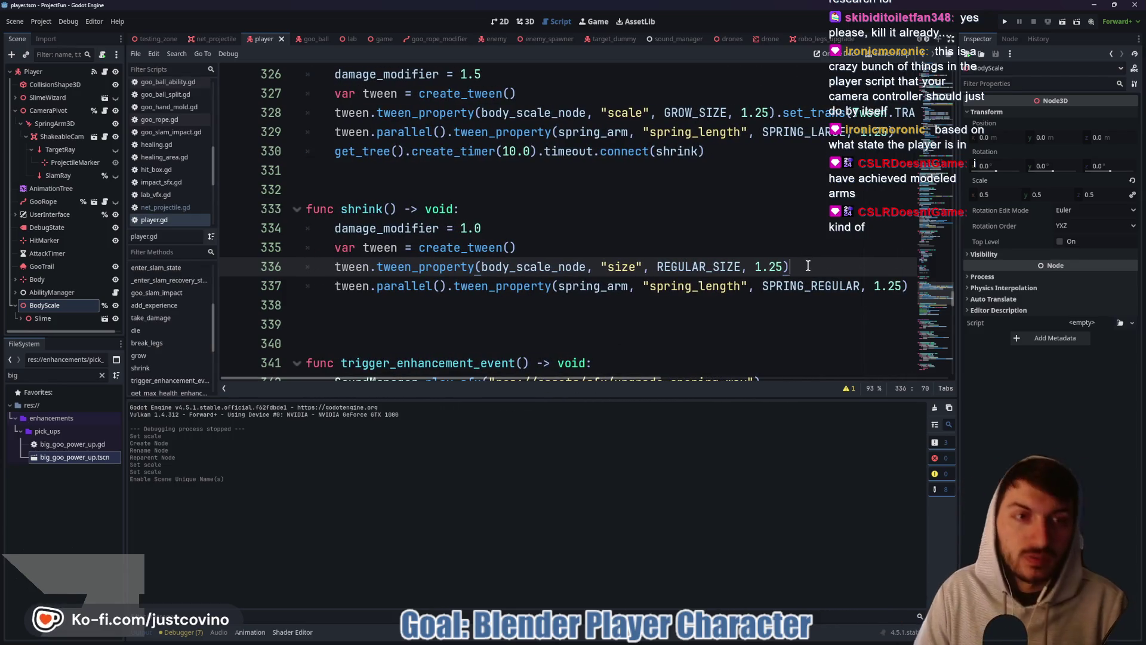
text(.set_tra)
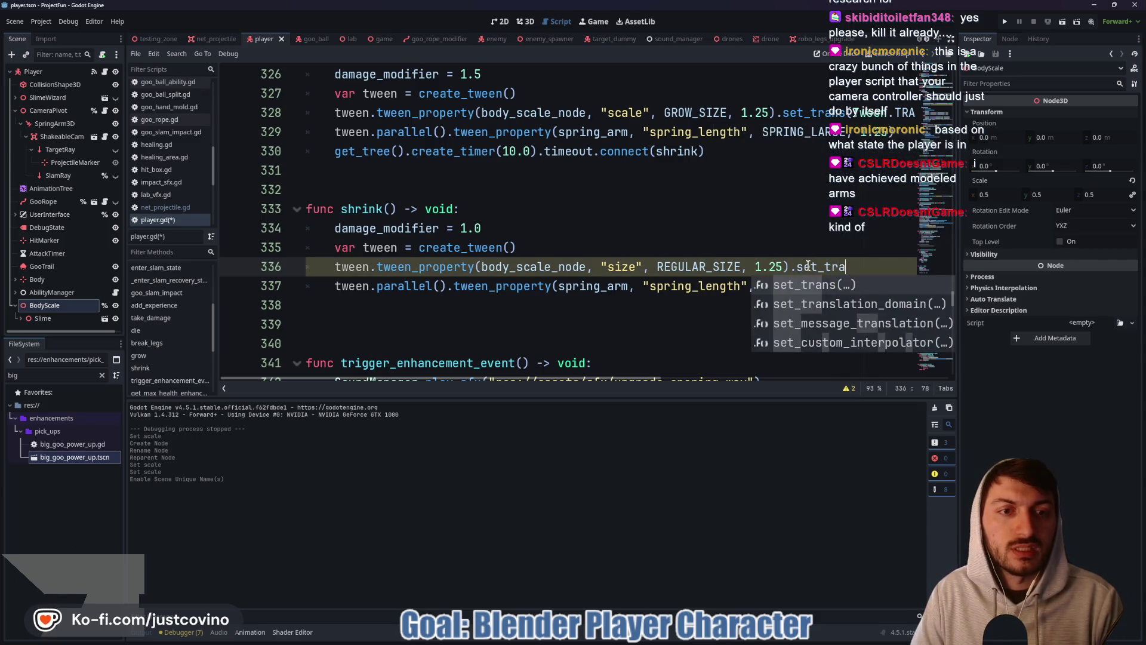
text(ns(b)
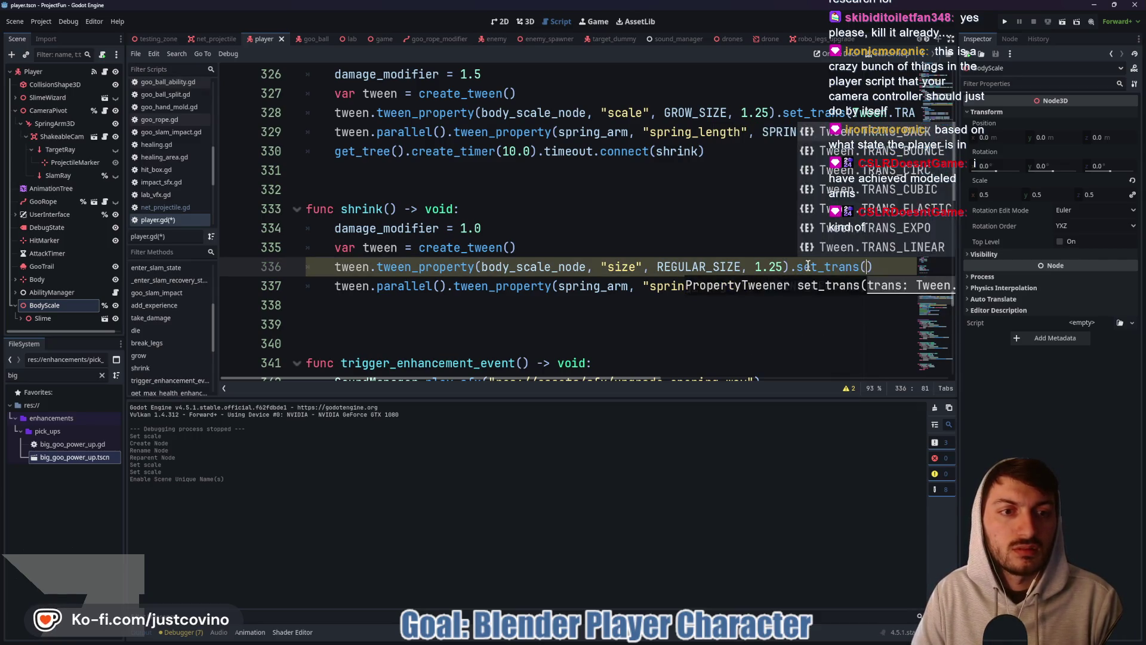
key(BackSpace)
text(tra)
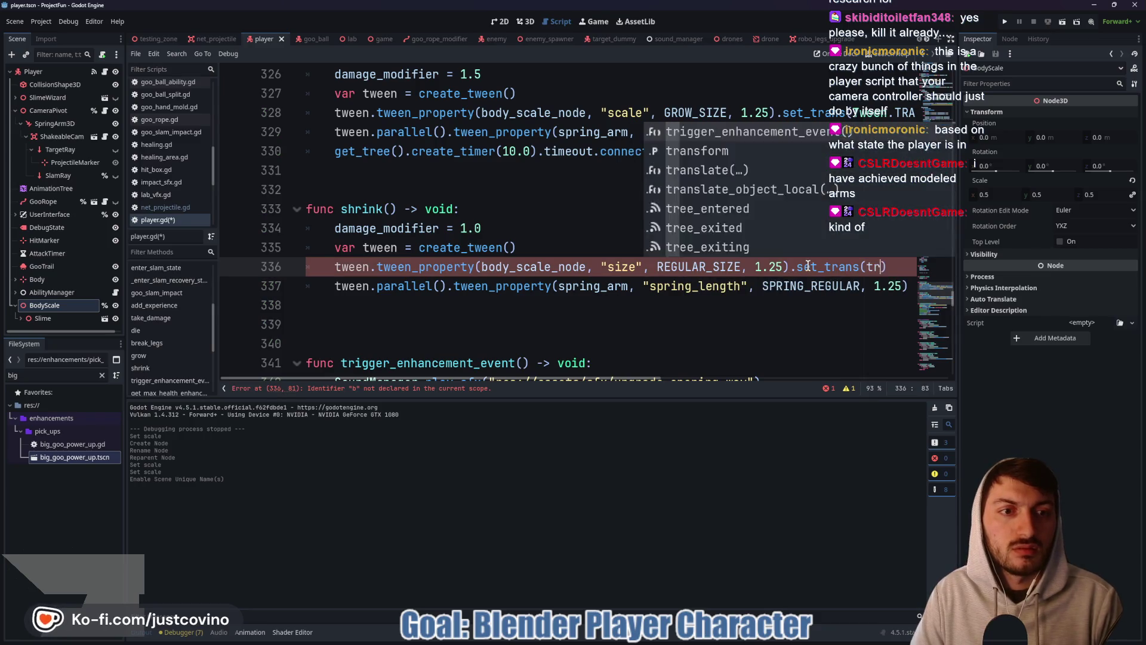
key(BackSpace)
key(BackSpace)
key(BackSpace)
text(T)
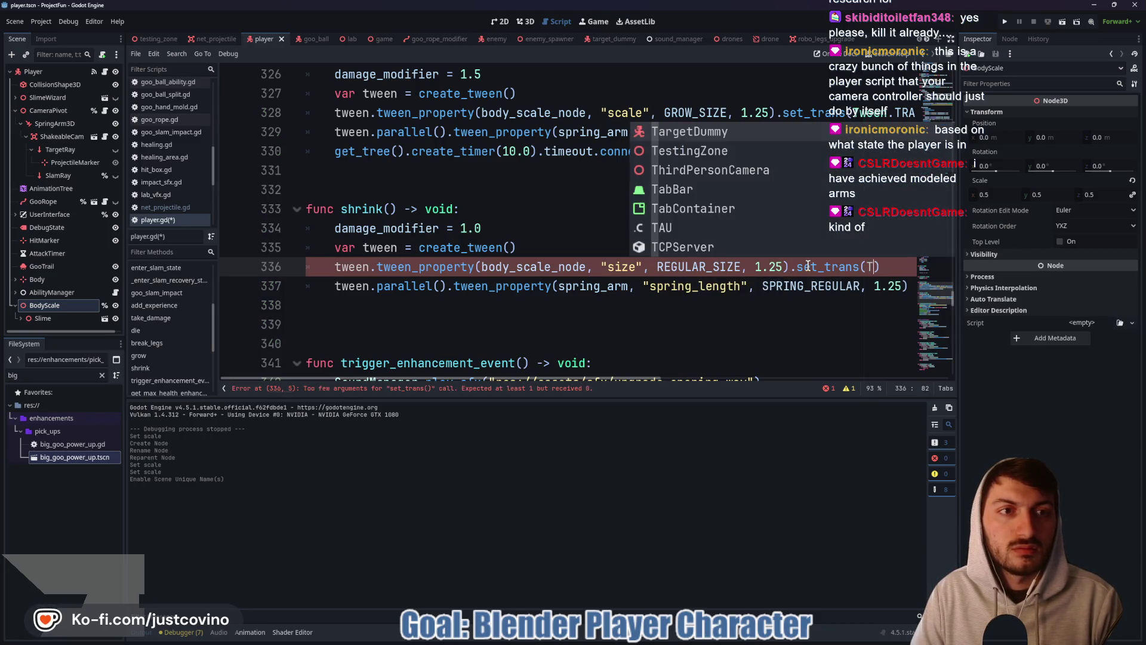
text(We)
key(BackSpace)
key(BackSpace)
text(ween)
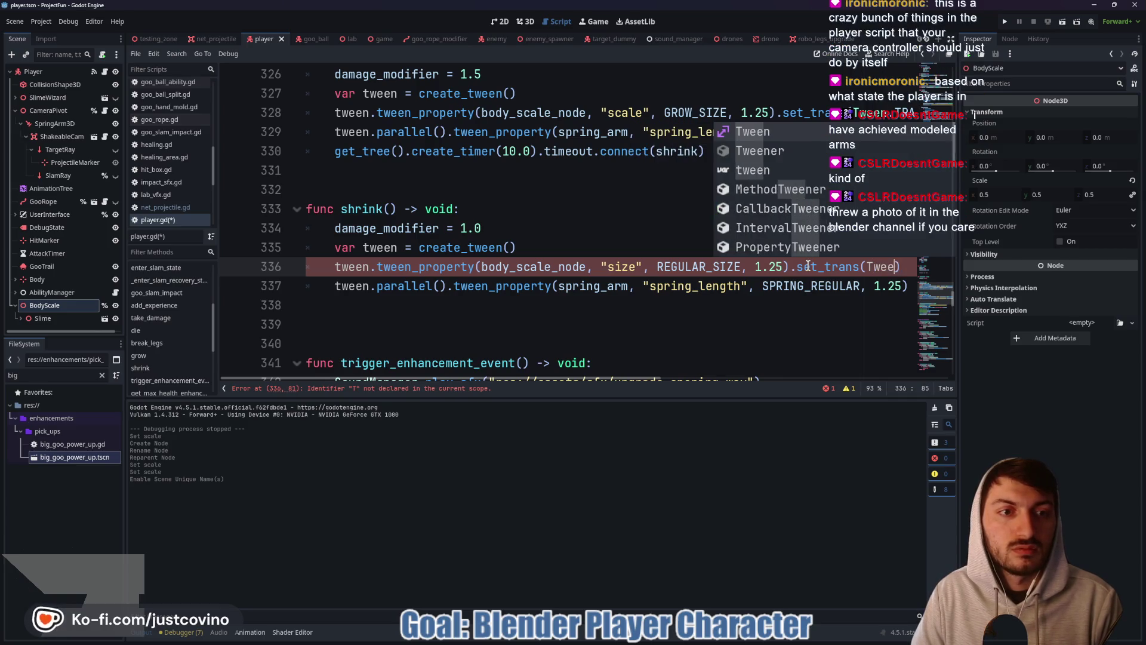
text(.TRANS)
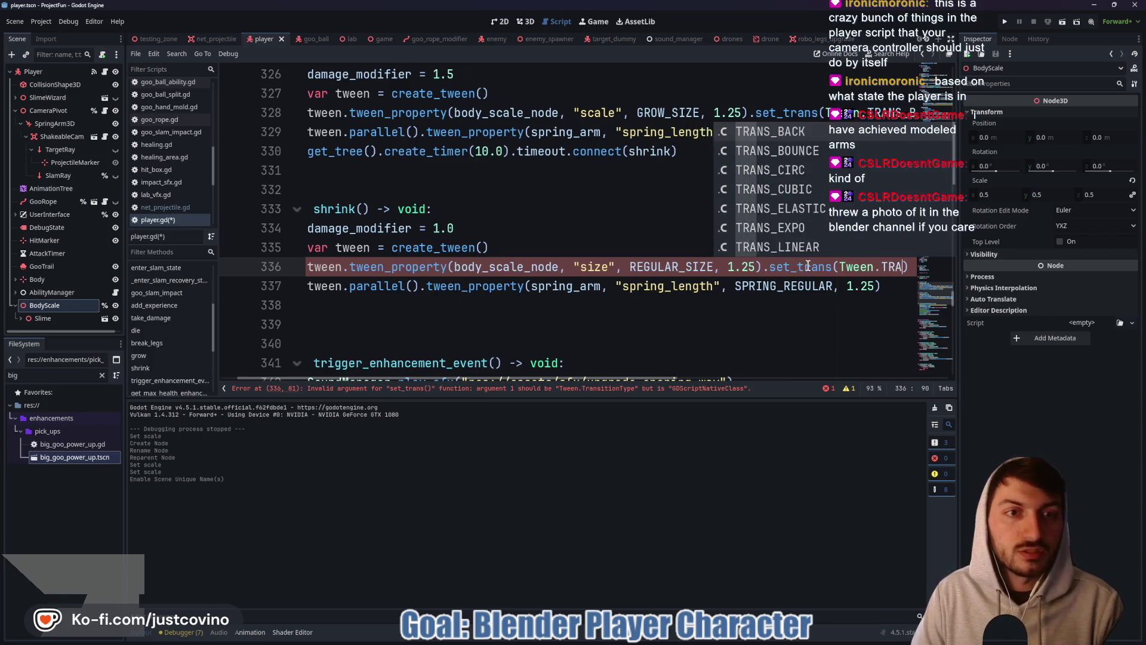
key(Return)
click(748, 227)
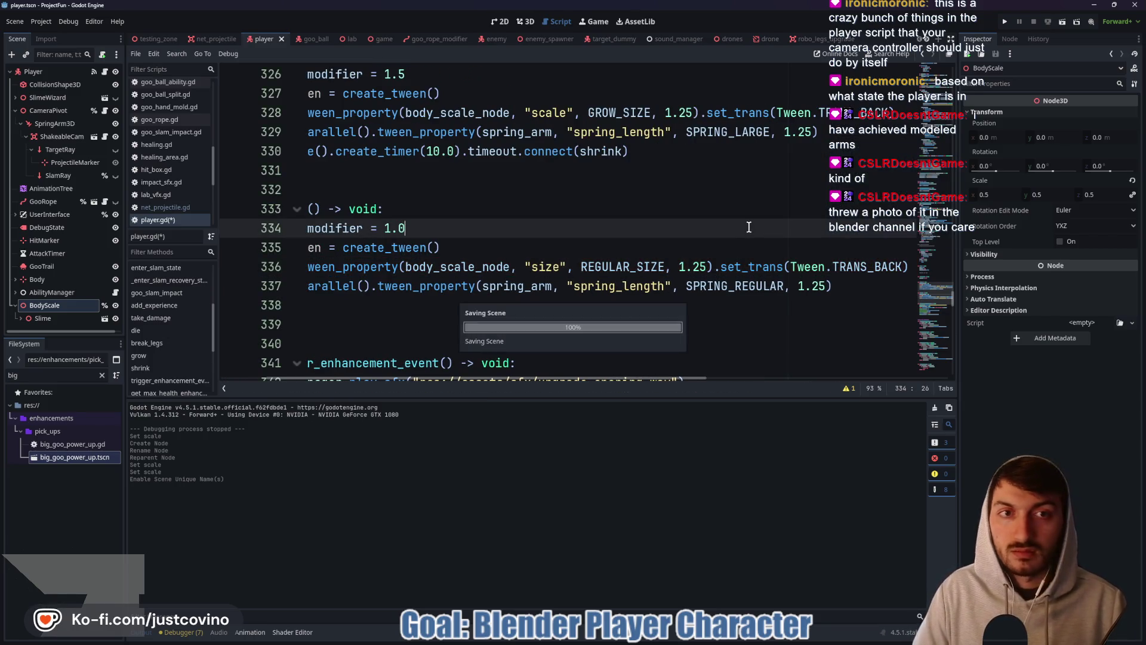
key(ctrl+s)
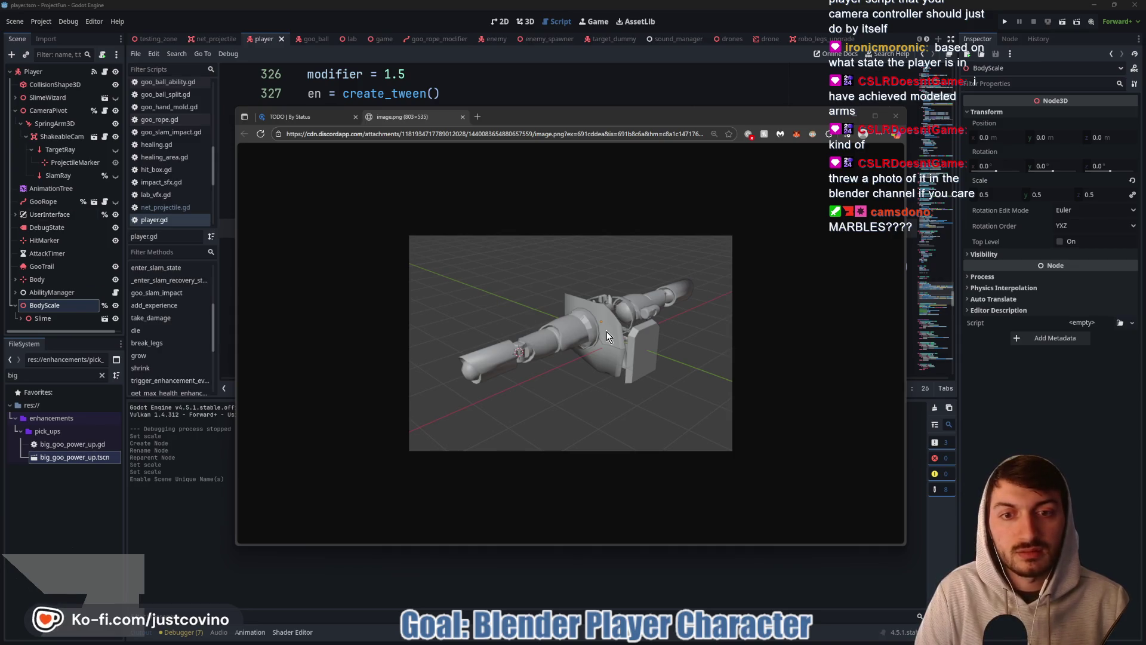
Close the image.png screenshot tab and leave the browser to return to Godot.
mouse_move(607, 331)
mouse_down()
mouse_move(548, 346)
mouse_move(551, 286)
mouse_up()
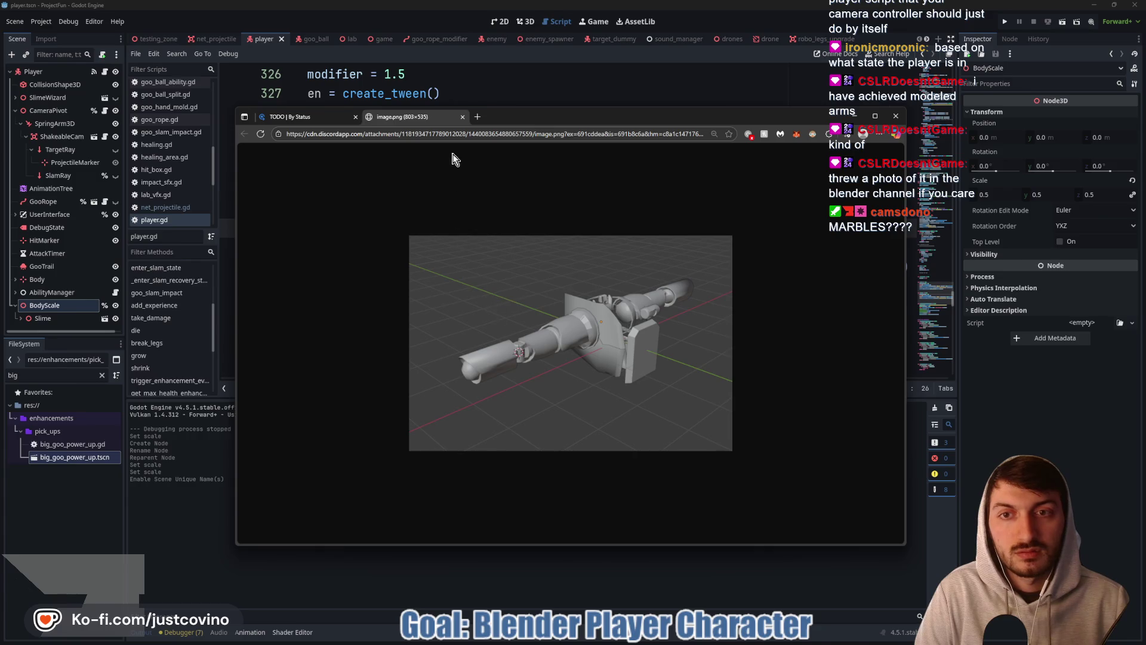
click(463, 117)
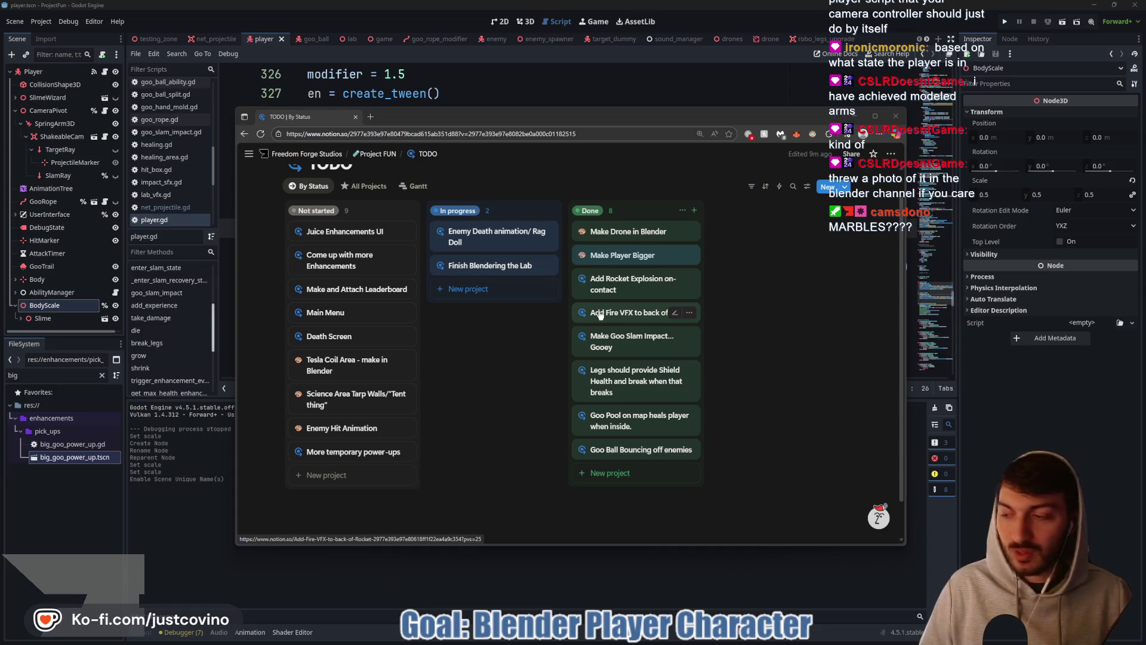
key(alt+Tab)
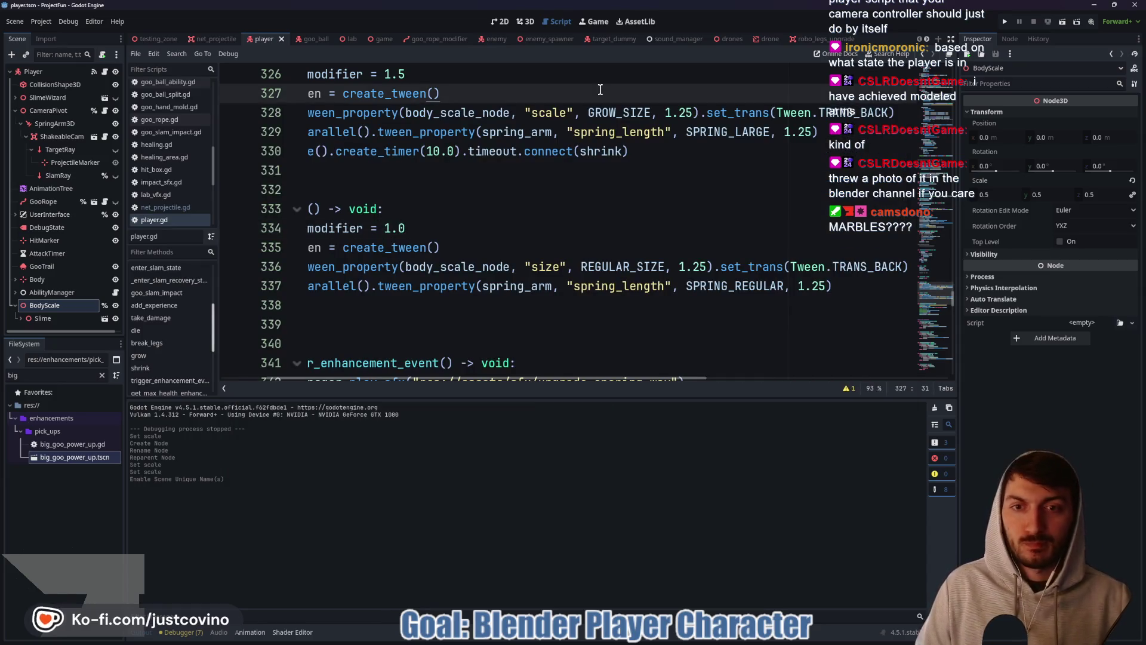
Scroll through the grow() and shrink() tween code, then select the CameraPivot node.
drag(461, 378, 320, 391)
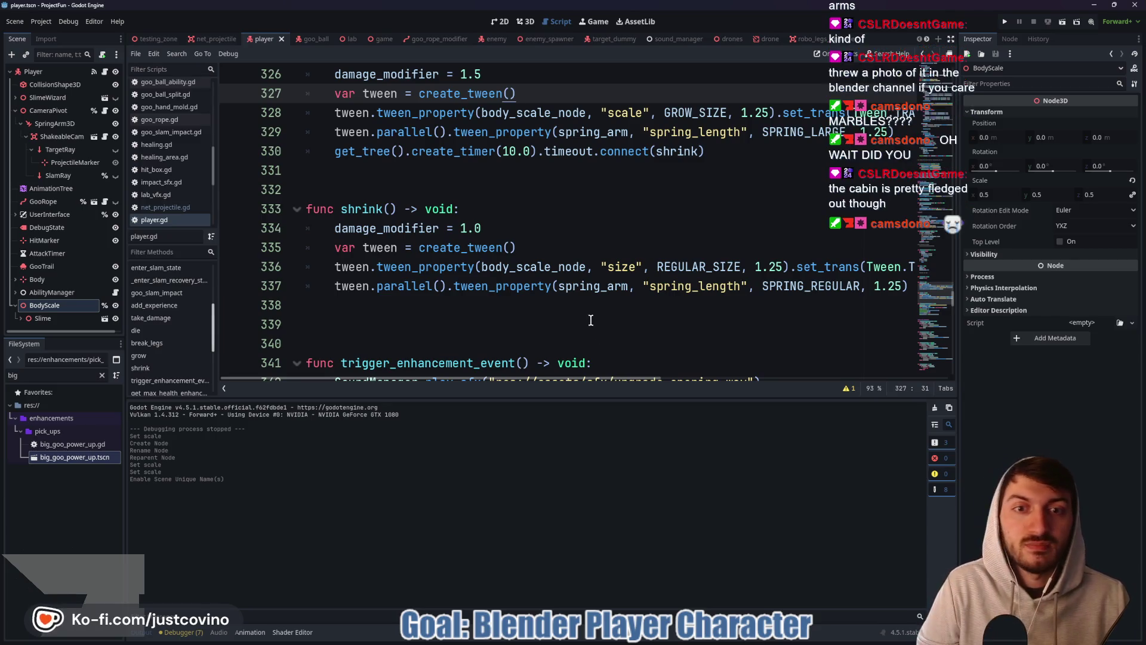
mouse_move(610, 378)
mouse_down()
mouse_move(711, 376)
mouse_move(608, 376)
mouse_up()
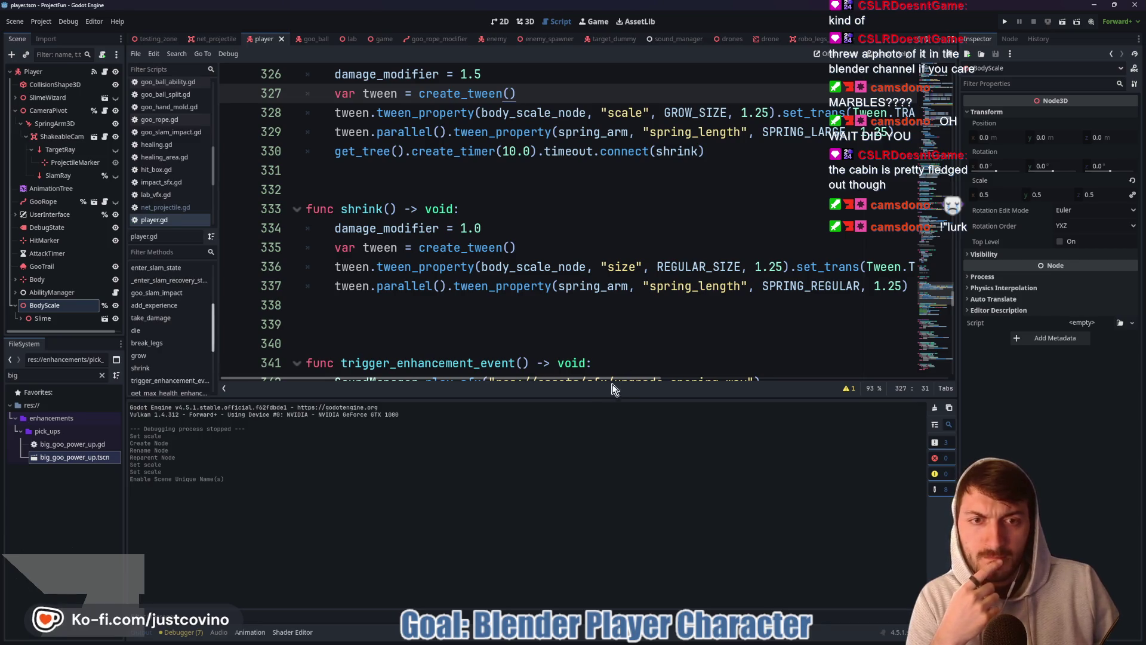
mouse_move(606, 379)
mouse_down()
mouse_move(678, 381)
mouse_move(551, 380)
mouse_up()
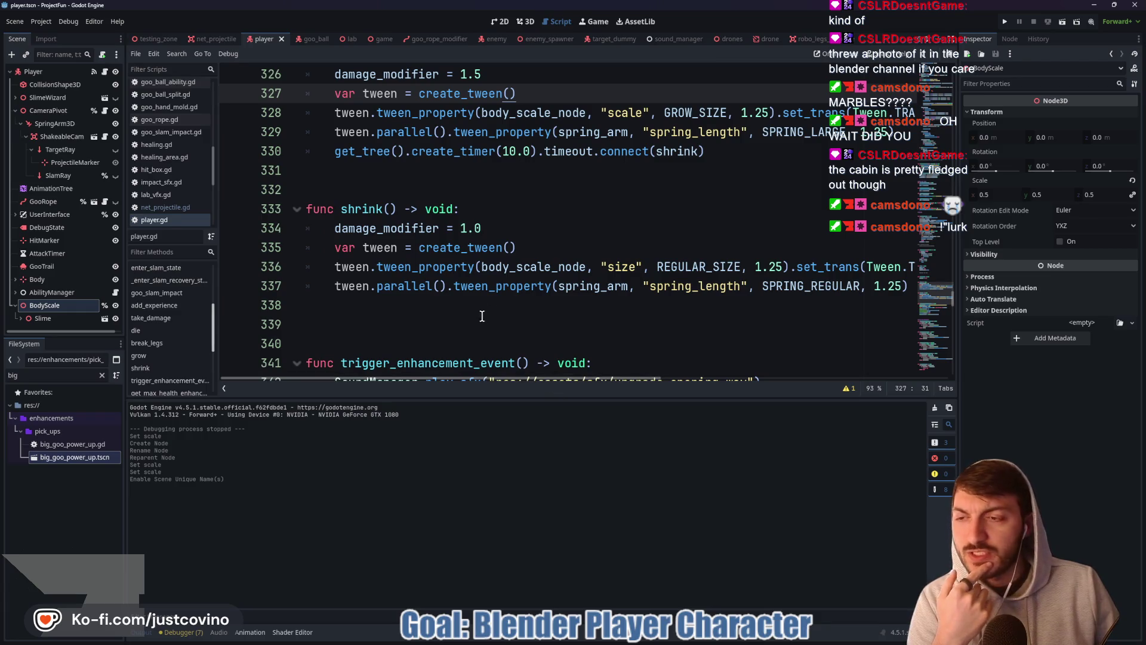
click(95, 113)
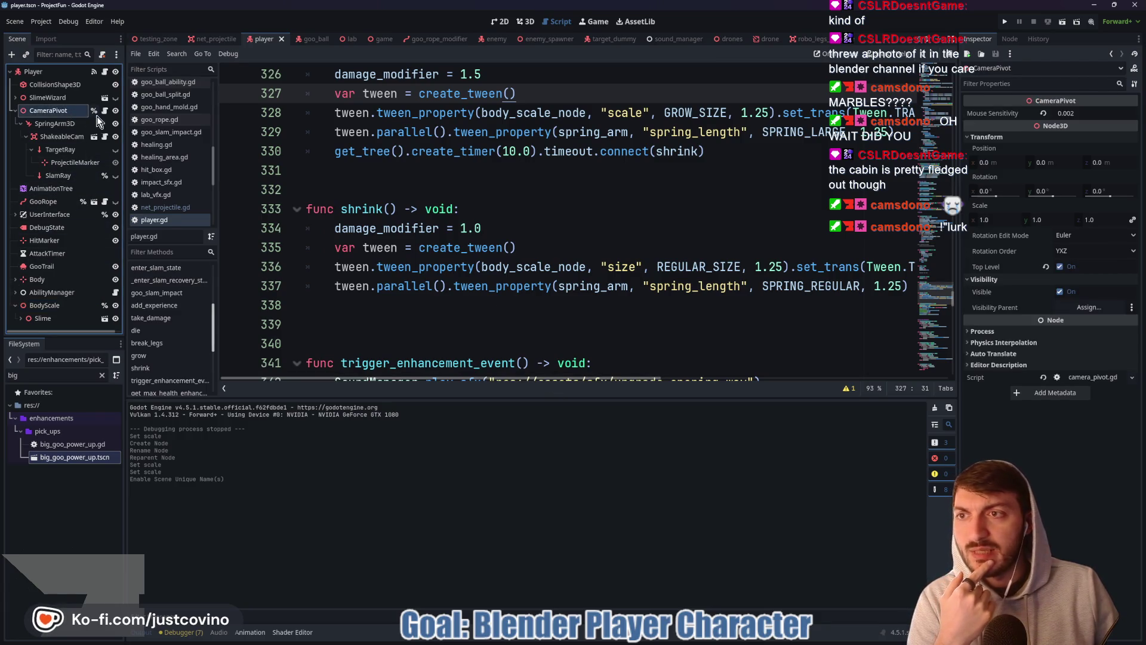
Open camera_pivot.gd and add blank lines after the physics process function.
click(105, 111)
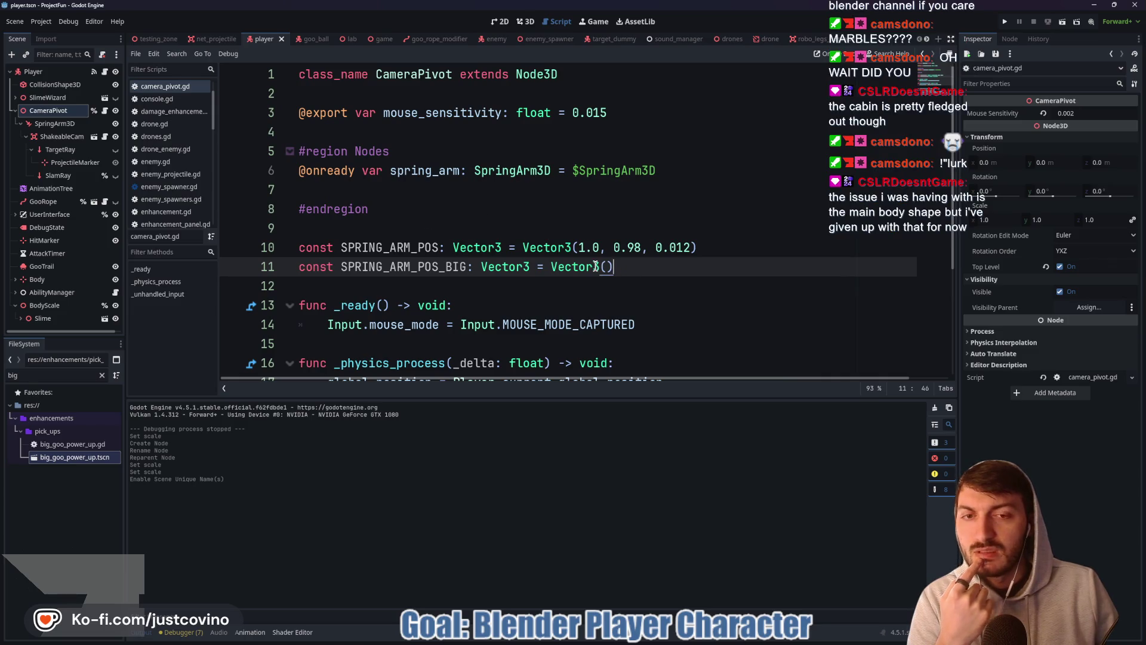
scroll(595, 266, down, 3)
click(486, 237)
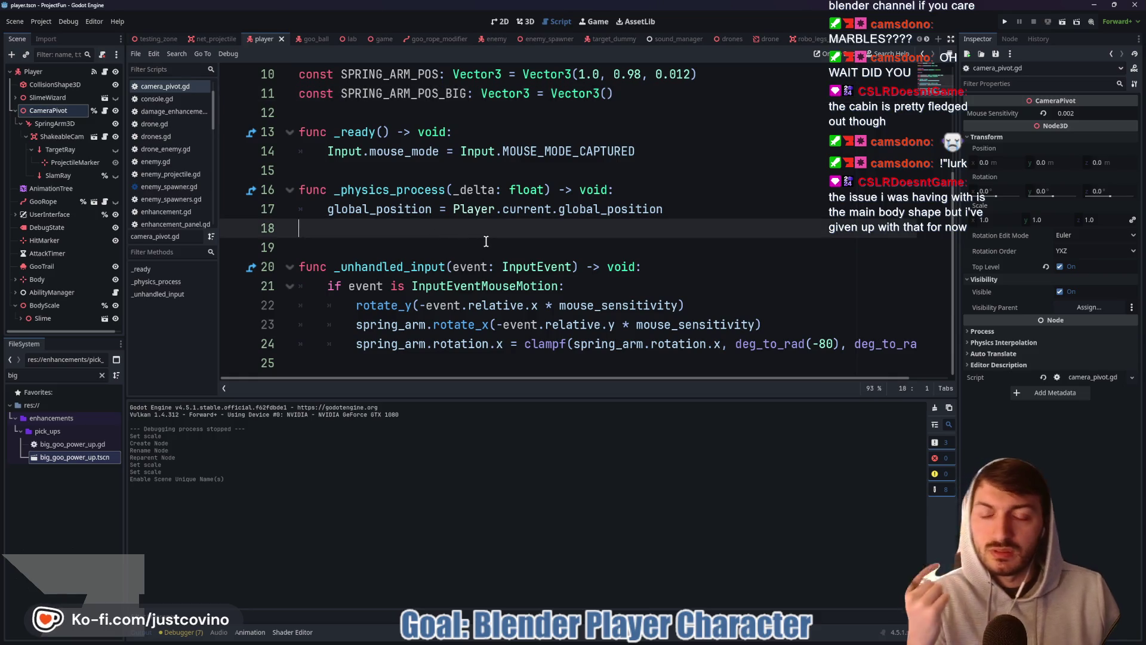
key(Return)
key(Return)
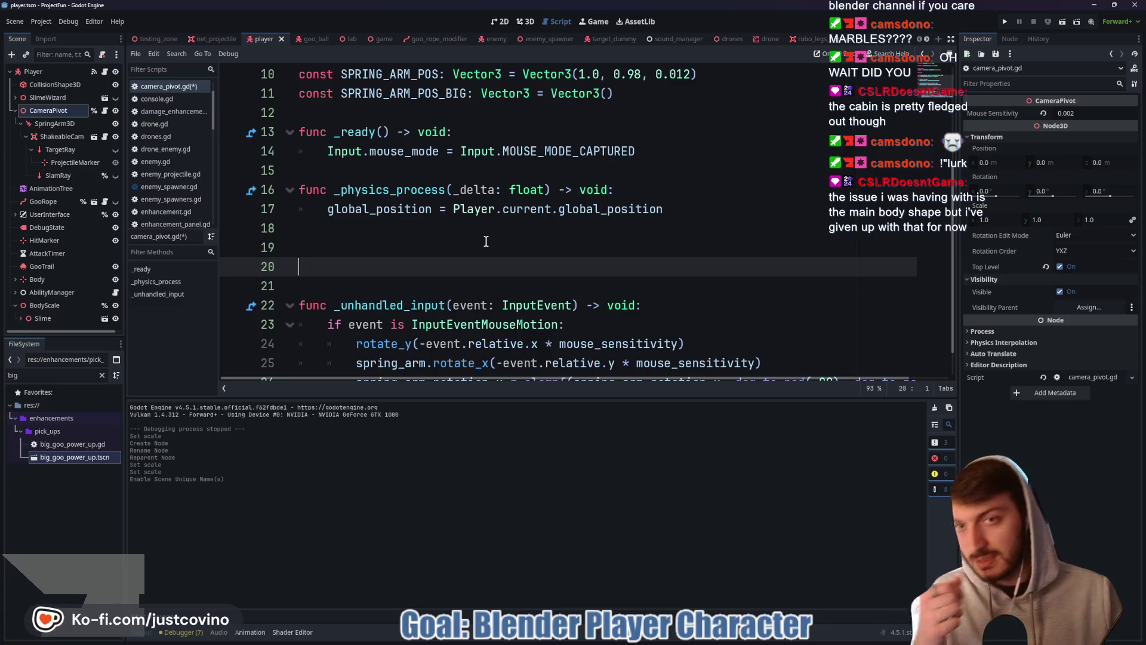
Remove the two extra blank lines and place the caret just below the Nodes region.
scroll(489, 244, up, 2)
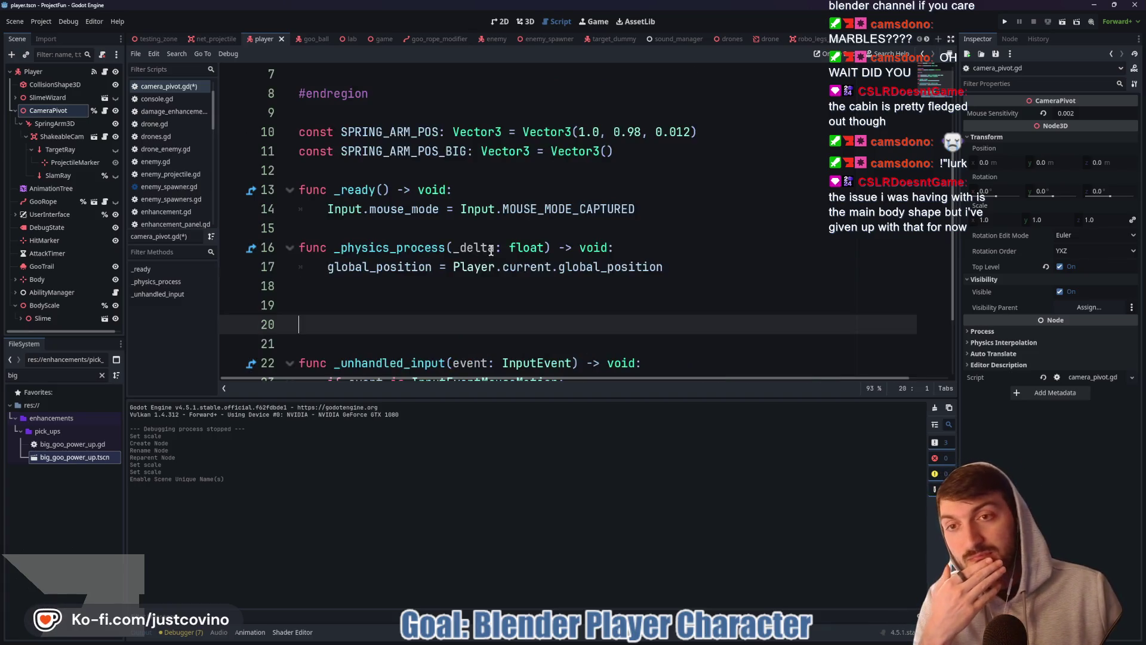
scroll(487, 257, up, 1)
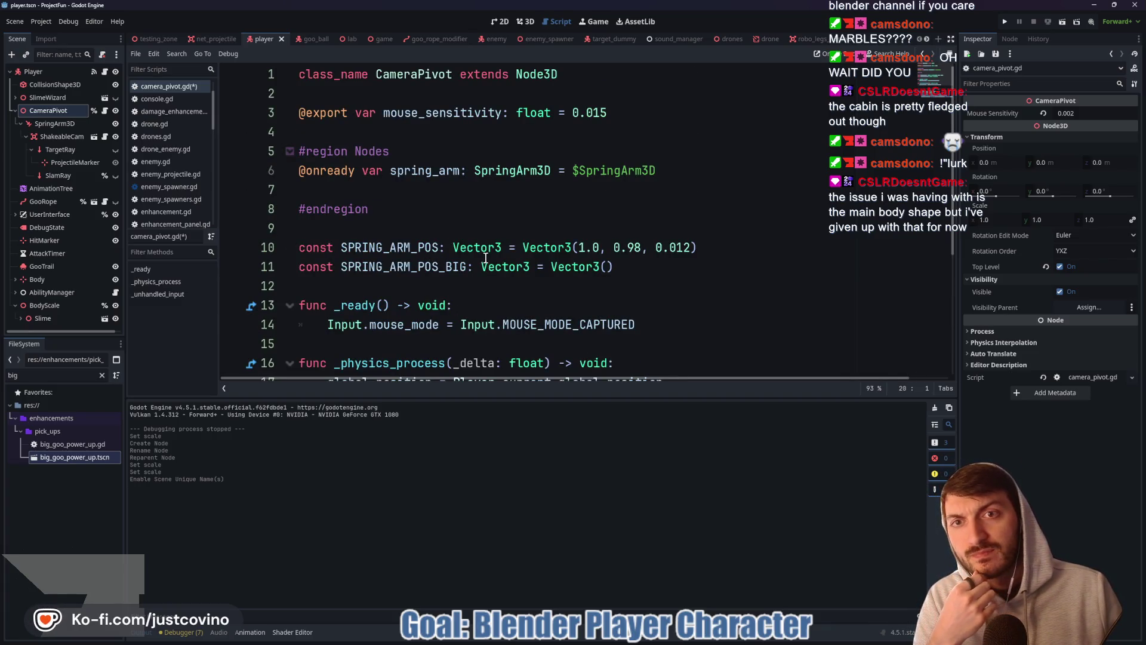
scroll(485, 258, down, 1)
scroll(488, 254, down, 1)
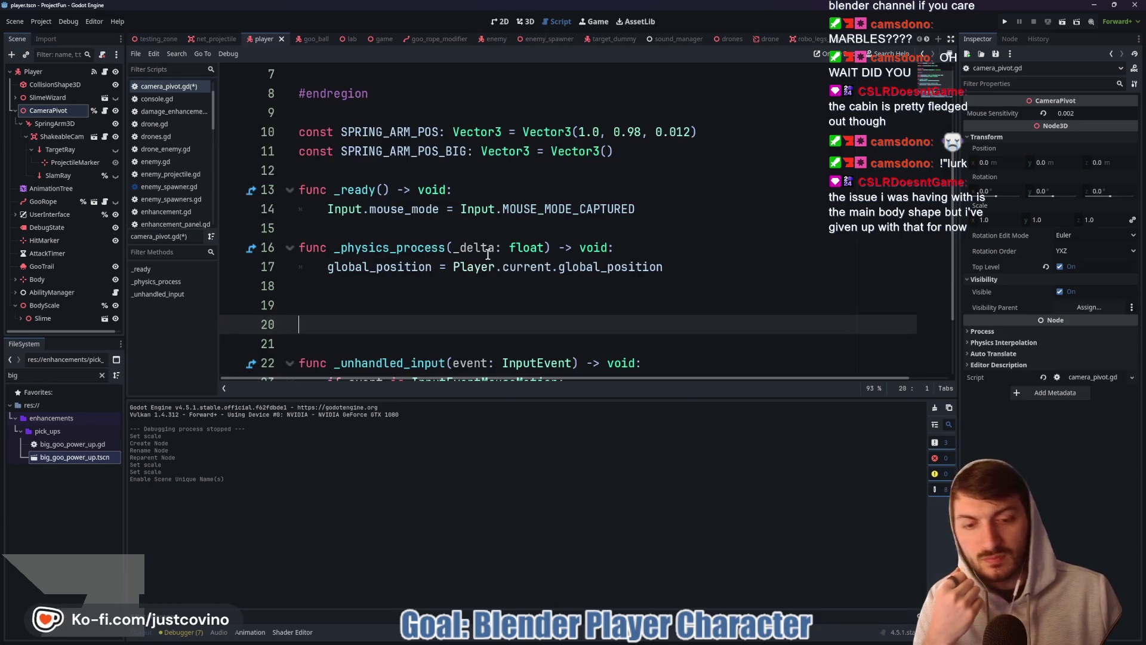
key(BackSpace)
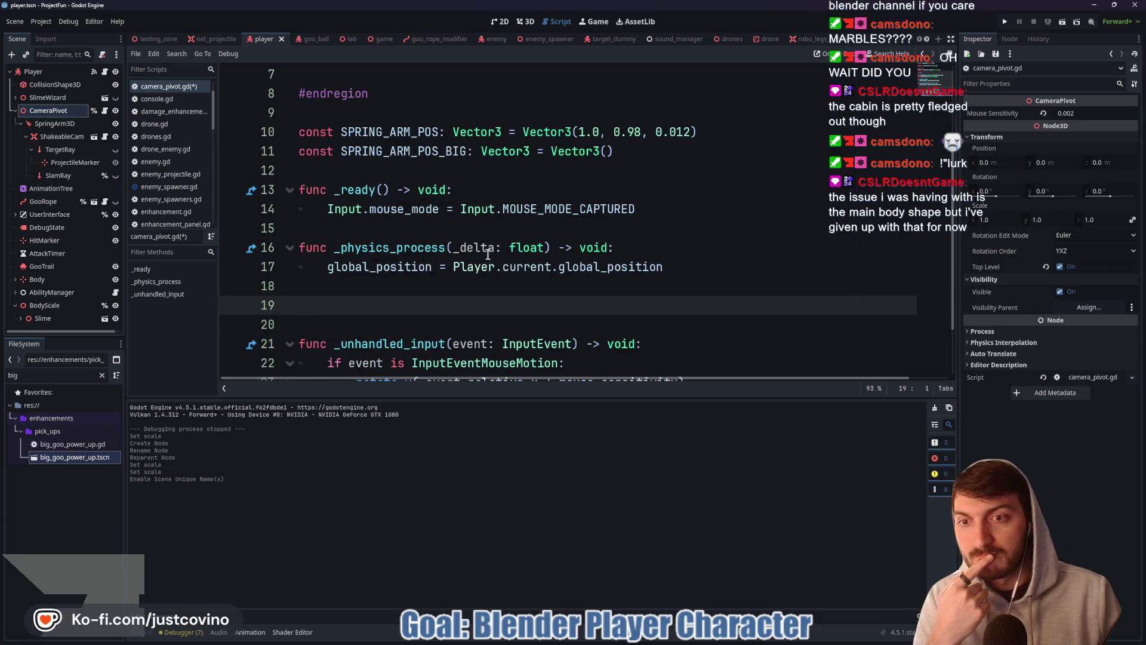
key(BackSpace)
scroll(471, 246, up, 2)
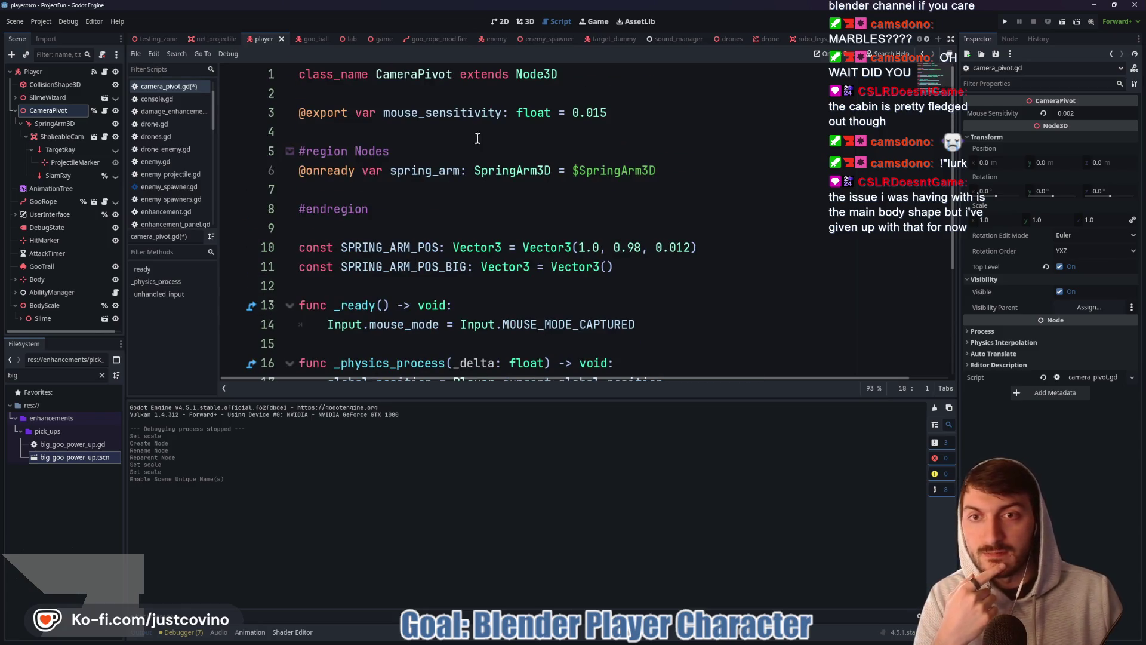
click(363, 230)
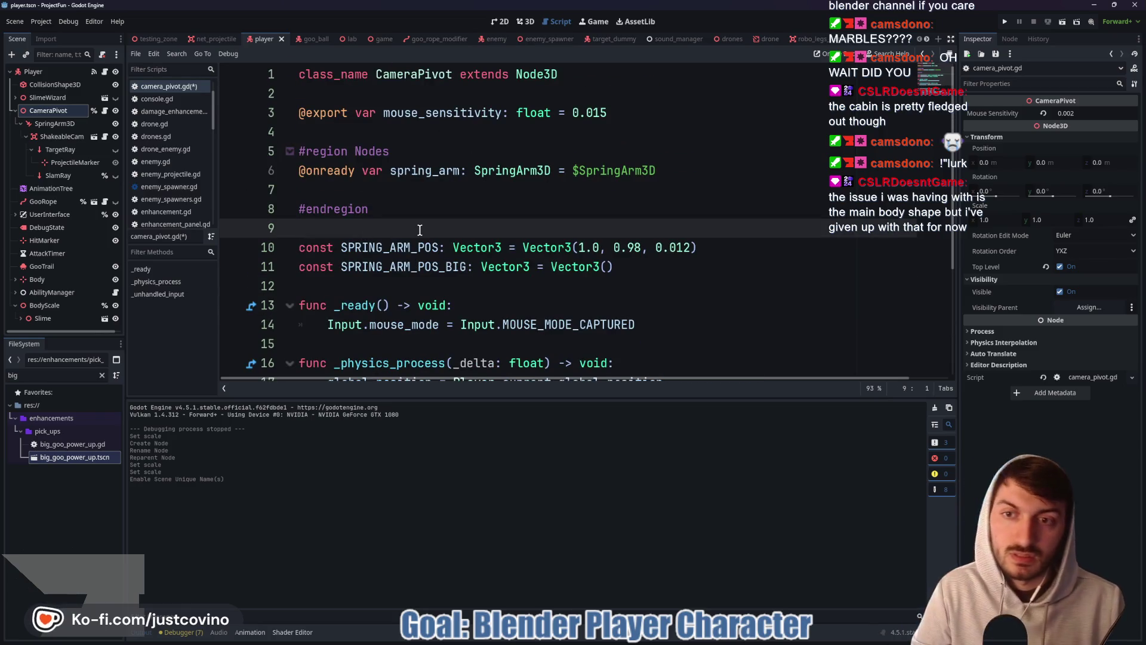
Declare var is_big: bool = false with a set(value) block assigning is_big = value and beginning if is_big:.
key(Return)
key(Return)
key(Up)
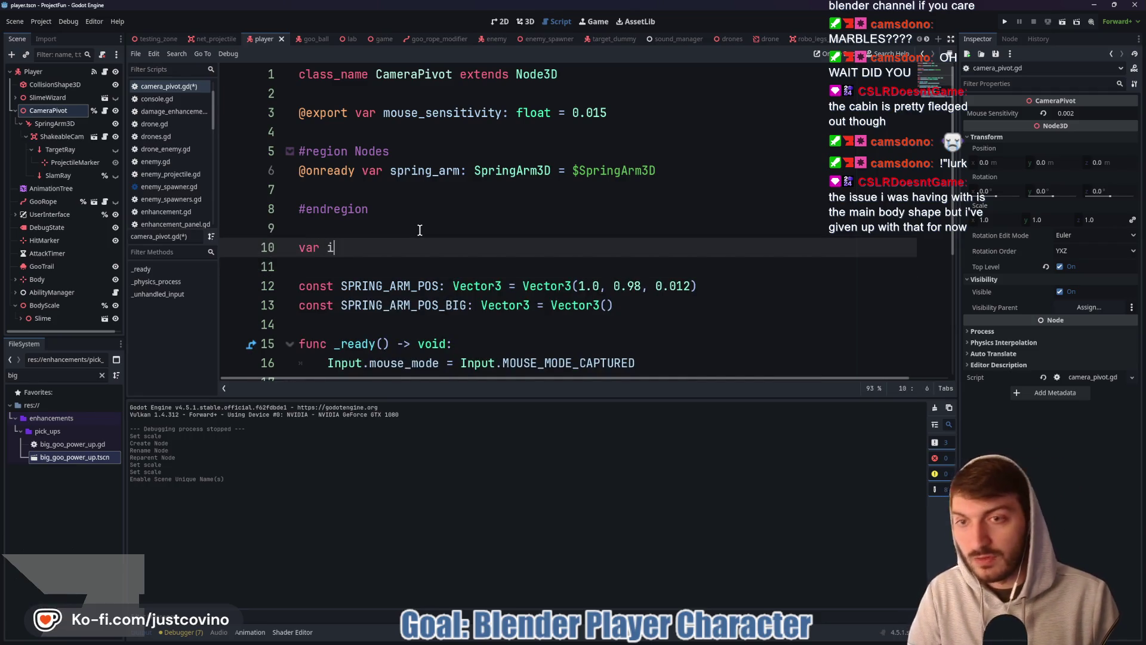
text(: bool)
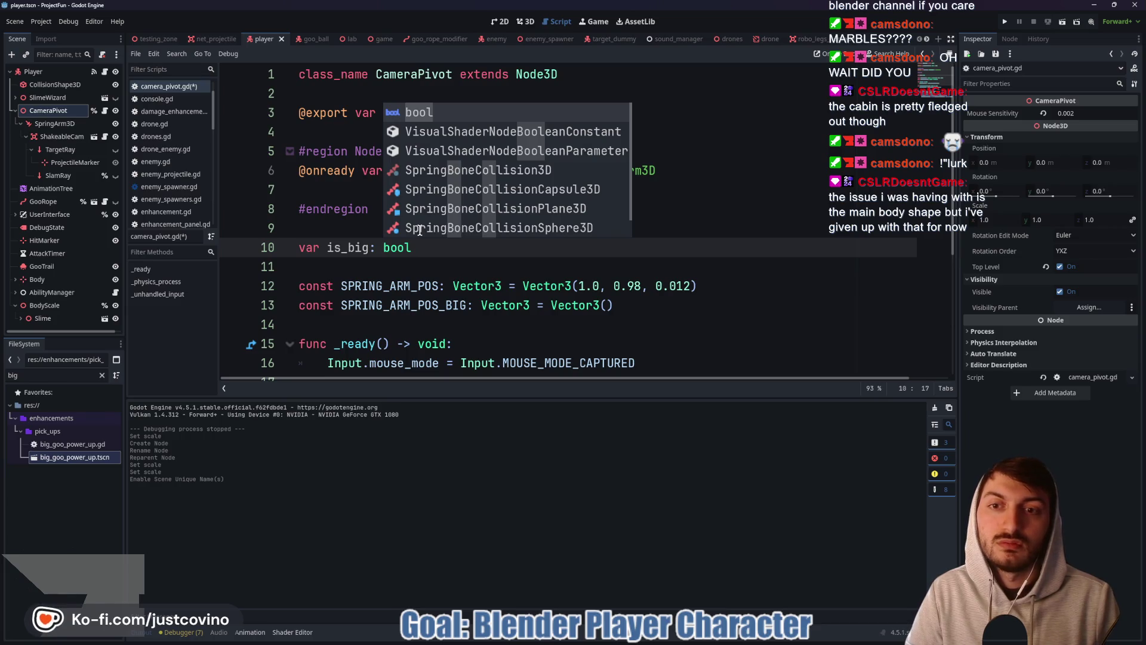
text( = false:)
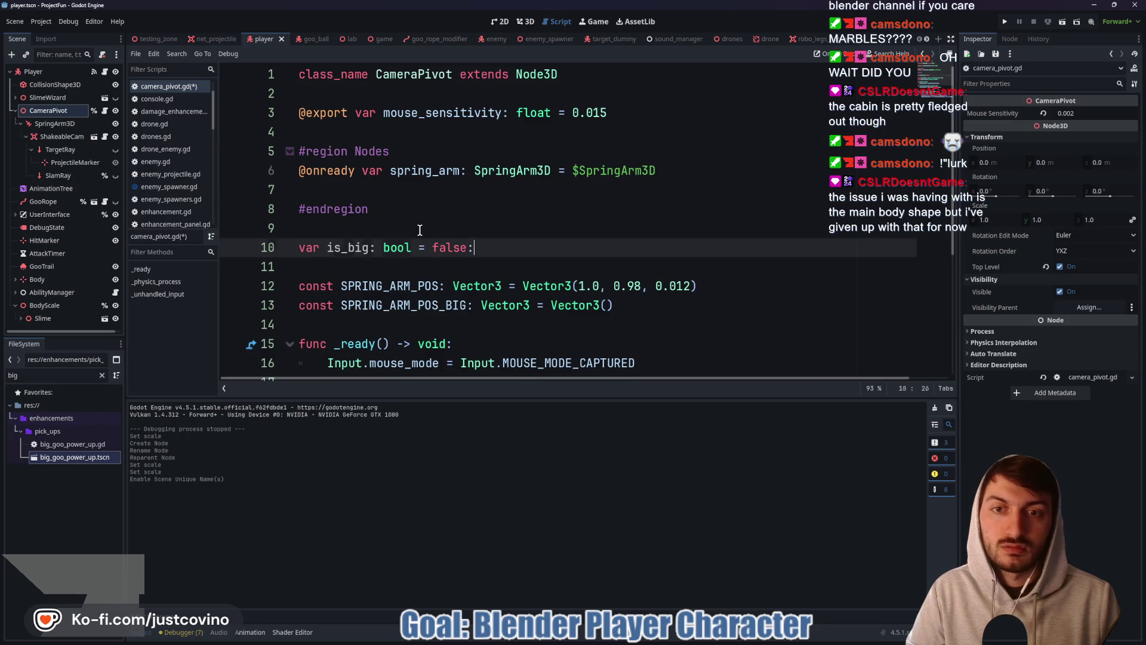
key(Return)
text(set(v)
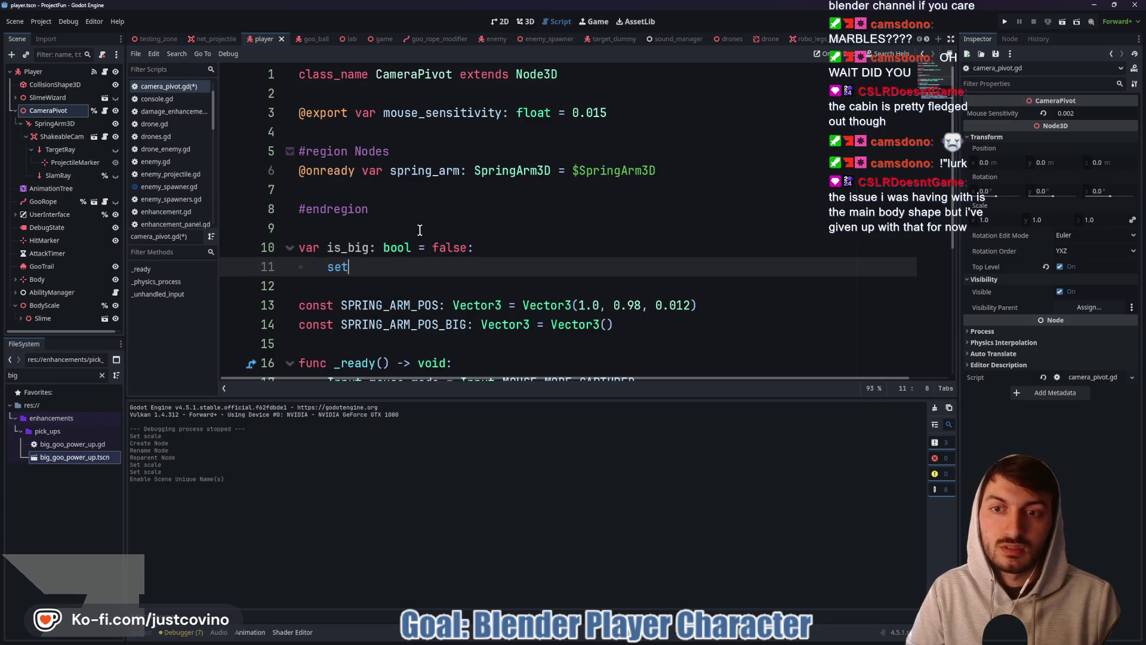
text(alue):)
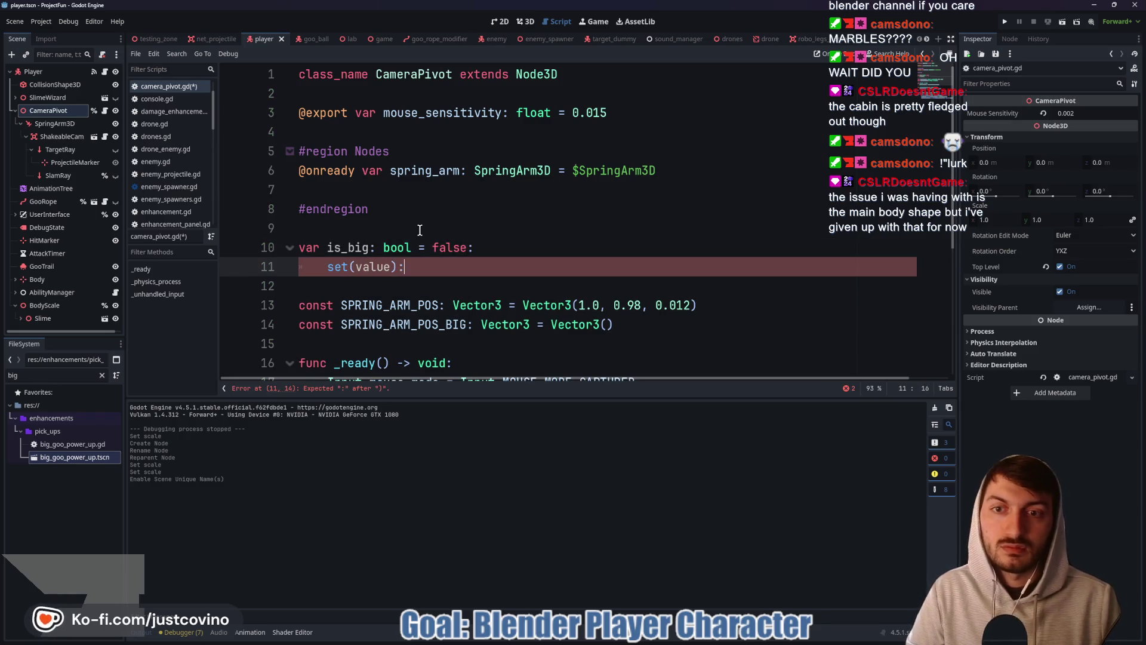
key(Return)
text(v)
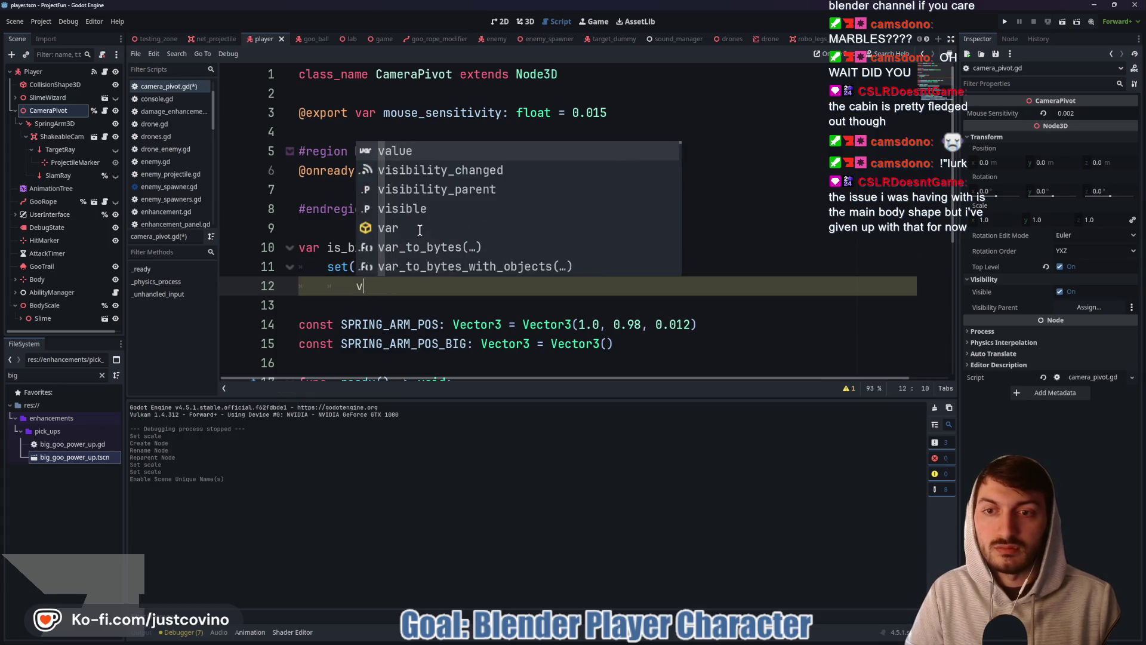
key(BackSpace)
text(is_big = val)
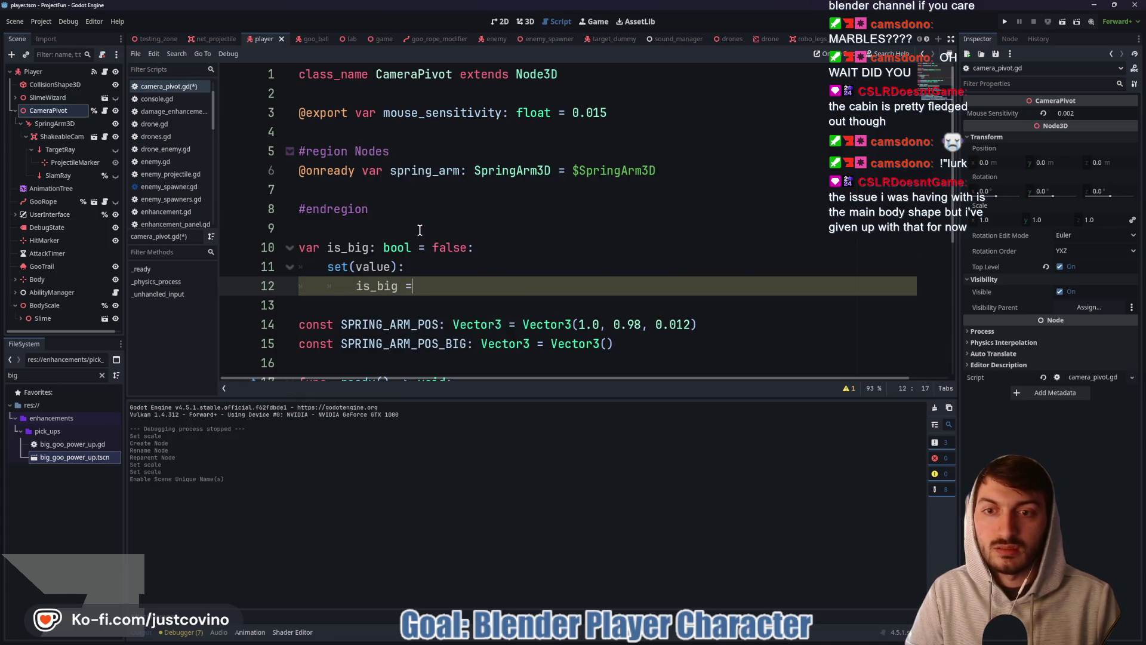
key(Return)
key(Return)
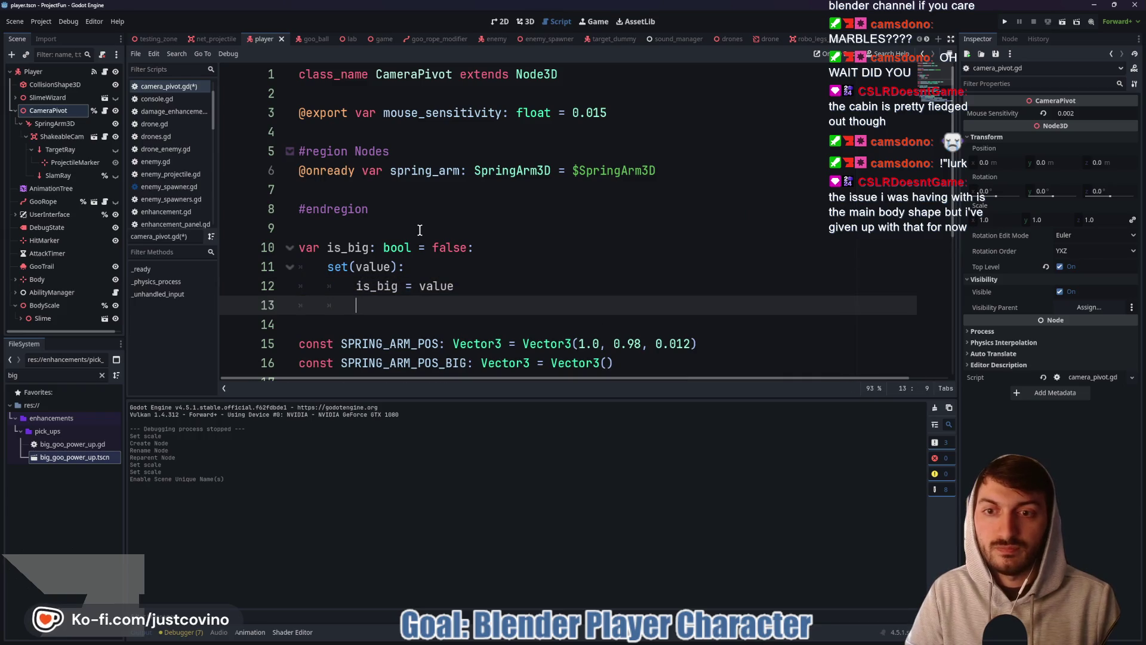
text(if is_big:)
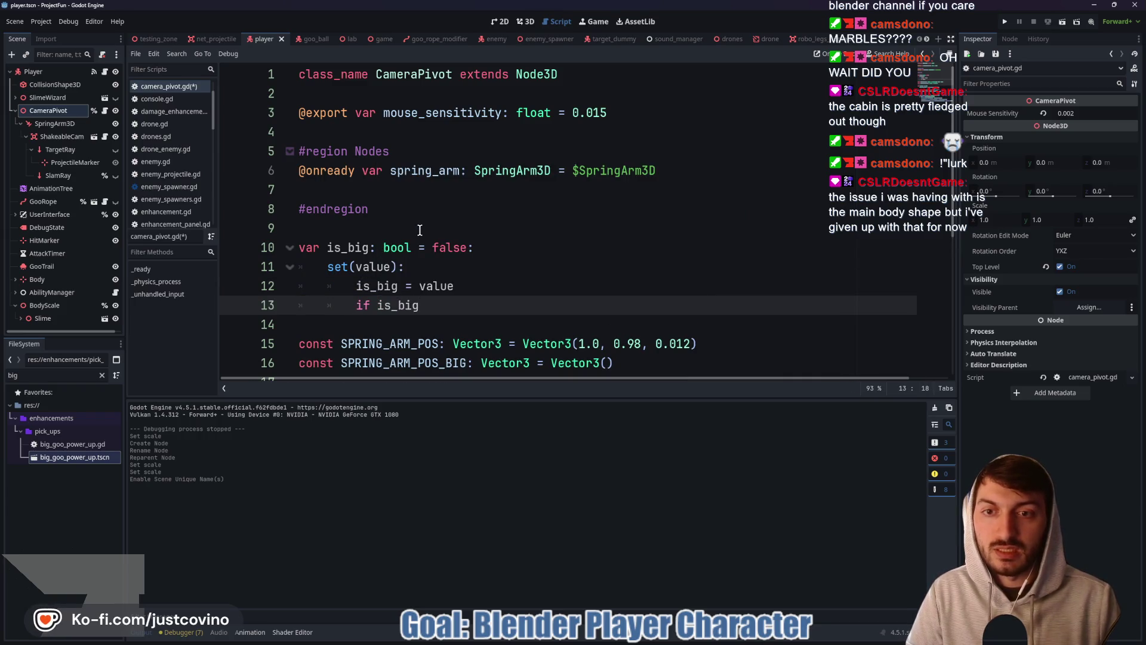
key(Return)
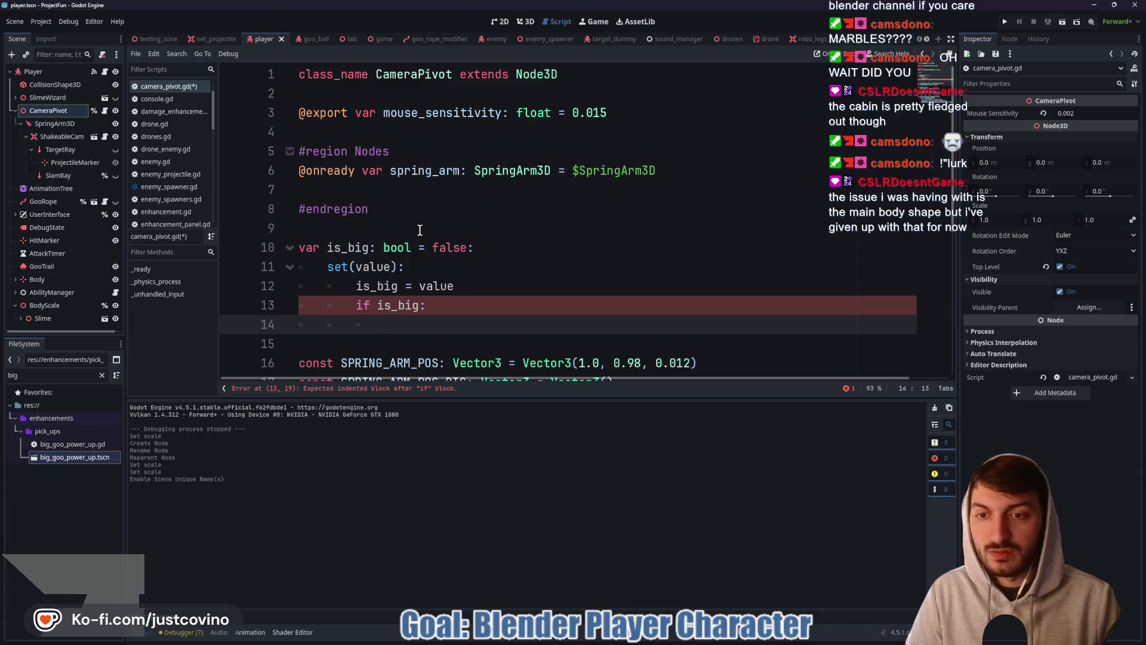